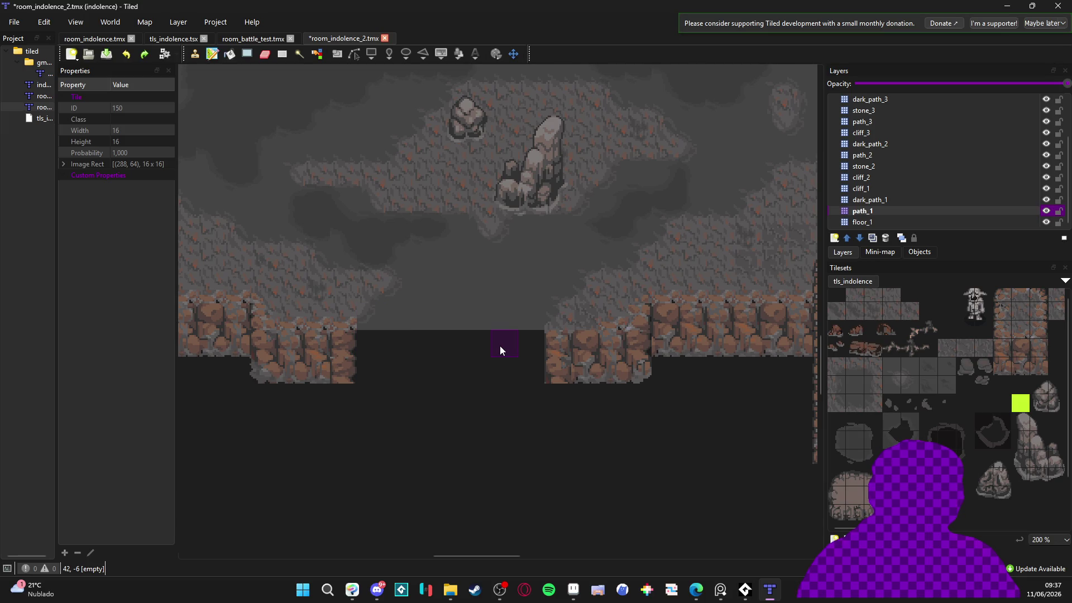
Snip the Tiled map's dark cliff-gap area to the clipboard, then return to Aseprite
{"action": "key", "text": "super+shift+s"}
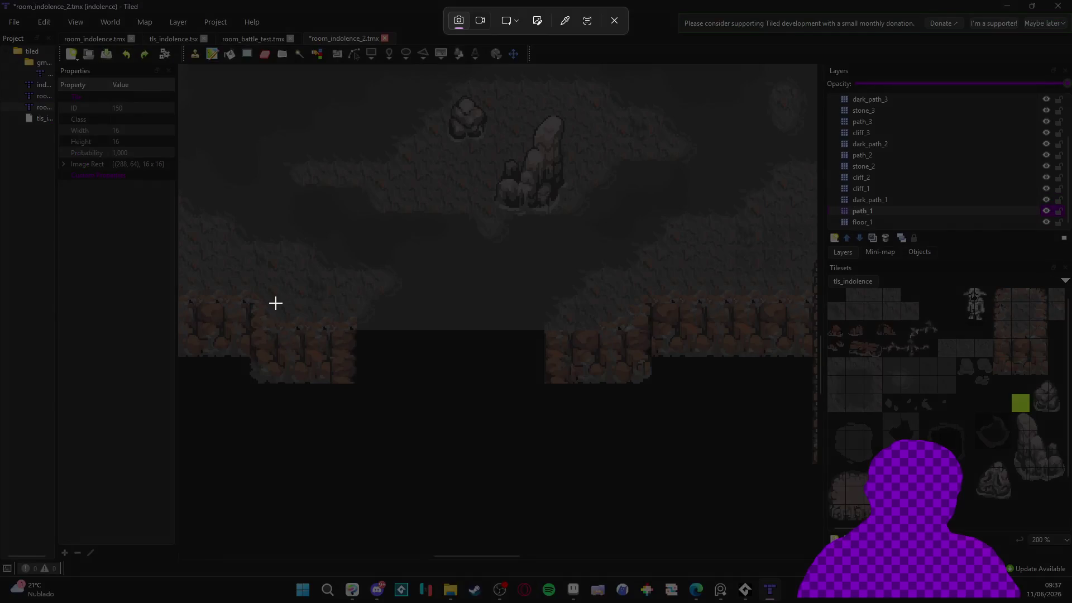
{"action": "left_click_drag", "start_coordinate": [203, 248], "coordinate": [701, 521]}
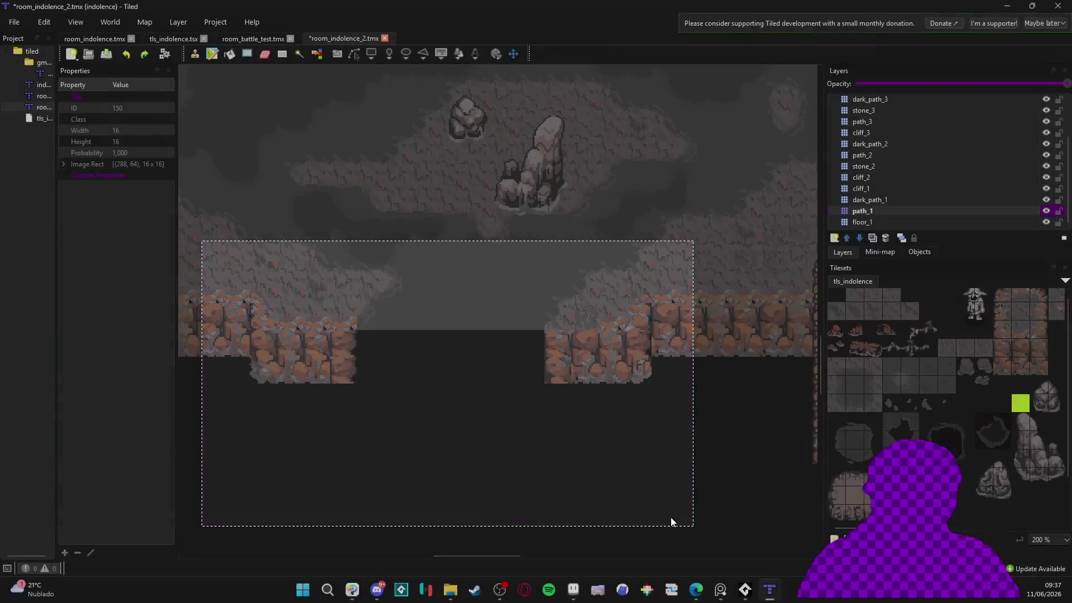
{"action": "left_click", "coordinate": [564, 590]}
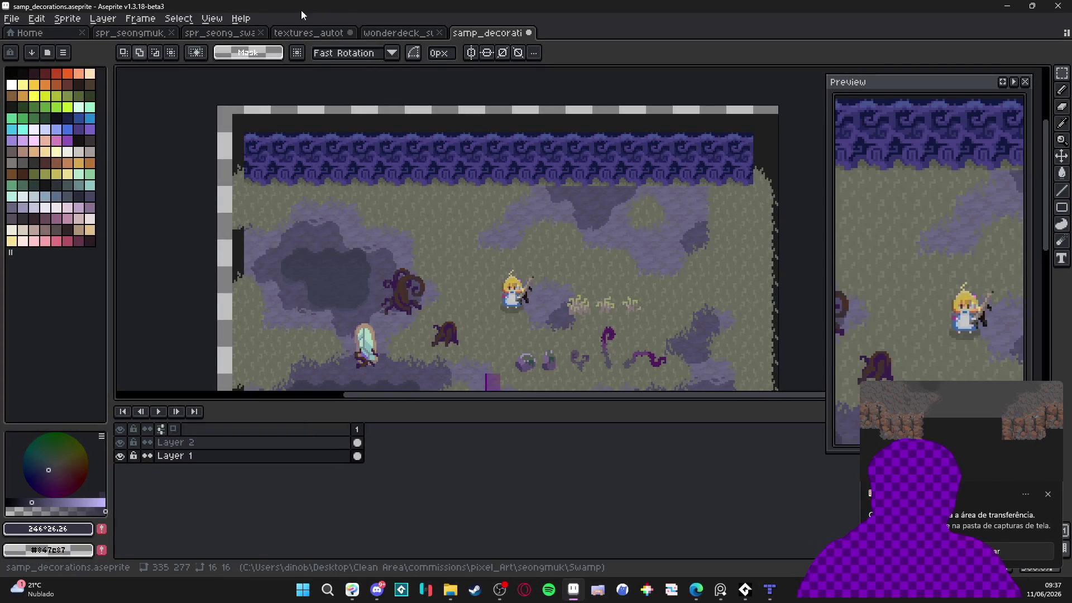
Swap to the Wonderdeck project through the File menu's project switcher
{"action": "left_click", "coordinate": [159, 35]}
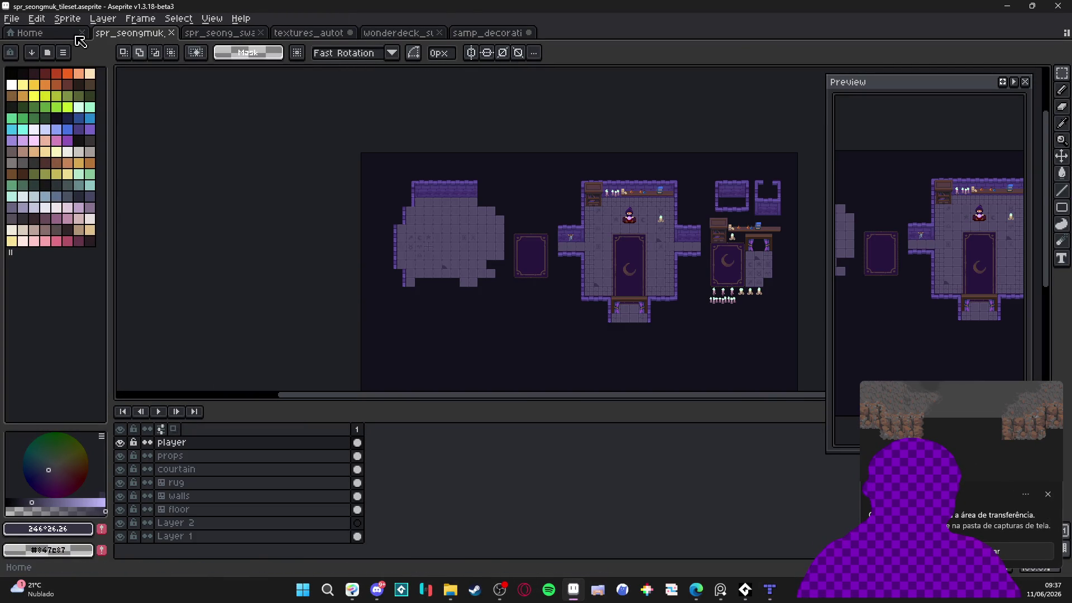
{"action": "left_click", "coordinate": [11, 18]}
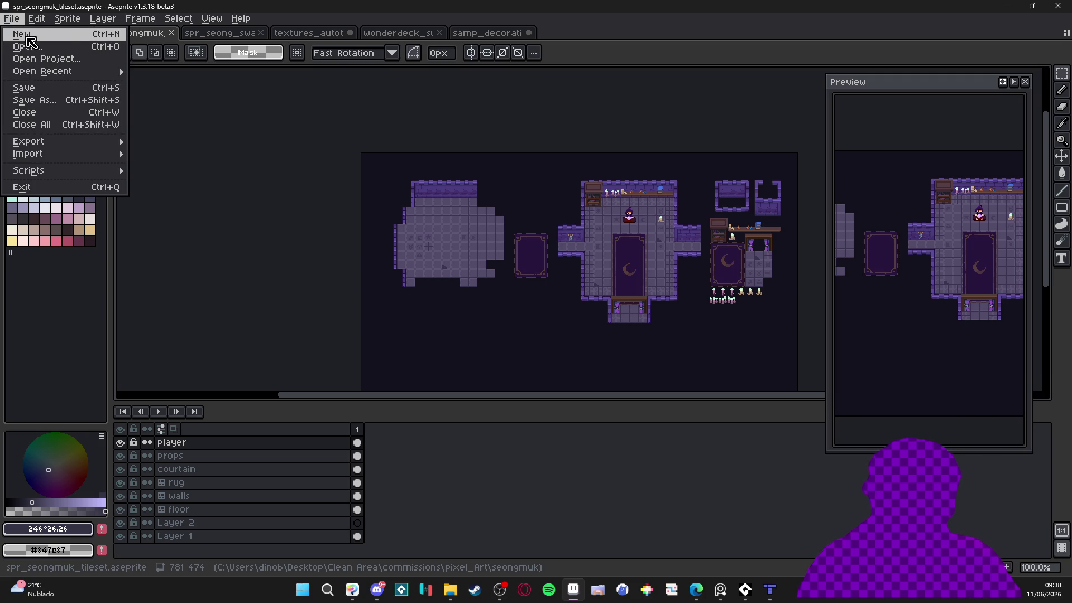
{"action": "mouse_move", "coordinate": [242, 19]}
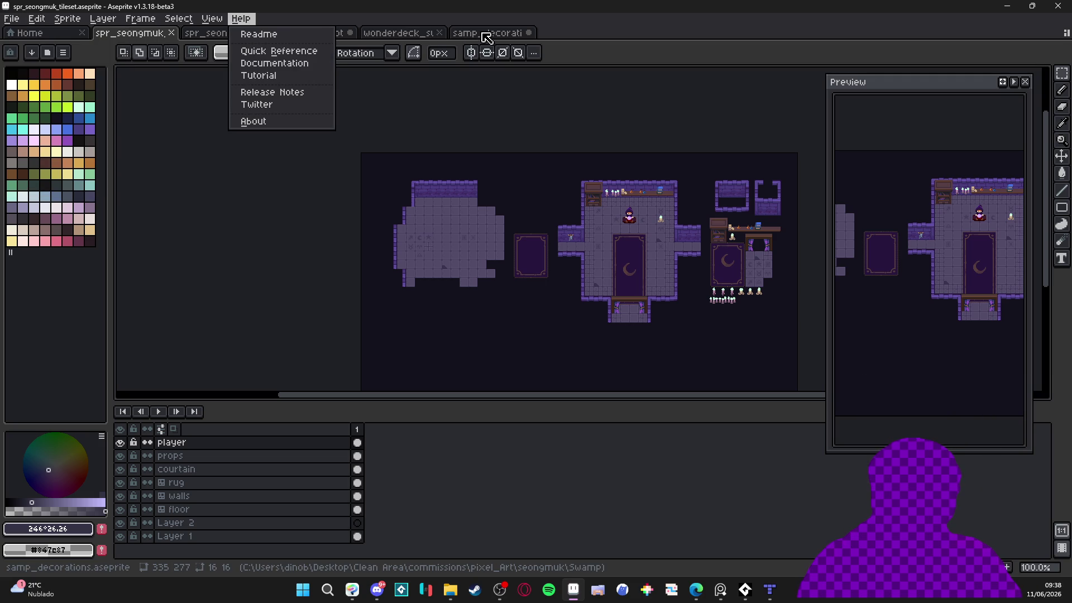
{"action": "mouse_move", "coordinate": [14, 18]}
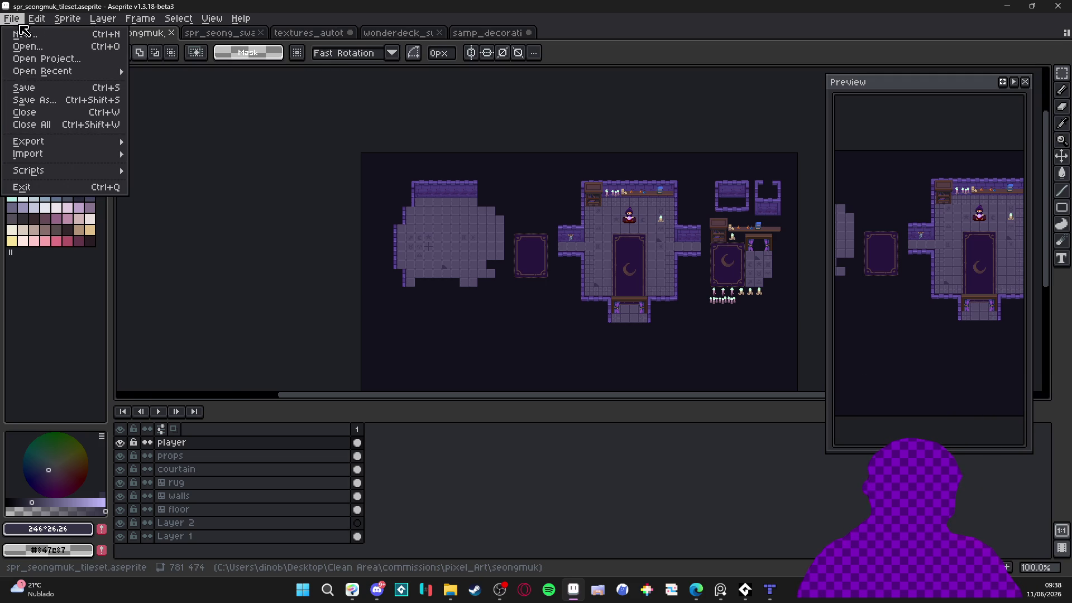
{"action": "left_click", "coordinate": [45, 58]}
{"action": "left_click", "coordinate": [311, 260]}
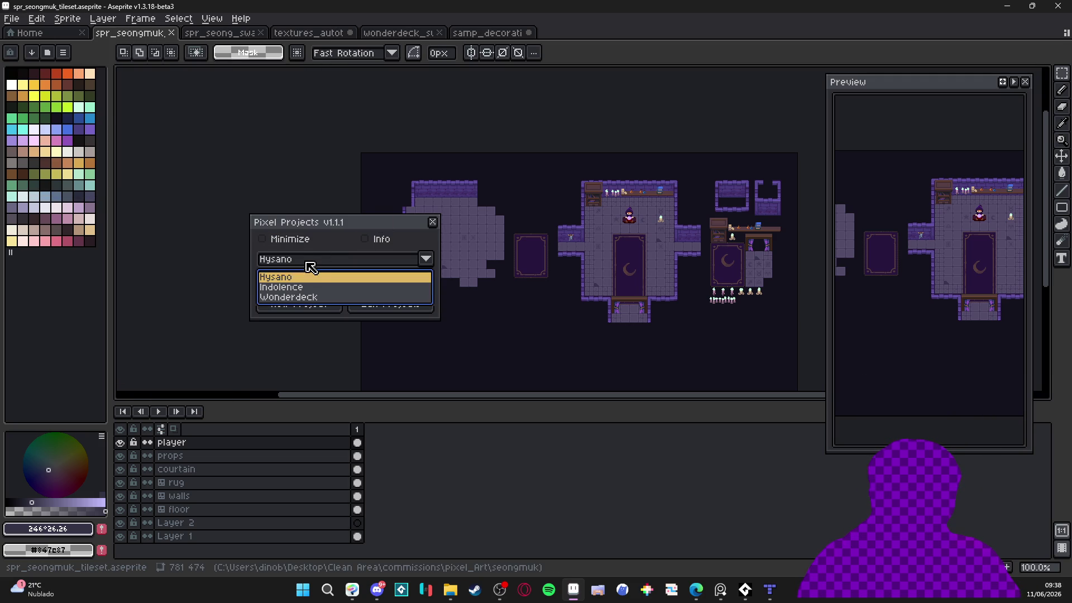
{"action": "left_click", "coordinate": [325, 296]}
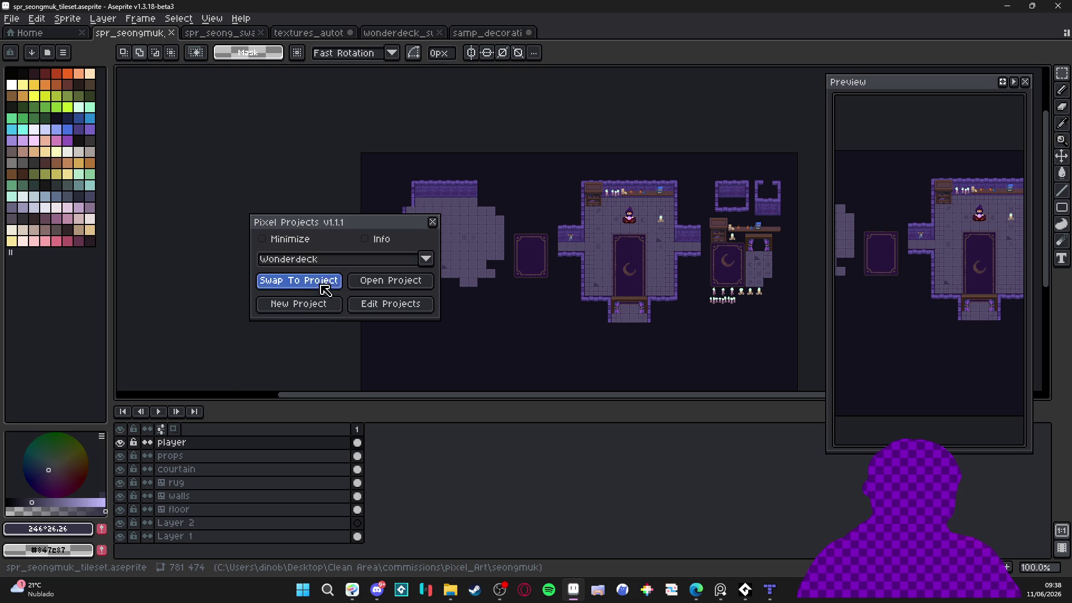
{"action": "left_click", "coordinate": [321, 281]}
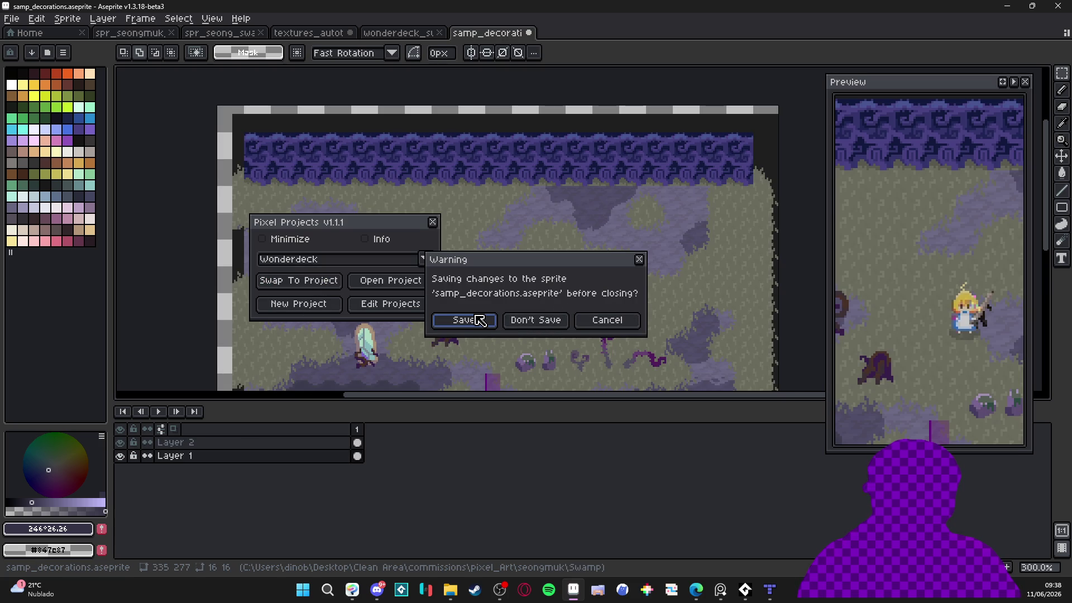
Dismiss the unsaved-changes warnings, then swap to the Indolence project
{"action": "left_click", "coordinate": [517, 318]}
{"action": "left_click", "coordinate": [538, 321]}
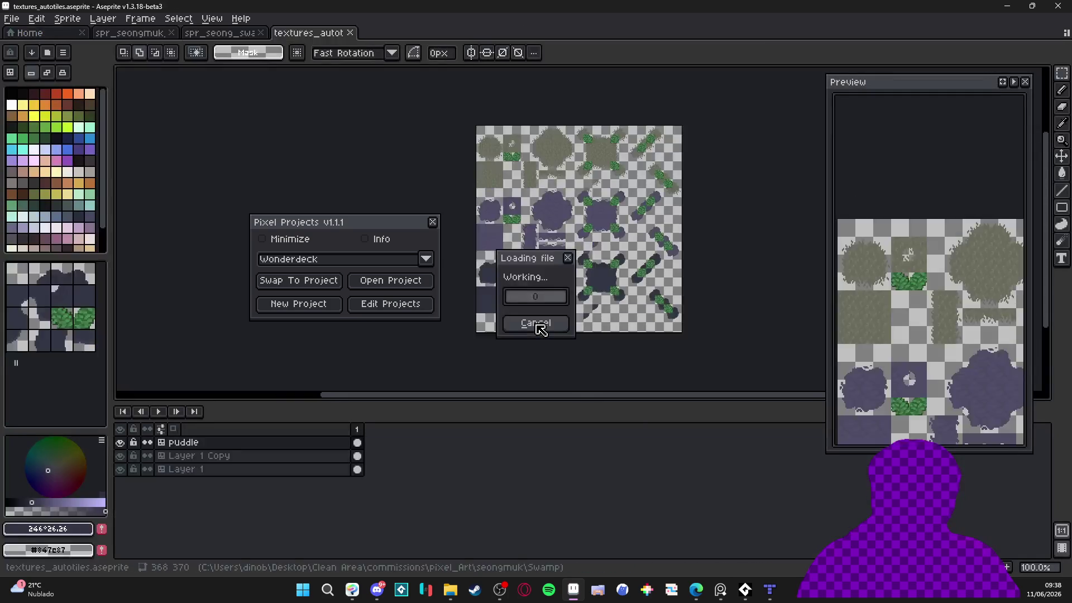
{"action": "left_click", "coordinate": [348, 261]}
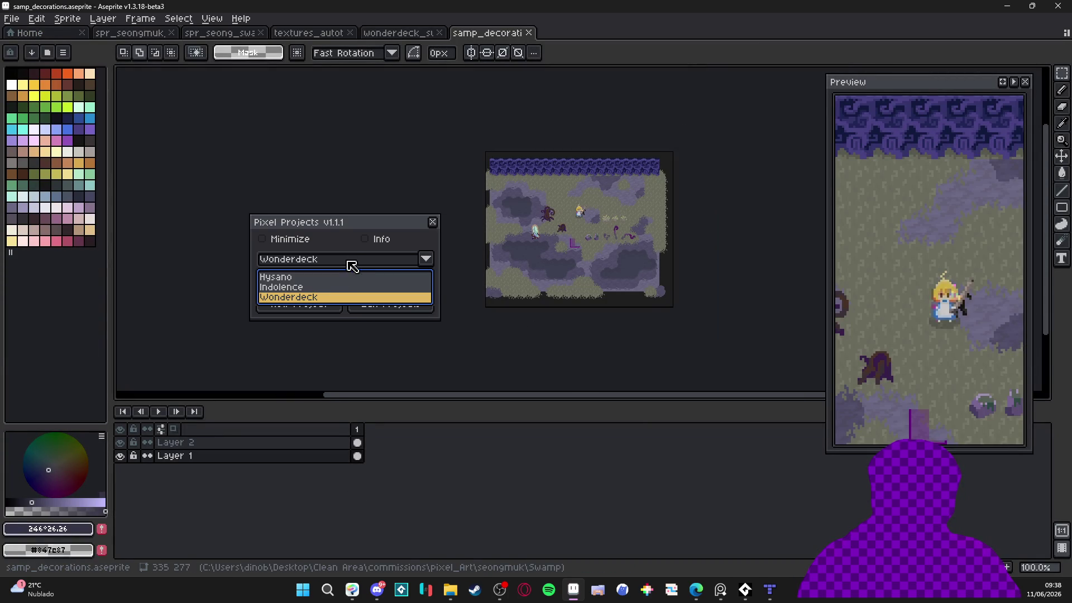
{"action": "left_click", "coordinate": [310, 288]}
{"action": "left_click", "coordinate": [307, 282]}
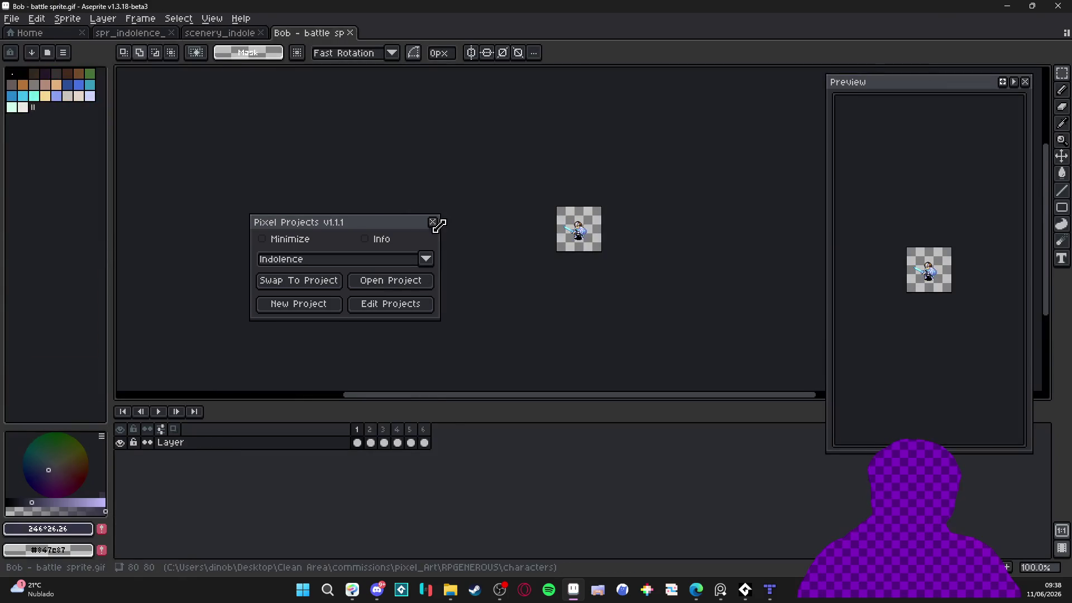
Close the project switcher, open scenery_indolence, and cancel a test paste of the screenshot
{"action": "left_click", "coordinate": [433, 226]}
{"action": "left_click", "coordinate": [221, 32]}
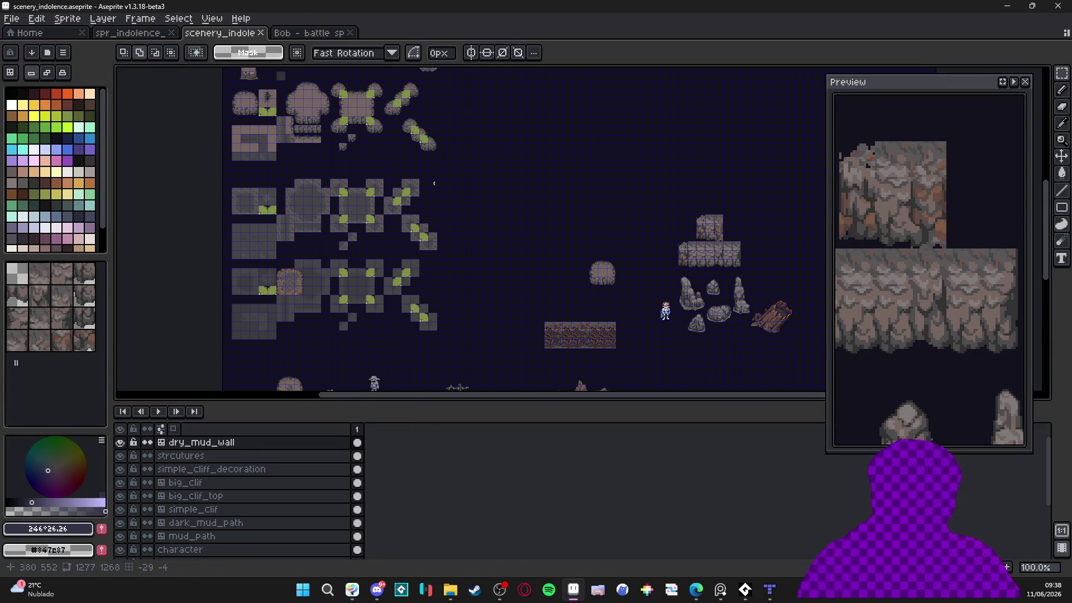
{"action": "scroll", "coordinate": [582, 271], "scroll_direction": "up", "scroll_amount": 2}
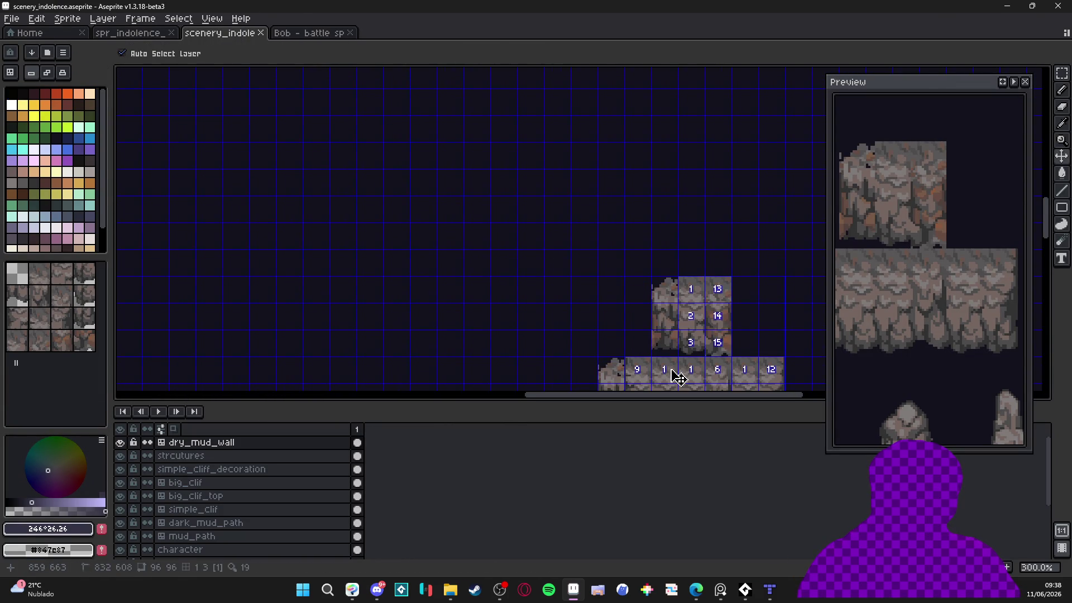
{"action": "key", "text": "ctrl+v"}
{"action": "scroll", "coordinate": [475, 221], "scroll_direction": "down", "scroll_amount": 5}
{"action": "scroll", "coordinate": [478, 222], "scroll_direction": "up", "scroll_amount": 3}
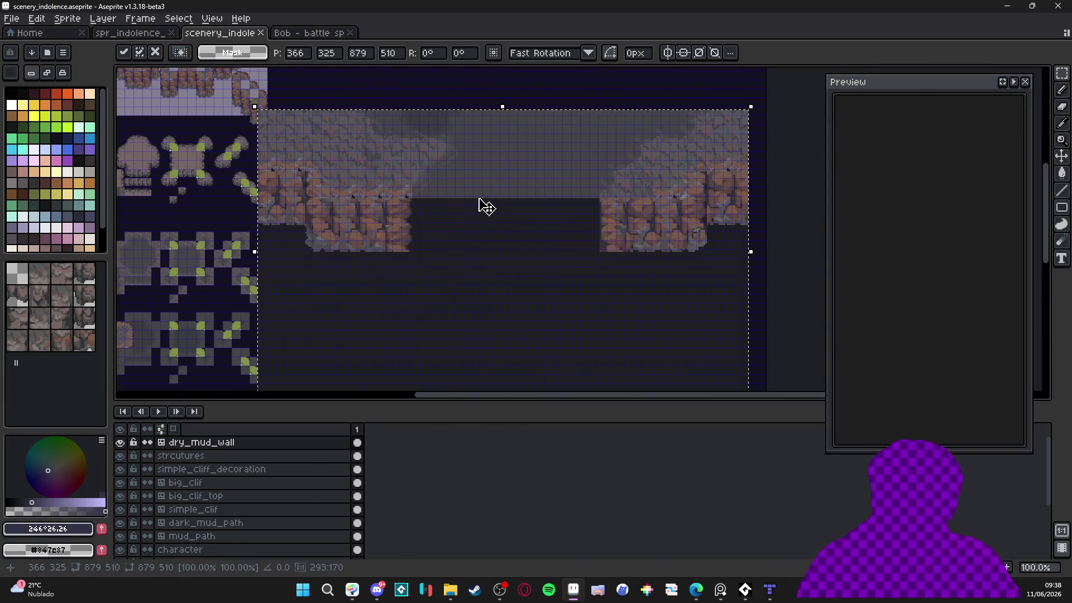
{"action": "key", "text": "Escape"}
Create a new 879×510 sprite and paste the map screenshot into it
{"action": "left_click", "coordinate": [11, 18]}
{"action": "left_click", "coordinate": [23, 31]}
{"action": "left_click", "coordinate": [504, 411]}
{"action": "key", "text": "ctrl+v"}
Commit the pasted screenshot and resize the sprite to 50%, 439×255 px
{"action": "left_click", "coordinate": [290, 77]}
{"action": "left_click", "coordinate": [67, 19]}
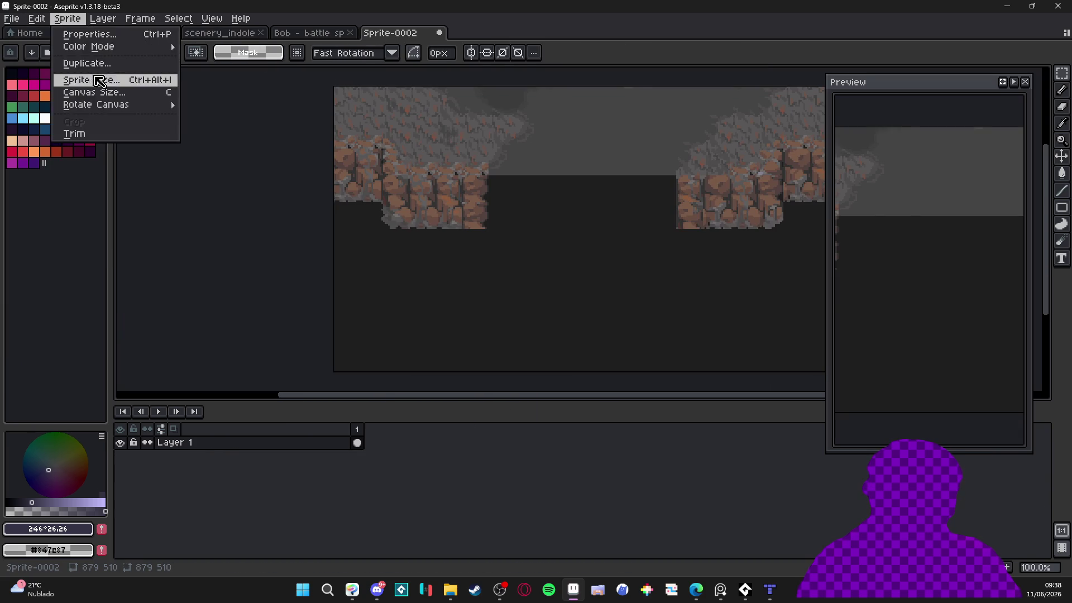
{"action": "left_click", "coordinate": [72, 79]}
{"action": "left_click", "coordinate": [787, 152]}
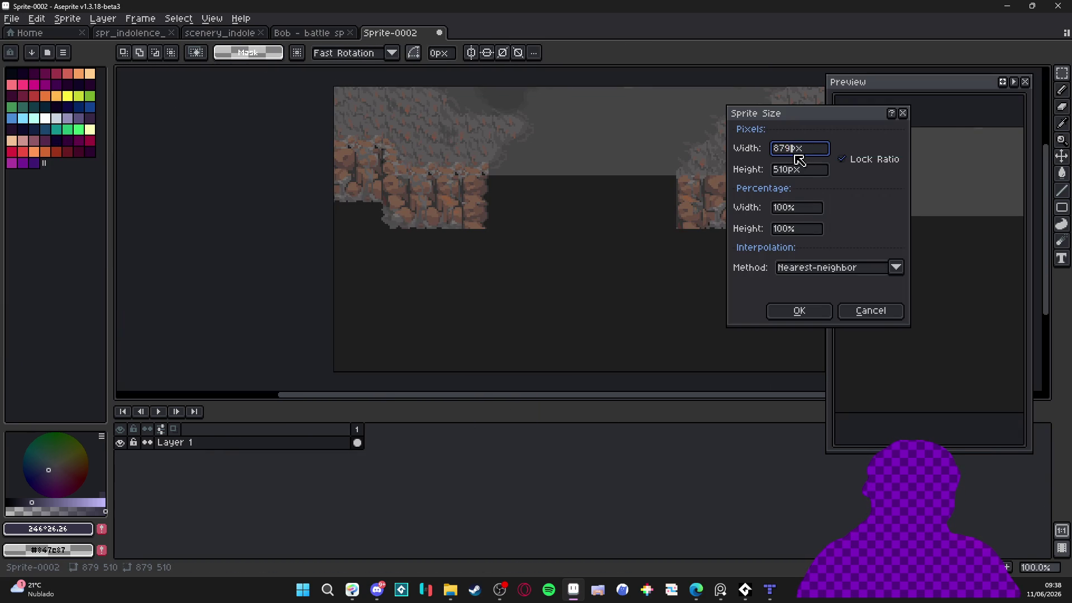
{"action": "double_click", "coordinate": [782, 214]}
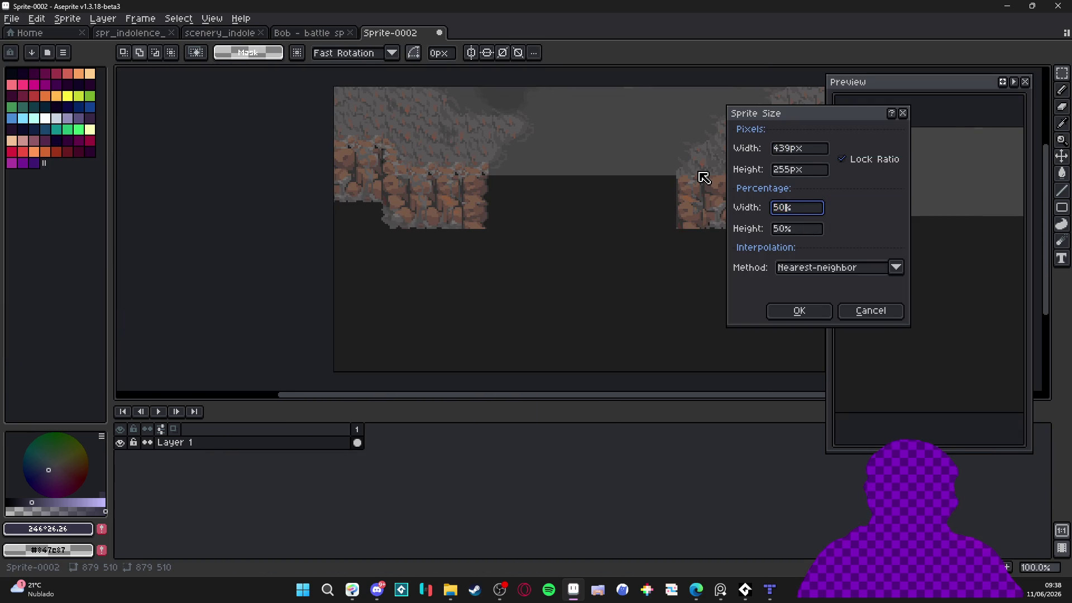
{"action": "key", "text": "Return"}
Magic Wand the dark lower region and delete it, then undo the clearing
{"action": "scroll", "coordinate": [433, 201], "scroll_direction": "up", "scroll_amount": 1}
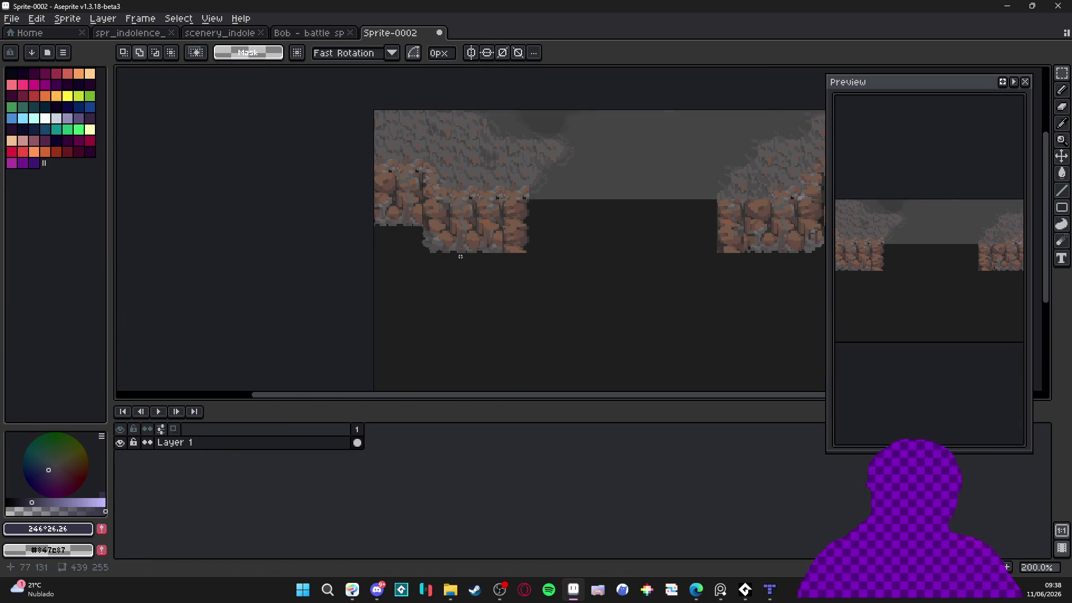
{"action": "left_click_drag", "start_coordinate": [550, 277], "coordinate": [485, 234]}
{"action": "key", "text": "w"}
{"action": "left_click", "coordinate": [521, 247]}
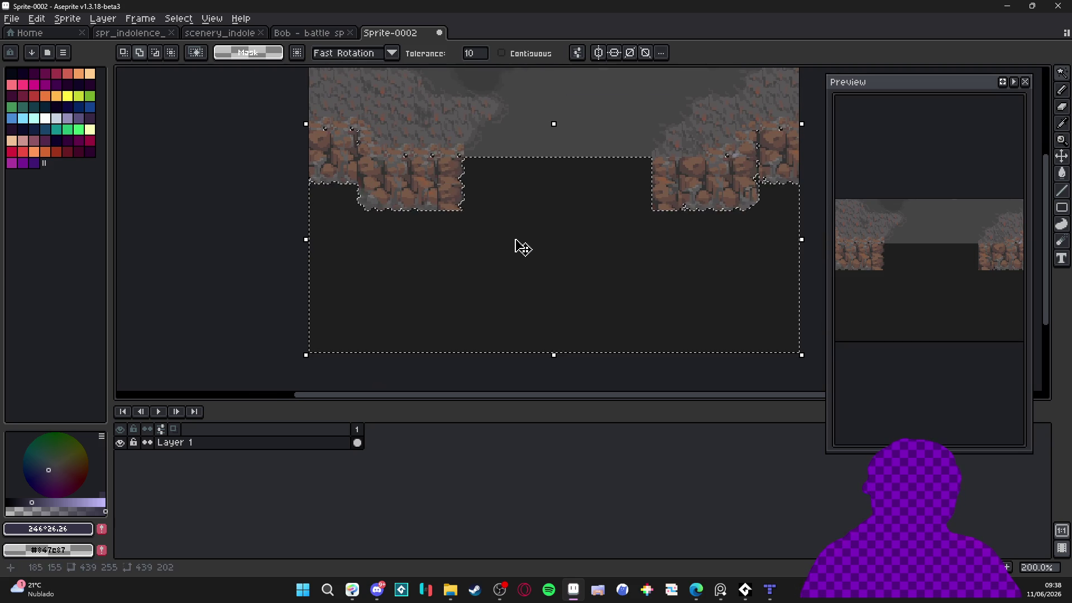
{"action": "key", "text": "ctrl+d"}
{"action": "left_click", "coordinate": [491, 228]}
{"action": "key", "text": "Delete"}
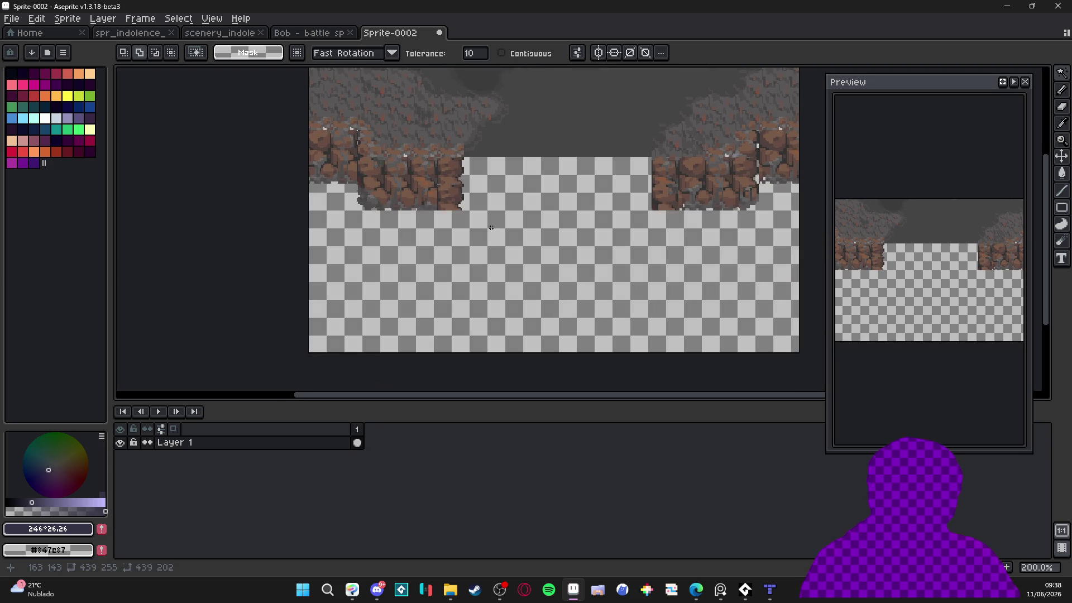
{"action": "key", "text": "ctrl+z"}
With contiguous selection on, clear the dark region again, then undo back to the dark fill
{"action": "left_click", "coordinate": [529, 53]}
{"action": "key", "text": "ctrl+d"}
{"action": "left_click", "coordinate": [523, 226]}
{"action": "key", "text": "Delete"}
{"action": "scroll", "coordinate": [491, 240], "scroll_direction": "up", "scroll_amount": 2}
{"action": "key", "text": "ctrl+a"}
{"action": "scroll", "coordinate": [447, 168], "scroll_direction": "up", "scroll_amount": 2}
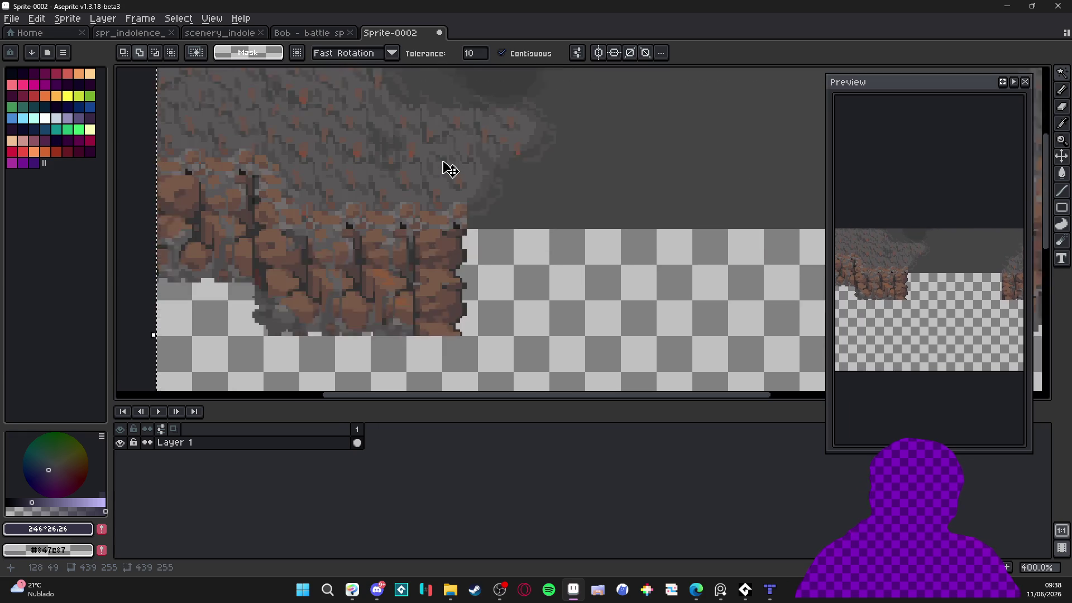
{"action": "scroll", "coordinate": [449, 170], "scroll_direction": "down", "scroll_amount": 2}
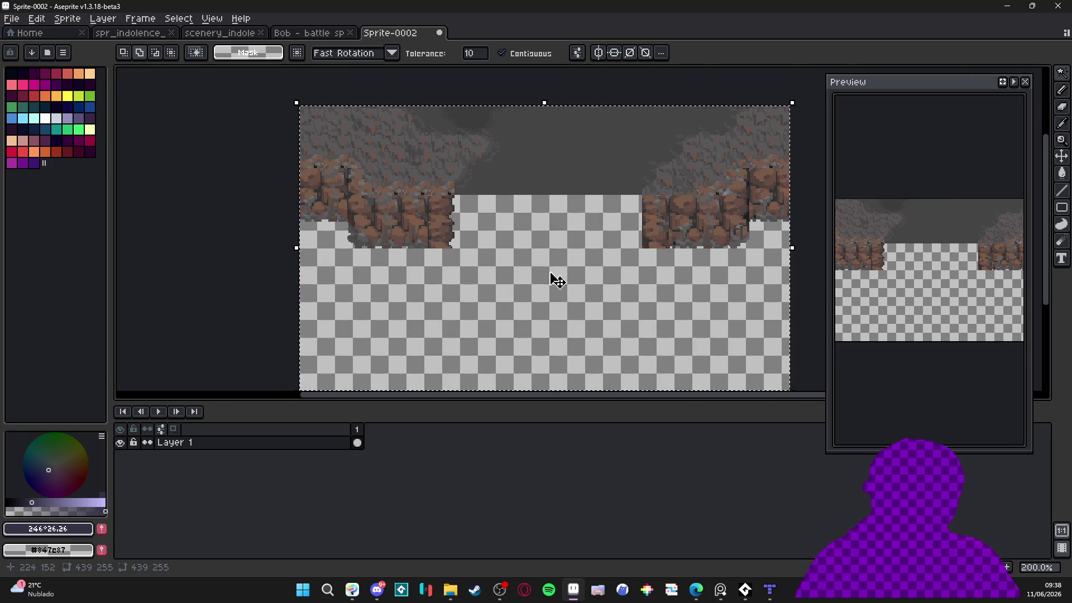
{"action": "key", "text": "ctrl+z"}
{"action": "key", "text": "ctrl+z"}
{"action": "key", "text": "ctrl+z"}
{"action": "key", "text": "ctrl+z"}
{"action": "key", "text": "ctrl+z"}
{"action": "key", "text": "ctrl+z"}
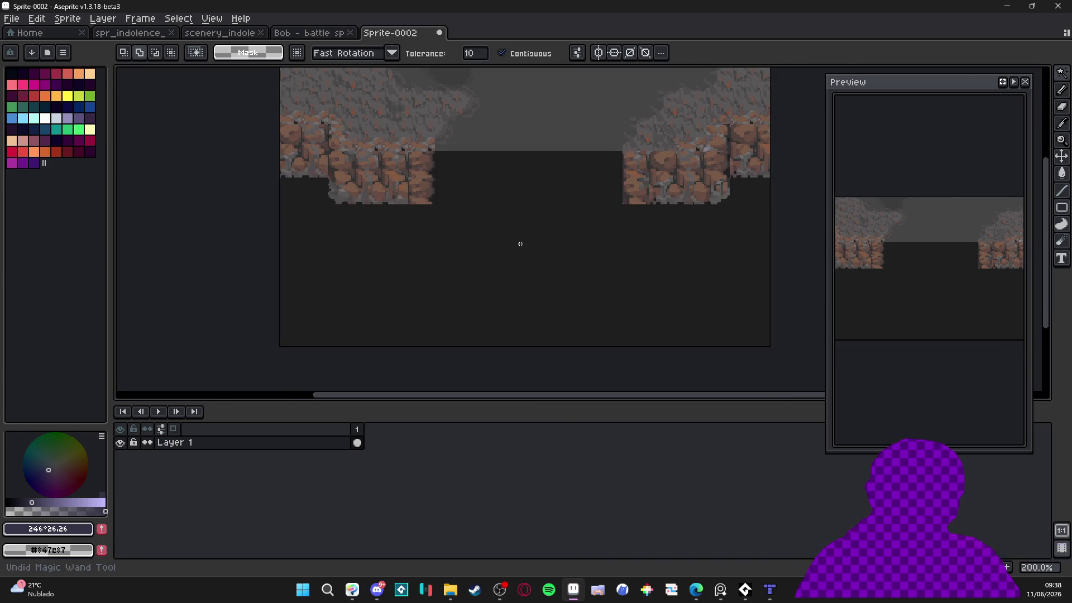
Resize the sprite to one-third width, 293×170 px
{"action": "key", "text": "b"}
{"action": "scroll", "coordinate": [602, 261], "scroll_direction": "up", "scroll_amount": 10}
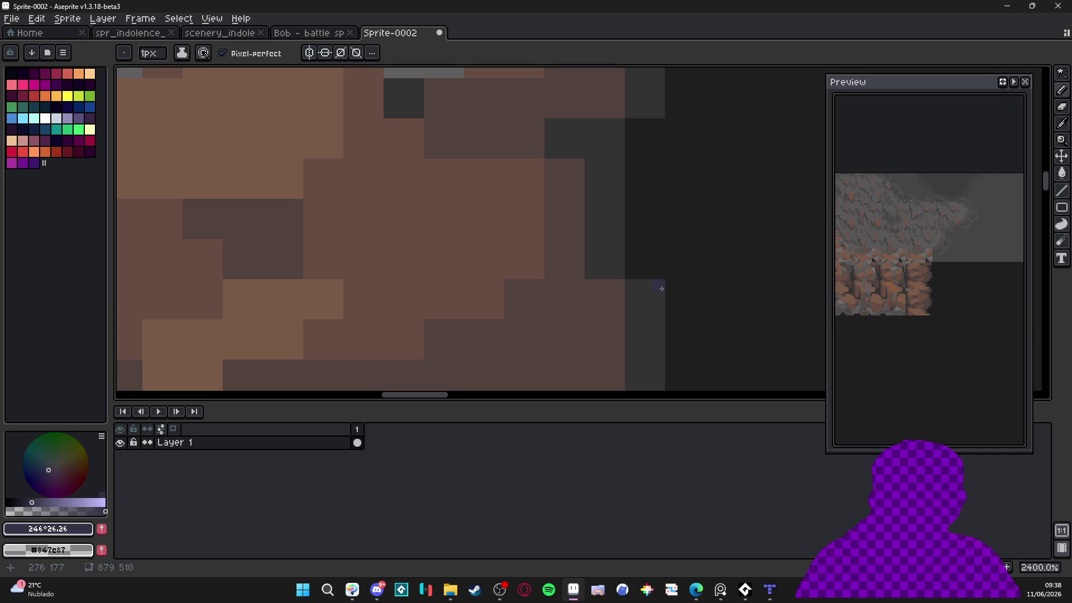
{"action": "scroll", "coordinate": [637, 286], "scroll_direction": "down", "scroll_amount": 8}
{"action": "left_click", "coordinate": [67, 18]}
{"action": "left_click", "coordinate": [93, 80]}
{"action": "left_click", "coordinate": [785, 154]}
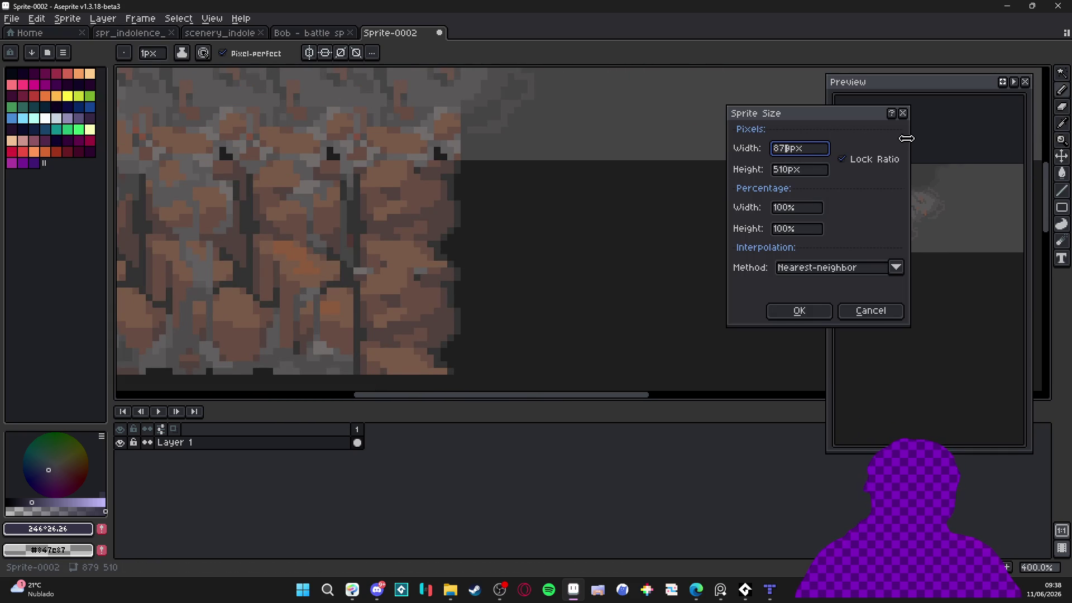
{"action": "key", "text": "Return"}
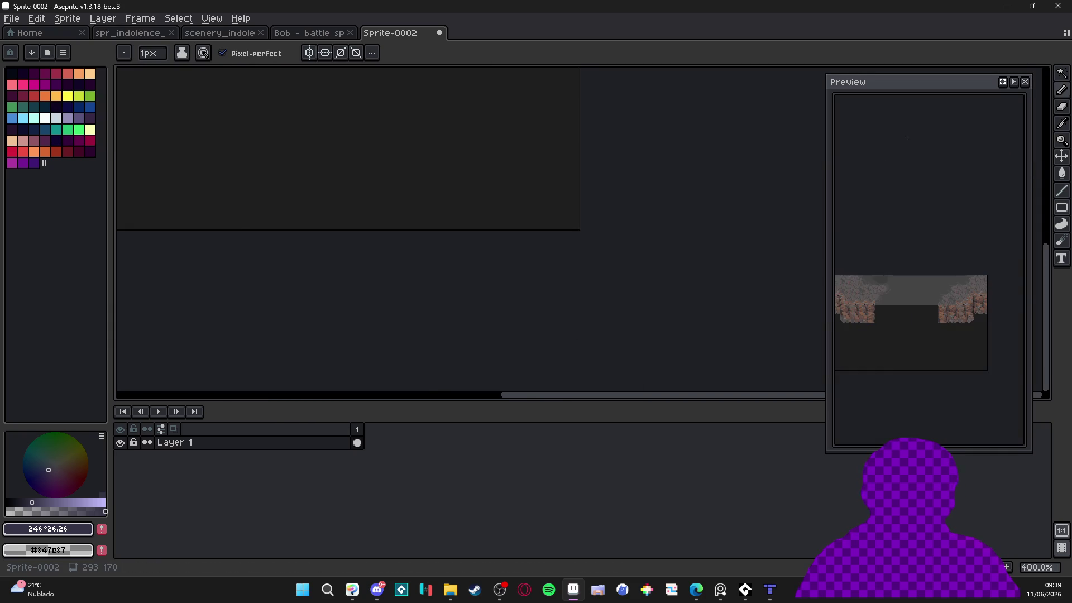
Clear the dark lower area to transparency, select all, and switch to Bob - battle sprite
{"action": "key", "text": "w"}
{"action": "scroll", "coordinate": [547, 195], "scroll_direction": "down", "scroll_amount": 2}
{"action": "left_click", "coordinate": [540, 229]}
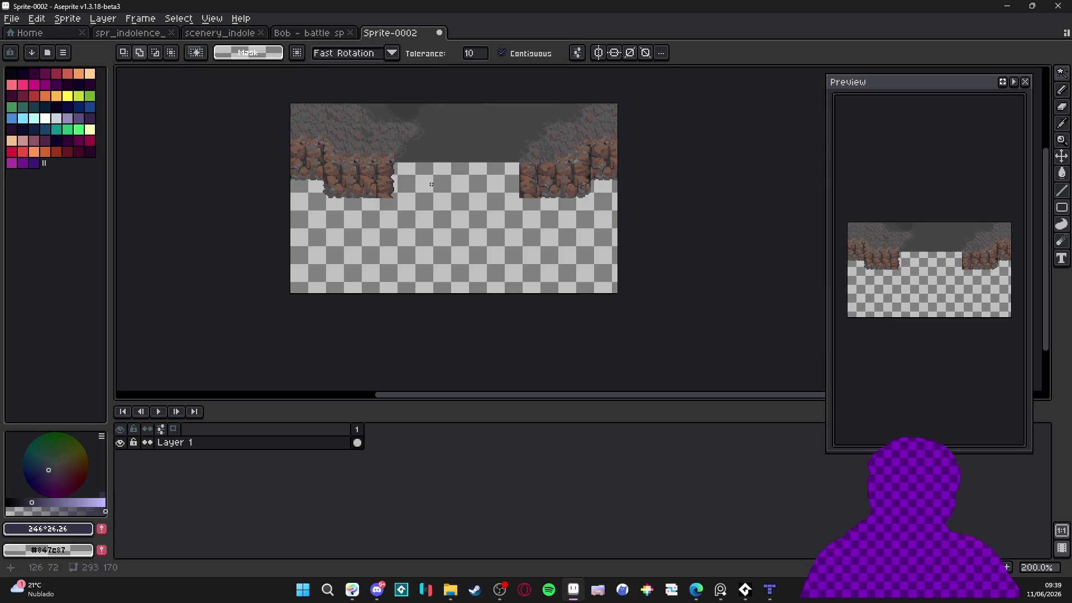
{"action": "key", "text": "Delete"}
{"action": "key", "text": "ctrl+a"}
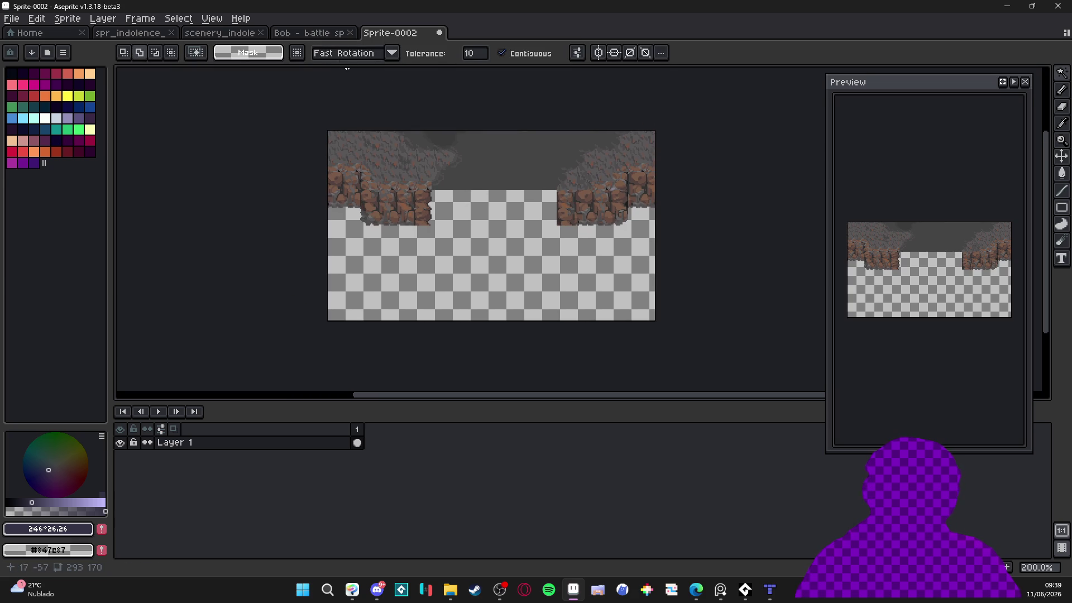
{"action": "key", "text": "ctrl+shift+Tab"}
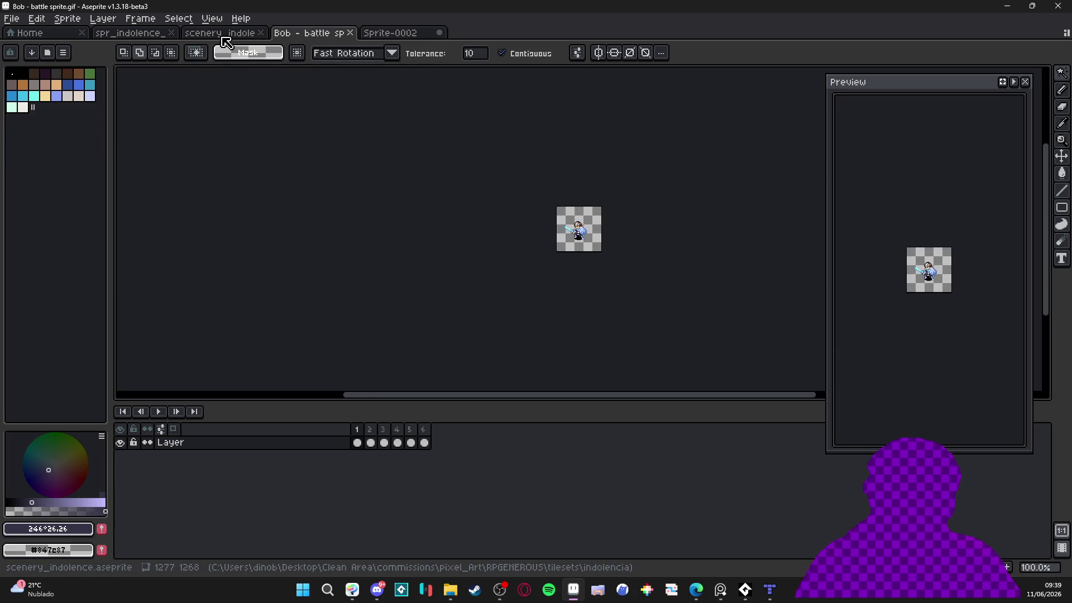
Paste the cliff artwork into scenery_indolence, align it to the tile grid near the top, and commit it
{"action": "left_click", "coordinate": [232, 42]}
{"action": "scroll", "coordinate": [404, 174], "scroll_direction": "up", "scroll_amount": 3}
{"action": "left_click_drag", "start_coordinate": [405, 174], "coordinate": [592, 364]}
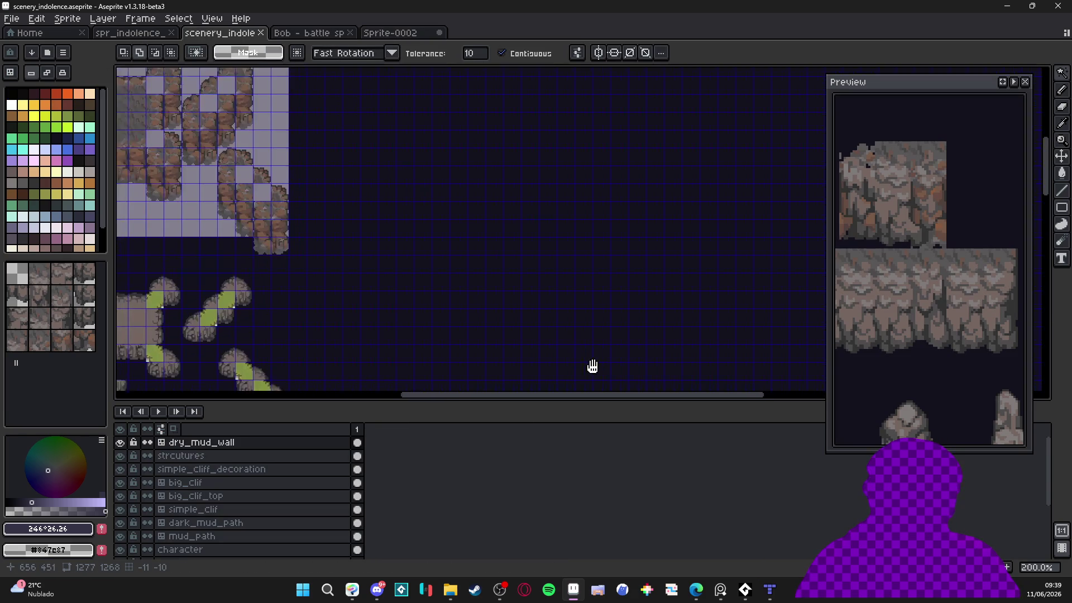
{"action": "key", "text": "ctrl+v"}
{"action": "scroll", "coordinate": [445, 184], "scroll_direction": "up", "scroll_amount": 2}
{"action": "mouse_move", "coordinate": [468, 302]}
{"action": "left_mouse_down"}
{"action": "mouse_move", "coordinate": [464, 259]}
{"action": "mouse_move", "coordinate": [401, 99]}
{"action": "left_mouse_up"}
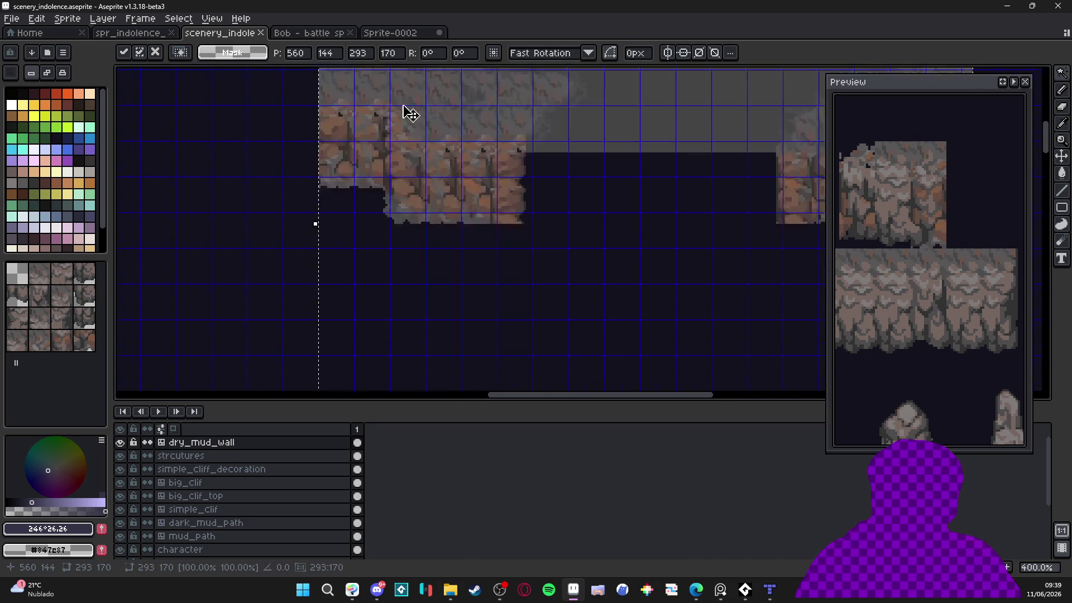
{"action": "scroll", "coordinate": [492, 167], "scroll_direction": "up", "scroll_amount": 2}
{"action": "mouse_move", "coordinate": [512, 196]}
{"action": "left_mouse_down"}
{"action": "mouse_move", "coordinate": [433, 222]}
{"action": "mouse_move", "coordinate": [444, 210]}
{"action": "left_mouse_up"}
{"action": "scroll", "coordinate": [443, 209], "scroll_direction": "down", "scroll_amount": 3}
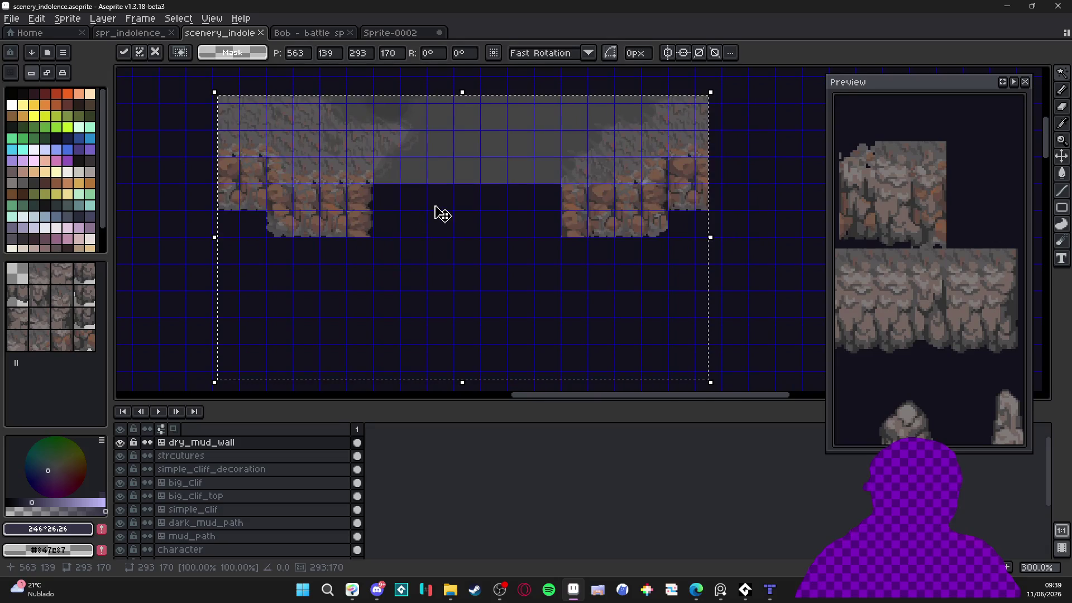
{"action": "key", "text": "w"}
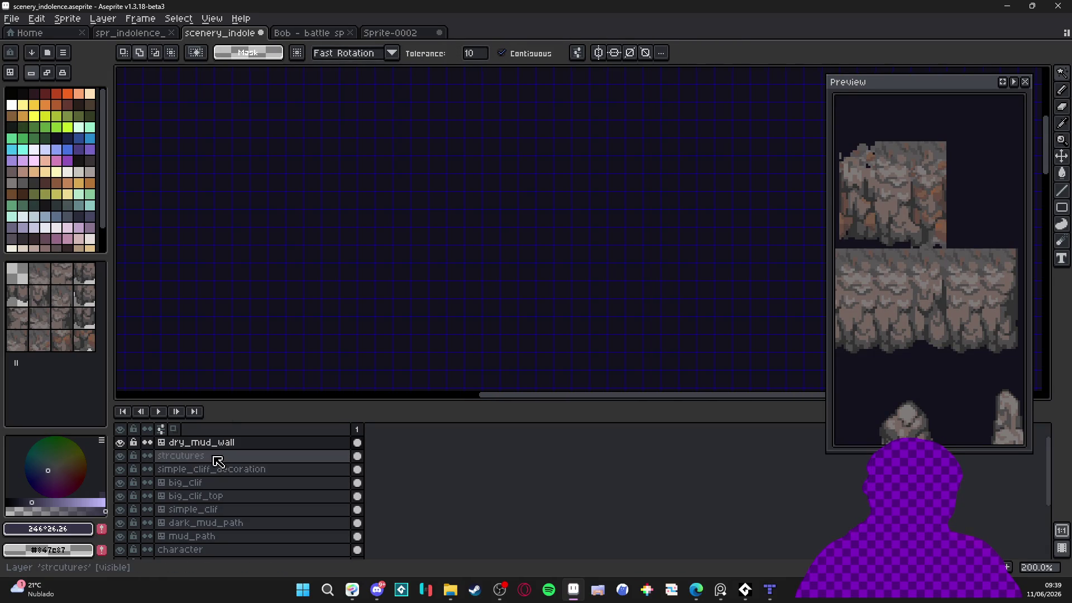
{"action": "left_click", "coordinate": [228, 447]}
Add a new layer above dry_mud_wall and name it mudfall
{"action": "key", "text": "shift+n"}
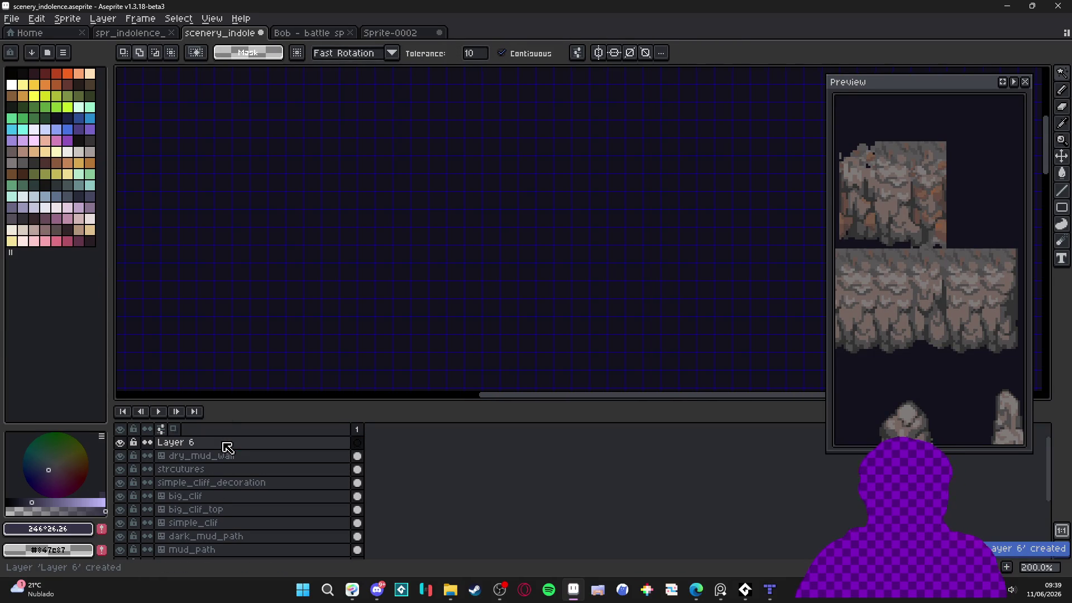
{"action": "double_click", "coordinate": [228, 442]}
{"action": "type", "text": "waterfall"}
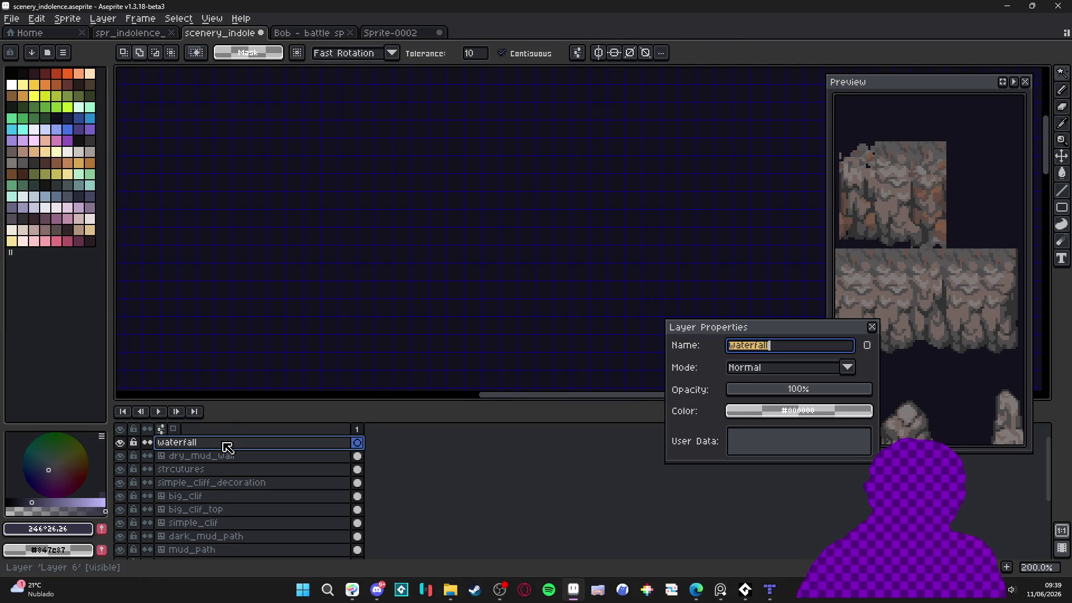
{"action": "key", "text": "Return"}
Paste the cliff art onto mudfall with RotSprite, shift it slightly left, and commit
{"action": "key", "text": "ctrl+v"}
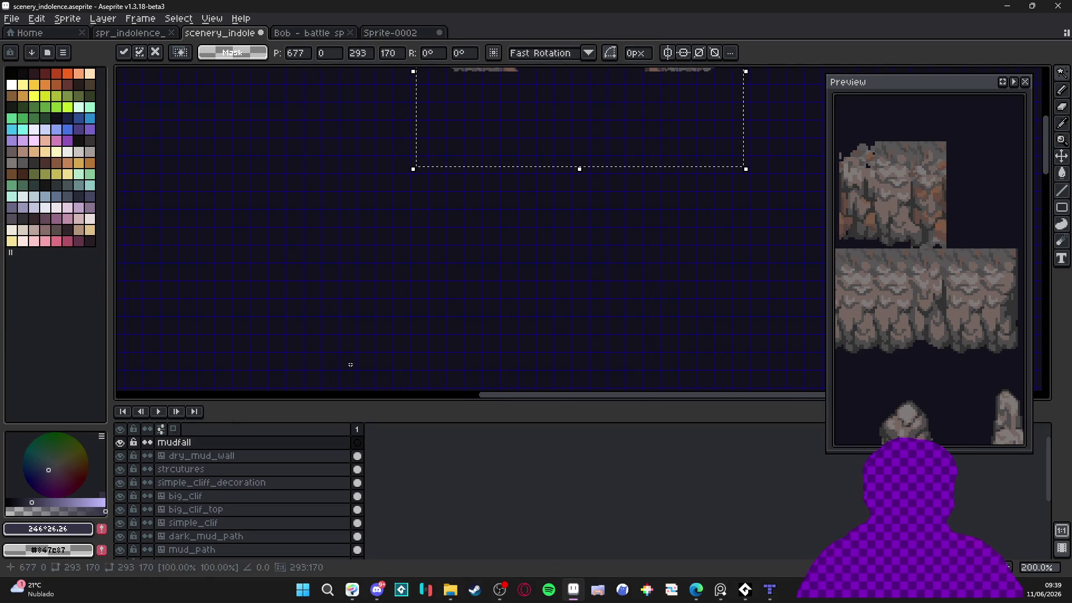
{"action": "scroll", "coordinate": [385, 385], "scroll_direction": "up", "scroll_amount": 3}
{"action": "left_click_drag", "start_coordinate": [446, 226], "coordinate": [513, 70]}
{"action": "left_click", "coordinate": [520, 53]}
{"action": "left_click", "coordinate": [537, 81]}
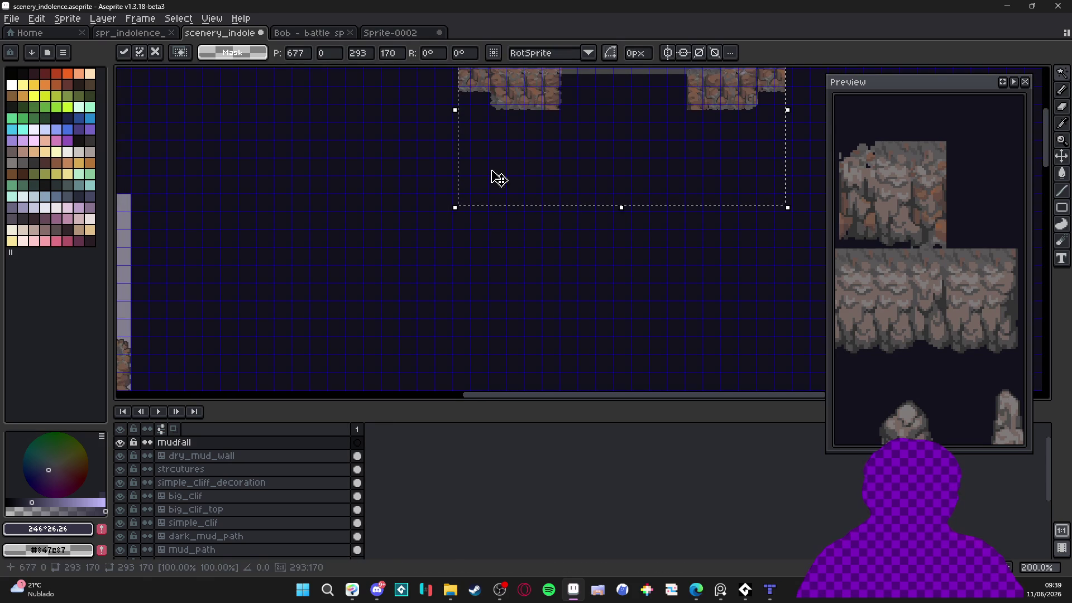
{"action": "left_click_drag", "start_coordinate": [446, 215], "coordinate": [391, 350]}
{"action": "scroll", "coordinate": [463, 206], "scroll_direction": "up", "scroll_amount": 4}
{"action": "mouse_move", "coordinate": [462, 213]}
{"action": "left_mouse_down"}
{"action": "mouse_move", "coordinate": [452, 211]}
{"action": "mouse_move", "coordinate": [500, 269]}
{"action": "left_mouse_up"}
{"action": "scroll", "coordinate": [453, 211], "scroll_direction": "down", "scroll_amount": 2}
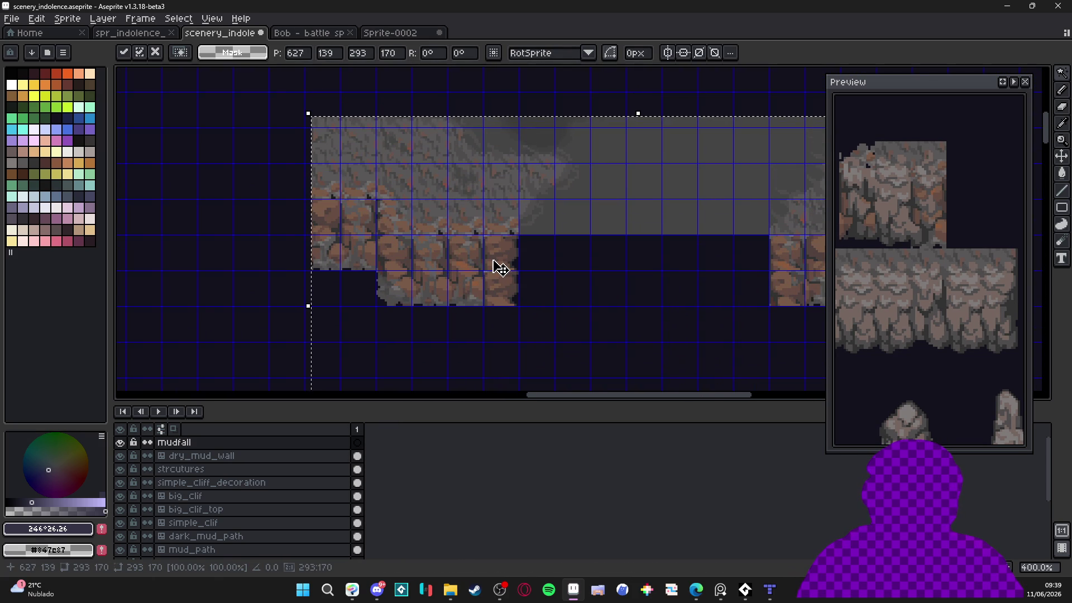
{"action": "scroll", "coordinate": [433, 185], "scroll_direction": "up", "scroll_amount": 2}
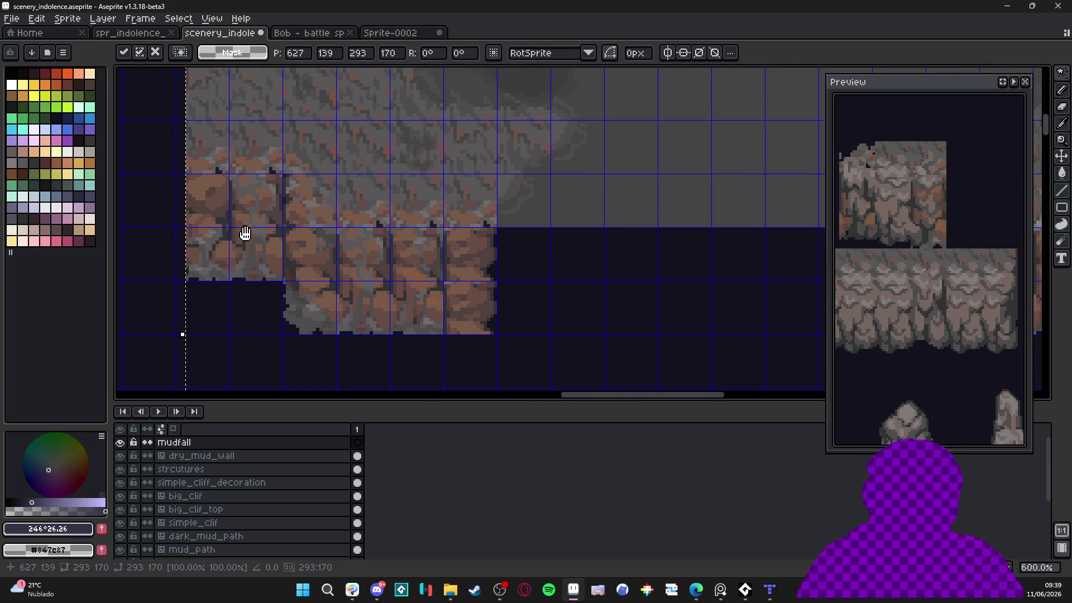
{"action": "key", "text": "w"}
Erase the leftmost strip of the mudfall art and clear the trial selections
{"action": "scroll", "coordinate": [238, 265], "scroll_direction": "down", "scroll_amount": 2}
{"action": "left_click", "coordinate": [201, 277]}
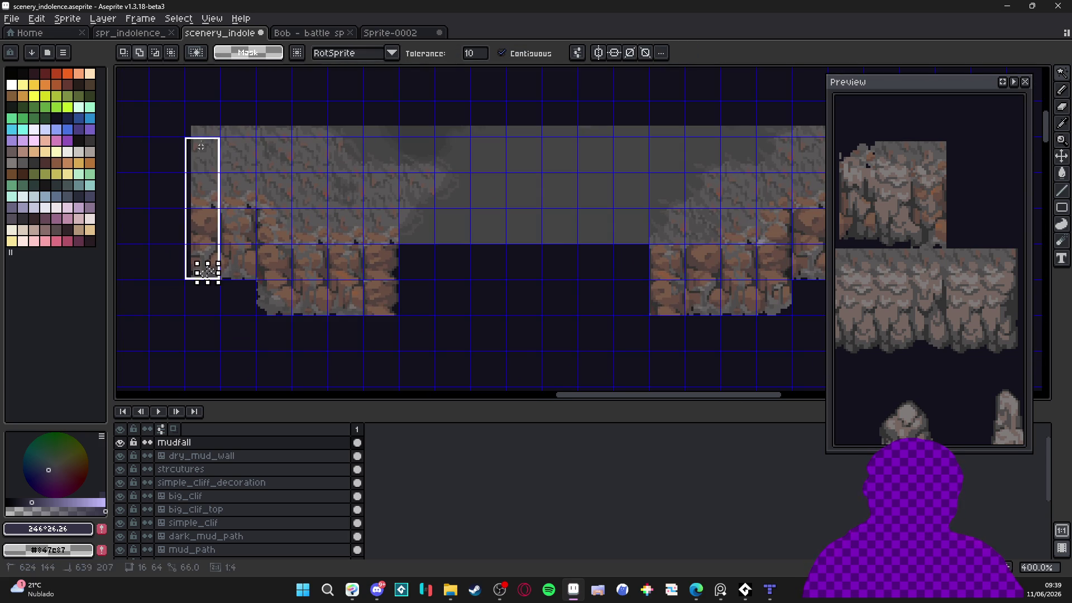
{"action": "key", "text": "Delete"}
{"action": "left_click", "coordinate": [245, 133]}
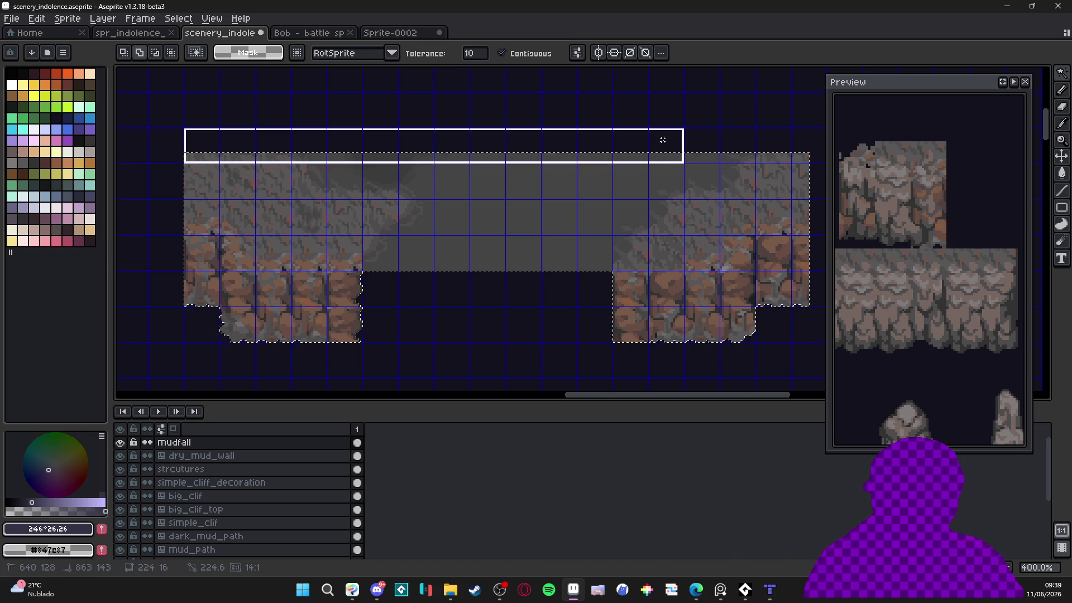
{"action": "left_click", "coordinate": [291, 147]}
{"action": "key", "text": "ctrl+d"}
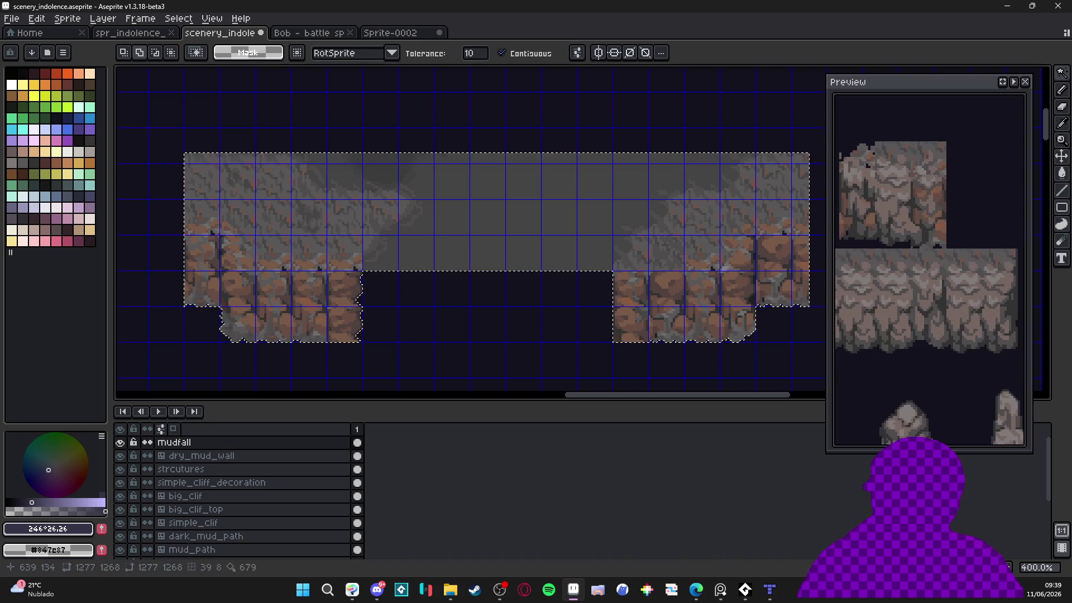
{"action": "key", "text": "m"}
{"action": "mouse_move", "coordinate": [212, 134]}
{"action": "left_mouse_down"}
{"action": "mouse_move", "coordinate": [575, 161]}
{"action": "mouse_move", "coordinate": [825, 161]}
{"action": "mouse_move", "coordinate": [713, 155]}
{"action": "mouse_move", "coordinate": [606, 120]}
{"action": "mouse_move", "coordinate": [612, 282]}
{"action": "left_mouse_up"}
{"action": "key", "text": "ctrl+d"}
{"action": "left_click_drag", "start_coordinate": [363, 271], "coordinate": [546, 280]}
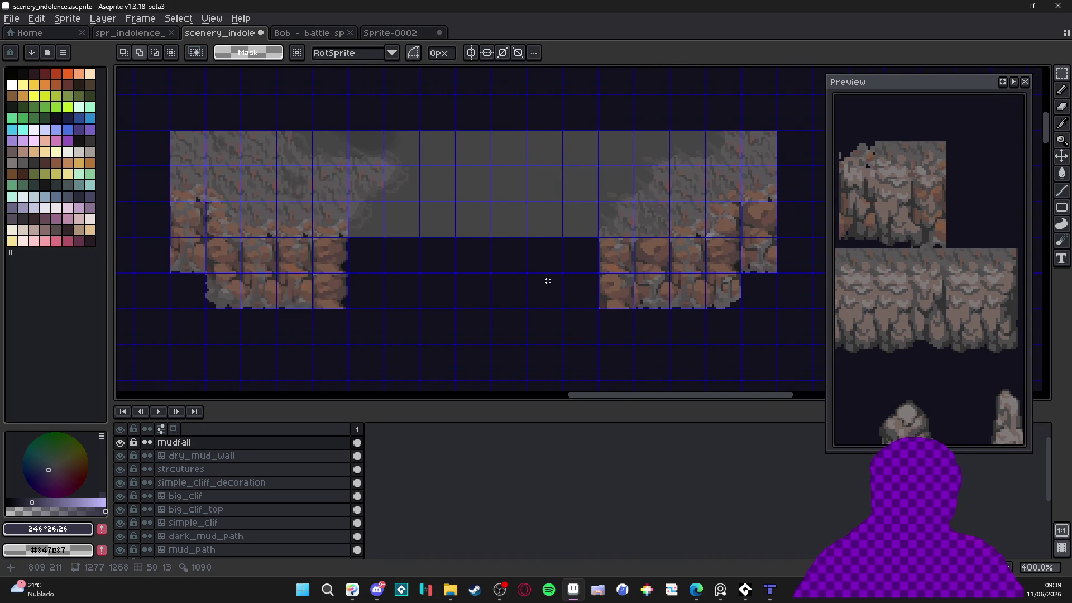
{"action": "scroll", "coordinate": [519, 242], "scroll_direction": "down", "scroll_amount": 1}
{"action": "scroll", "coordinate": [380, 218], "scroll_direction": "up", "scroll_amount": 3}
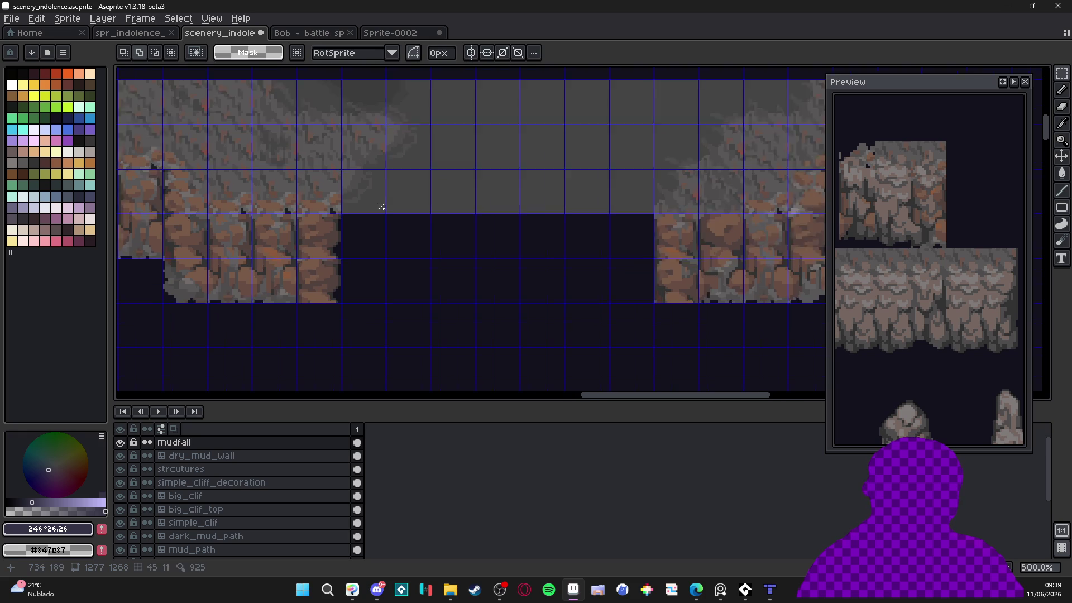
Switch to the pencil and pick grey #454444 from the art
{"action": "key", "text": "b"}
{"action": "left_click", "coordinate": [412, 203], "text": "alt"}
{"action": "scroll", "coordinate": [430, 168], "scroll_direction": "down", "scroll_amount": 1}
{"action": "right_click", "coordinate": [201, 444]}
Convert mudfall to a tilemap layer and bucket-fill one empty tile with grey #454444
{"action": "mouse_move", "coordinate": [278, 496]}
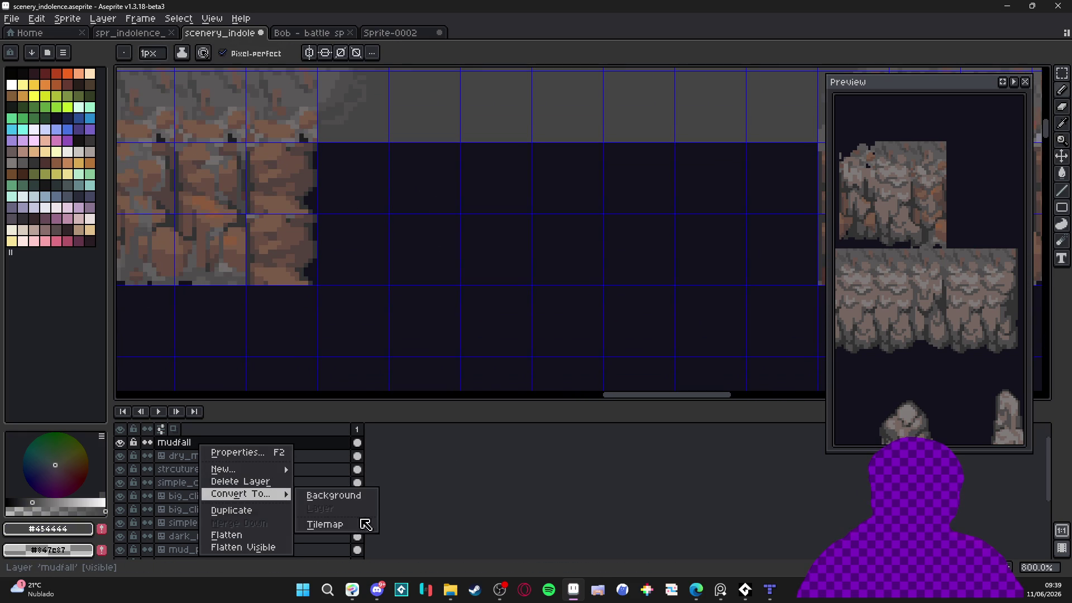
{"action": "left_click", "coordinate": [364, 522]}
{"action": "left_click", "coordinate": [545, 340]}
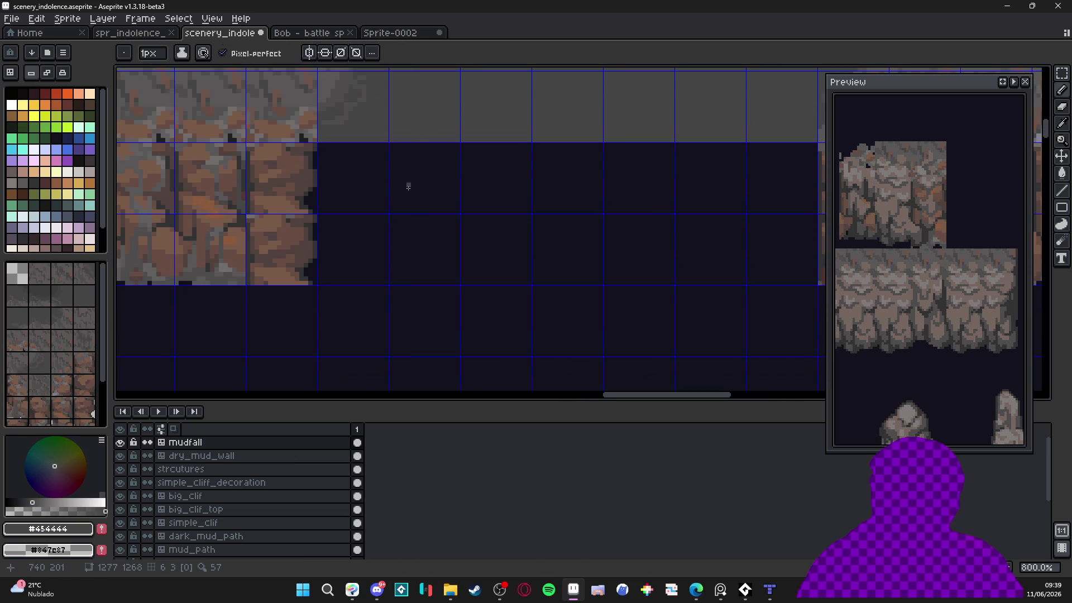
{"action": "key", "text": "g"}
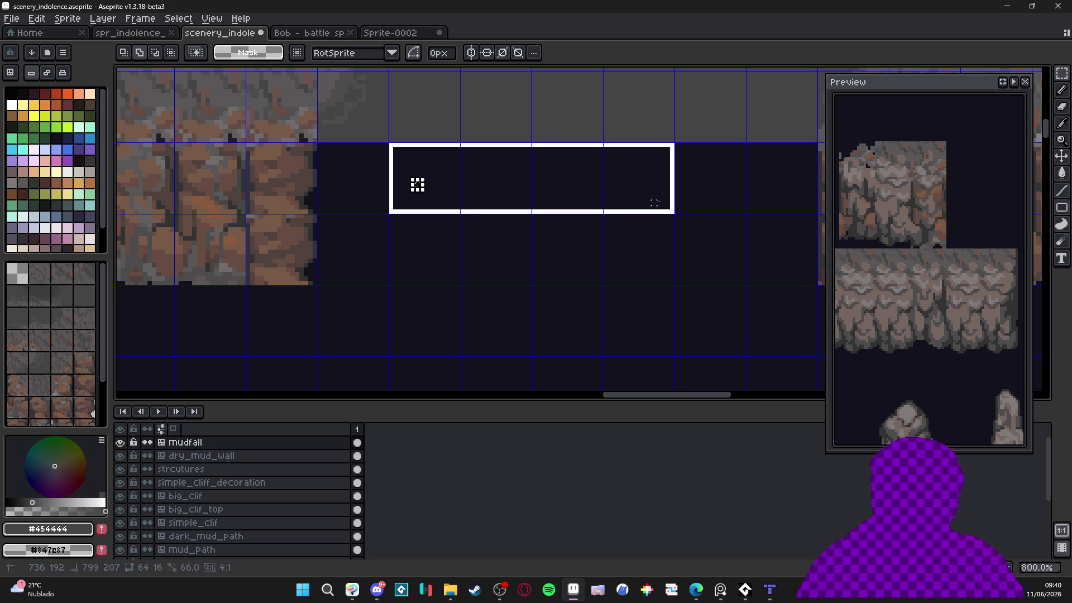
{"action": "key", "text": "g"}
{"action": "key", "text": "g"}
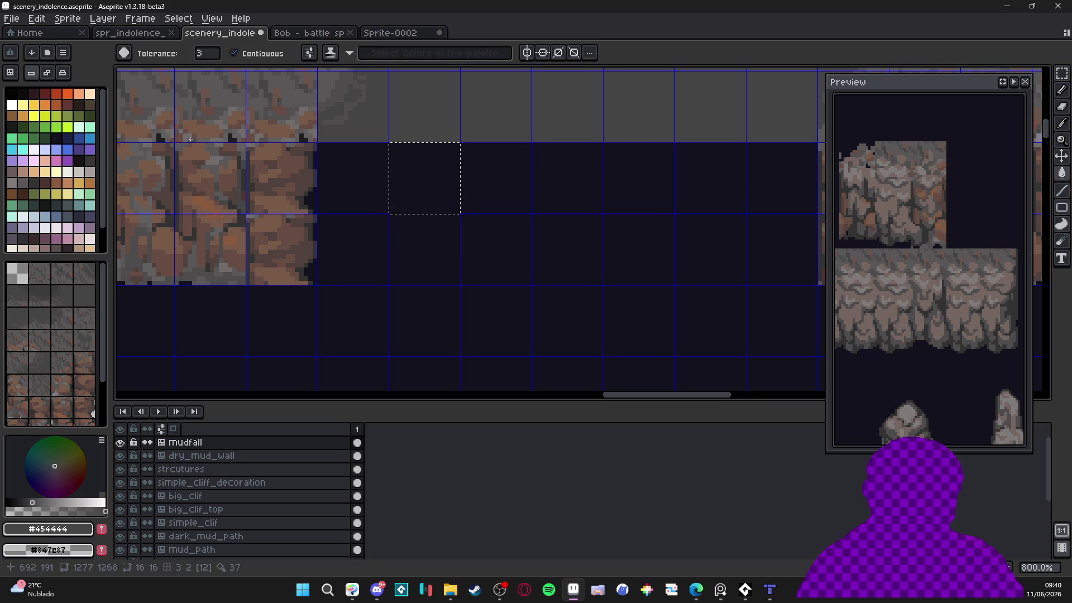
{"action": "left_click", "coordinate": [416, 197]}
{"action": "scroll", "coordinate": [416, 197], "scroll_direction": "right", "scroll_amount": 2}
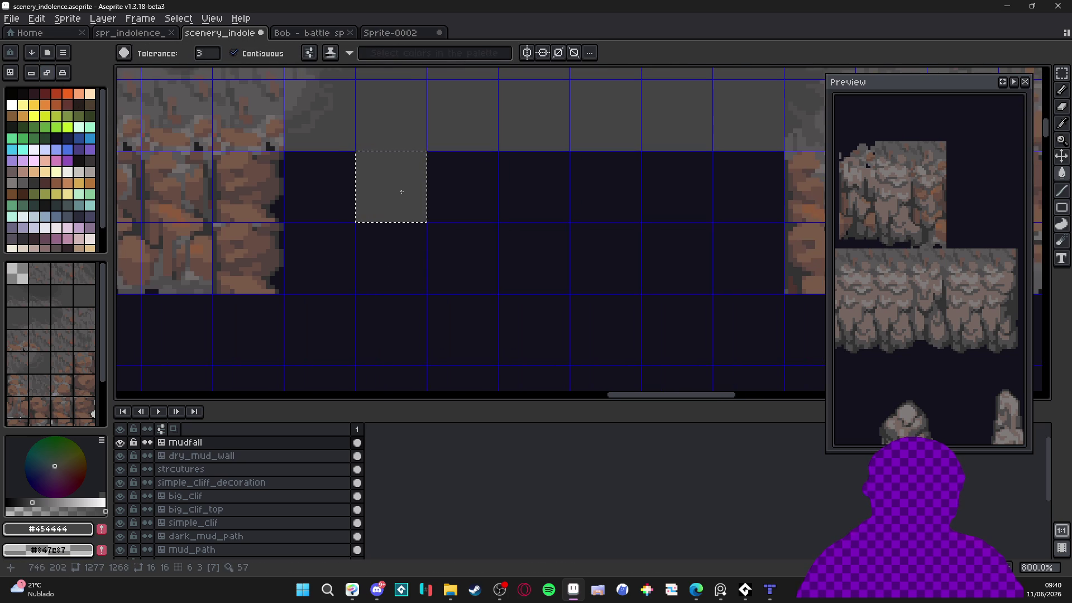
{"action": "key", "text": "b"}
{"action": "scroll", "coordinate": [393, 167], "scroll_direction": "up", "scroll_amount": 2}
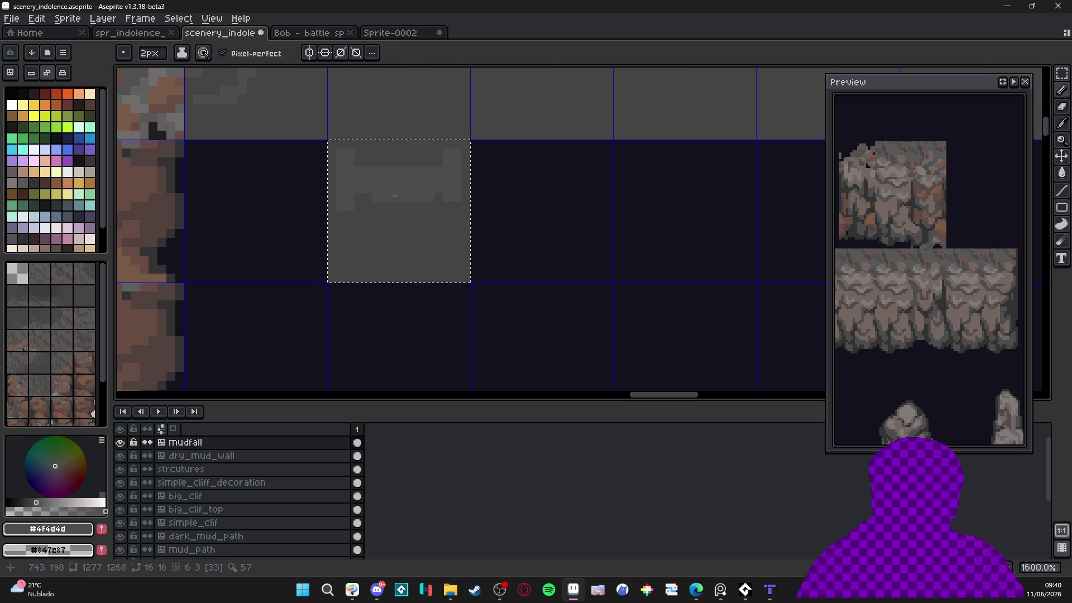
With a 1px brush, paint lighter #4f4d4d pixels, including a diagonal run, into the tile
{"action": "key", "text": "minus"}
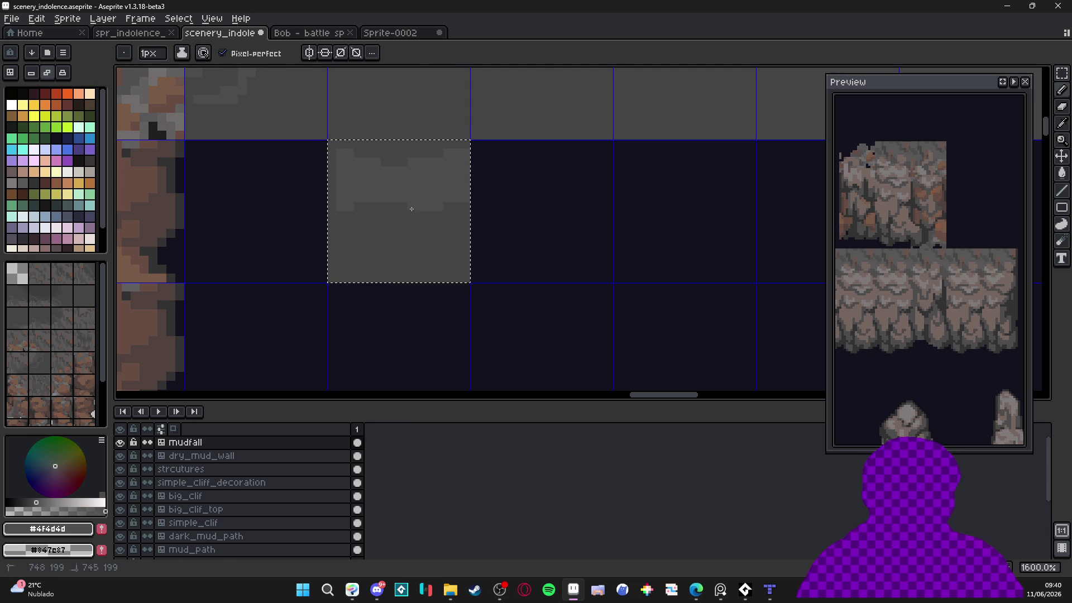
{"action": "left_click", "coordinate": [368, 219], "text": "alt"}
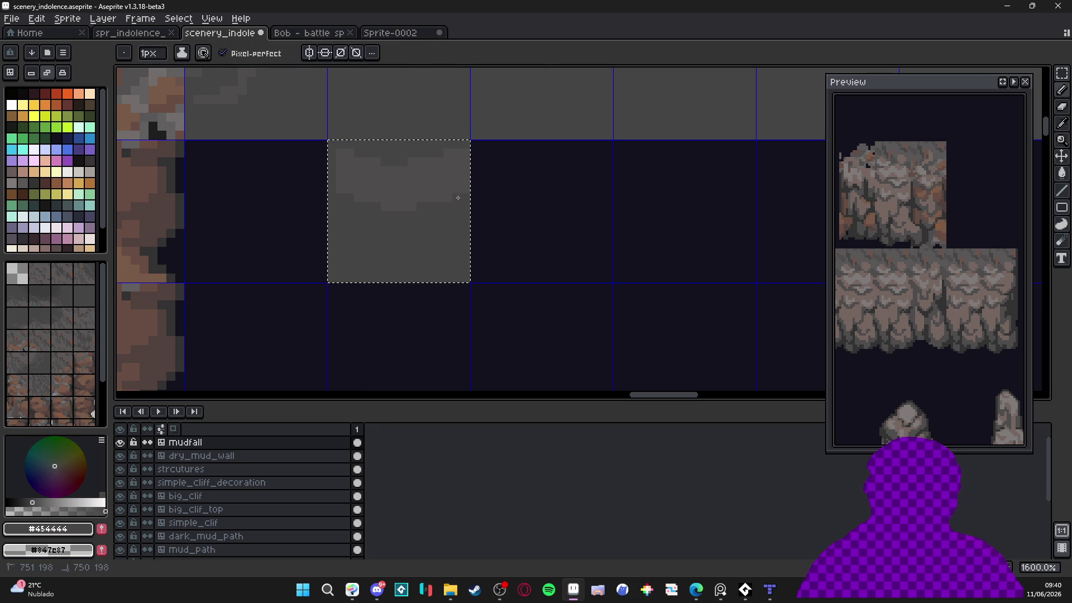
{"action": "scroll", "coordinate": [447, 198], "scroll_direction": "down", "scroll_amount": 4}
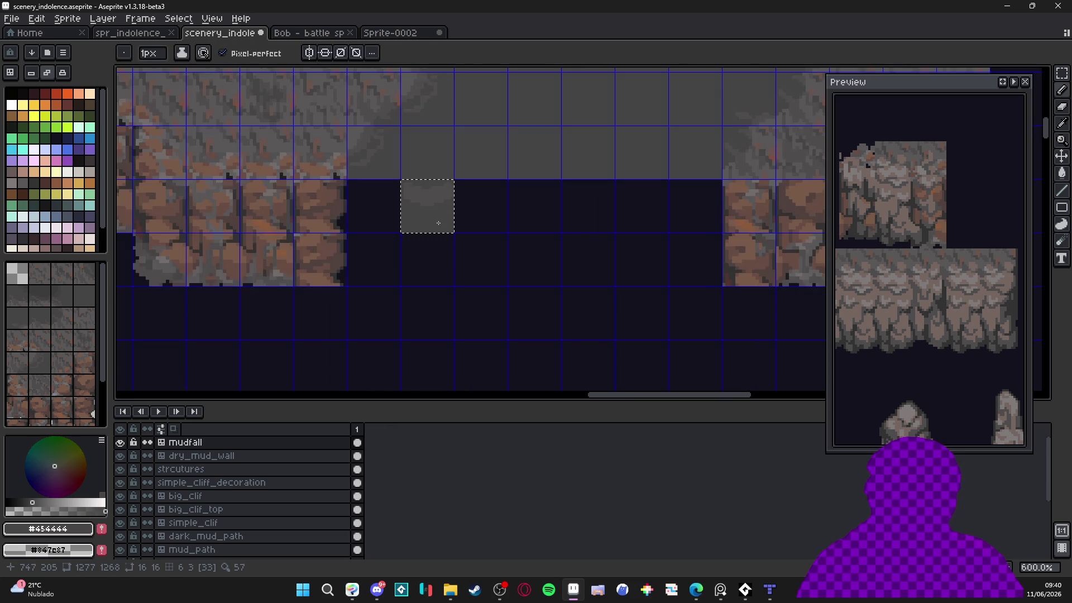
{"action": "scroll", "coordinate": [412, 219], "scroll_direction": "up", "scroll_amount": 3}
{"action": "key", "text": "v"}
{"action": "scroll", "coordinate": [439, 243], "scroll_direction": "up", "scroll_amount": 3}
{"action": "key", "text": "b"}
{"action": "left_click", "coordinate": [444, 201]}
{"action": "left_click", "coordinate": [378, 213], "text": "alt"}
{"action": "left_click_drag", "start_coordinate": [399, 223], "coordinate": [417, 209]}
Add two short rows of lighter #4f4d4d pixels across the tile
{"action": "scroll", "coordinate": [418, 210], "scroll_direction": "down", "scroll_amount": 3}
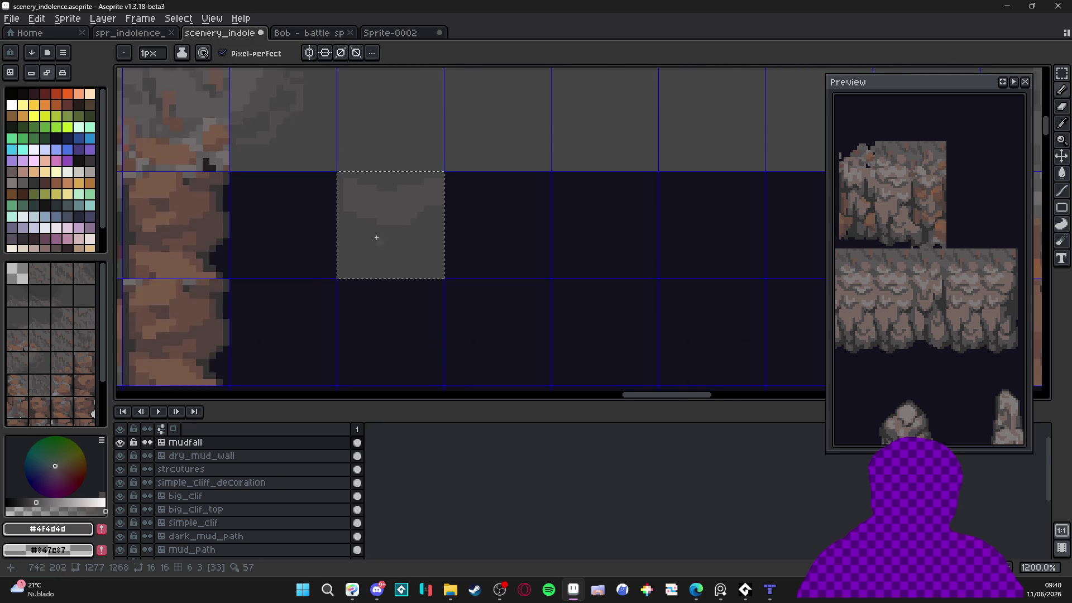
{"action": "scroll", "coordinate": [369, 218], "scroll_direction": "up", "scroll_amount": 3}
{"action": "left_click", "coordinate": [341, 204], "text": "alt"}
{"action": "left_click", "coordinate": [371, 182], "text": "alt"}
{"action": "mouse_move", "coordinate": [342, 230]}
{"action": "left_mouse_down"}
{"action": "mouse_move", "coordinate": [329, 225]}
{"action": "mouse_move", "coordinate": [385, 244]}
{"action": "left_mouse_up"}
{"action": "left_click", "coordinate": [318, 227]}
{"action": "scroll", "coordinate": [385, 244], "scroll_direction": "down", "scroll_amount": 7}
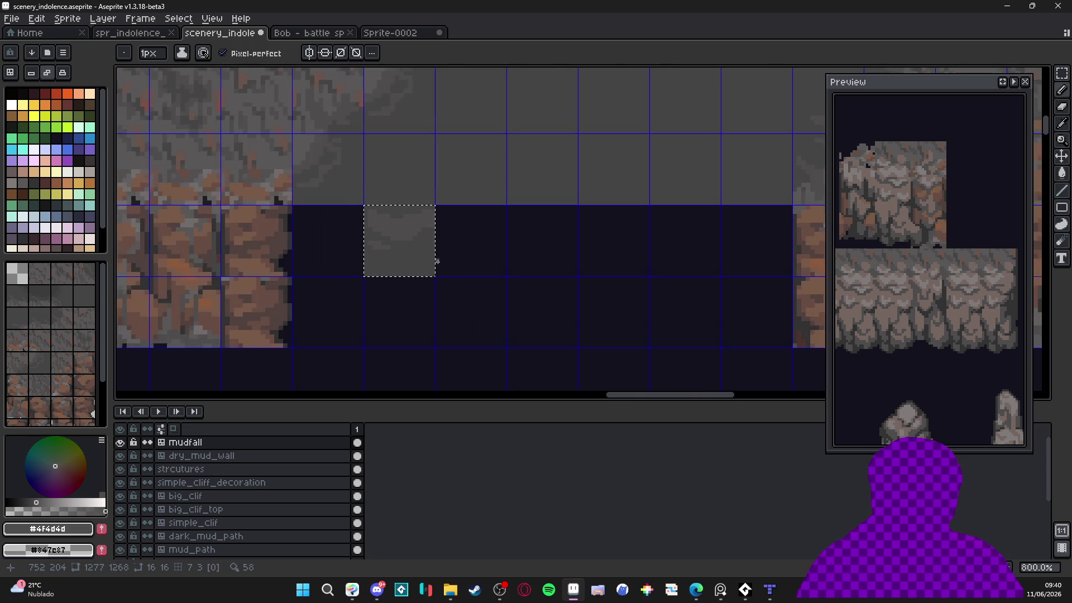
{"action": "scroll", "coordinate": [434, 250], "scroll_direction": "up", "scroll_amount": 7}
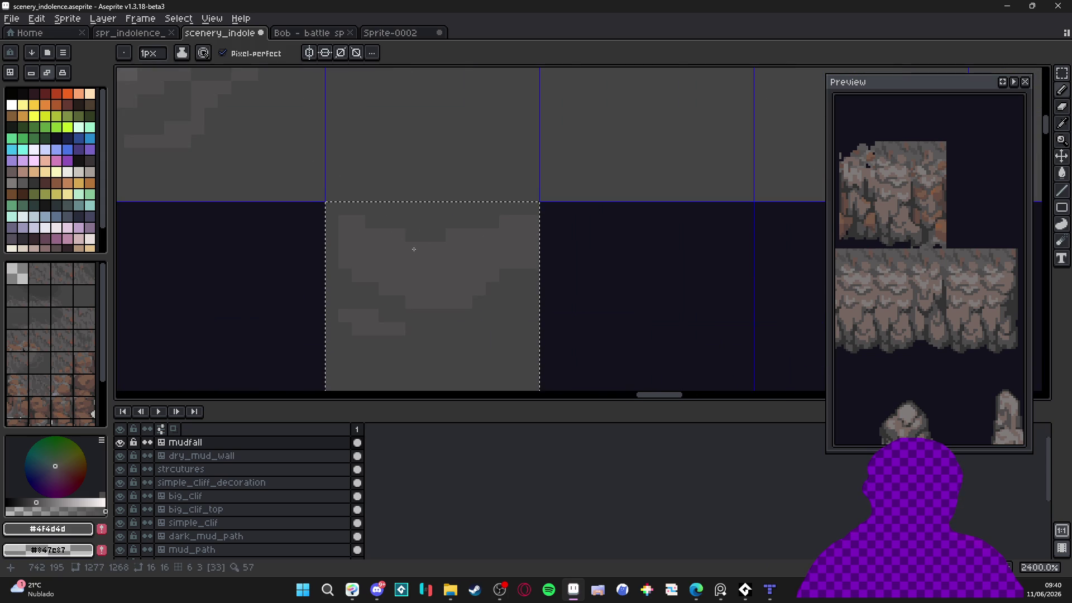
{"action": "scroll", "coordinate": [423, 190], "scroll_direction": "down", "scroll_amount": 3}
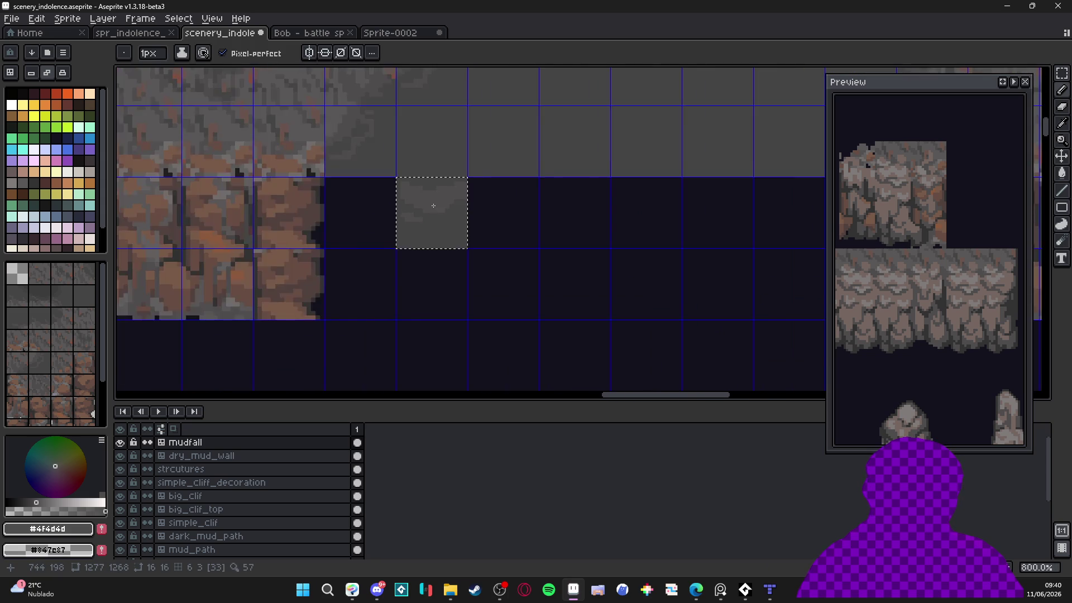
{"action": "scroll", "coordinate": [434, 206], "scroll_direction": "up", "scroll_amount": 2}
{"action": "scroll", "coordinate": [411, 247], "scroll_direction": "down", "scroll_amount": 4}
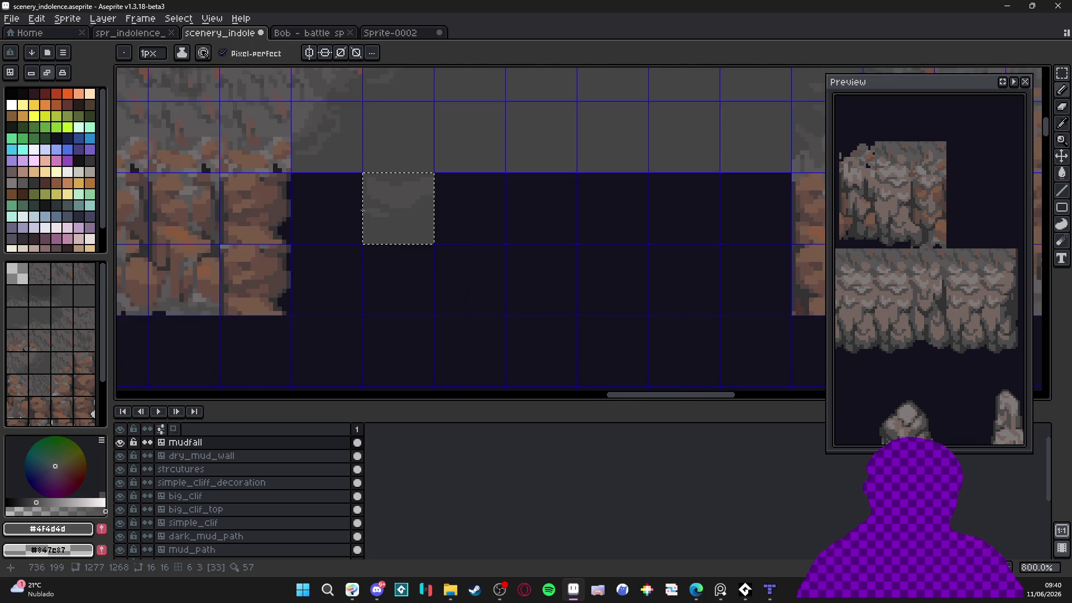
Paint dark #3c3c3c columns and single pixels near the tile's left side
{"action": "left_click", "coordinate": [352, 110], "text": "alt"}
{"action": "scroll", "coordinate": [383, 186], "scroll_direction": "up", "scroll_amount": 6}
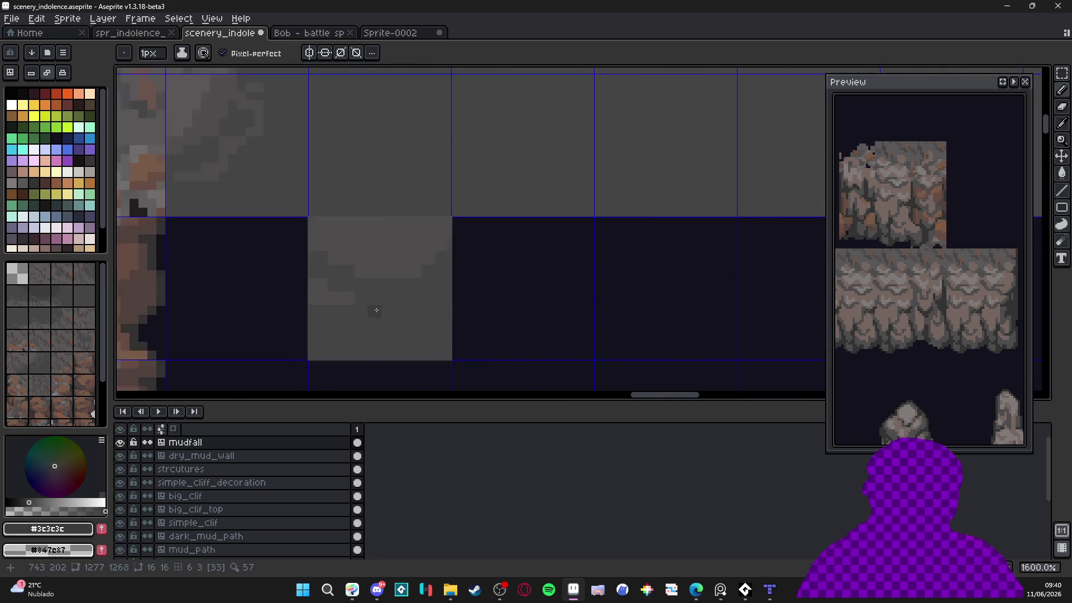
{"action": "scroll", "coordinate": [378, 330], "scroll_direction": "up", "scroll_amount": 2}
{"action": "left_click_drag", "start_coordinate": [299, 307], "coordinate": [303, 259]}
{"action": "left_click_drag", "start_coordinate": [294, 246], "coordinate": [299, 311]}
{"action": "key", "text": "minus"}
{"action": "left_click", "coordinate": [301, 192]}
{"action": "left_click", "coordinate": [304, 183]}
{"action": "left_click", "coordinate": [332, 208]}
With a 2px brush, paint a dark grey strip and streak across the tile and its lower middle
{"action": "key", "text": "plus"}
{"action": "left_click", "coordinate": [335, 206]}
{"action": "left_click_drag", "start_coordinate": [346, 226], "coordinate": [457, 238]}
{"action": "left_click", "coordinate": [464, 217]}
{"action": "left_click", "coordinate": [499, 177]}
{"action": "mouse_move", "coordinate": [512, 184]}
{"action": "left_mouse_down"}
{"action": "mouse_move", "coordinate": [488, 227]}
{"action": "mouse_move", "coordinate": [421, 265]}
{"action": "mouse_move", "coordinate": [362, 266]}
{"action": "mouse_move", "coordinate": [376, 265]}
{"action": "left_mouse_up"}
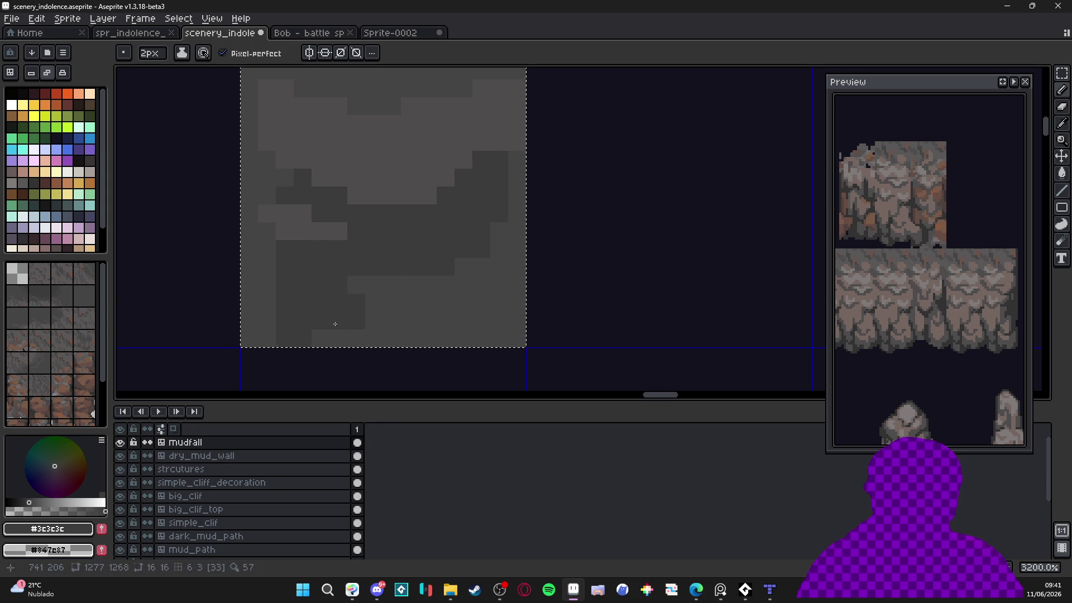
{"action": "mouse_move", "coordinate": [359, 297]}
{"action": "left_mouse_down"}
{"action": "mouse_move", "coordinate": [462, 272]}
{"action": "mouse_move", "coordinate": [445, 313]}
{"action": "mouse_move", "coordinate": [462, 301]}
{"action": "mouse_move", "coordinate": [421, 325]}
{"action": "mouse_move", "coordinate": [437, 295]}
{"action": "left_mouse_up"}
Darken the tile's right column and bottom-right edge with dark grey
{"action": "scroll", "coordinate": [433, 291], "scroll_direction": "down", "scroll_amount": 5}
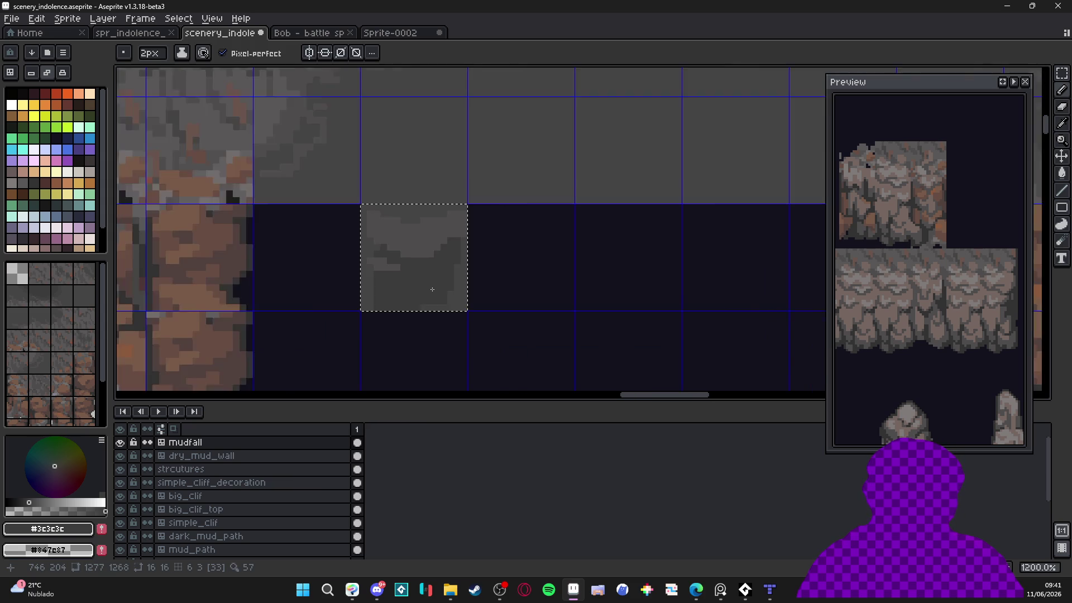
{"action": "scroll", "coordinate": [433, 299], "scroll_direction": "up", "scroll_amount": 3}
{"action": "left_click_drag", "start_coordinate": [468, 245], "coordinate": [468, 262]}
{"action": "left_click_drag", "start_coordinate": [425, 327], "coordinate": [455, 313]}
{"action": "left_click_drag", "start_coordinate": [469, 268], "coordinate": [469, 302]}
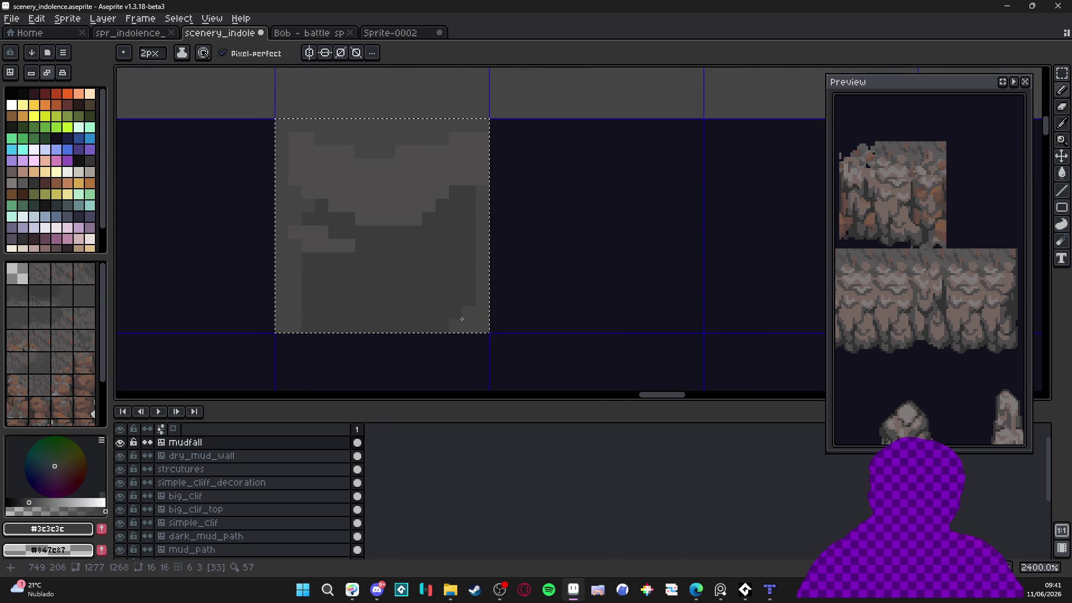
{"action": "scroll", "coordinate": [455, 310], "scroll_direction": "down", "scroll_amount": 4}
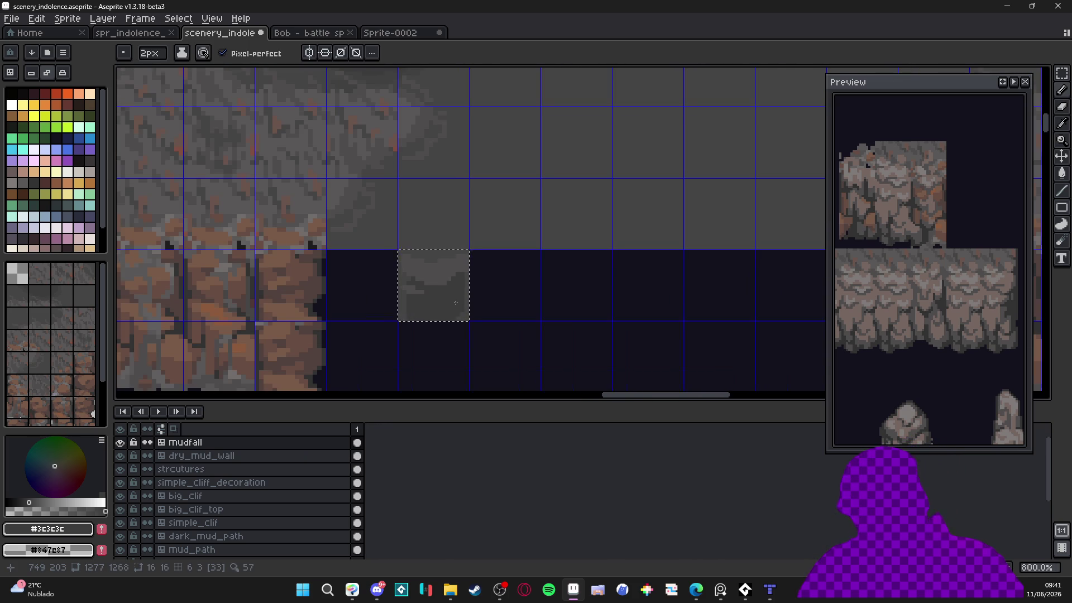
{"action": "scroll", "coordinate": [456, 303], "scroll_direction": "down", "scroll_amount": 2}
{"action": "scroll", "coordinate": [414, 276], "scroll_direction": "up", "scroll_amount": 2}
Copy the mudfall tile and paste it into a new 16×16 sprite
{"action": "key", "text": "v"}
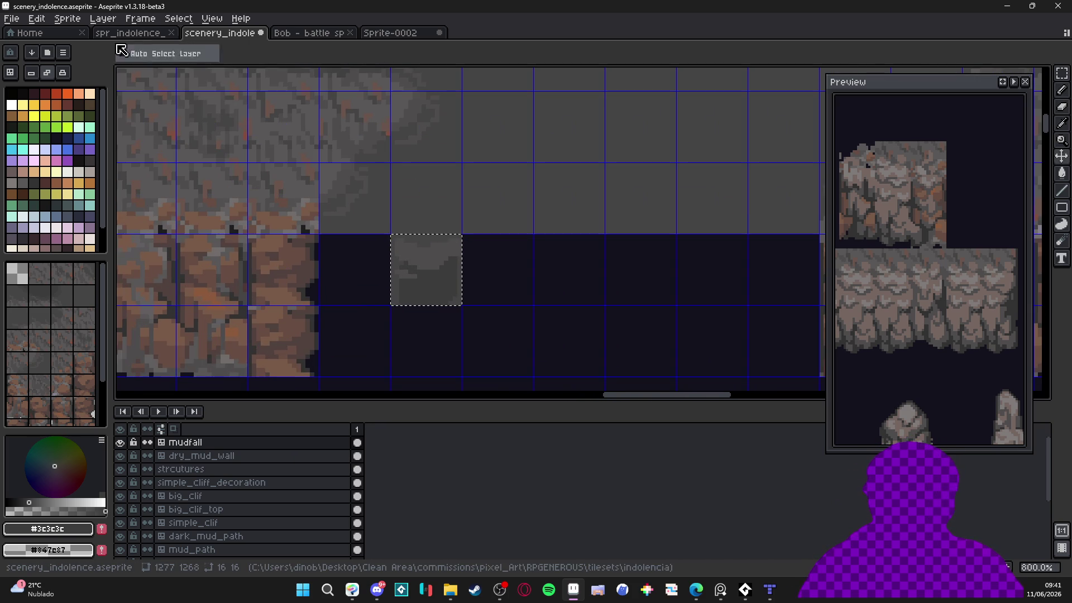
{"action": "left_click", "coordinate": [12, 19]}
{"action": "left_click", "coordinate": [22, 35]}
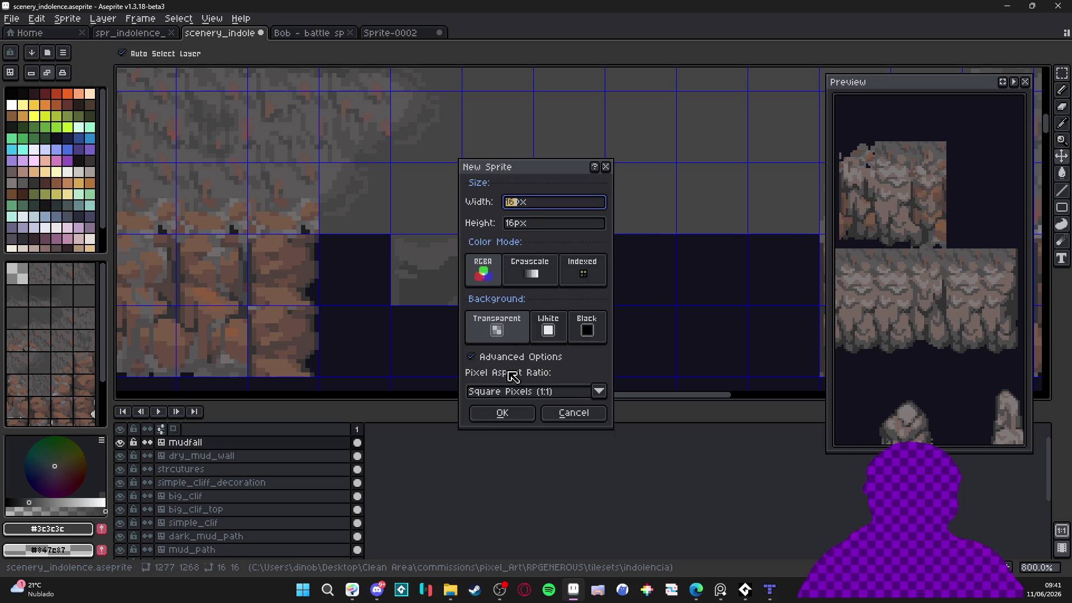
{"action": "left_click", "coordinate": [502, 413]}
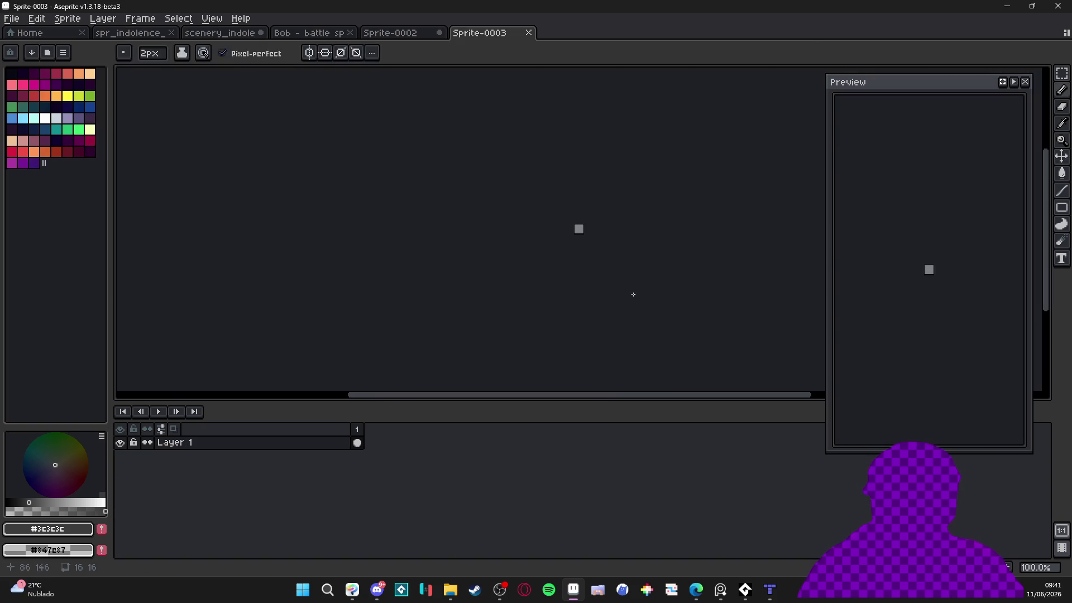
{"action": "key", "text": "ctrl+v"}
Turn on Tiled Mode in both axes for the new sprite
{"action": "scroll", "coordinate": [572, 215], "scroll_direction": "up", "scroll_amount": 6}
{"action": "left_click", "coordinate": [212, 18]}
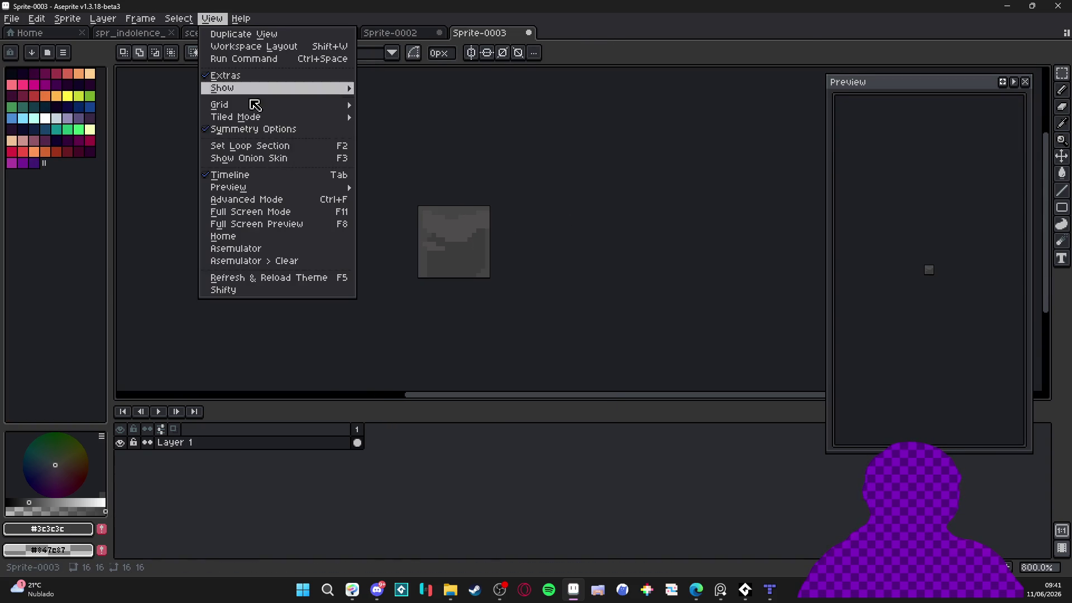
{"action": "mouse_move", "coordinate": [314, 118]}
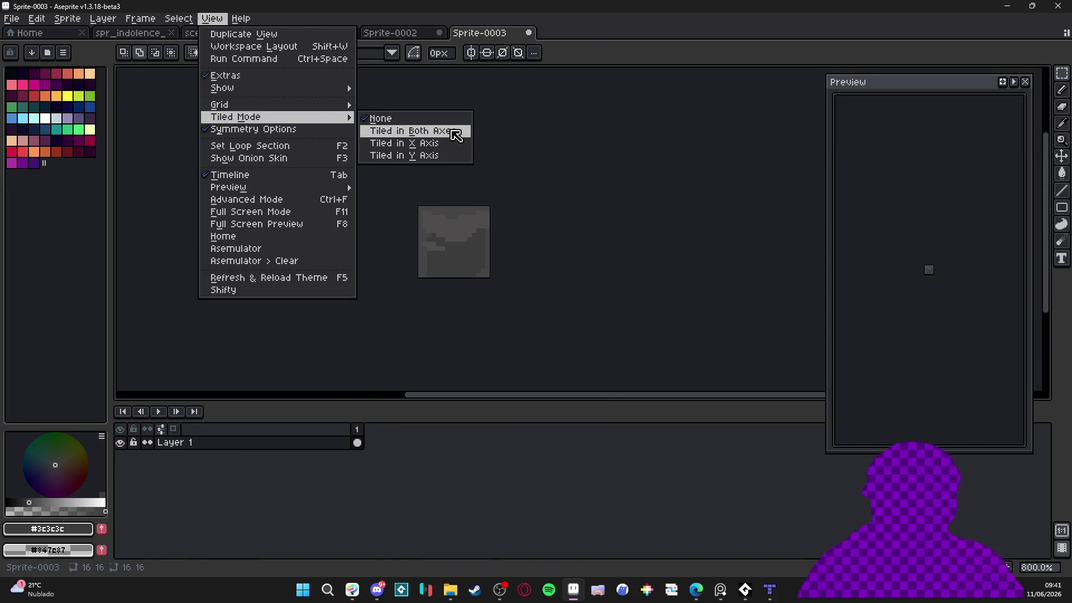
{"action": "left_click", "coordinate": [453, 131]}
Bucket-fill the tile with the lighter grey and pencil dark grey over its pattern
{"action": "scroll", "coordinate": [444, 223], "scroll_direction": "up", "scroll_amount": 3}
{"action": "left_click", "coordinate": [433, 163], "text": "alt"}
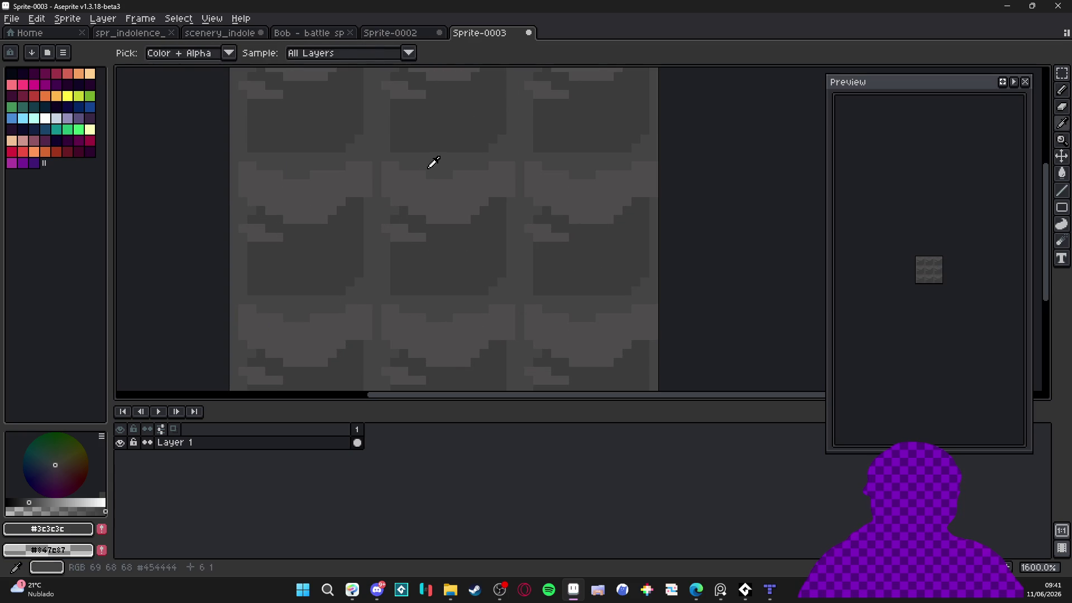
{"action": "key", "text": "g"}
{"action": "left_click", "coordinate": [443, 199]}
{"action": "key", "text": "b"}
{"action": "left_click", "coordinate": [450, 237], "text": "alt"}
{"action": "left_click_drag", "start_coordinate": [394, 233], "coordinate": [407, 156]}
{"action": "left_click_drag", "start_coordinate": [502, 151], "coordinate": [492, 184]}
Fill leftover light patches dark and carve 1px notches into the light columns
{"action": "key", "text": "g"}
{"action": "left_click", "coordinate": [447, 186]}
{"action": "key", "text": "b"}
{"action": "left_click", "coordinate": [422, 236]}
{"action": "mouse_move", "coordinate": [382, 238]}
{"action": "left_mouse_down"}
{"action": "mouse_move", "coordinate": [390, 268]}
{"action": "mouse_move", "coordinate": [369, 272]}
{"action": "left_mouse_up"}
{"action": "key", "text": "minus"}
{"action": "mouse_move", "coordinate": [359, 232]}
{"action": "left_mouse_down"}
{"action": "mouse_move", "coordinate": [366, 218]}
{"action": "mouse_move", "coordinate": [386, 230]}
{"action": "left_mouse_up"}
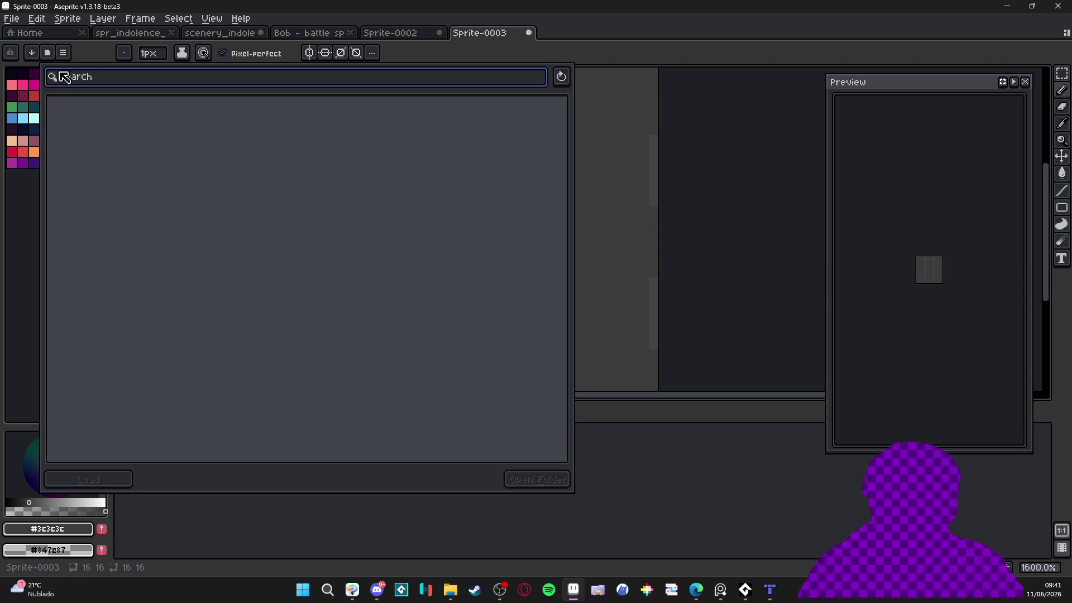
{"action": "left_click", "coordinate": [48, 53]}
Load the AAP-Splendor128 palette into the new sprite
{"action": "left_click", "coordinate": [317, 201]}
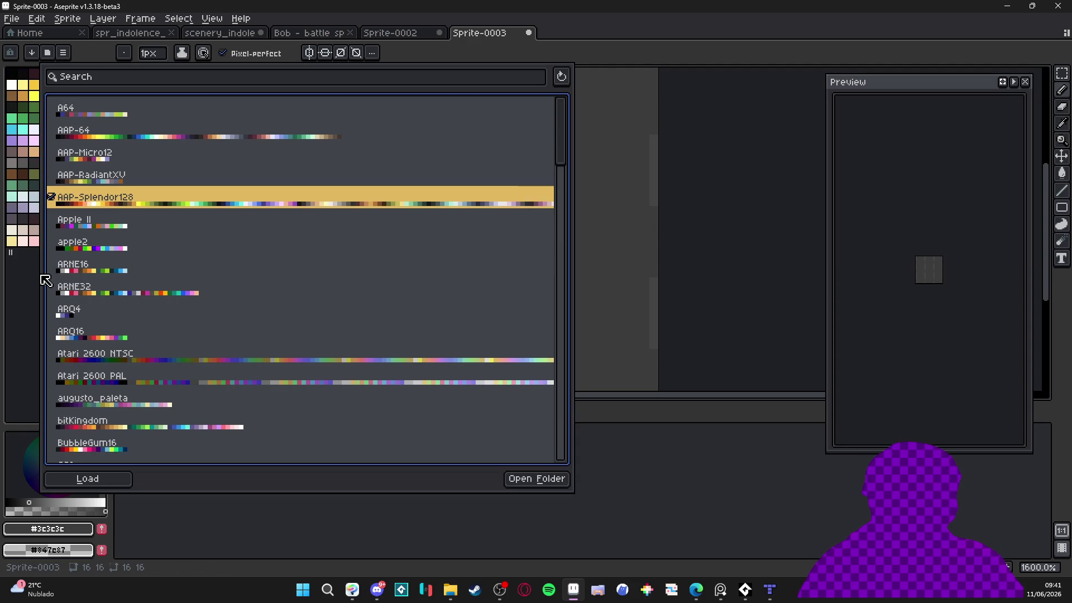
{"action": "key", "text": "Escape"}
{"action": "left_click", "coordinate": [405, 35]}
Dock the scenery_indolence tileset in a split on the left side
{"action": "left_click", "coordinate": [307, 33]}
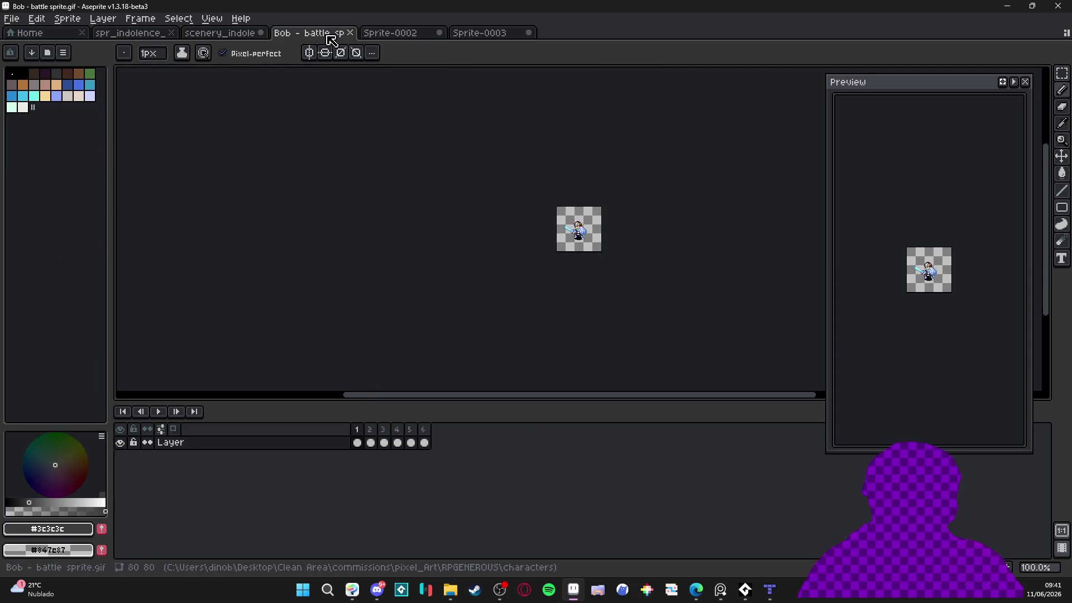
{"action": "left_click_drag", "start_coordinate": [227, 35], "coordinate": [137, 223]}
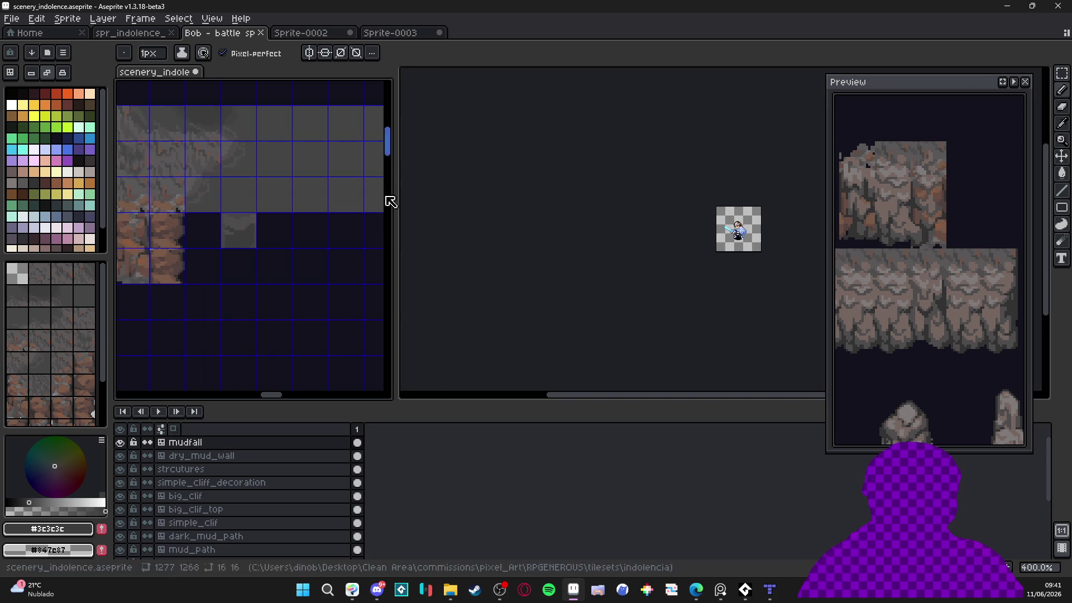
{"action": "scroll", "coordinate": [275, 235], "scroll_direction": "down", "scroll_amount": 4}
{"action": "scroll", "coordinate": [275, 233], "scroll_direction": "down", "scroll_amount": 5}
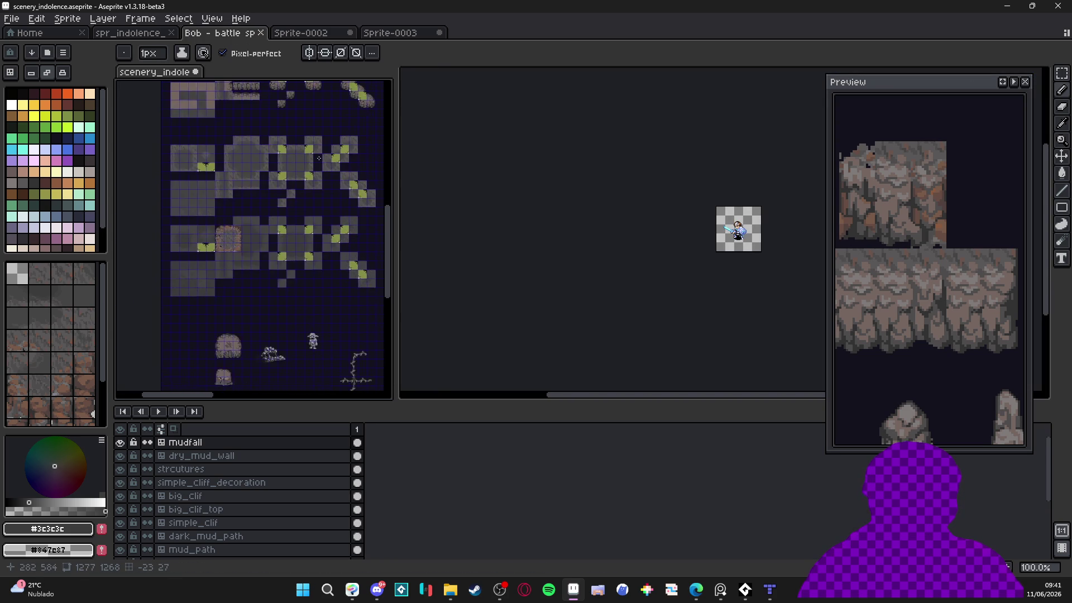
{"action": "scroll", "coordinate": [251, 287], "scroll_direction": "up", "scroll_amount": 2}
{"action": "scroll", "coordinate": [342, 205], "scroll_direction": "down", "scroll_amount": 2}
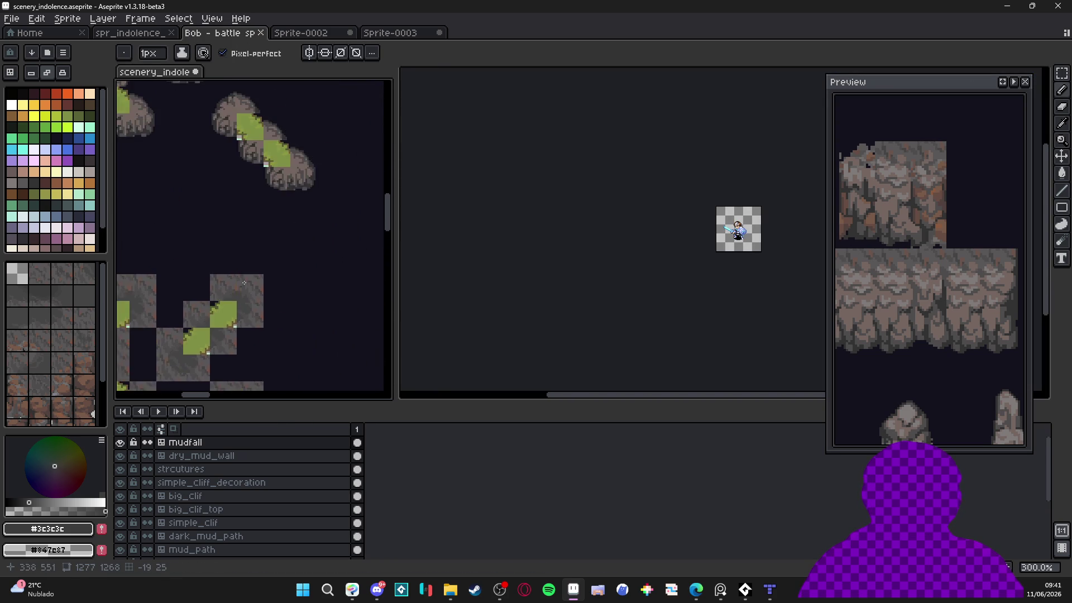
{"action": "scroll", "coordinate": [251, 238], "scroll_direction": "up", "scroll_amount": 2}
{"action": "scroll", "coordinate": [260, 227], "scroll_direction": "down", "scroll_amount": 1}
Close the Bob battle sprite document and return to the new tile sprite
{"action": "left_click", "coordinate": [411, 34]}
{"action": "left_click", "coordinate": [316, 37]}
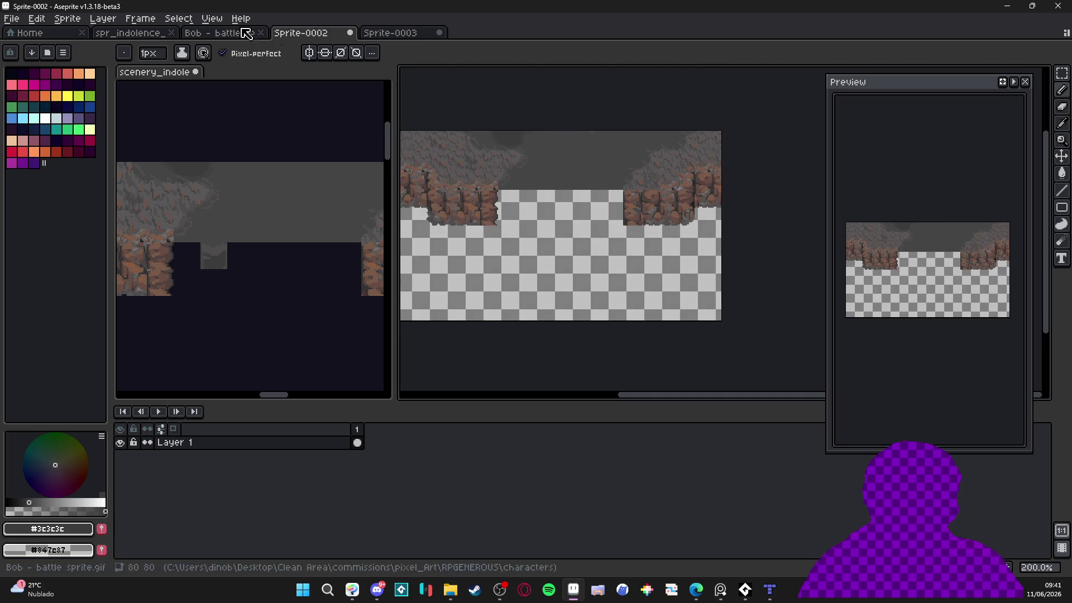
{"action": "left_click", "coordinate": [215, 32]}
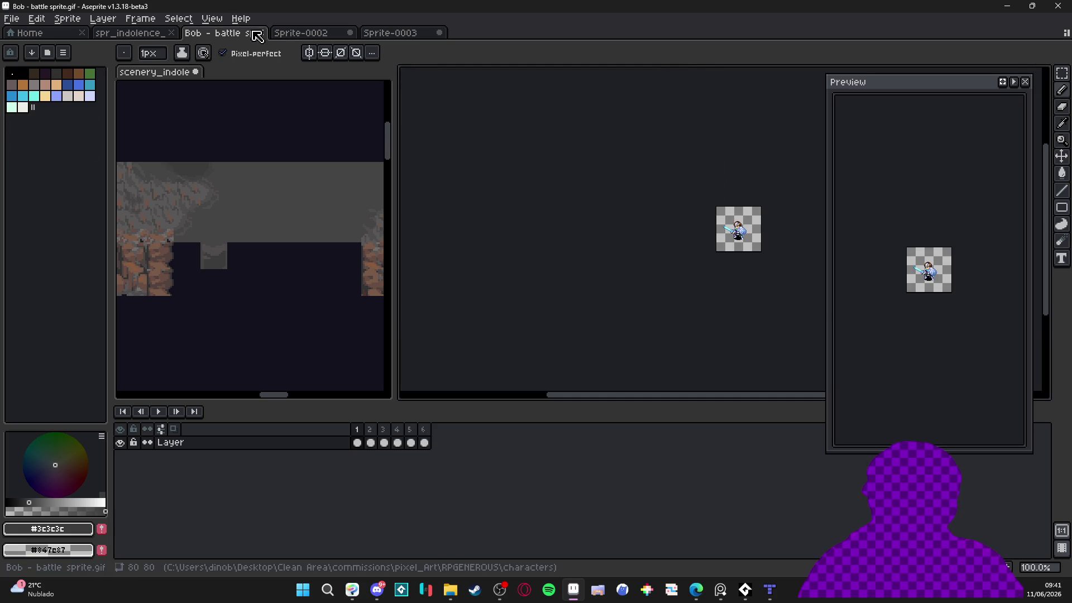
{"action": "left_click", "coordinate": [261, 33]}
{"action": "left_click", "coordinate": [306, 34]}
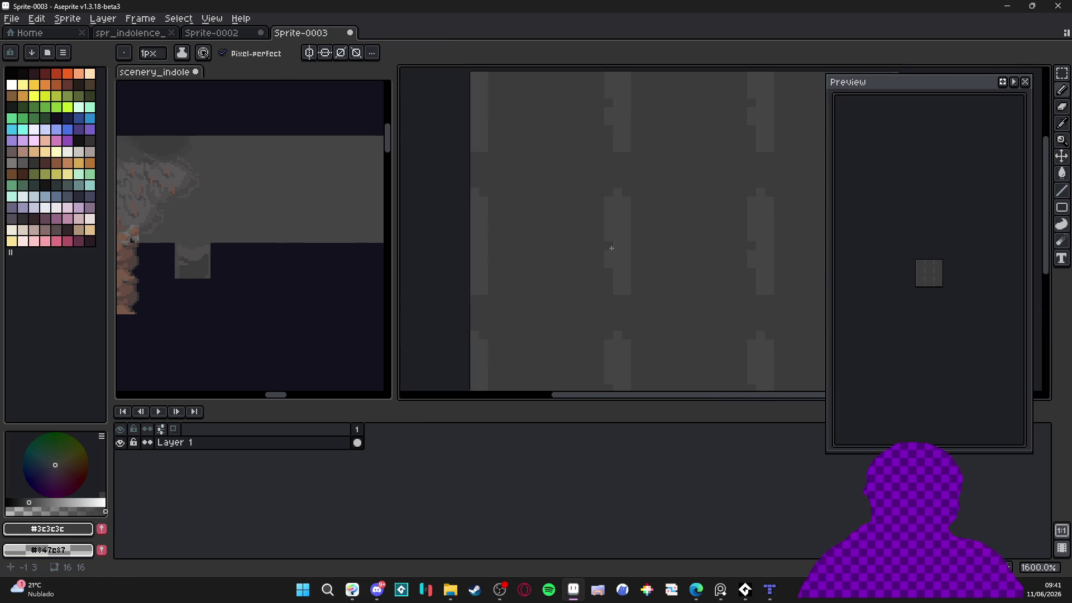
Sample #454444 from the tile and #404040 from the scenery tileset
{"action": "left_click", "coordinate": [600, 231], "text": "alt"}
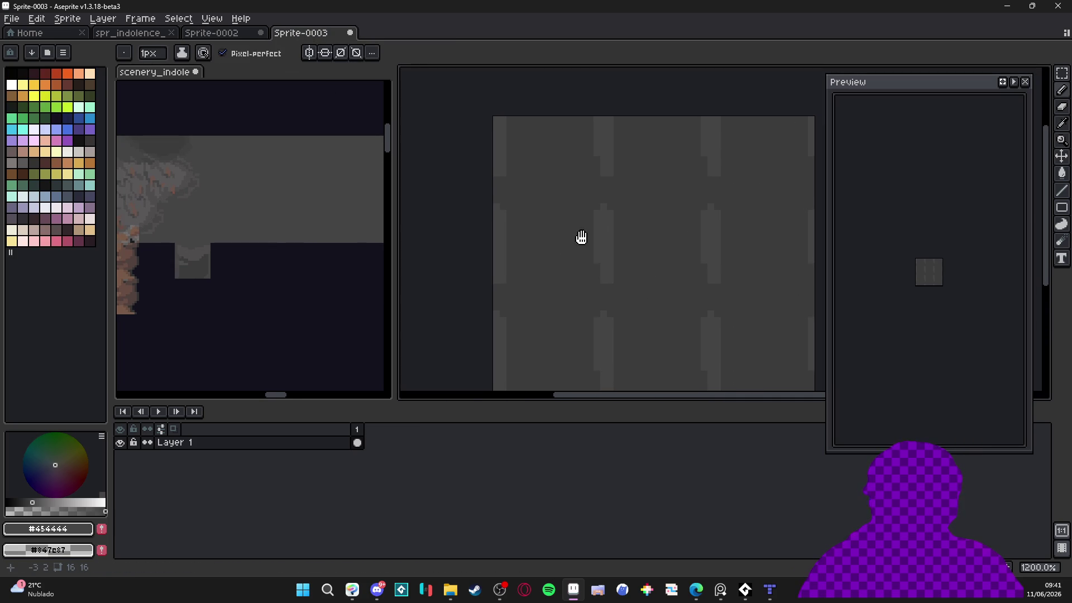
{"action": "scroll", "coordinate": [581, 238], "scroll_direction": "right", "scroll_amount": 1}
{"action": "scroll", "coordinate": [583, 229], "scroll_direction": "up", "scroll_amount": 1}
{"action": "scroll", "coordinate": [592, 226], "scroll_direction": "left", "scroll_amount": 1}
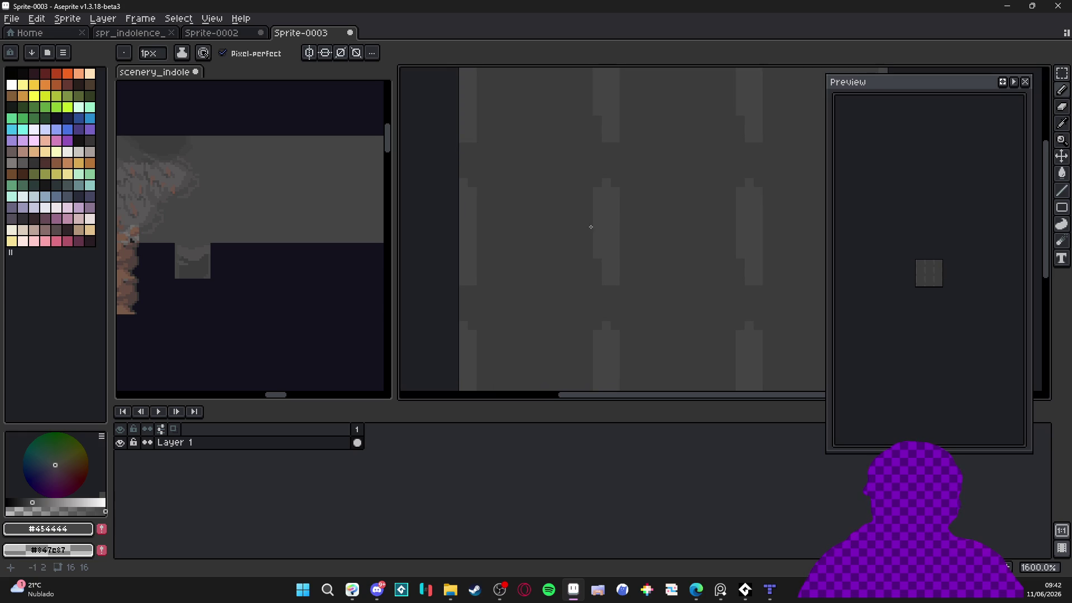
{"action": "left_click", "coordinate": [162, 139], "text": "alt"}
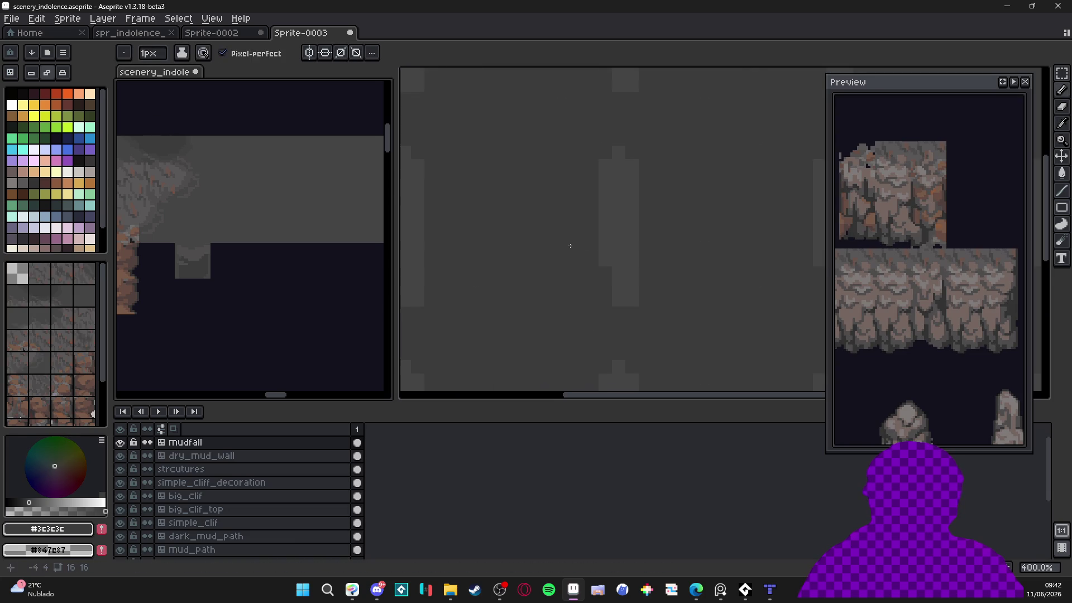
{"action": "scroll", "coordinate": [227, 157], "scroll_direction": "up", "scroll_amount": 1}
{"action": "left_click", "coordinate": [198, 143], "text": "alt"}
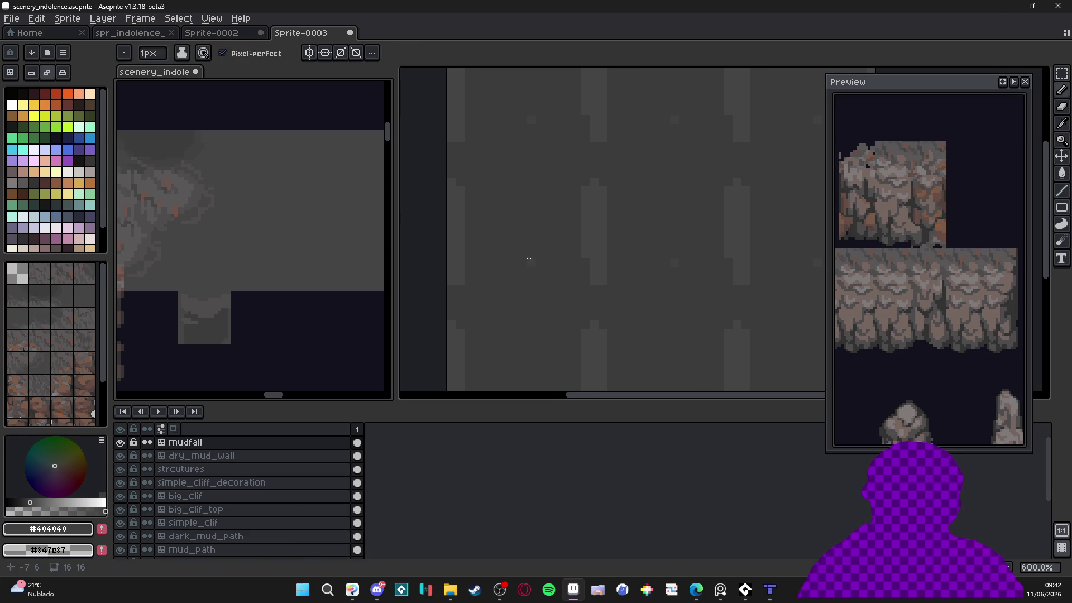
Sample the darker #3c3c3c grey from the tileset for the pencil
{"action": "key", "text": "g"}
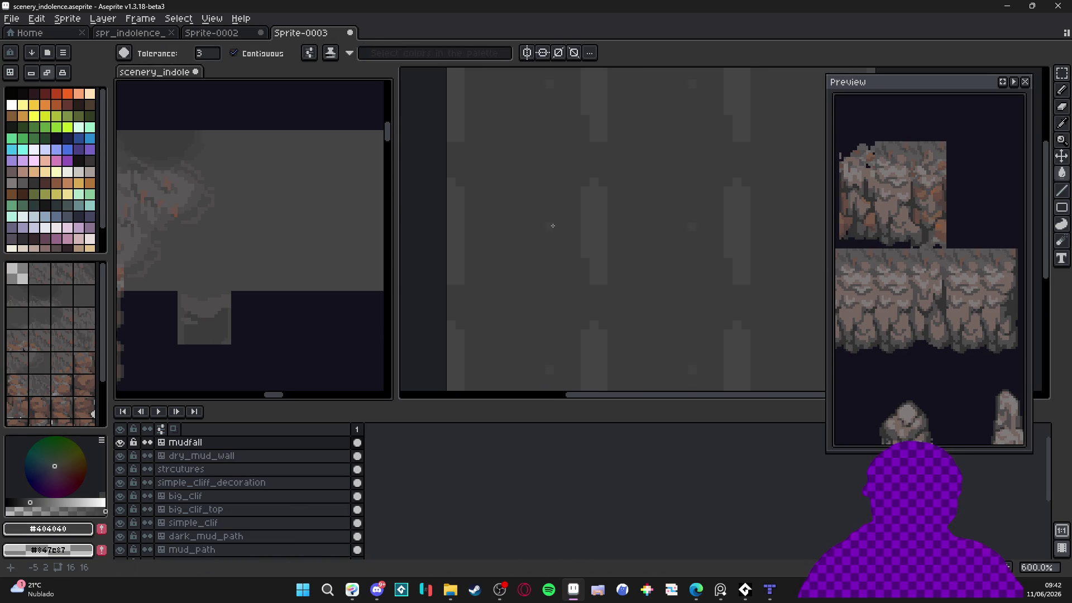
{"action": "left_click", "coordinate": [552, 229]}
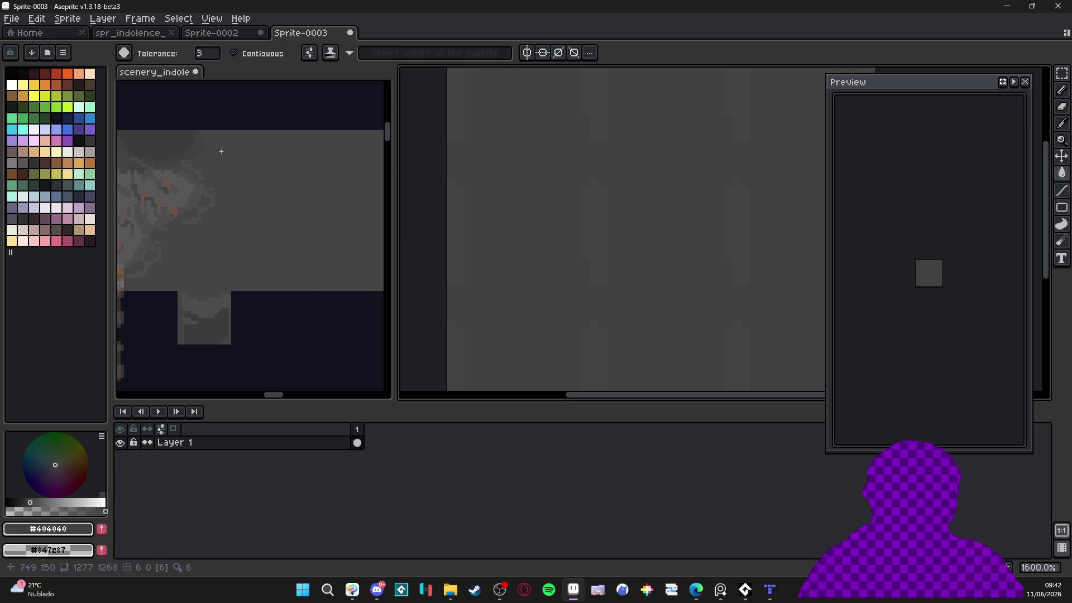
{"action": "scroll", "coordinate": [204, 148], "scroll_direction": "up", "scroll_amount": 1}
{"action": "key", "text": "b"}
{"action": "left_click", "coordinate": [204, 149], "text": "alt"}
{"action": "left_click", "coordinate": [546, 227]}
{"action": "scroll", "coordinate": [613, 228], "scroll_direction": "up", "scroll_amount": 2}
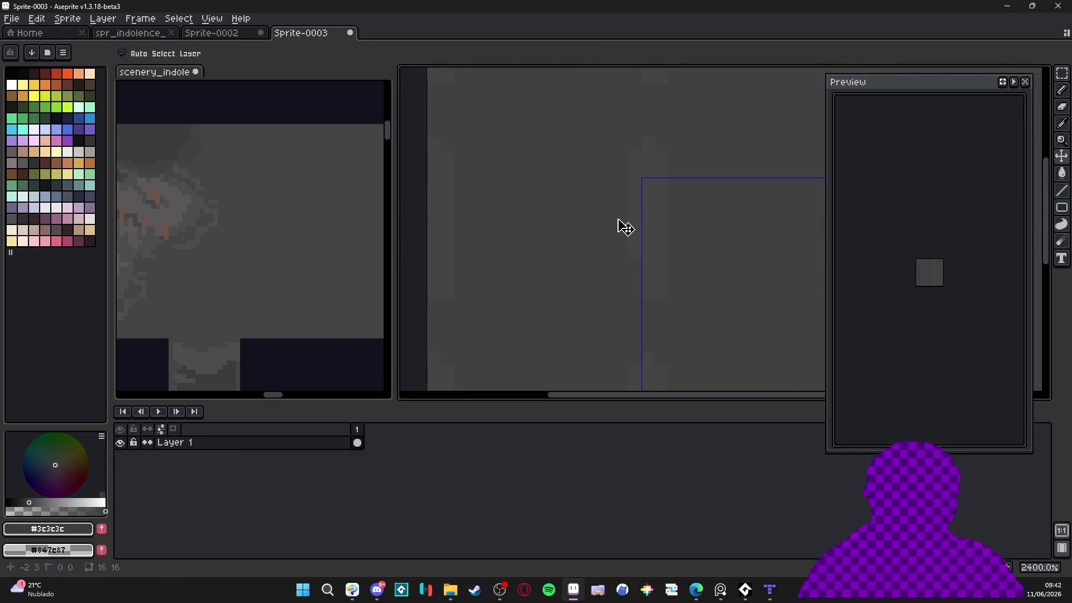
Draw 1px dark diagonal staircase zigzags across the tile's light columns
{"action": "key", "text": "minus"}
{"action": "left_click_drag", "start_coordinate": [608, 231], "coordinate": [566, 275]}
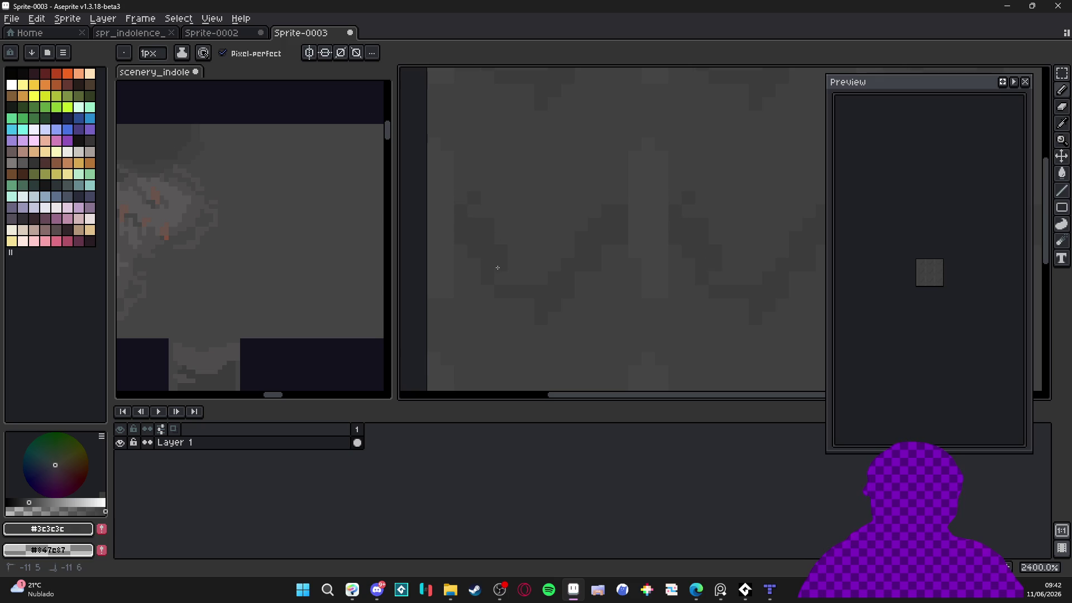
{"action": "scroll", "coordinate": [509, 278], "scroll_direction": "right", "scroll_amount": 3}
{"action": "mouse_move", "coordinate": [555, 249]}
{"action": "left_mouse_down"}
{"action": "mouse_move", "coordinate": [565, 220]}
{"action": "mouse_move", "coordinate": [565, 270]}
{"action": "mouse_move", "coordinate": [591, 274]}
{"action": "left_mouse_up"}
{"action": "left_click", "coordinate": [617, 160], "text": "alt"}
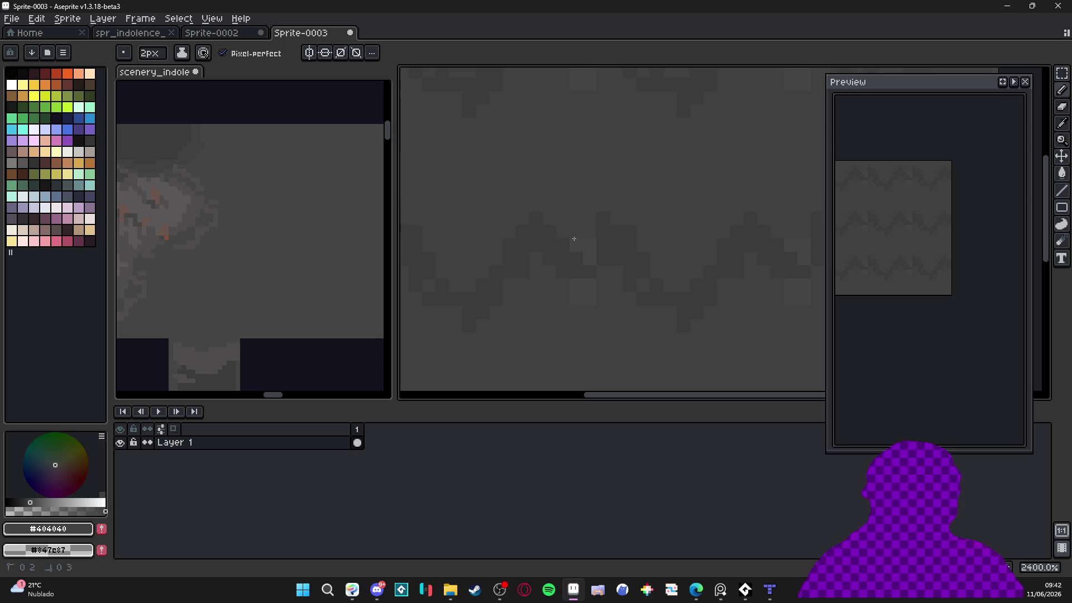
{"action": "key", "text": "minus"}
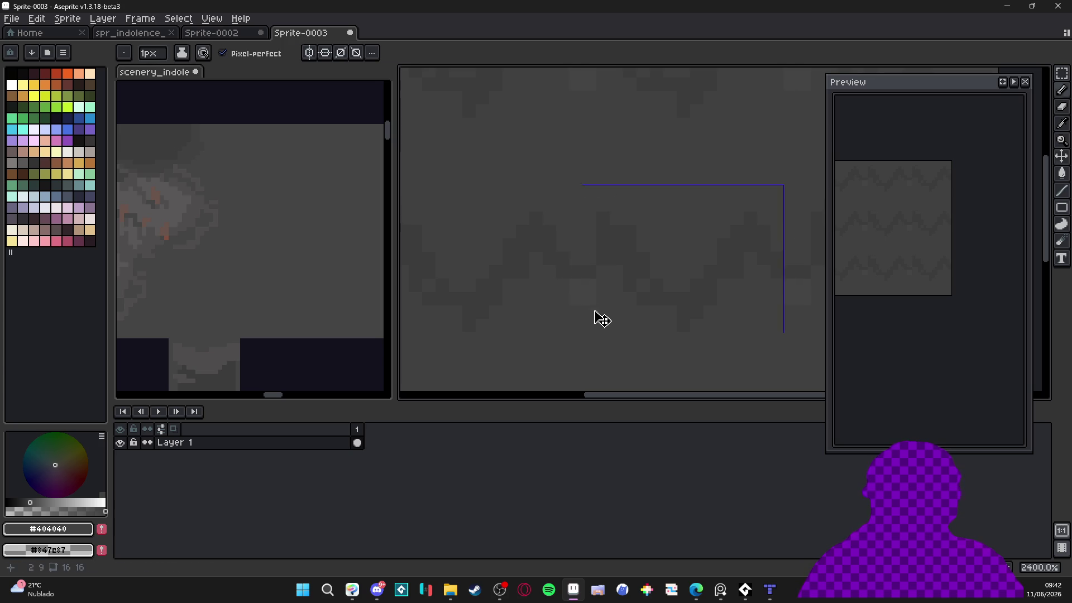
Alternate #3c3c3c and #404040 greys to pencil overlapping scallop shapes across the tile
{"action": "left_click", "coordinate": [598, 264], "text": "alt"}
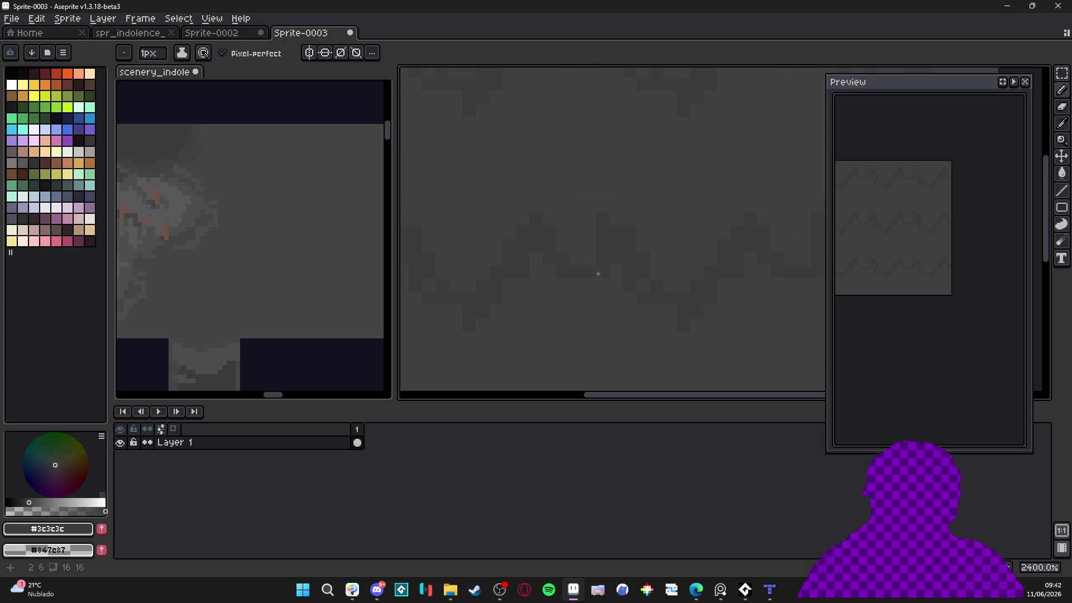
{"action": "left_click", "coordinate": [596, 209], "text": "alt"}
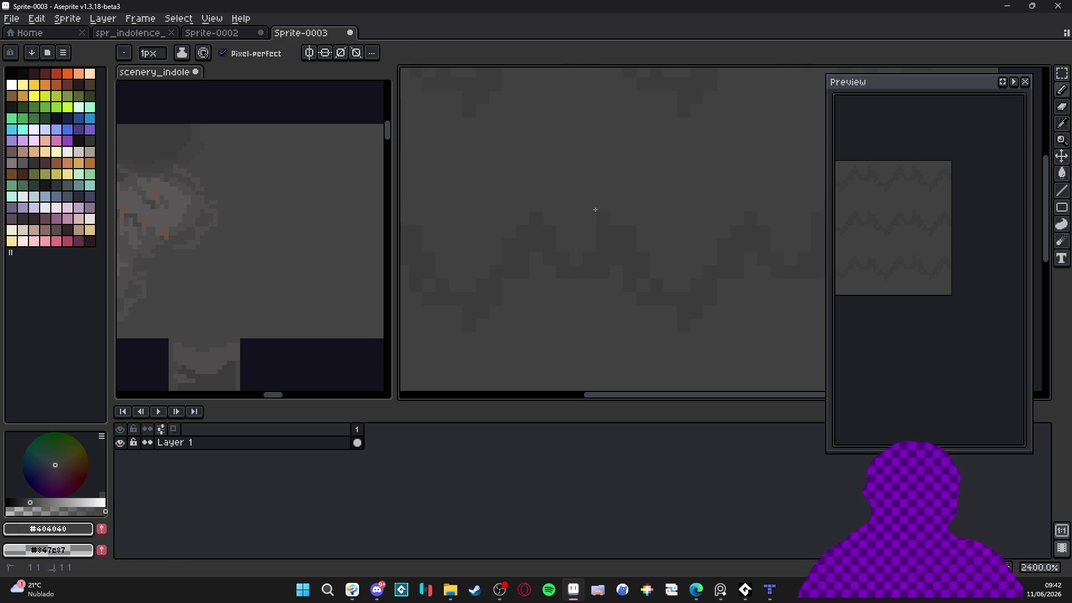
{"action": "left_click", "coordinate": [561, 259], "text": "alt"}
{"action": "left_click", "coordinate": [760, 219], "text": "alt"}
{"action": "left_click", "coordinate": [618, 241], "text": "alt"}
{"action": "mouse_move", "coordinate": [510, 261]}
{"action": "left_mouse_down"}
{"action": "mouse_move", "coordinate": [500, 268]}
{"action": "mouse_move", "coordinate": [548, 297]}
{"action": "left_mouse_up"}
{"action": "left_click", "coordinate": [543, 300], "text": "alt"}
{"action": "left_click", "coordinate": [567, 316], "text": "alt"}
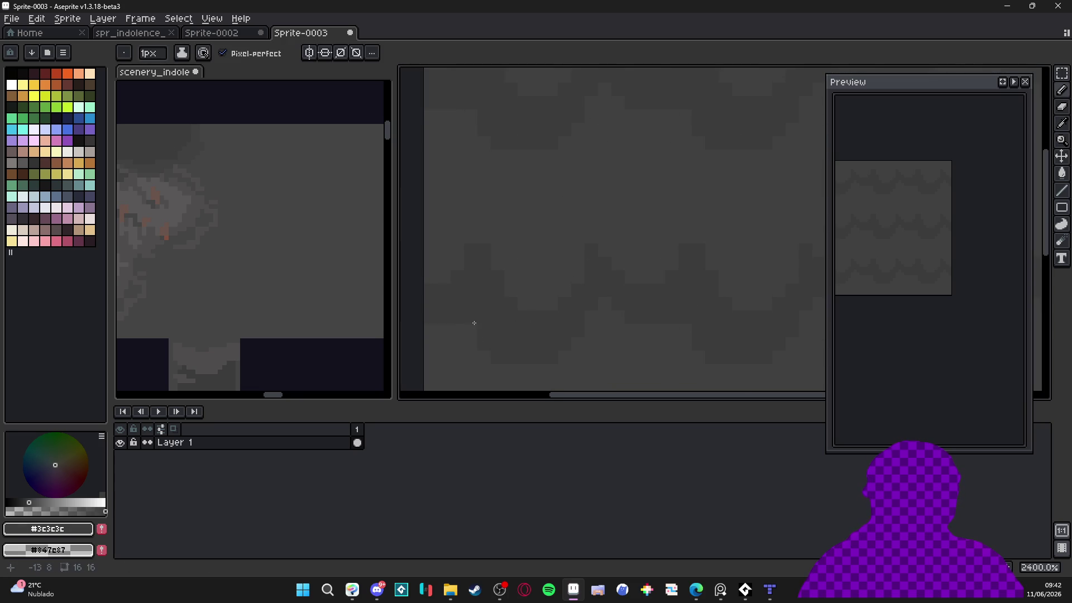
{"action": "scroll", "coordinate": [531, 310], "scroll_direction": "down", "scroll_amount": 1}
{"action": "scroll", "coordinate": [528, 267], "scroll_direction": "up", "scroll_amount": 1}
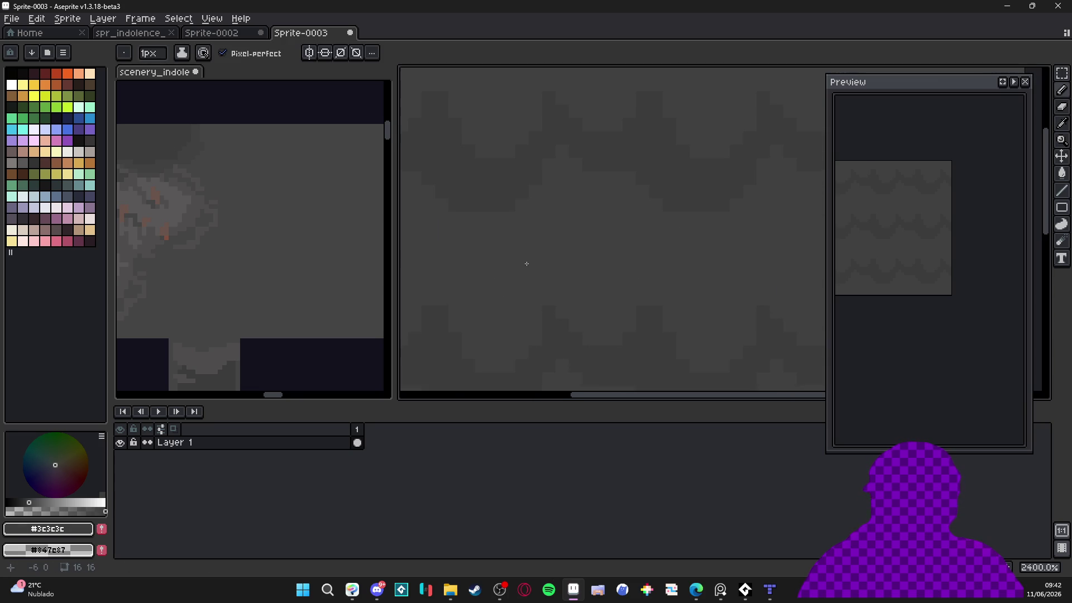
{"action": "left_click_drag", "start_coordinate": [511, 246], "coordinate": [536, 281]}
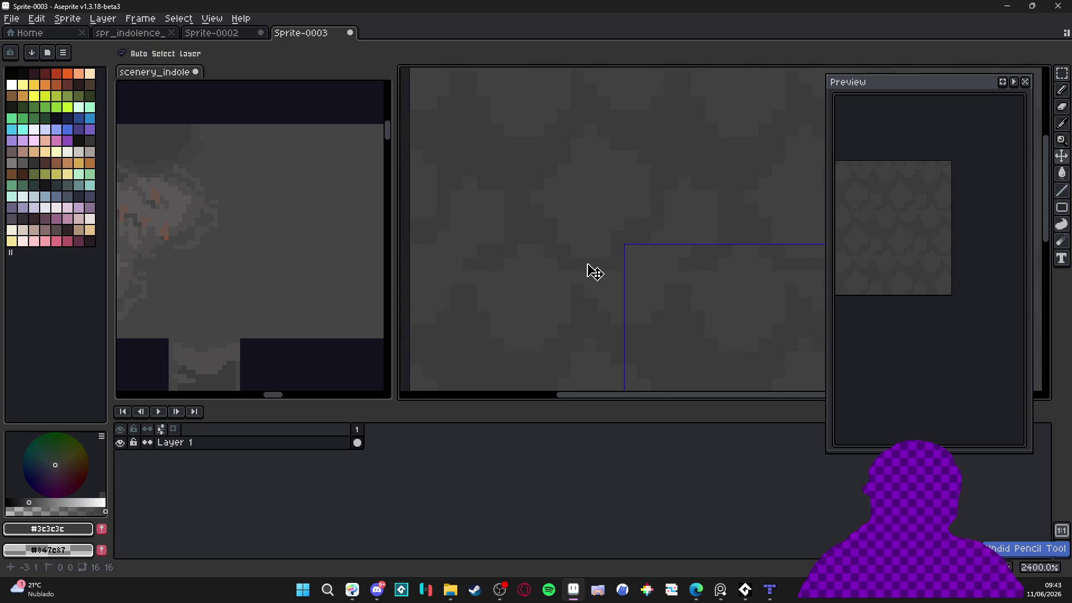
Undo two pencil strokes, pan the canvas, and resample #404040 from the tile
{"action": "scroll", "coordinate": [525, 291], "scroll_direction": "down", "scroll_amount": 5}
{"action": "key", "text": "ctrl+z"}
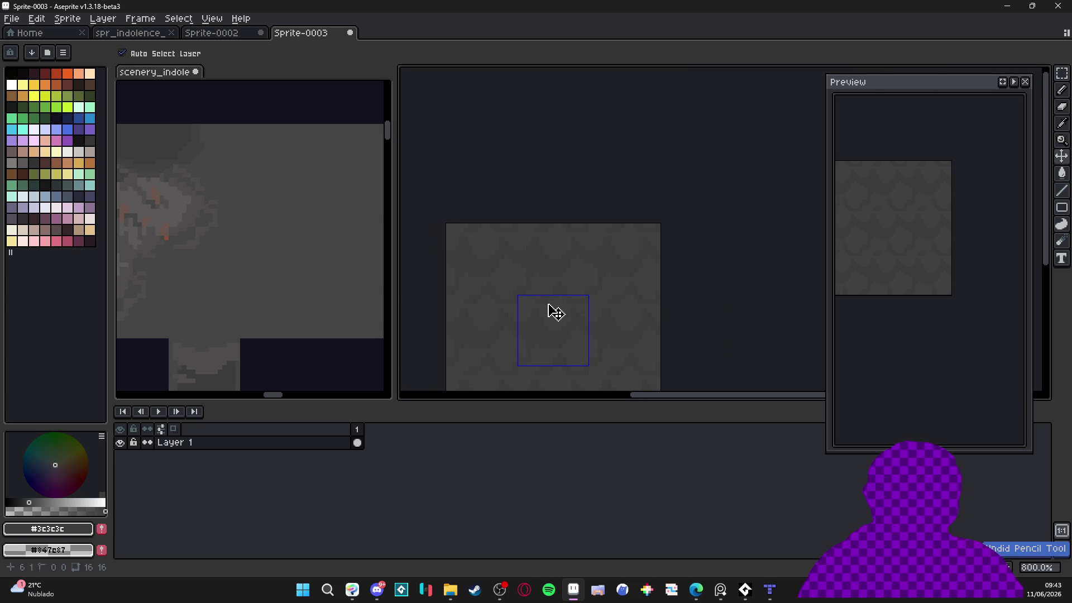
{"action": "scroll", "coordinate": [544, 307], "scroll_direction": "up", "scroll_amount": 5}
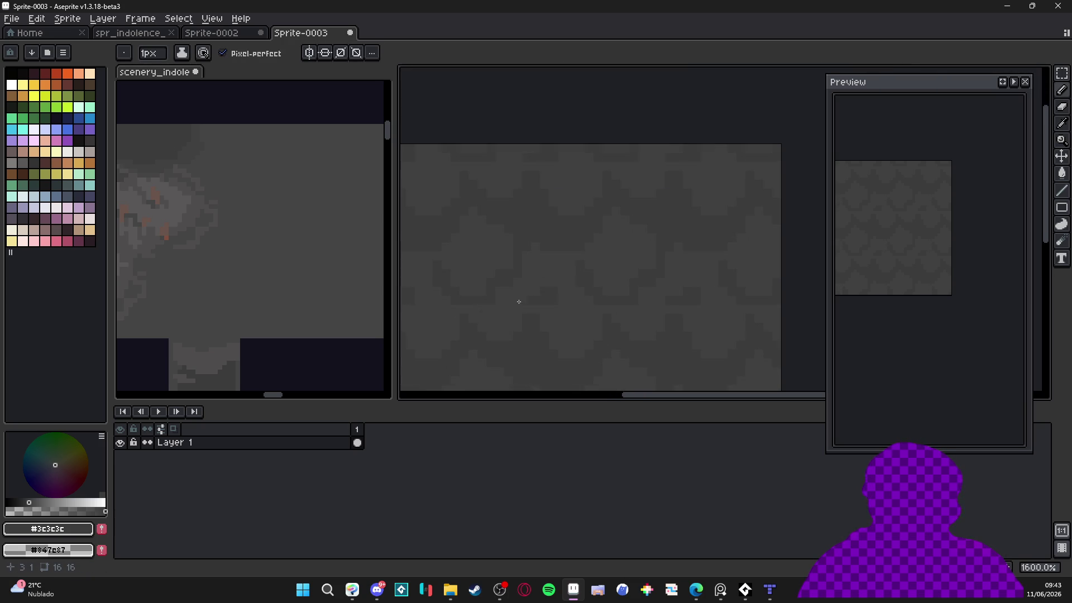
{"action": "key", "text": "v"}
{"action": "key", "text": "ctrl+z"}
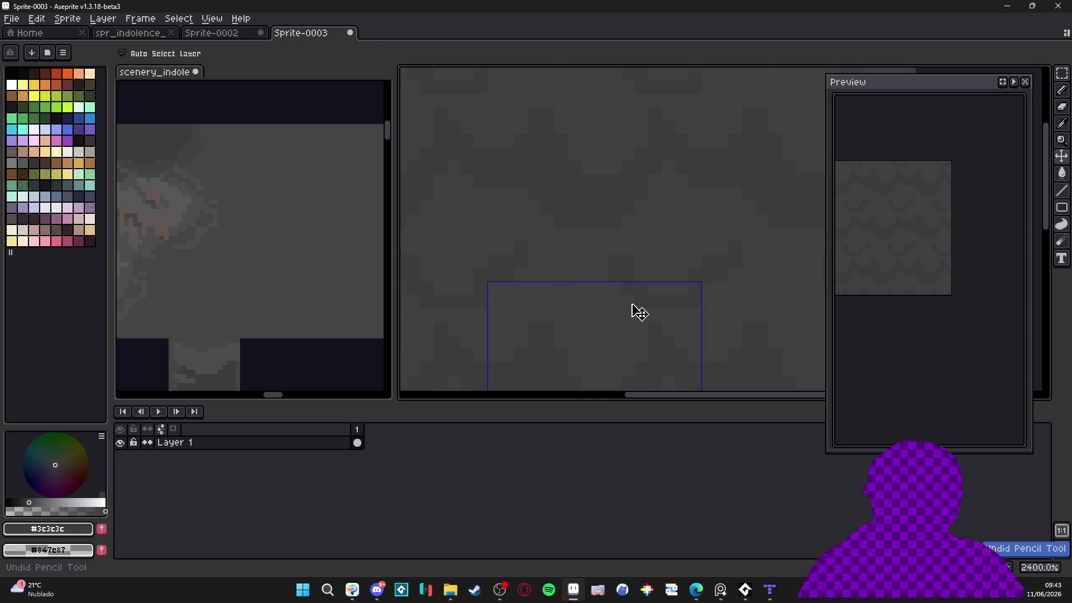
{"action": "key", "text": "b"}
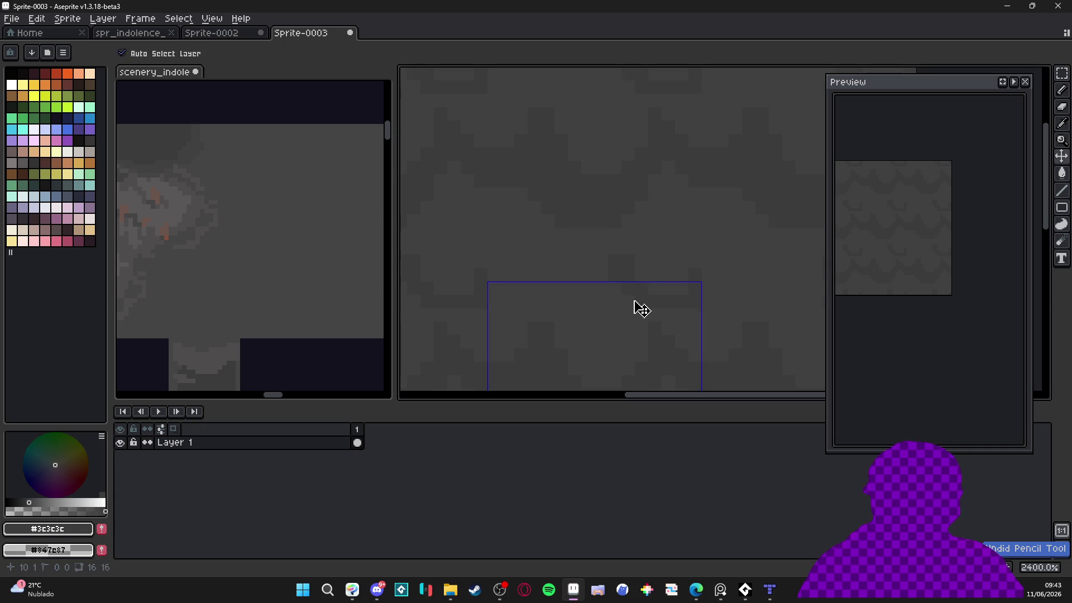
{"action": "mouse_move", "coordinate": [551, 270]}
{"action": "left_mouse_down"}
{"action": "mouse_move", "coordinate": [582, 280]}
{"action": "mouse_move", "coordinate": [563, 260]}
{"action": "left_mouse_up"}
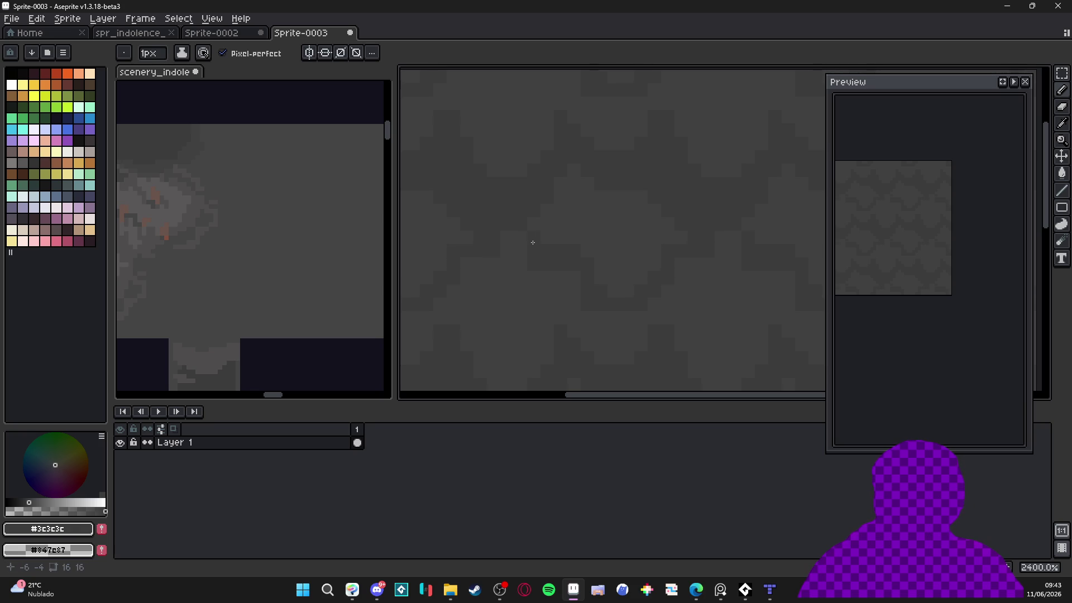
{"action": "left_click", "coordinate": [521, 271], "text": "alt"}
{"action": "key", "text": "alt"}
{"action": "left_click", "coordinate": [535, 250], "text": "alt"}
{"action": "left_click", "coordinate": [564, 245], "text": "alt"}
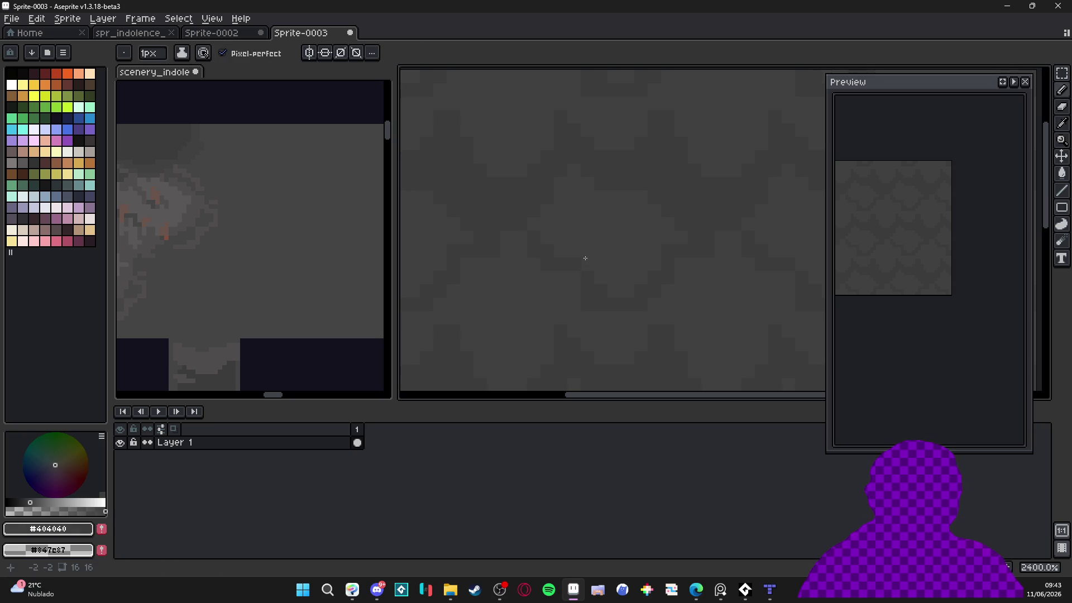
{"action": "left_click", "coordinate": [542, 265], "text": "alt"}
{"action": "left_click", "coordinate": [566, 275], "text": "alt"}
{"action": "left_click", "coordinate": [586, 263], "text": "alt"}
{"action": "left_click", "coordinate": [581, 300], "text": "alt"}
{"action": "left_click", "coordinate": [557, 288], "text": "alt"}
{"action": "left_click", "coordinate": [608, 278], "text": "alt"}
{"action": "left_click", "coordinate": [684, 248], "text": "alt"}
{"action": "left_click", "coordinate": [645, 280], "text": "alt"}
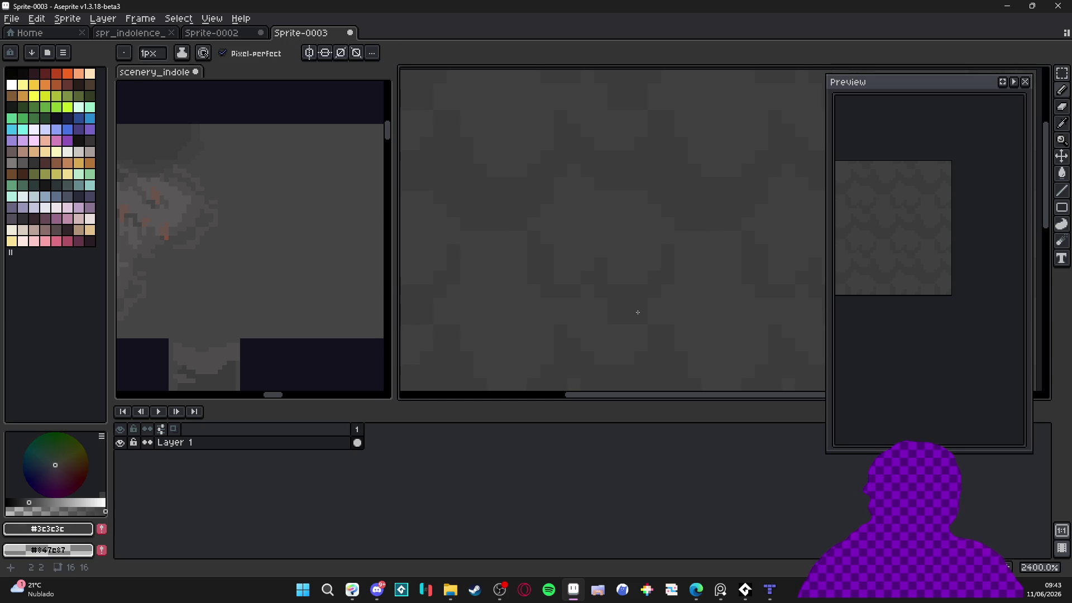
{"action": "left_click", "coordinate": [622, 283], "text": "alt"}
{"action": "left_click", "coordinate": [618, 300], "text": "alt"}
{"action": "left_click", "coordinate": [601, 290], "text": "alt"}
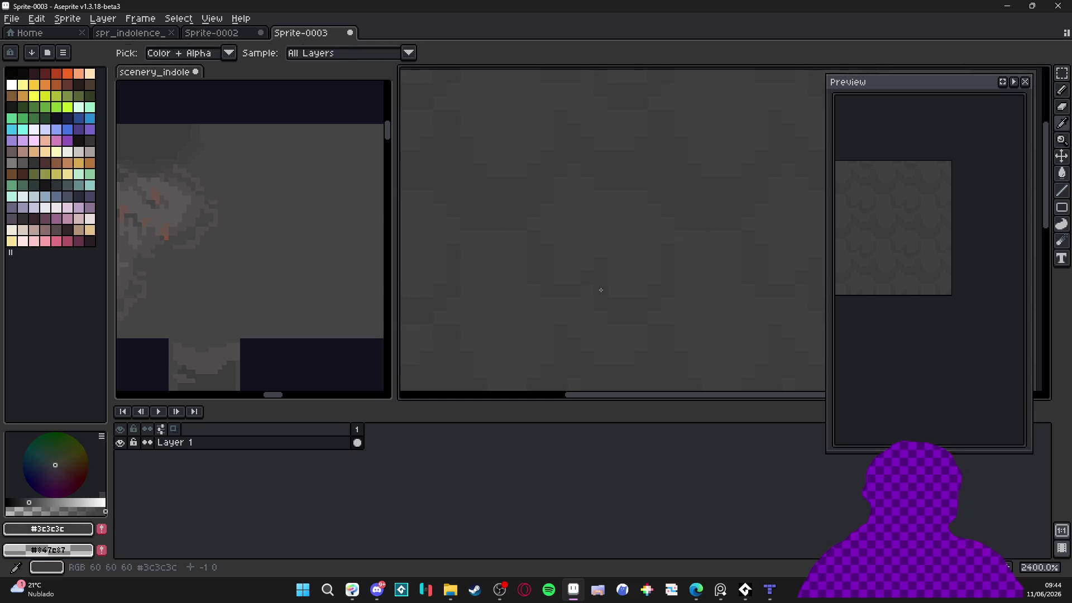
{"action": "left_click", "coordinate": [570, 275], "text": "alt"}
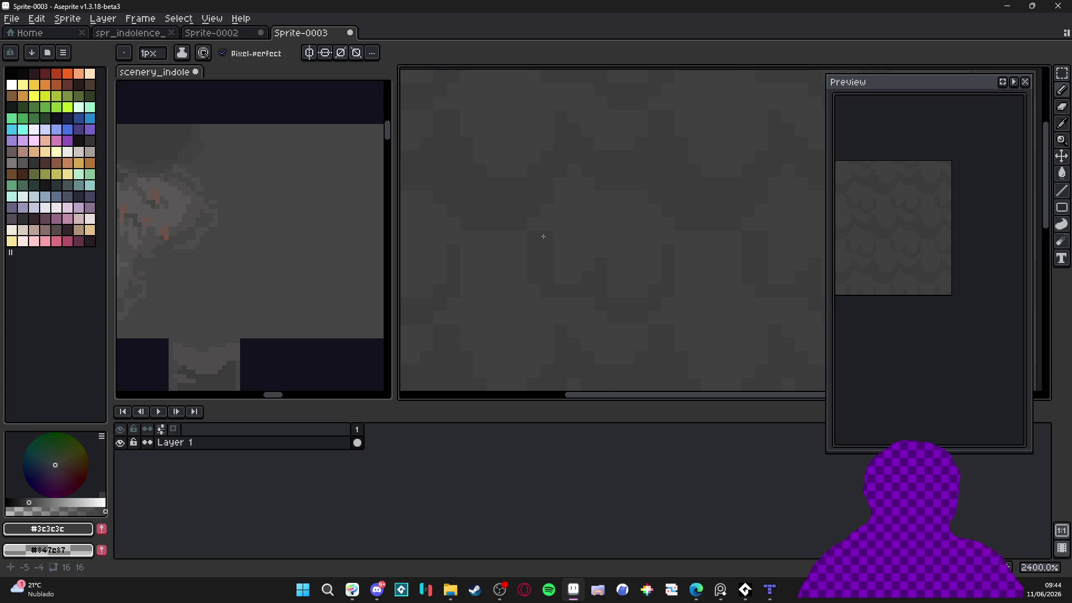
{"action": "scroll", "coordinate": [540, 228], "scroll_direction": "down", "scroll_amount": 6}
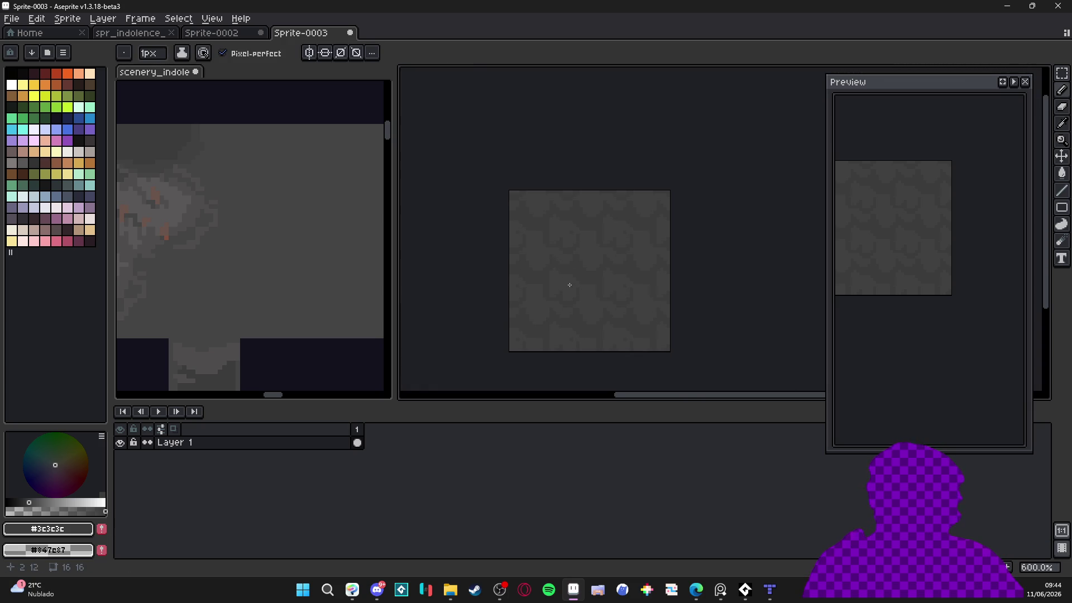
{"action": "key", "text": "alt+Tab"}
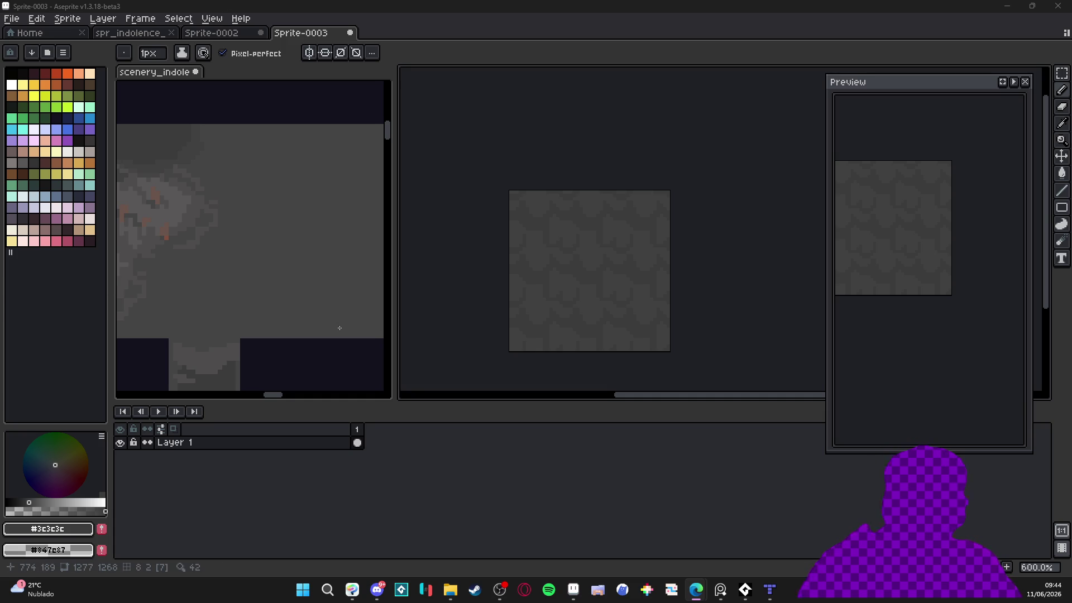
{"action": "scroll", "coordinate": [546, 235], "scroll_direction": "up", "scroll_amount": 5}
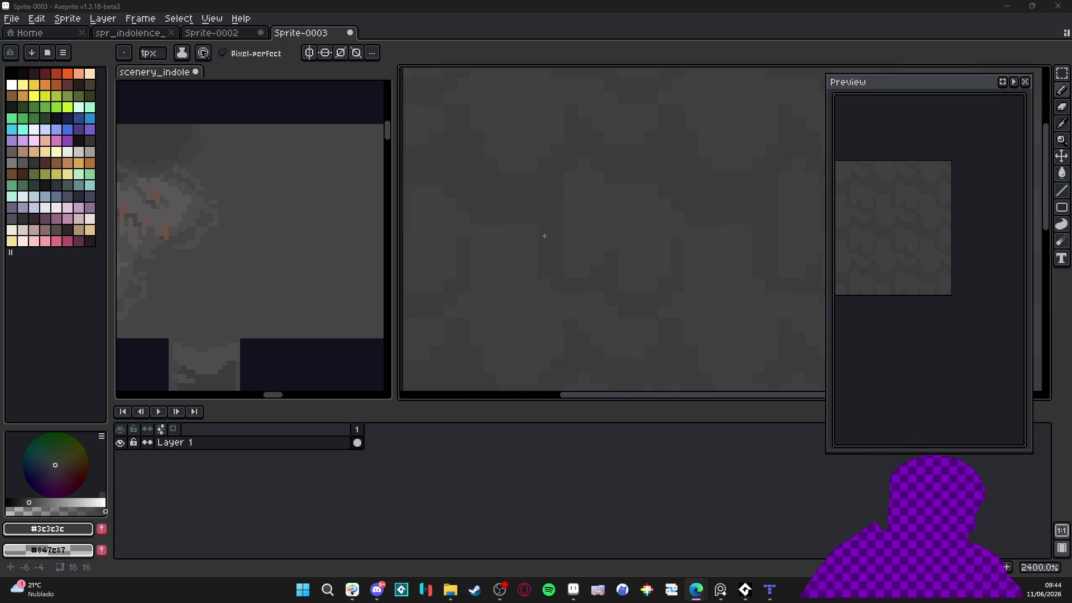
Sample #404040 and #3c3c3c, recentre the tile, then Ctrl+Tab to scenery_indolence
{"action": "left_click", "coordinate": [558, 271], "text": "alt"}
{"action": "left_click", "coordinate": [545, 246], "text": "alt"}
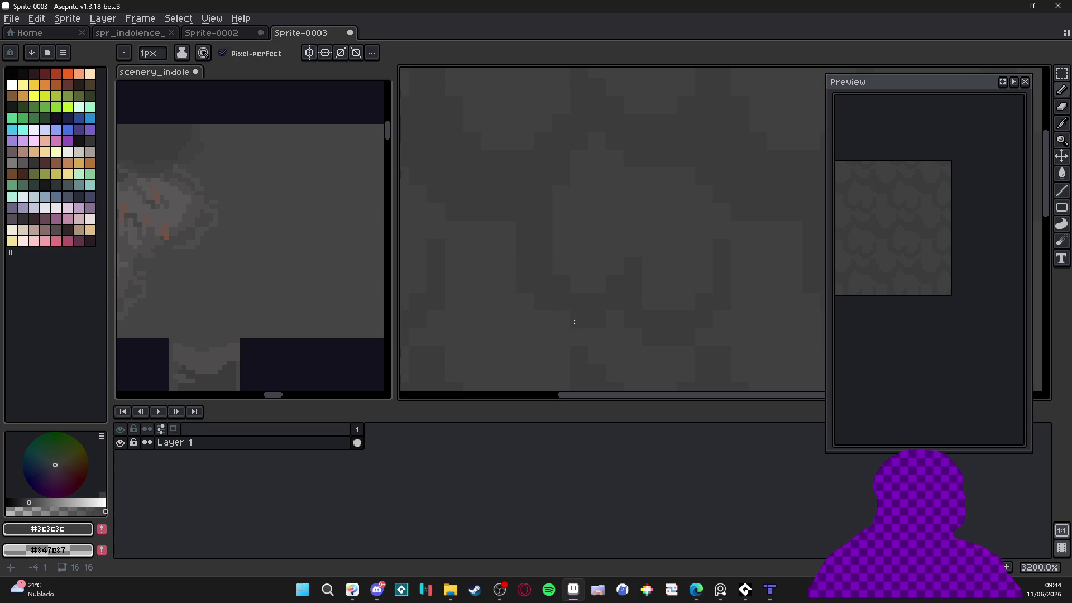
{"action": "scroll", "coordinate": [606, 323], "scroll_direction": "down", "scroll_amount": 4}
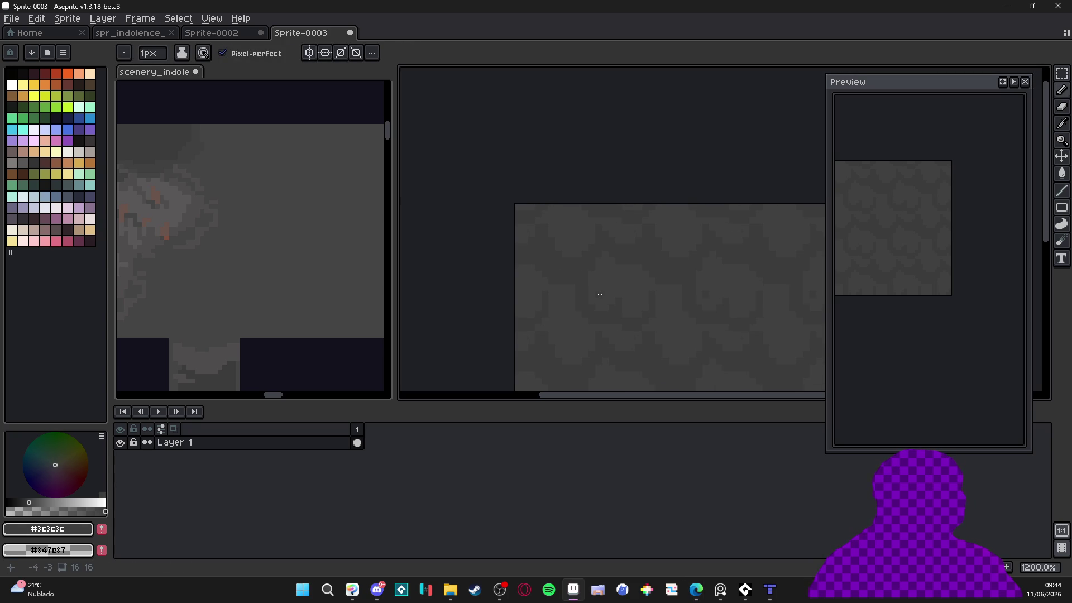
{"action": "left_click_drag", "start_coordinate": [597, 286], "coordinate": [591, 285]}
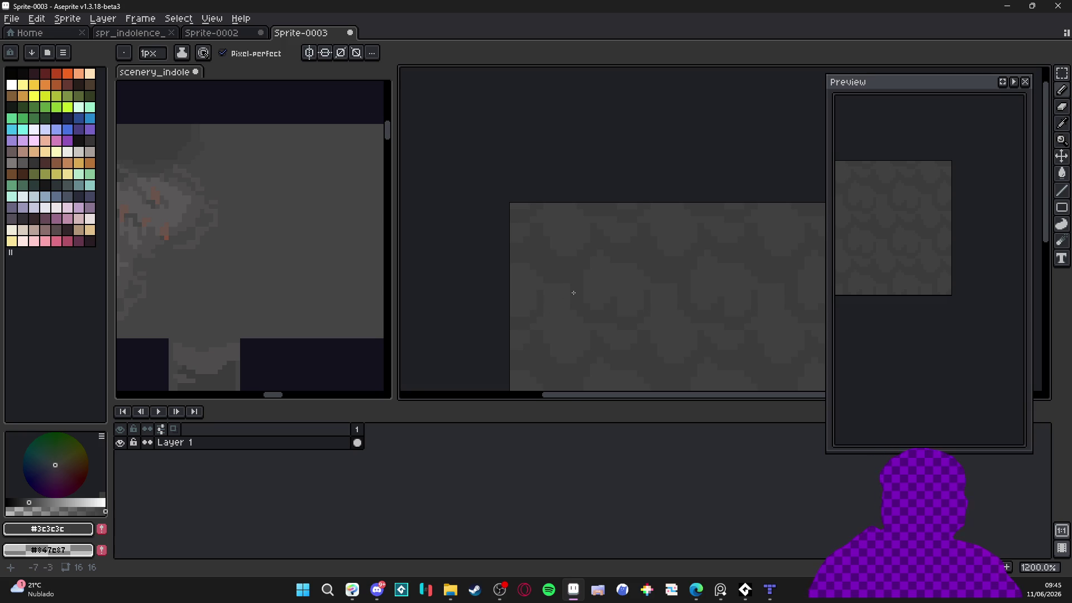
{"action": "scroll", "coordinate": [562, 300], "scroll_direction": "down", "scroll_amount": 2}
{"action": "mouse_move", "coordinate": [603, 311]}
{"action": "left_mouse_down"}
{"action": "mouse_move", "coordinate": [534, 270]}
{"action": "mouse_move", "coordinate": [565, 250]}
{"action": "left_mouse_up"}
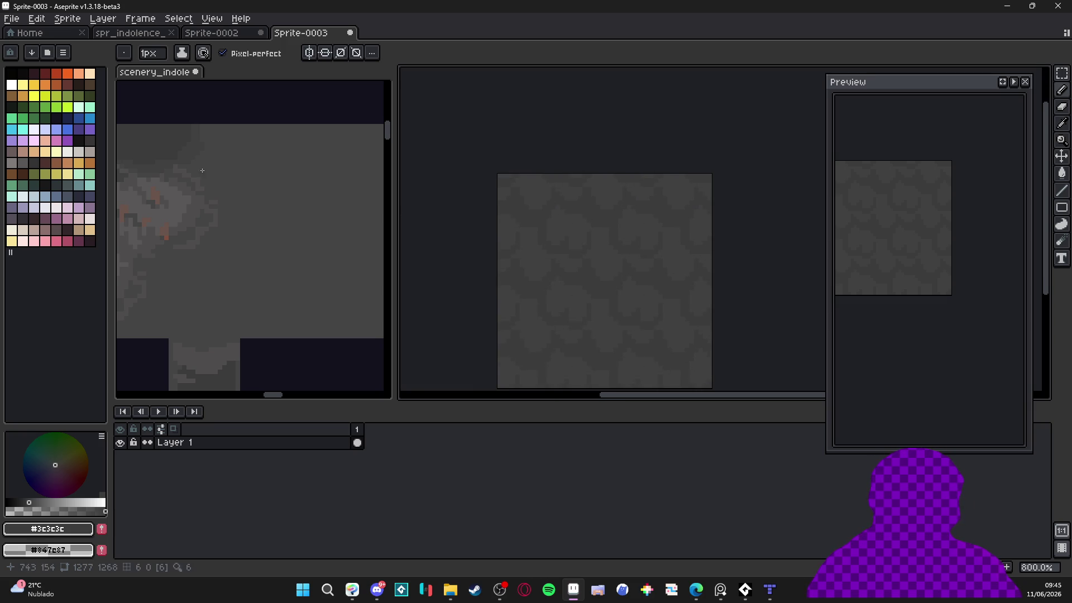
{"action": "key", "text": "ctrl+Tab"}
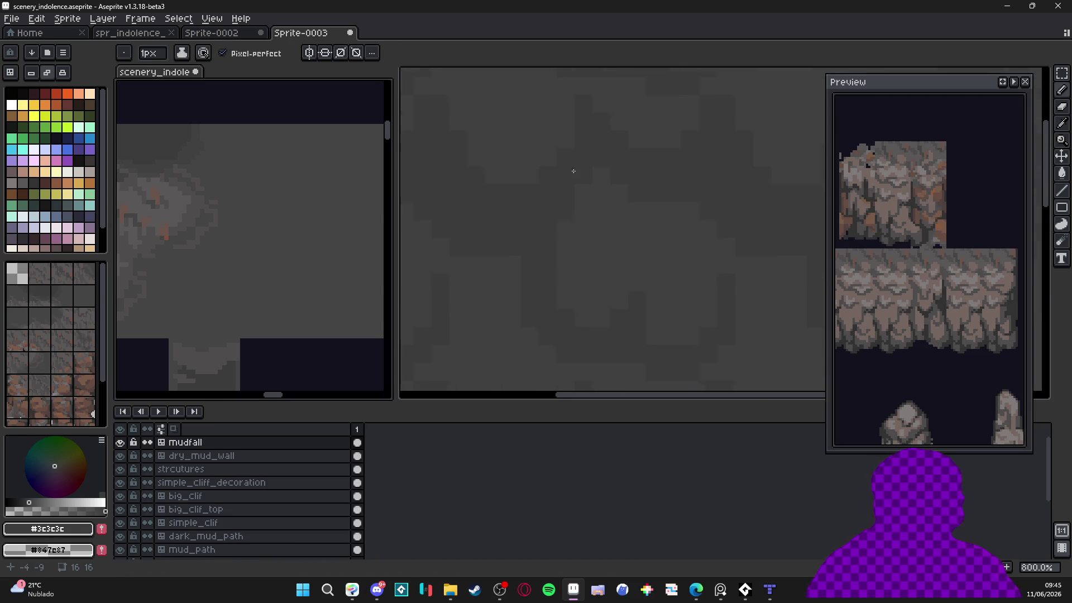
Pick the lighter grey #404040 from the tilemap and return to the grey tile in Sprite-0003
{"action": "left_click", "coordinate": [192, 143], "text": "alt"}
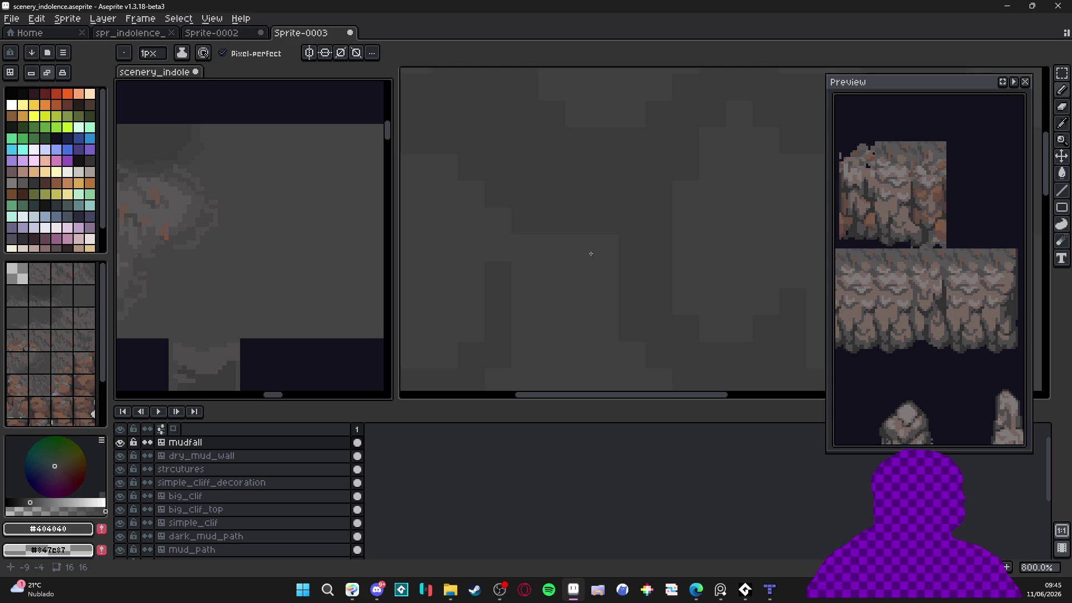
{"action": "scroll", "coordinate": [561, 253], "scroll_direction": "down", "scroll_amount": 2}
{"action": "scroll", "coordinate": [517, 232], "scroll_direction": "up", "scroll_amount": 2}
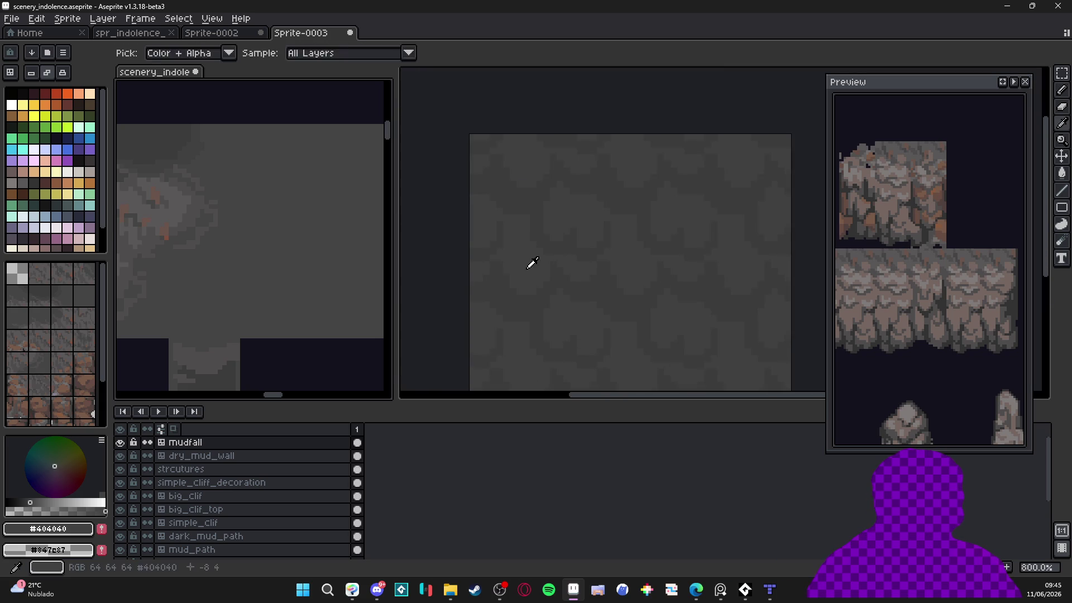
{"action": "left_click", "coordinate": [531, 263], "text": "alt"}
{"action": "scroll", "coordinate": [549, 292], "scroll_direction": "down", "scroll_amount": 2}
{"action": "scroll", "coordinate": [575, 302], "scroll_direction": "up", "scroll_amount": 1}
{"action": "scroll", "coordinate": [578, 282], "scroll_direction": "down", "scroll_amount": 1}
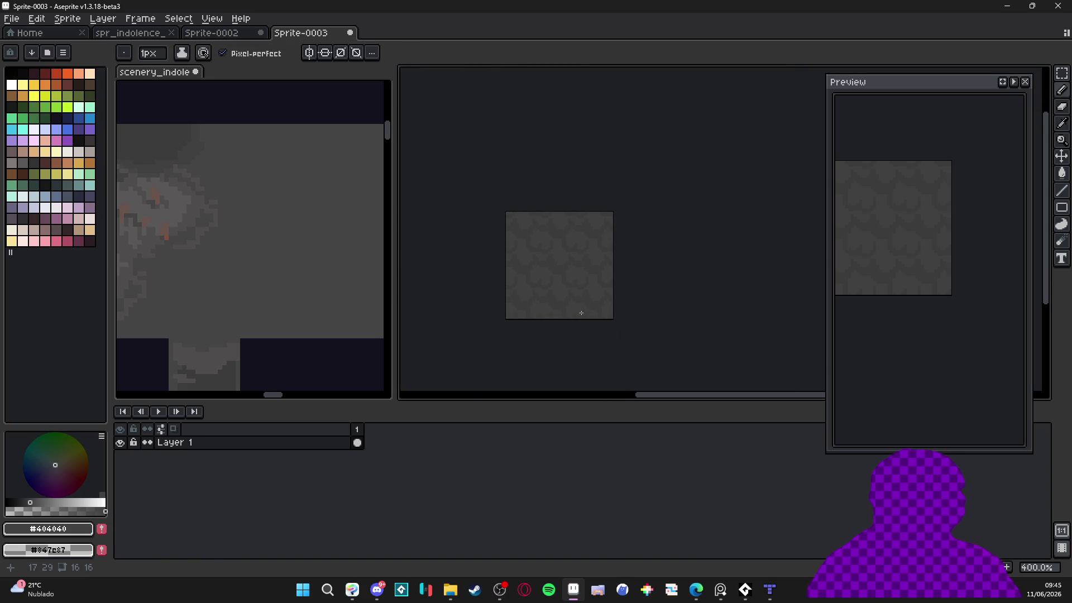
{"action": "scroll", "coordinate": [571, 275], "scroll_direction": "up", "scroll_amount": 4}
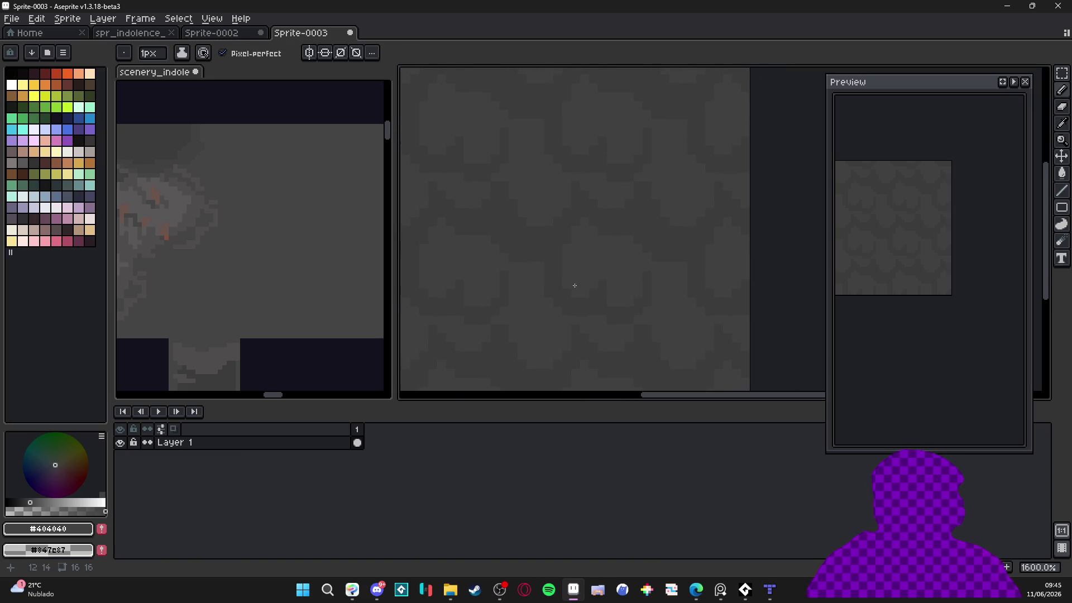
Stretch the lighter blobs downward with straight #404040 Shift-click pencil lines
{"action": "left_click", "coordinate": [584, 300], "text": "alt"}
{"action": "left_click", "coordinate": [551, 304], "text": "alt"}
{"action": "left_click", "coordinate": [569, 301]}
{"action": "left_click", "coordinate": [548, 265]}
{"action": "key", "text": "alt"}
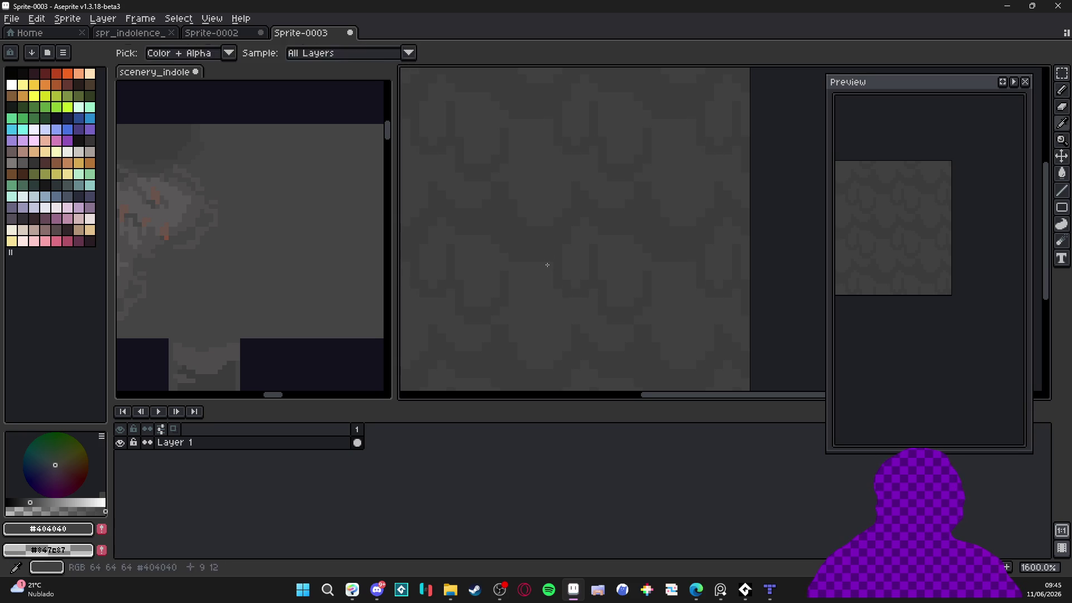
{"action": "key", "text": "alt"}
{"action": "key", "text": "shift"}
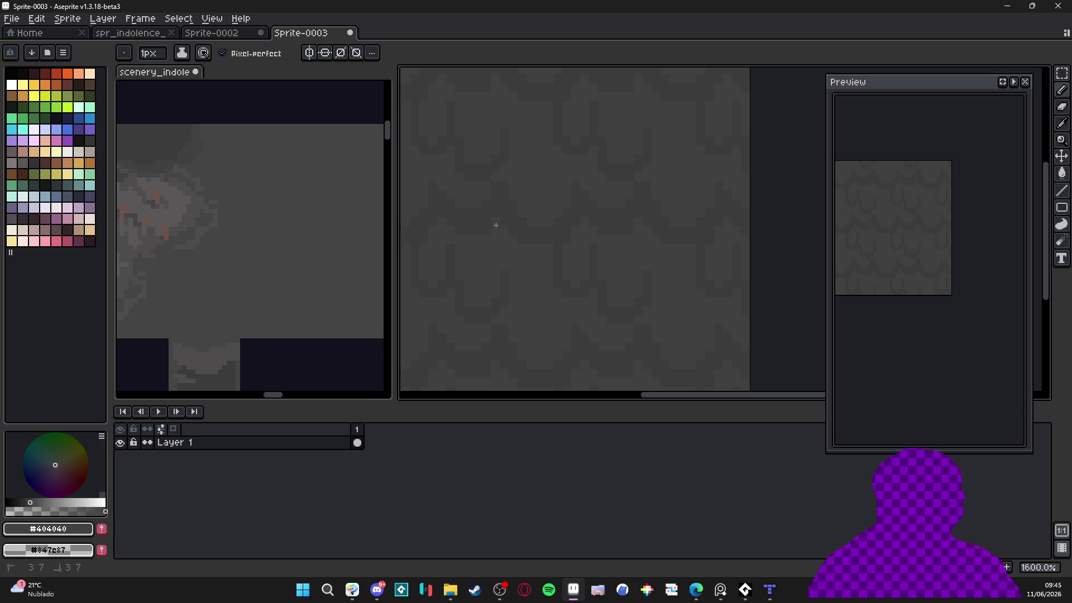
Extend the dark #3c3c3c areas downward between the new drips
{"action": "left_click", "coordinate": [538, 241], "text": "alt"}
{"action": "scroll", "coordinate": [553, 255], "scroll_direction": "up", "scroll_amount": 2}
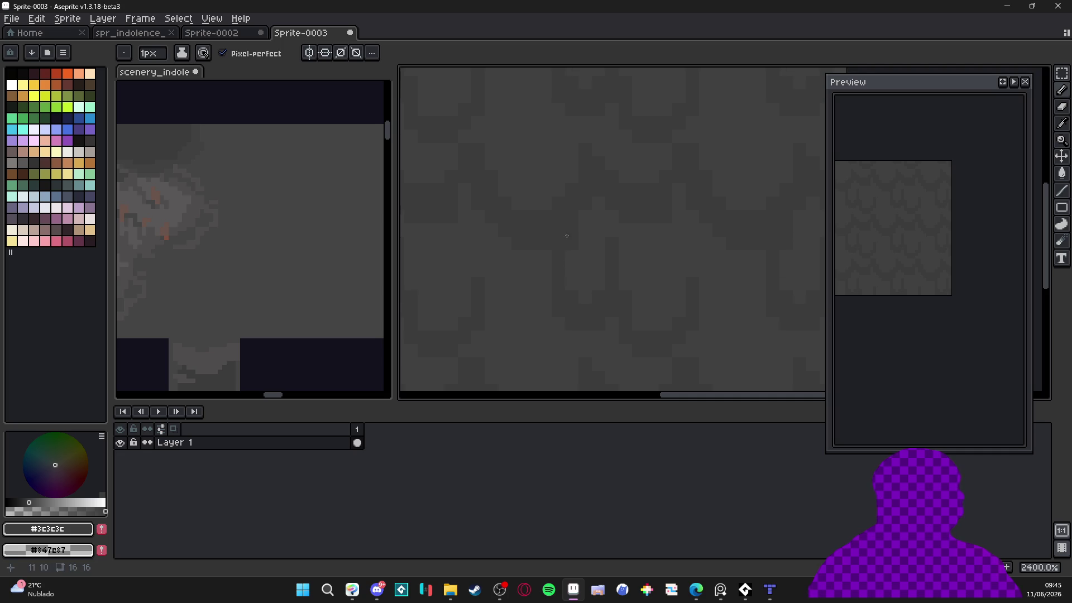
{"action": "scroll", "coordinate": [566, 238], "scroll_direction": "down", "scroll_amount": 4}
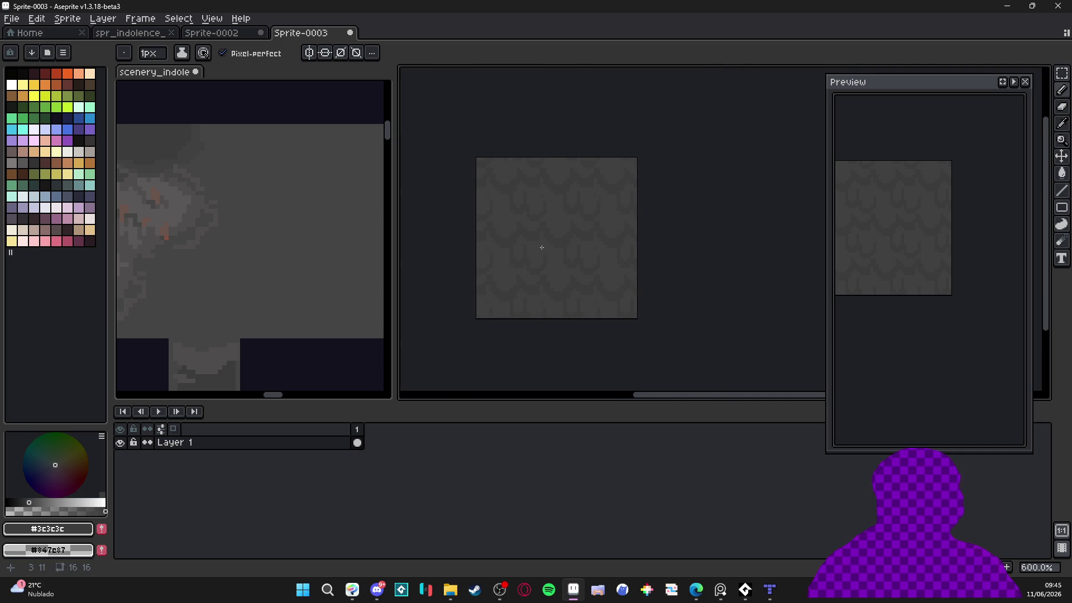
{"action": "scroll", "coordinate": [542, 250], "scroll_direction": "up", "scroll_amount": 4}
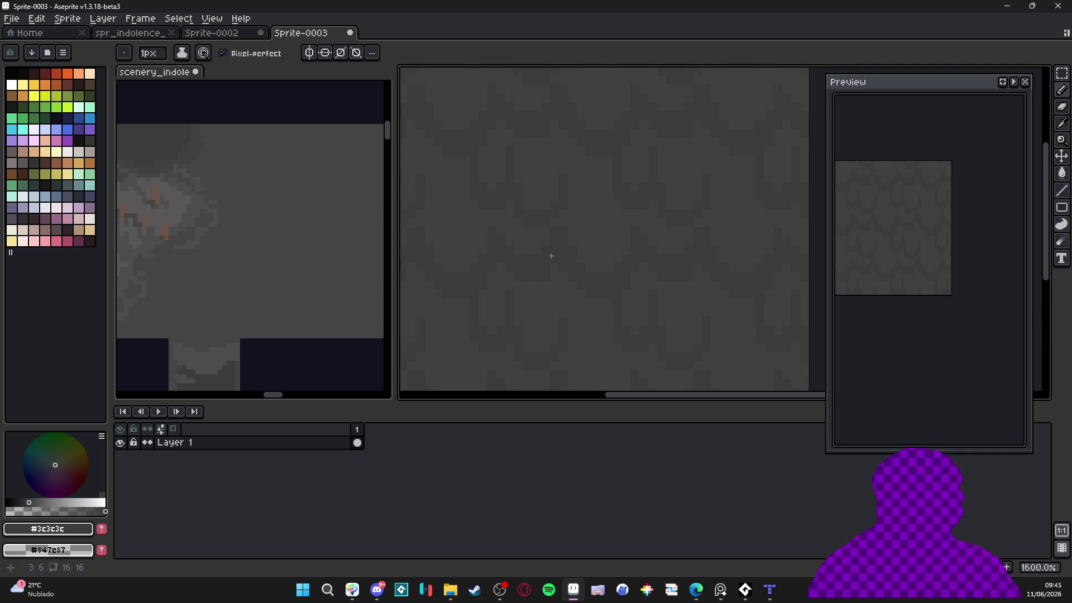
{"action": "scroll", "coordinate": [553, 224], "scroll_direction": "down", "scroll_amount": 1}
{"action": "scroll", "coordinate": [550, 229], "scroll_direction": "up", "scroll_amount": 1}
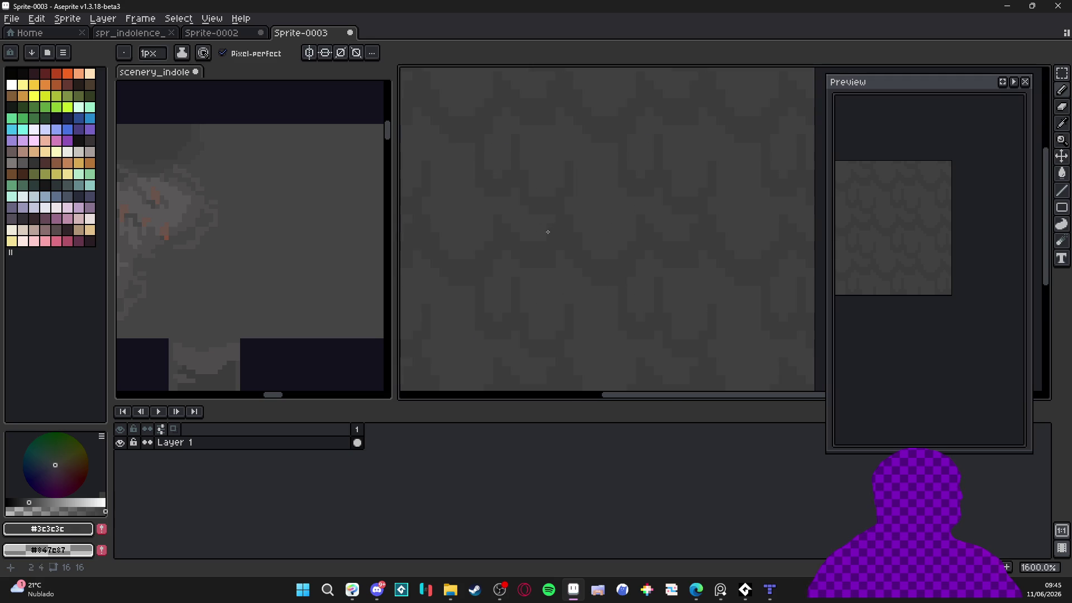
Reshape the remaining blobs into long drips, alternating #3c3c3c and #404040
{"action": "left_click", "coordinate": [505, 227], "text": "alt"}
{"action": "left_click", "coordinate": [493, 201], "text": "alt"}
{"action": "scroll", "coordinate": [484, 259], "scroll_direction": "down", "scroll_amount": 4}
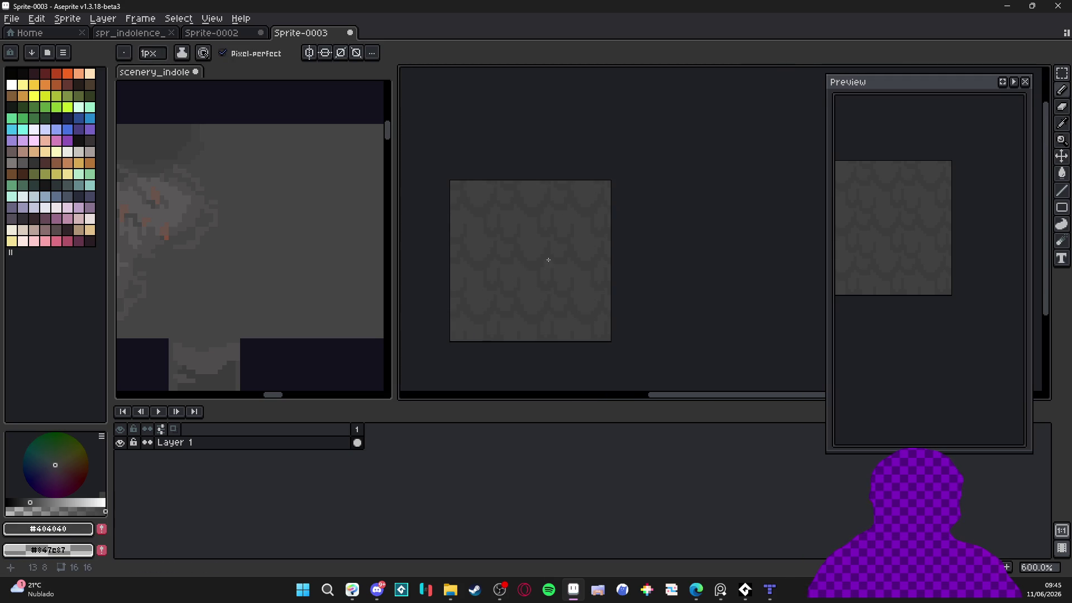
{"action": "scroll", "coordinate": [549, 261], "scroll_direction": "up", "scroll_amount": 5}
{"action": "left_click", "coordinate": [543, 252], "text": "alt"}
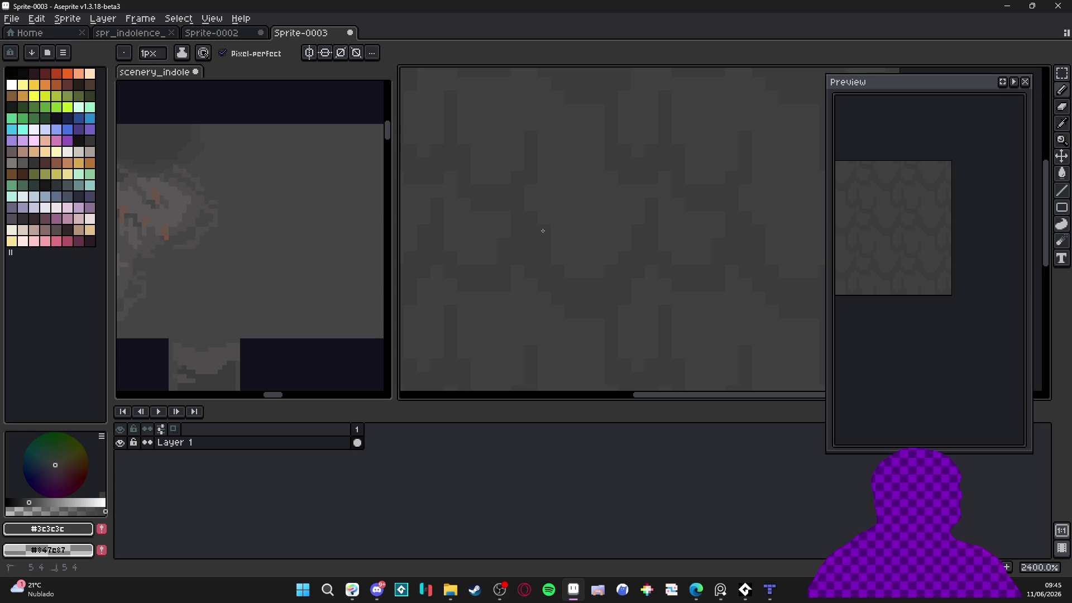
{"action": "scroll", "coordinate": [544, 213], "scroll_direction": "down", "scroll_amount": 3}
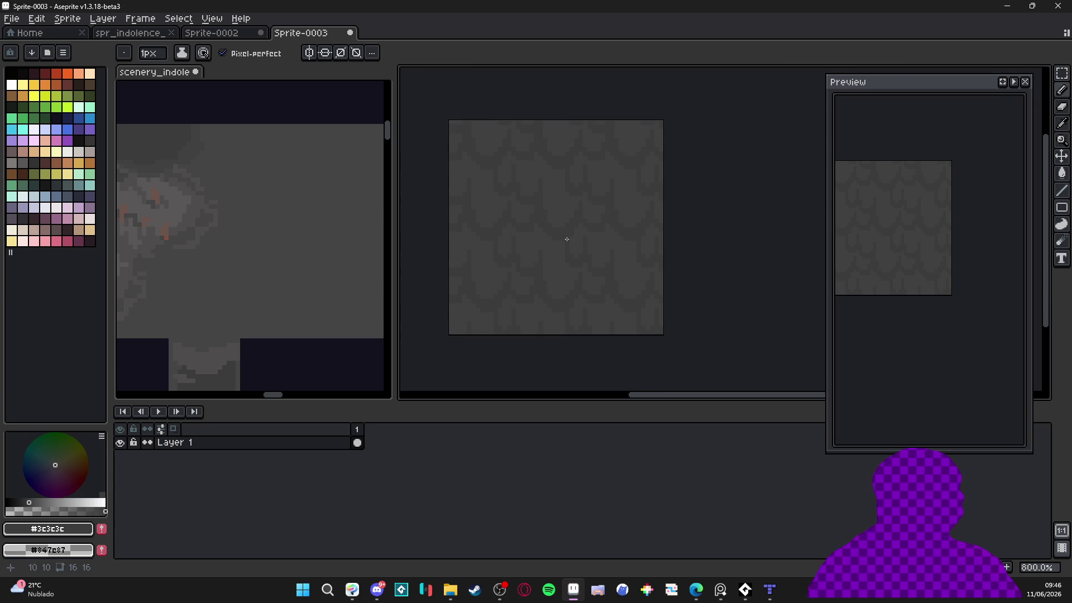
{"action": "scroll", "coordinate": [568, 287], "scroll_direction": "down", "scroll_amount": 2}
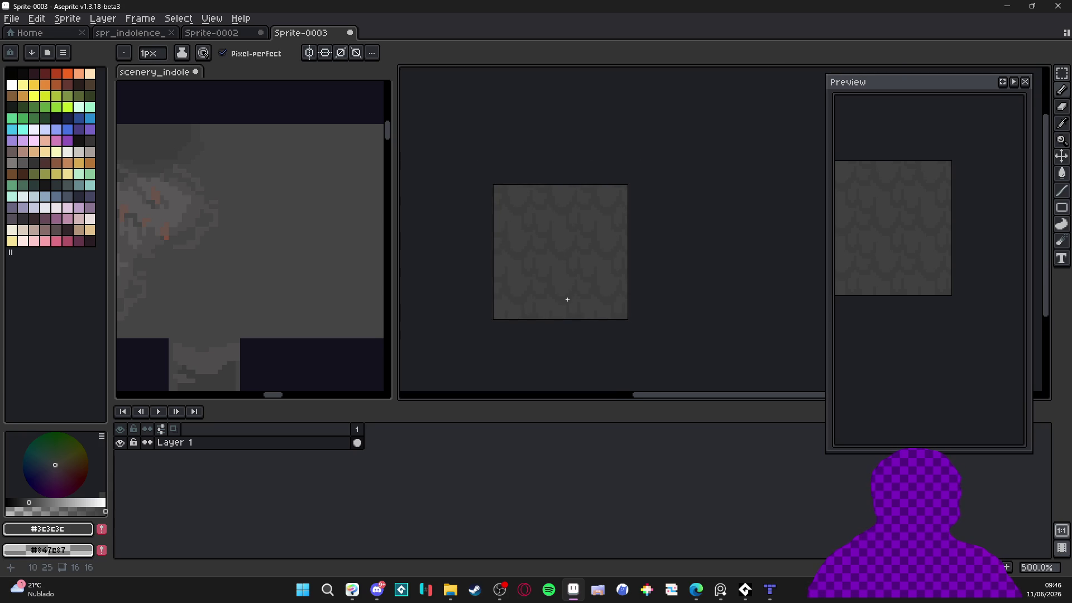
{"action": "left_click", "coordinate": [696, 590]}
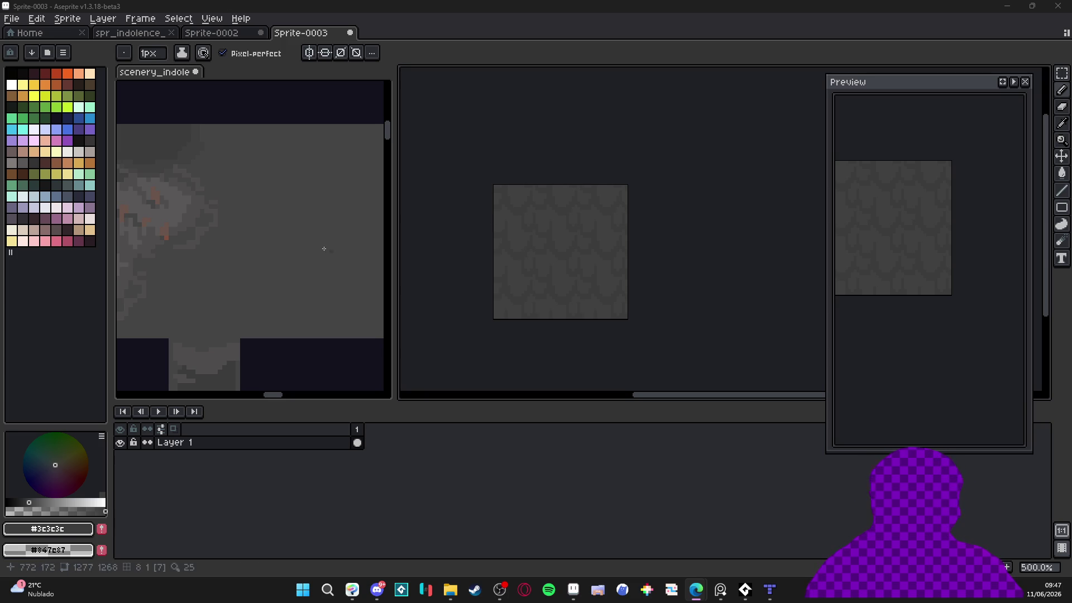
Pick mid grey #4f4d4d from the tilemap and paint a streak over one light patch
{"action": "scroll", "coordinate": [551, 260], "scroll_direction": "up", "scroll_amount": 2}
{"action": "left_click", "coordinate": [568, 256], "text": "alt"}
{"action": "left_click", "coordinate": [204, 216], "text": "alt"}
{"action": "scroll", "coordinate": [577, 260], "scroll_direction": "up", "scroll_amount": 6}
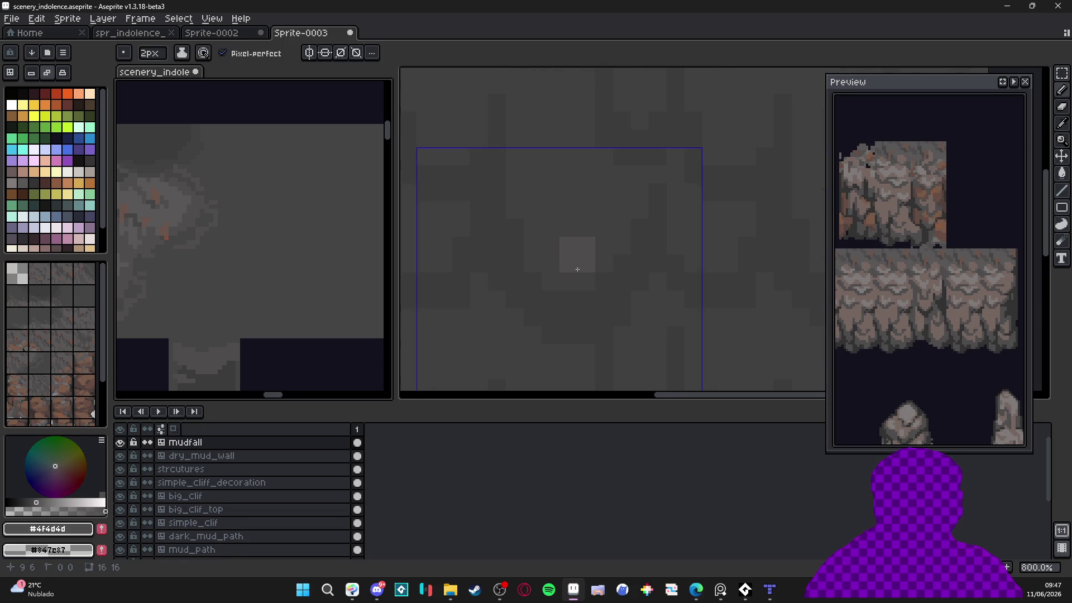
{"action": "mouse_move", "coordinate": [558, 250]}
{"action": "left_mouse_down"}
{"action": "mouse_move", "coordinate": [564, 206]}
{"action": "mouse_move", "coordinate": [586, 232]}
{"action": "mouse_move", "coordinate": [545, 232]}
{"action": "mouse_move", "coordinate": [559, 234]}
{"action": "mouse_move", "coordinate": [555, 244]}
{"action": "mouse_move", "coordinate": [548, 206]}
{"action": "left_mouse_up"}
{"action": "scroll", "coordinate": [587, 234], "scroll_direction": "down", "scroll_amount": 1}
Cover the light block with grey, fixing single pixels at a 1 px brush and the area above at 2 px
{"action": "left_click", "coordinate": [548, 220], "text": "alt"}
{"action": "key", "text": "minus"}
{"action": "left_click", "coordinate": [533, 219]}
{"action": "scroll", "coordinate": [549, 235], "scroll_direction": "down", "scroll_amount": 1}
{"action": "left_click", "coordinate": [555, 230], "text": "alt"}
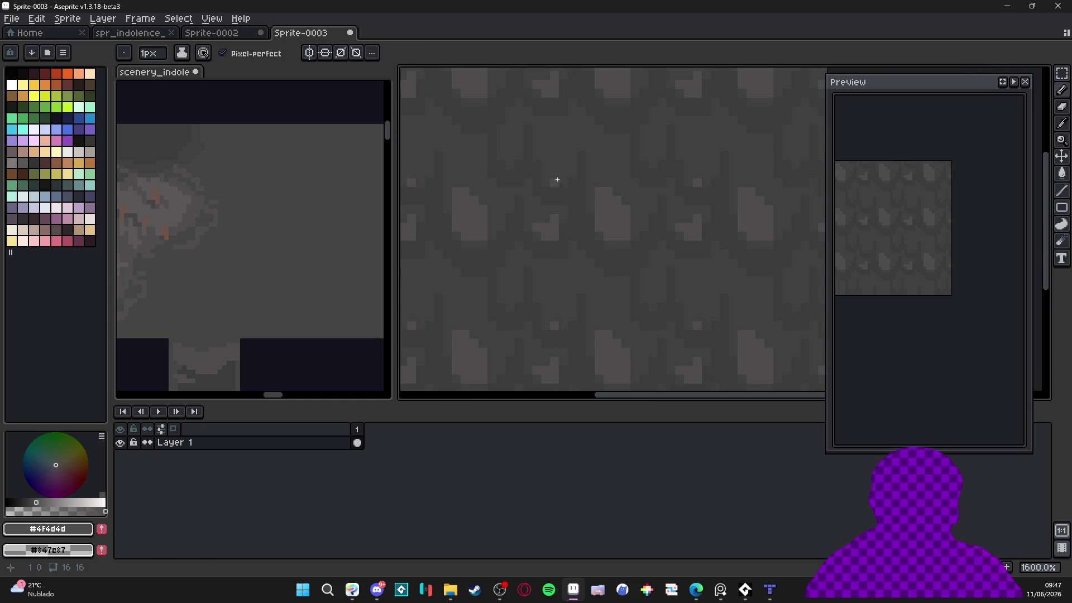
{"action": "key", "text": "plus"}
{"action": "scroll", "coordinate": [555, 207], "scroll_direction": "up", "scroll_amount": 1}
{"action": "mouse_move", "coordinate": [561, 171]}
{"action": "left_mouse_down"}
{"action": "mouse_move", "coordinate": [557, 144]}
{"action": "mouse_move", "coordinate": [565, 149]}
{"action": "left_mouse_up"}
{"action": "scroll", "coordinate": [567, 163], "scroll_direction": "down", "scroll_amount": 3}
{"action": "scroll", "coordinate": [632, 248], "scroll_direction": "up", "scroll_amount": 3}
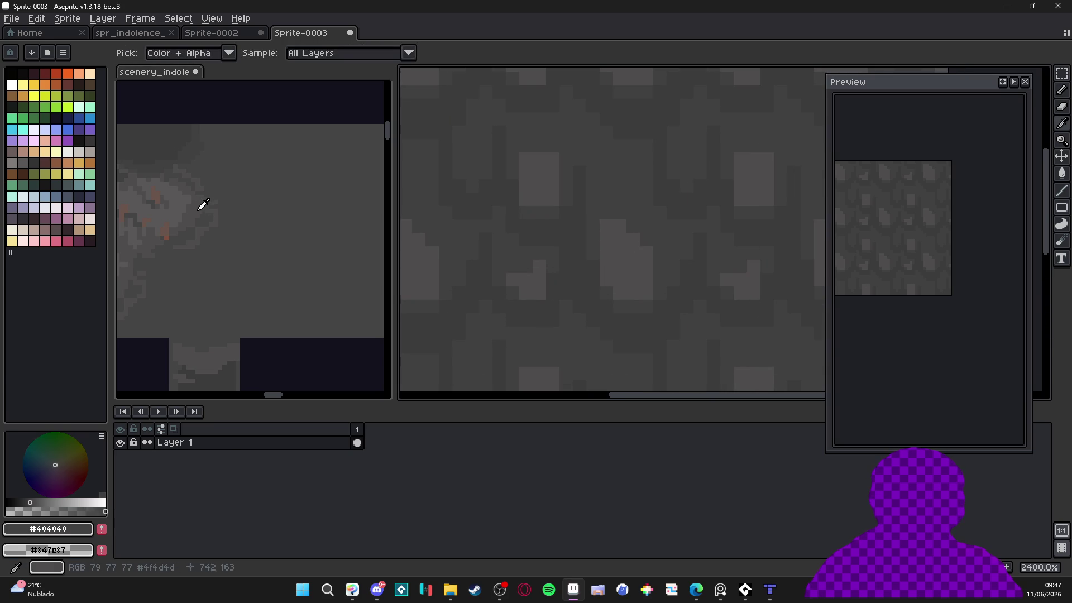
Pick greys from scenery_indolence and paint over the remaining light patches, finishing at 1 px
{"action": "left_click", "coordinate": [203, 205]}
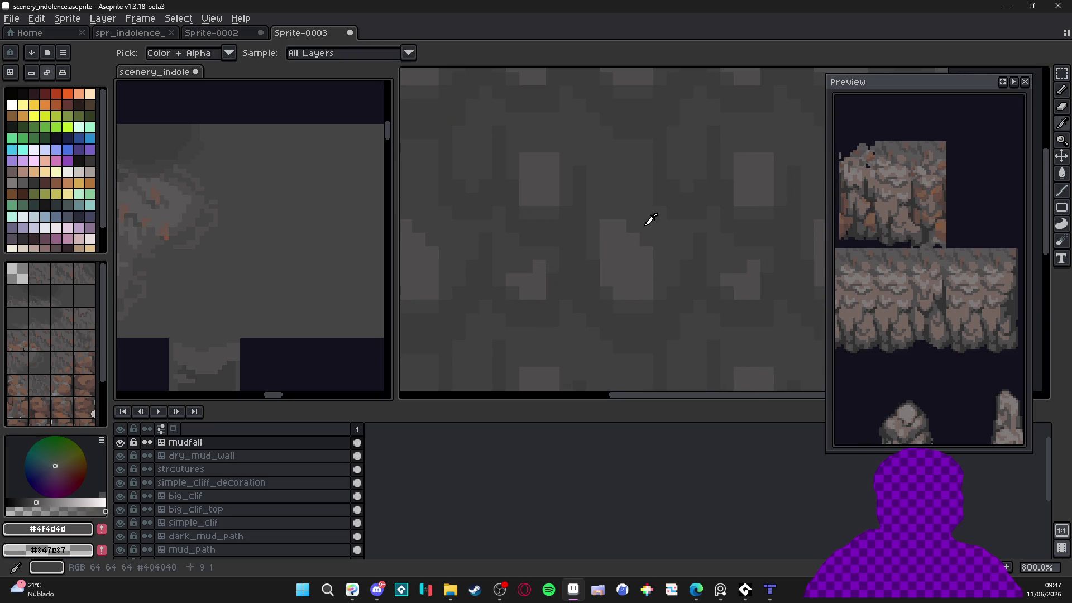
{"action": "left_click", "coordinate": [646, 220], "text": "alt"}
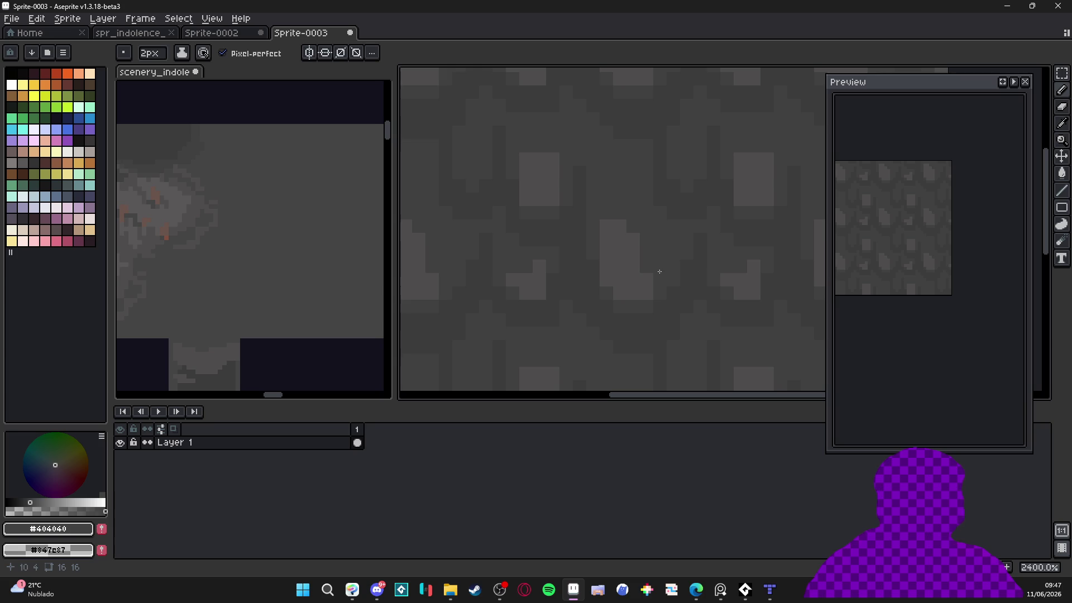
{"action": "scroll", "coordinate": [640, 263], "scroll_direction": "down", "scroll_amount": 1}
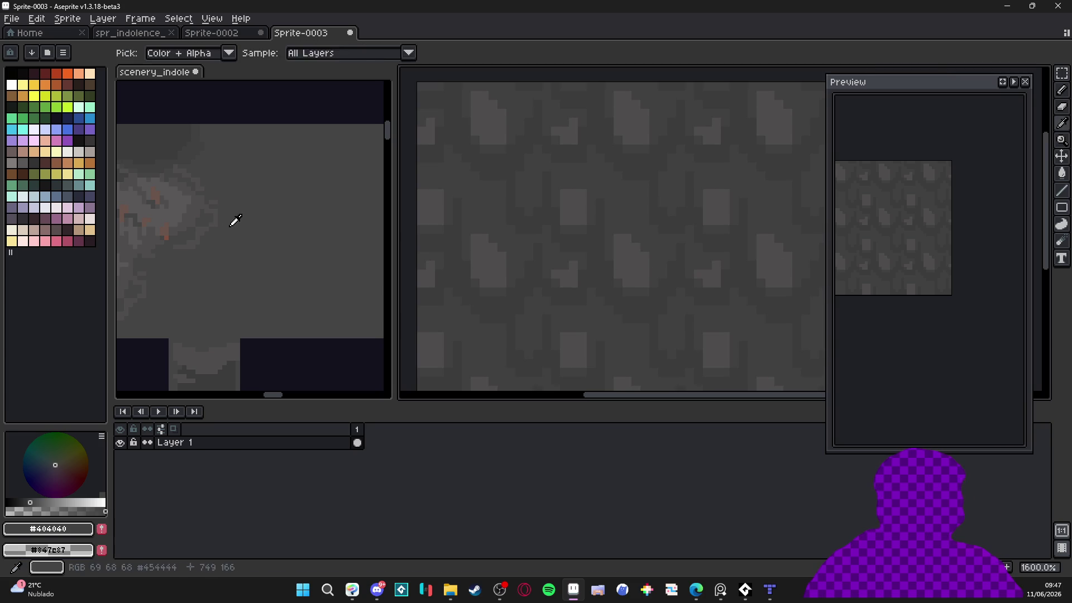
{"action": "left_click", "coordinate": [225, 218], "text": "alt"}
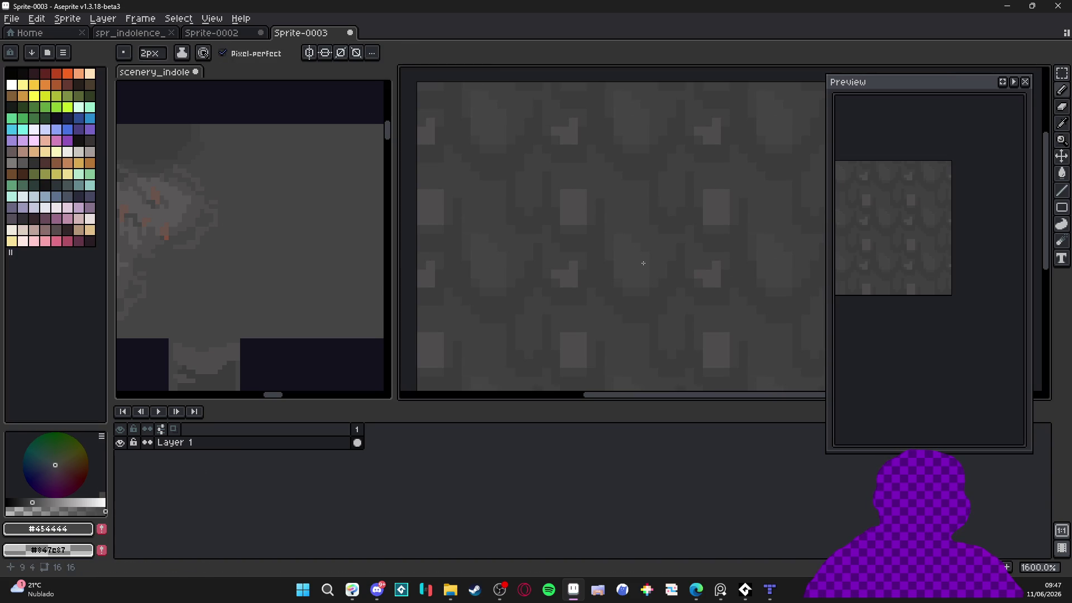
{"action": "left_click_drag", "start_coordinate": [569, 194], "coordinate": [563, 275]}
{"action": "key", "text": "minus"}
{"action": "scroll", "coordinate": [571, 267], "scroll_direction": "down", "scroll_amount": 3}
{"action": "scroll", "coordinate": [586, 259], "scroll_direction": "up", "scroll_amount": 5}
{"action": "left_click", "coordinate": [588, 236]}
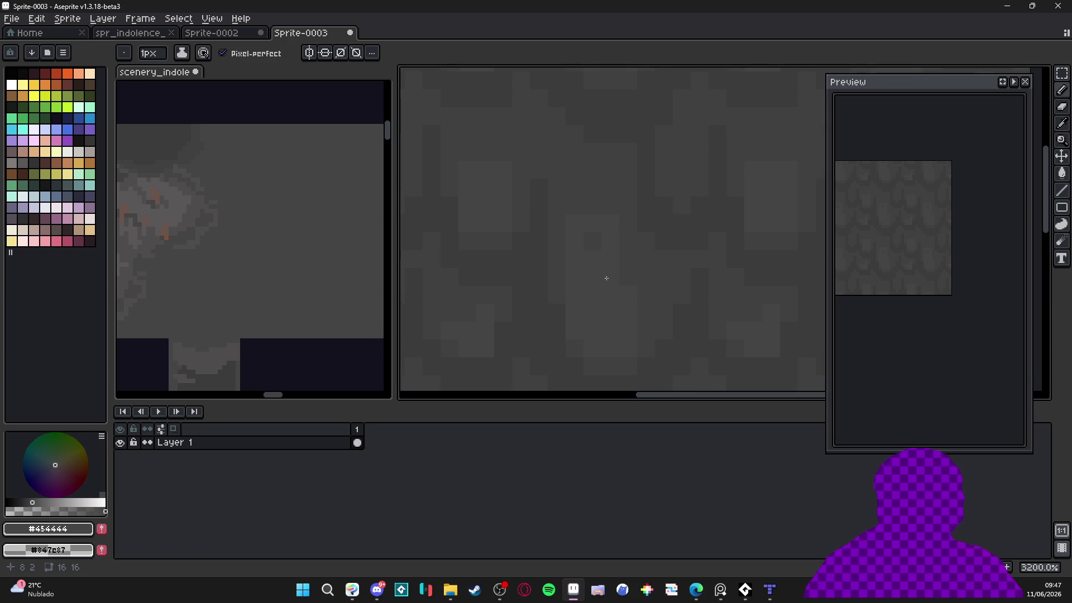
Pick the darker grey from the tile and undo the last pencil stroke
{"action": "scroll", "coordinate": [590, 246], "scroll_direction": "down", "scroll_amount": 3}
{"action": "scroll", "coordinate": [596, 262], "scroll_direction": "up", "scroll_amount": 2}
{"action": "left_click", "coordinate": [596, 257], "text": "alt"}
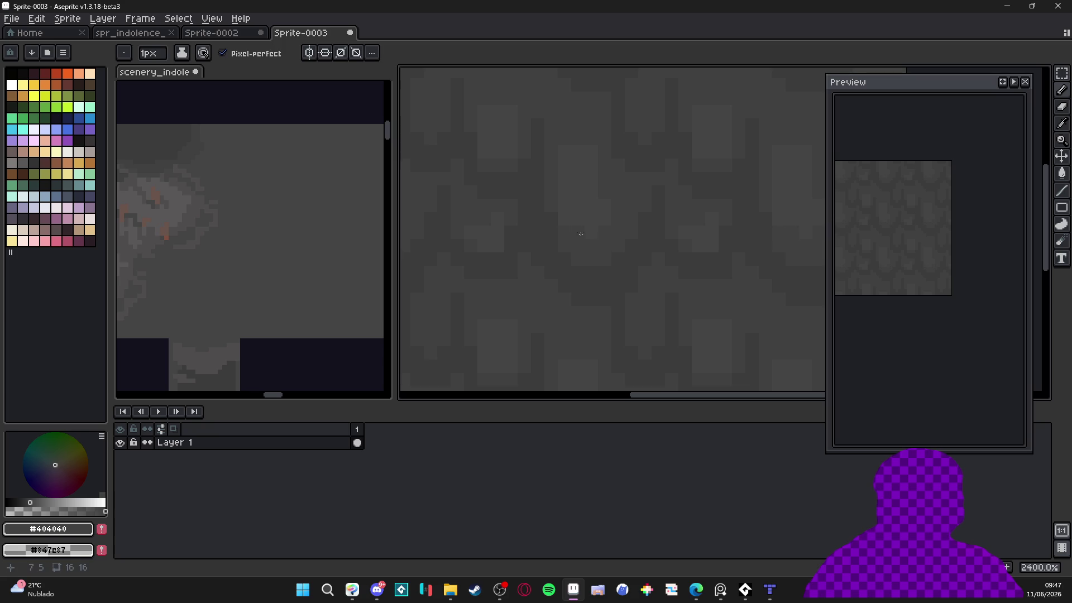
{"action": "key", "text": "ctrl+z"}
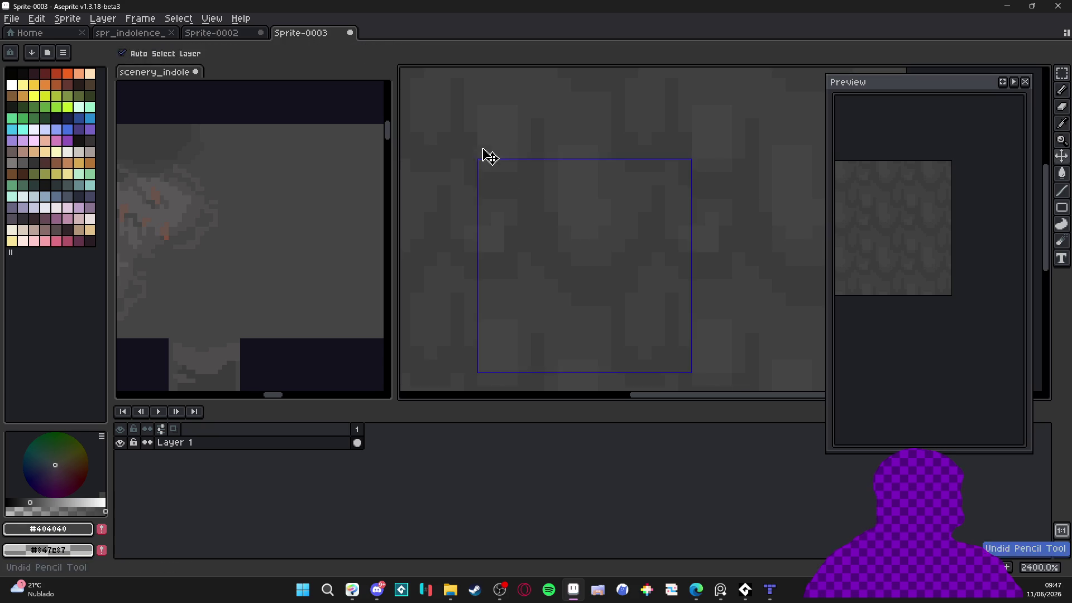
{"action": "scroll", "coordinate": [516, 176], "scroll_direction": "down", "scroll_amount": 2}
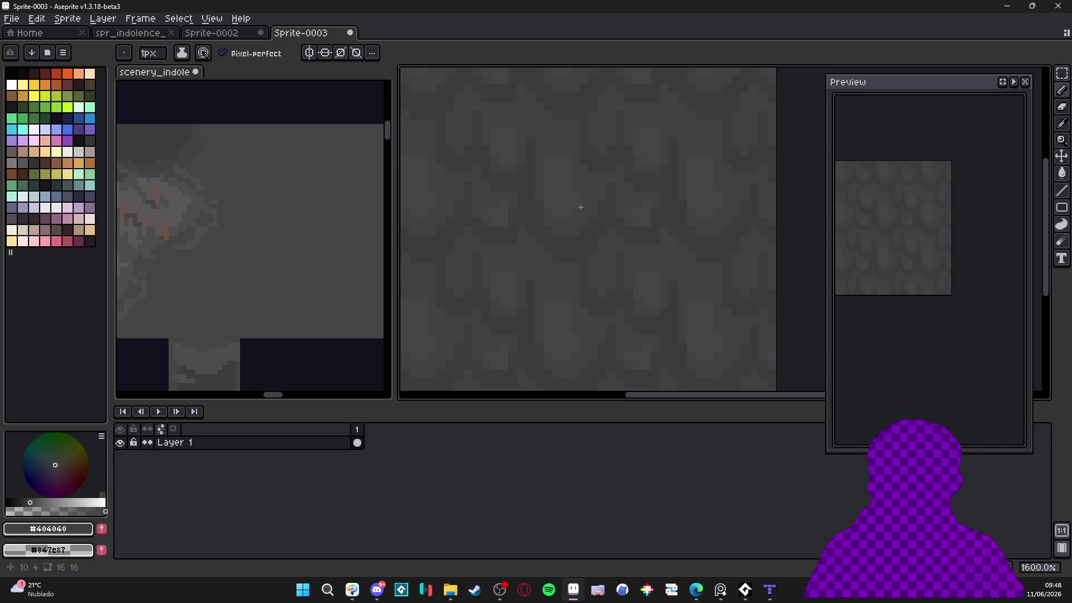
{"action": "scroll", "coordinate": [575, 190], "scroll_direction": "down", "scroll_amount": 2}
{"action": "scroll", "coordinate": [571, 178], "scroll_direction": "up", "scroll_amount": 2}
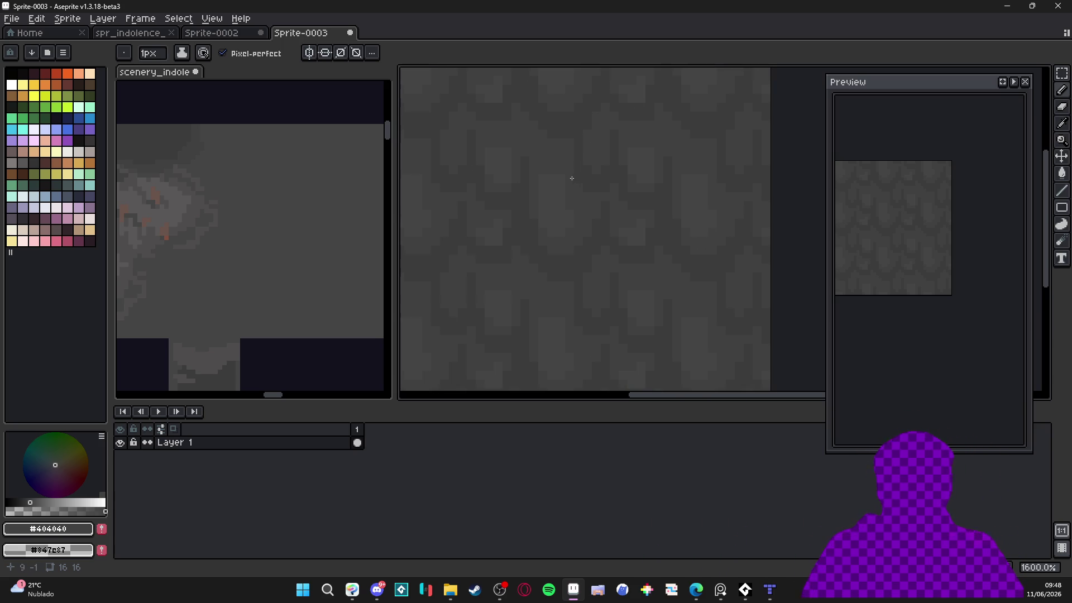
At a 1 px brush, redraw the first light blobs as rounded scale shapes using #454444 and #404040
{"action": "scroll", "coordinate": [570, 168], "scroll_direction": "up", "scroll_amount": 3}
{"action": "left_click", "coordinate": [572, 256], "text": "alt"}
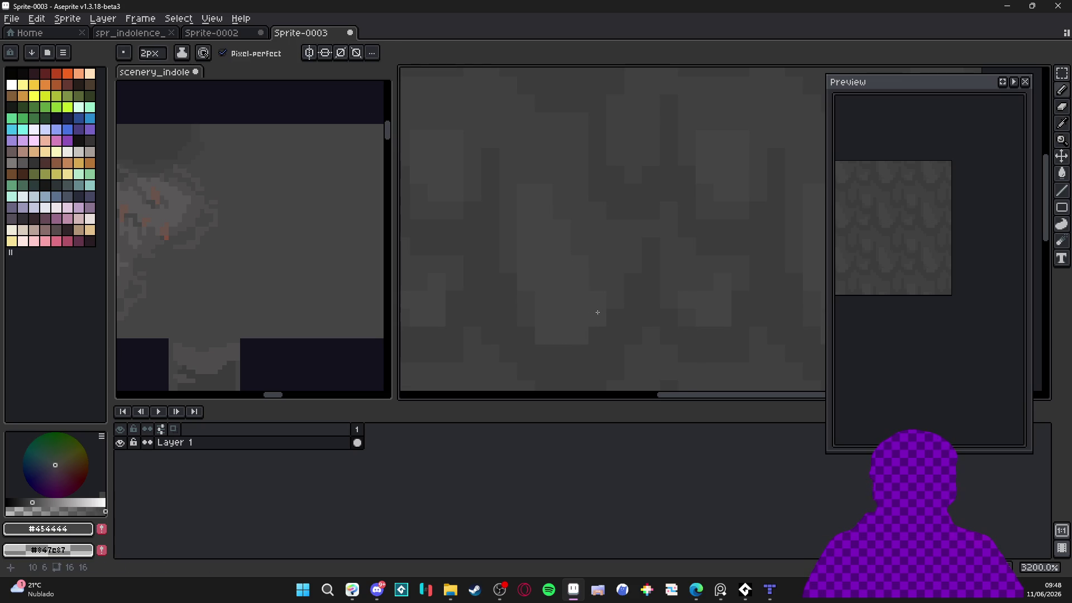
{"action": "key", "text": "minus"}
{"action": "left_click", "coordinate": [579, 263], "text": "alt"}
{"action": "left_click", "coordinate": [527, 302], "text": "alt"}
{"action": "scroll", "coordinate": [563, 226], "scroll_direction": "down", "scroll_amount": 5}
{"action": "scroll", "coordinate": [560, 256], "scroll_direction": "up", "scroll_amount": 5}
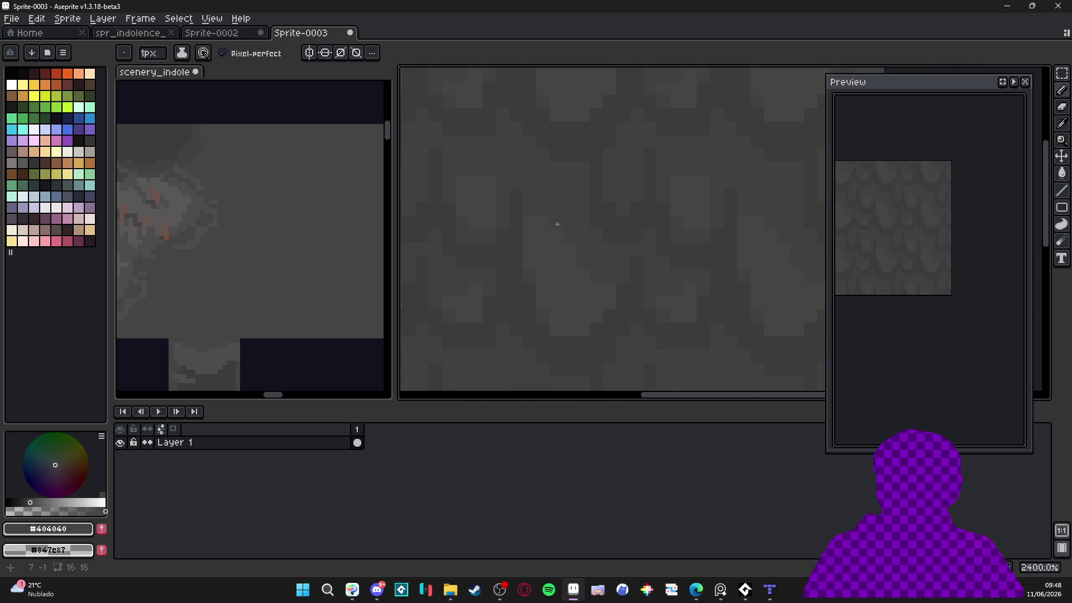
{"action": "left_click", "coordinate": [558, 248], "text": "alt"}
{"action": "scroll", "coordinate": [559, 243], "scroll_direction": "down", "scroll_amount": 3}
{"action": "scroll", "coordinate": [530, 302], "scroll_direction": "up", "scroll_amount": 4}
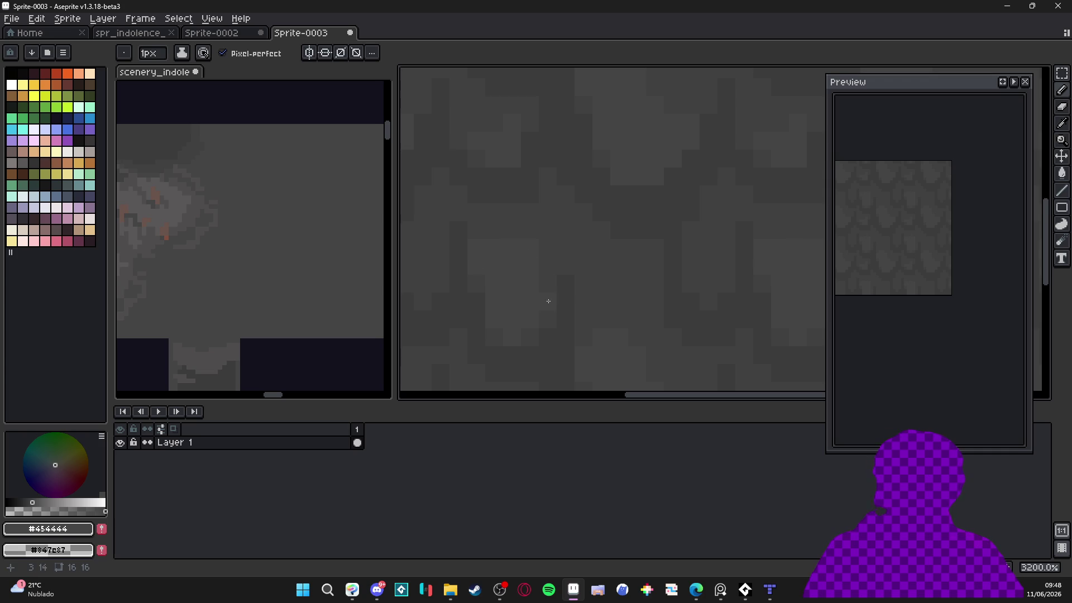
Round off the remaining blobs into scale-like drips, alternating #404040 and #454444, and zoom out to check
{"action": "left_click", "coordinate": [527, 236], "text": "alt"}
{"action": "left_click", "coordinate": [499, 275], "text": "alt"}
{"action": "scroll", "coordinate": [558, 279], "scroll_direction": "down", "scroll_amount": 6}
{"action": "scroll", "coordinate": [579, 272], "scroll_direction": "up", "scroll_amount": 5}
{"action": "left_click", "coordinate": [577, 275], "text": "alt"}
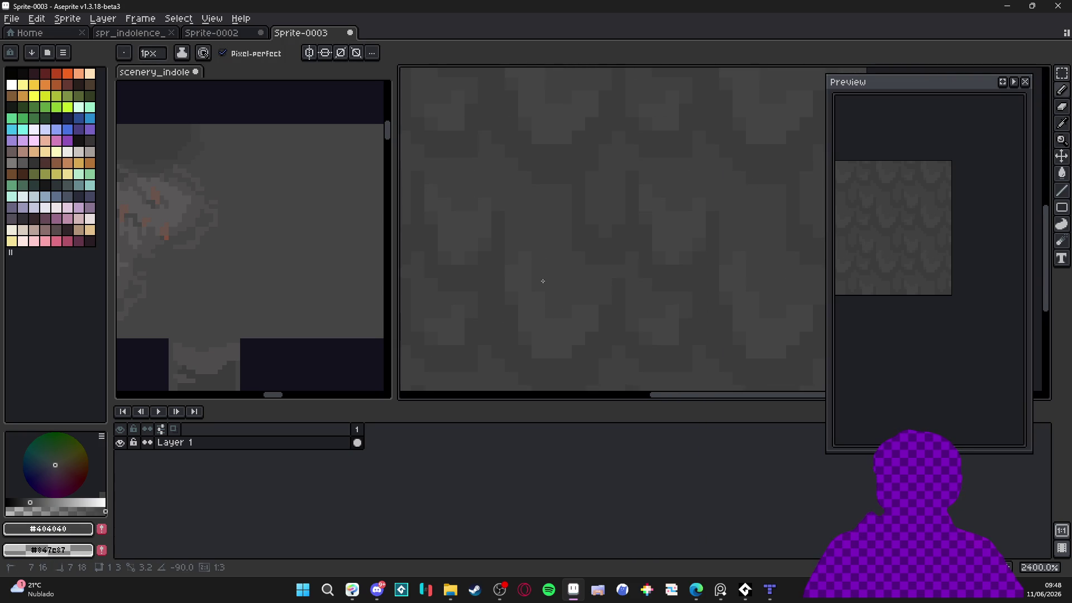
{"action": "left_click", "coordinate": [584, 302], "text": "alt"}
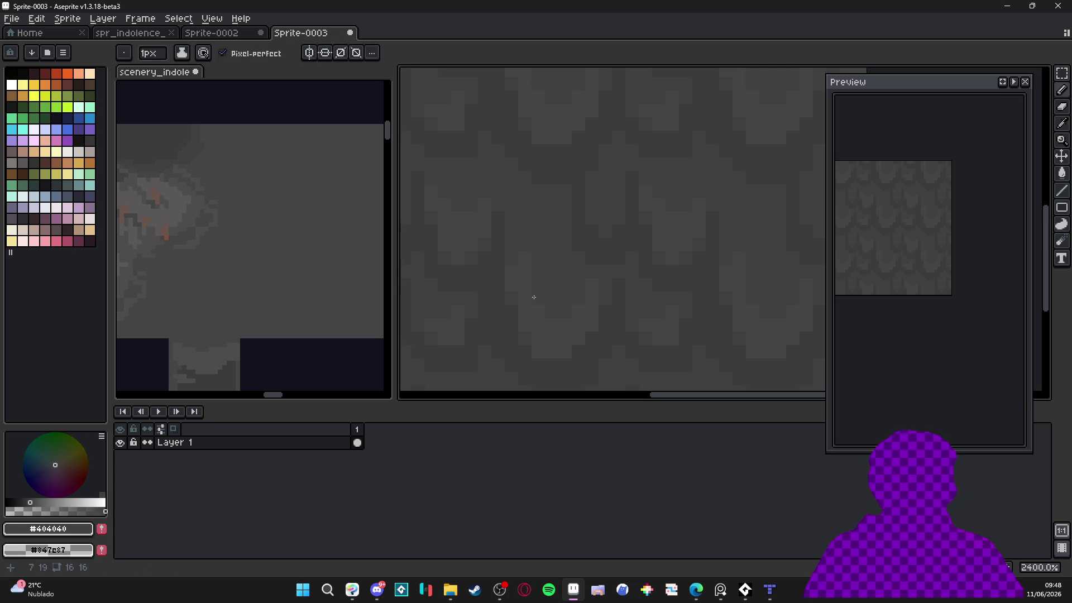
{"action": "scroll", "coordinate": [545, 294], "scroll_direction": "down", "scroll_amount": 5}
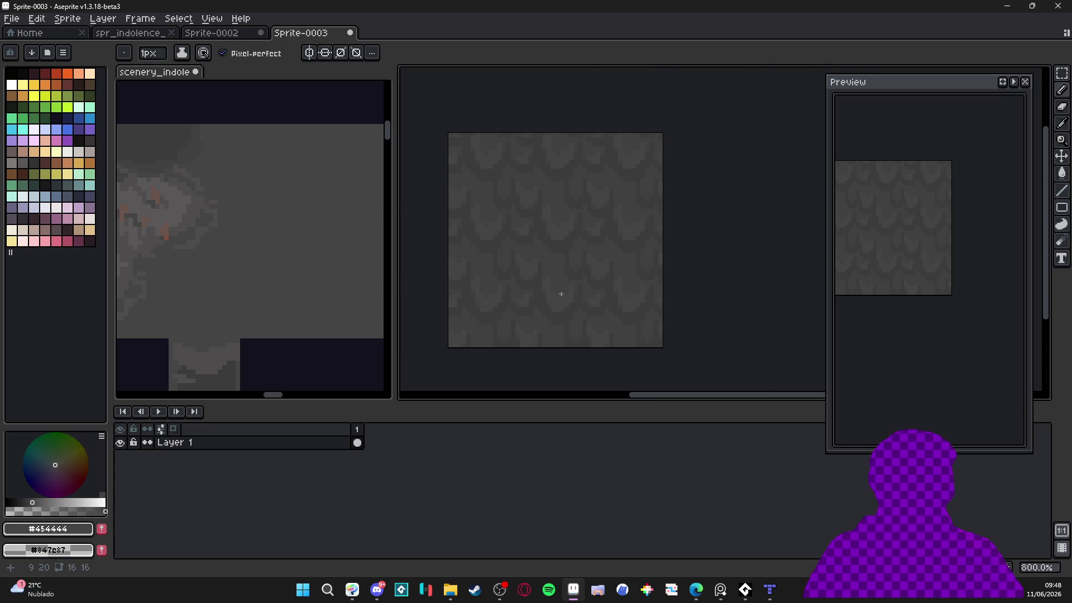
{"action": "scroll", "coordinate": [562, 290], "scroll_direction": "down", "scroll_amount": 2}
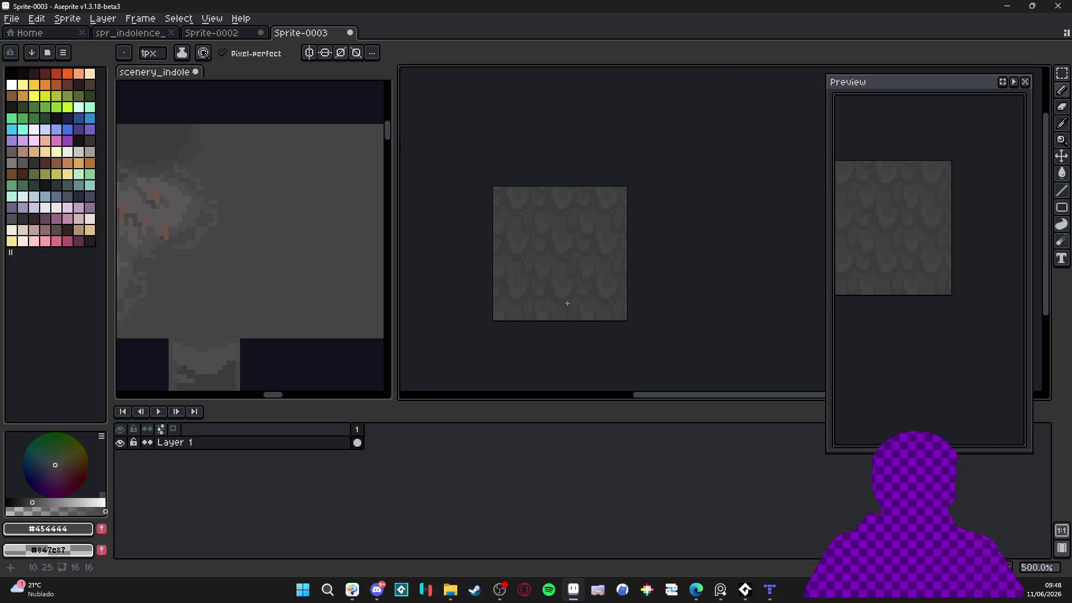
{"action": "scroll", "coordinate": [556, 278], "scroll_direction": "up", "scroll_amount": 4}
Check the tile with a select-all and deselect, then pick dark #3c3c3c at a 1 px brush
{"action": "key", "text": "plus"}
{"action": "key", "text": "plus"}
{"action": "key", "text": "plus"}
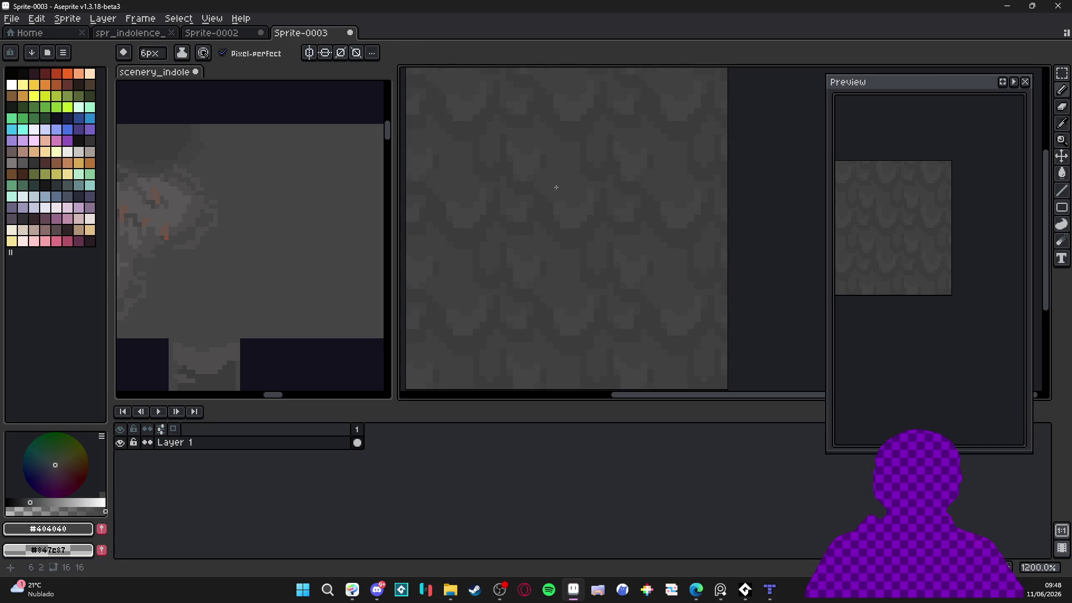
{"action": "key", "text": "ctrl+a"}
{"action": "key", "text": "minus"}
{"action": "key", "text": "minus"}
{"action": "key", "text": "minus"}
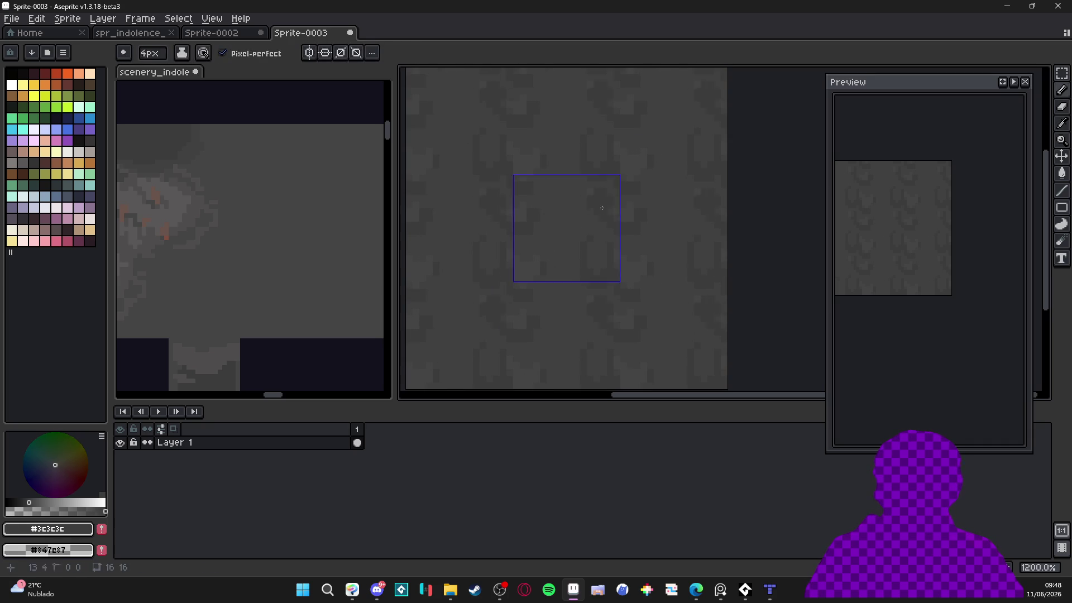
{"action": "key", "text": "ctrl+d"}
{"action": "key", "text": "plus"}
{"action": "key", "text": "plus"}
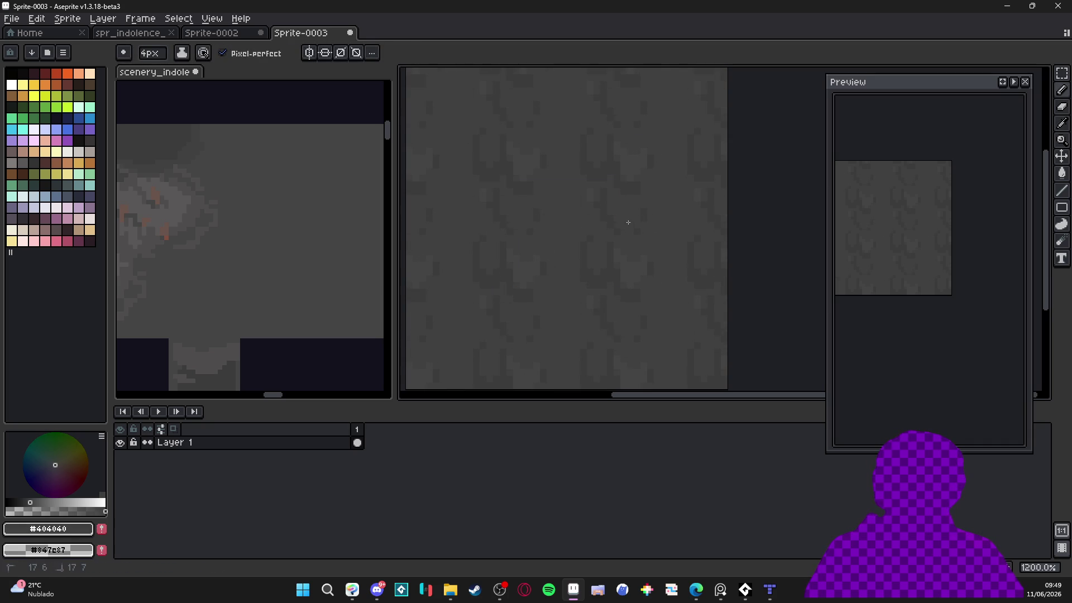
{"action": "scroll", "coordinate": [593, 198], "scroll_direction": "up", "scroll_amount": 3}
{"action": "left_click", "coordinate": [602, 201], "text": "alt"}
{"action": "key", "text": "minus"}
{"action": "key", "text": "minus"}
{"action": "key", "text": "minus"}
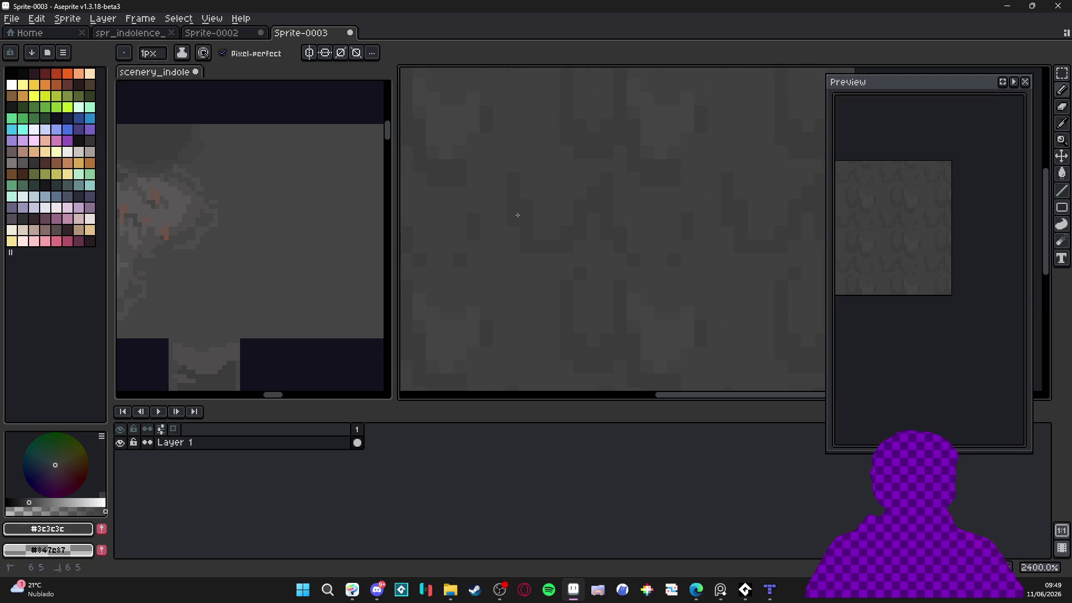
Draw vertical #3c3c3c drip streaks down the tile, alternating with #404040
{"action": "left_click", "coordinate": [552, 241], "text": "alt"}
{"action": "left_click", "coordinate": [530, 253], "text": "alt"}
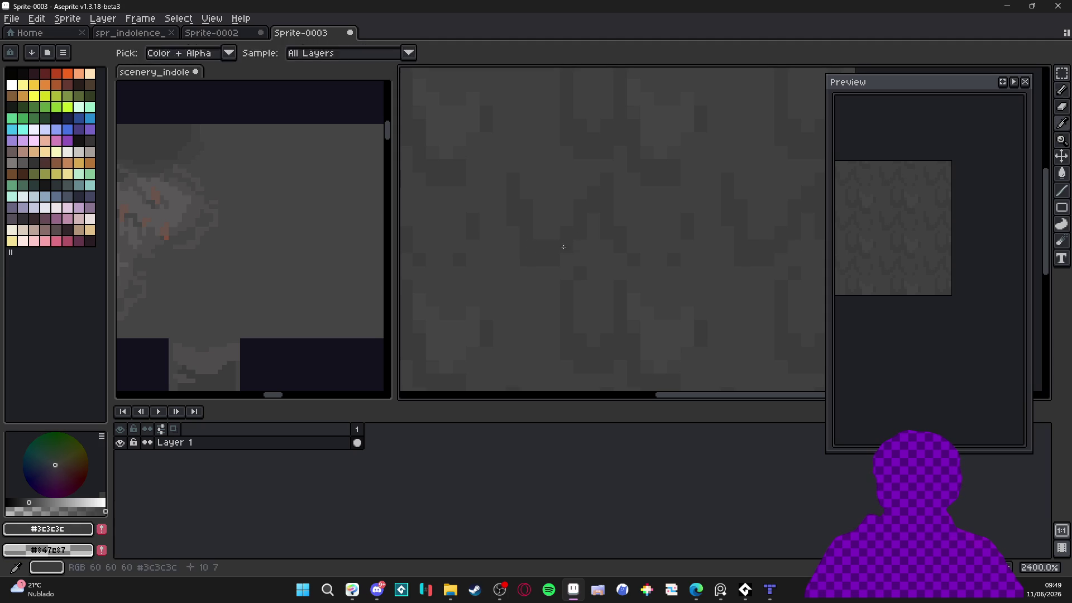
{"action": "left_click", "coordinate": [546, 241], "text": "alt"}
{"action": "left_click", "coordinate": [509, 192], "text": "alt"}
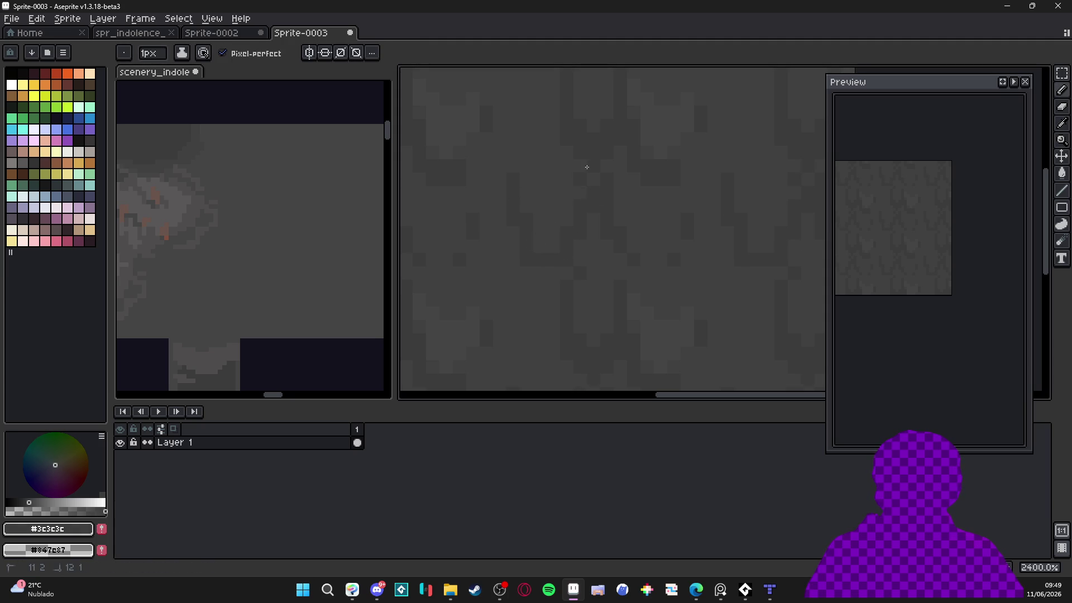
{"action": "left_click", "coordinate": [634, 204], "text": "alt"}
{"action": "left_click", "coordinate": [552, 260], "text": "alt"}
{"action": "left_click", "coordinate": [618, 290], "text": "alt"}
{"action": "scroll", "coordinate": [622, 314], "scroll_direction": "down", "scroll_amount": 2}
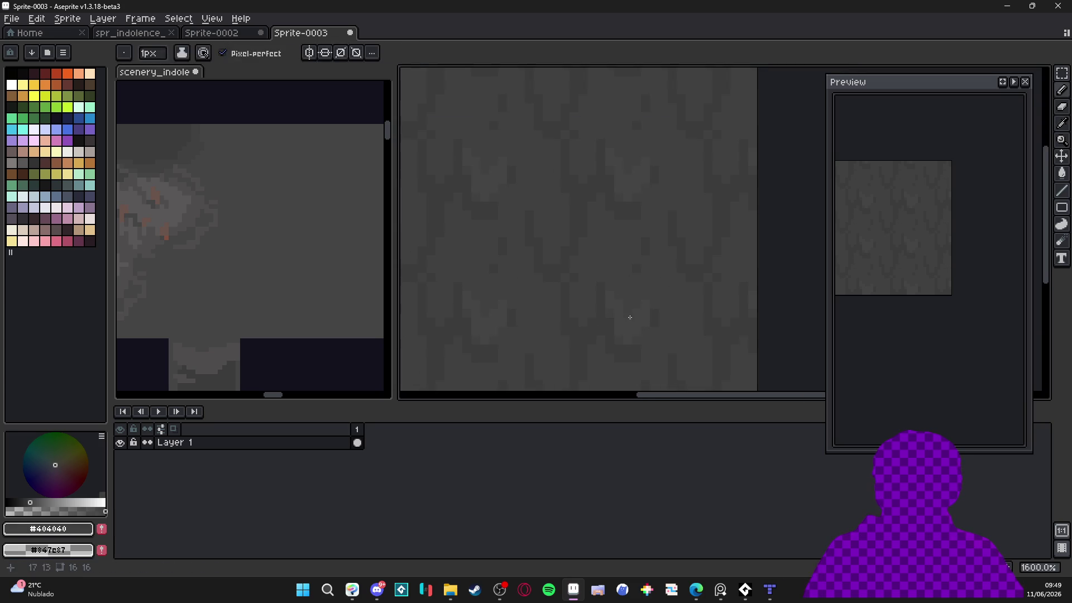
{"action": "key", "text": "g"}
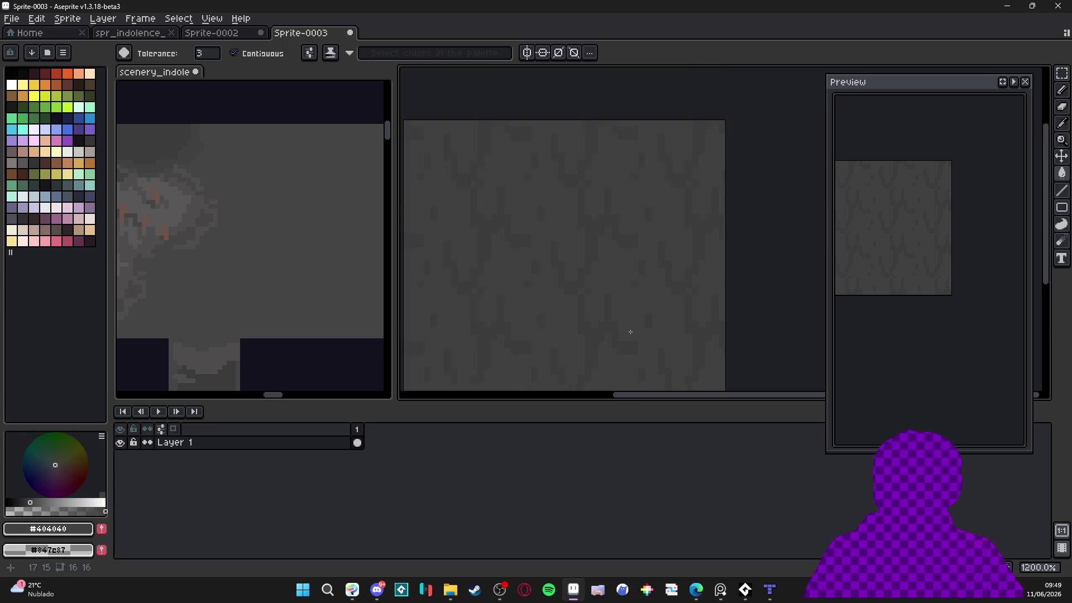
Extend the dark #3c3c3c streaks into branches, switching between Pencil and Eyedropper for #404040
{"action": "key", "text": "i"}
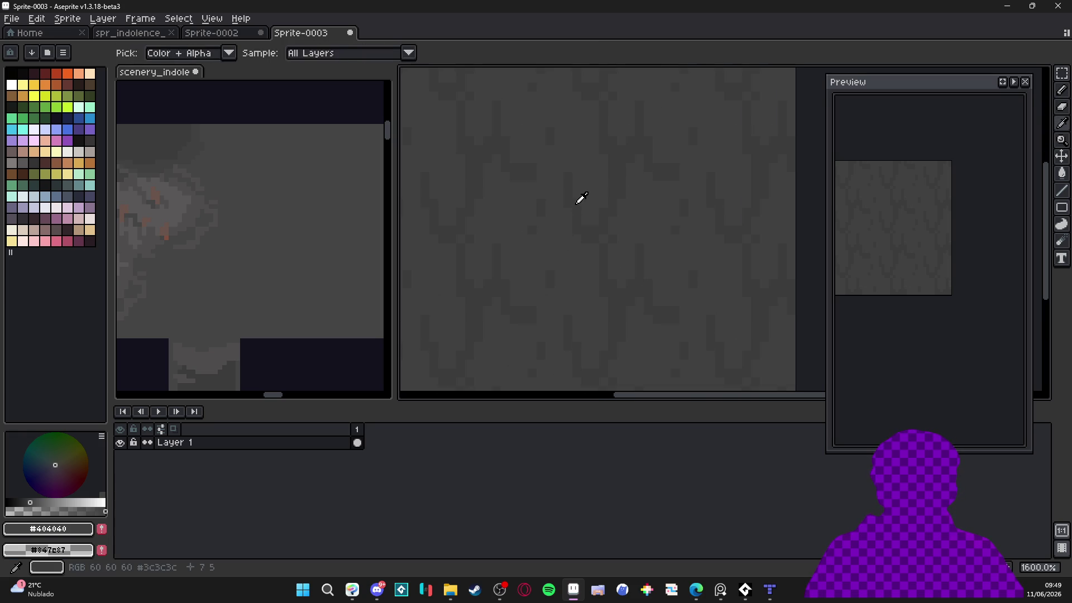
{"action": "left_click", "coordinate": [581, 199]}
{"action": "key", "text": "b"}
{"action": "scroll", "coordinate": [564, 283], "scroll_direction": "down", "scroll_amount": 2}
{"action": "scroll", "coordinate": [572, 280], "scroll_direction": "up", "scroll_amount": 2}
{"action": "key", "text": "i"}
{"action": "left_click", "coordinate": [556, 319]}
{"action": "key", "text": "b"}
{"action": "scroll", "coordinate": [558, 321], "scroll_direction": "down", "scroll_amount": 2}
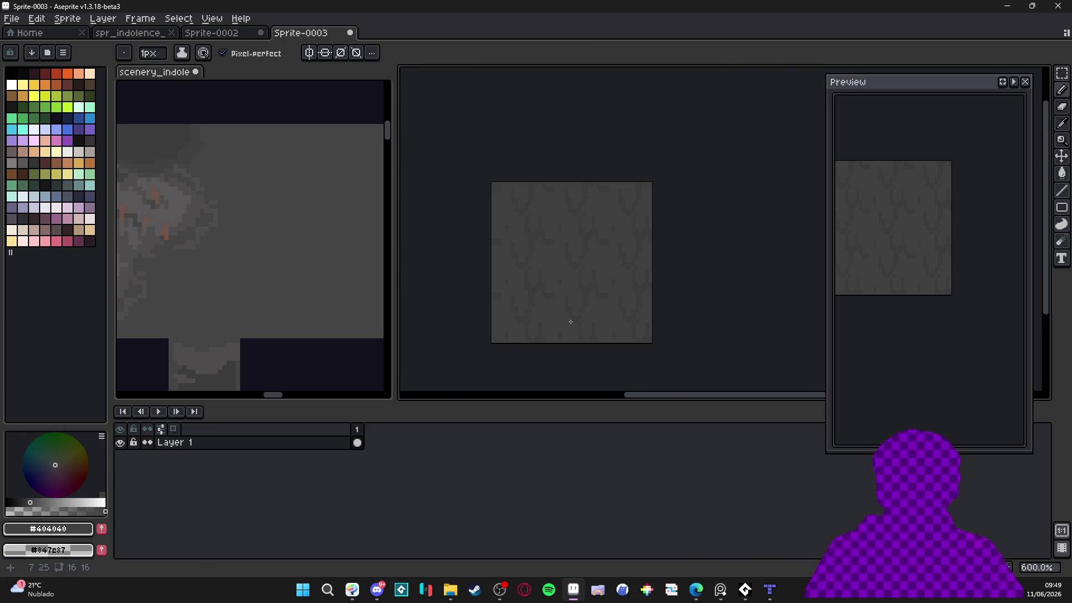
{"action": "scroll", "coordinate": [577, 299], "scroll_direction": "up", "scroll_amount": 2}
{"action": "key", "text": "i"}
{"action": "left_click", "coordinate": [522, 313]}
{"action": "key", "text": "b"}
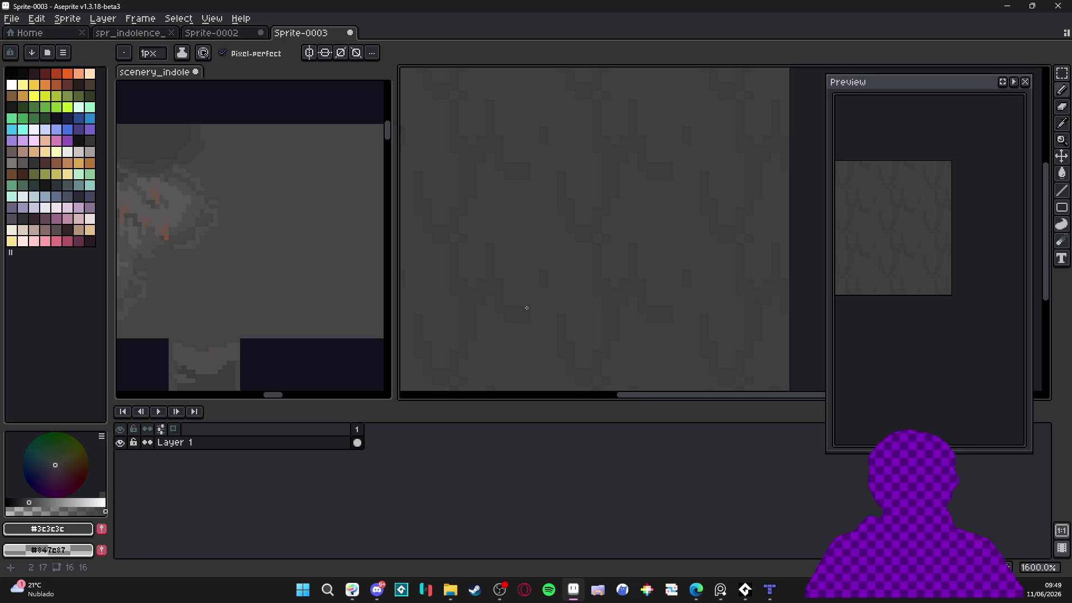
Touch up the streak joins with #404040, then zoom out to 800% and pan to review the tile
{"action": "scroll", "coordinate": [529, 303], "scroll_direction": "up", "scroll_amount": 1}
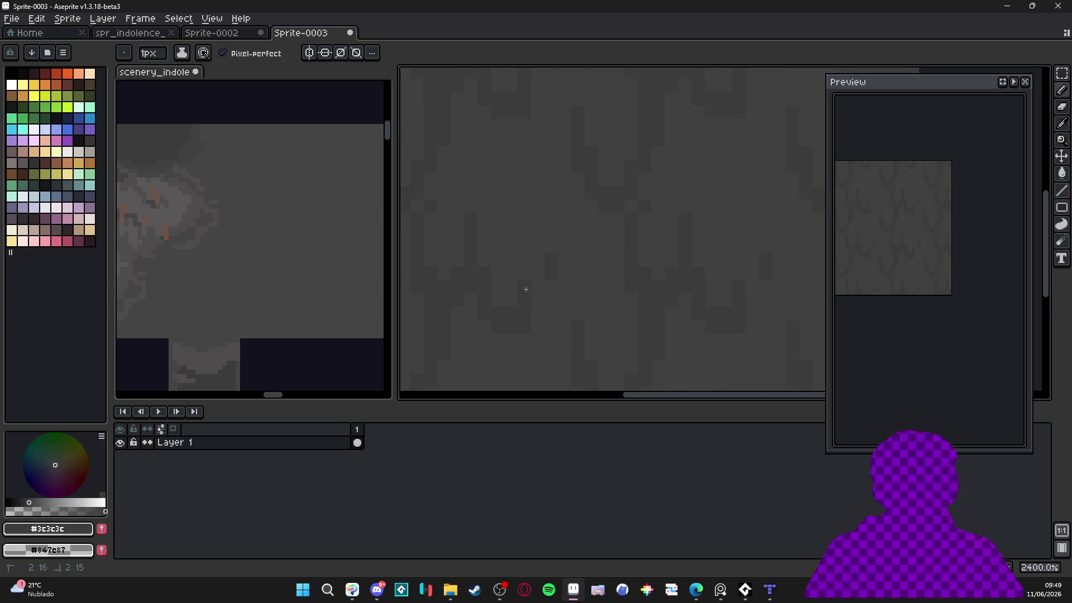
{"action": "key", "text": "i"}
{"action": "key", "text": "b"}
{"action": "scroll", "coordinate": [550, 258], "scroll_direction": "down", "scroll_amount": 1}
{"action": "scroll", "coordinate": [544, 251], "scroll_direction": "up", "scroll_amount": 1}
{"action": "left_click", "coordinate": [643, 195], "text": "alt"}
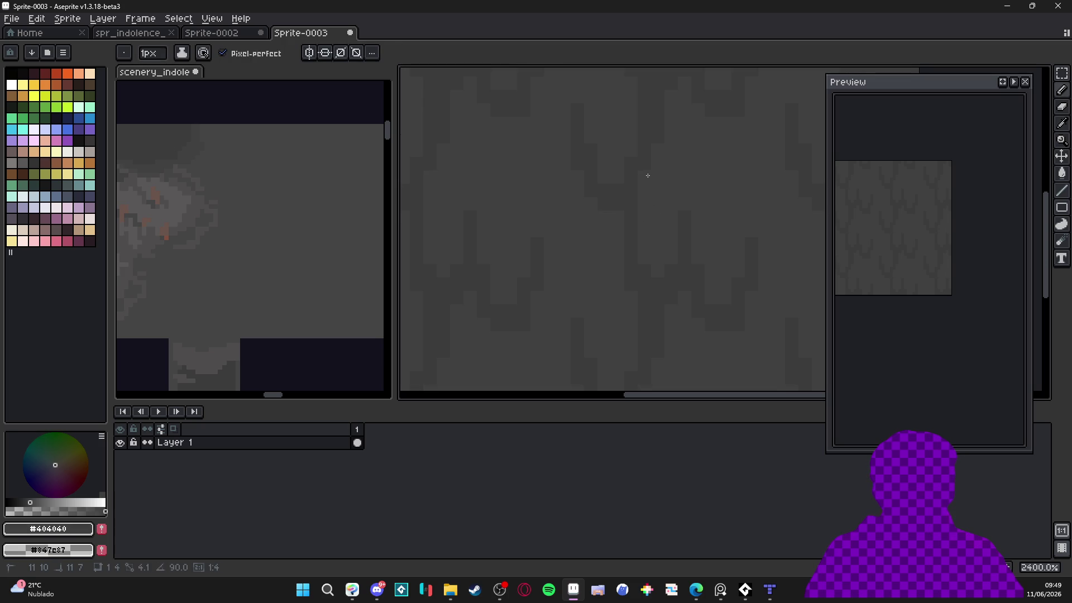
{"action": "scroll", "coordinate": [648, 177], "scroll_direction": "down", "scroll_amount": 6}
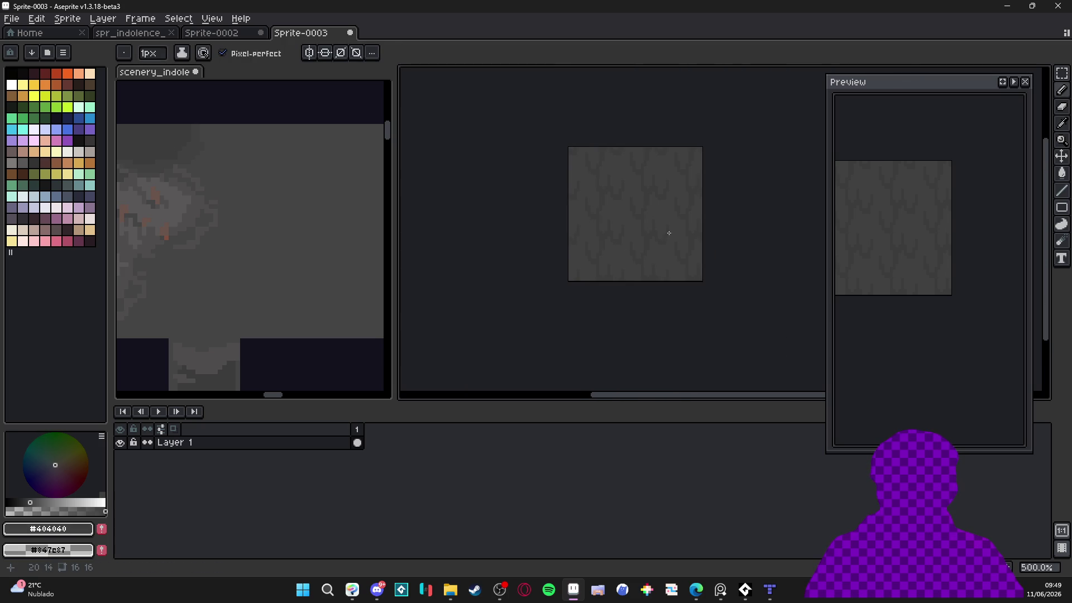
{"action": "scroll", "coordinate": [667, 231], "scroll_direction": "down", "scroll_amount": 1}
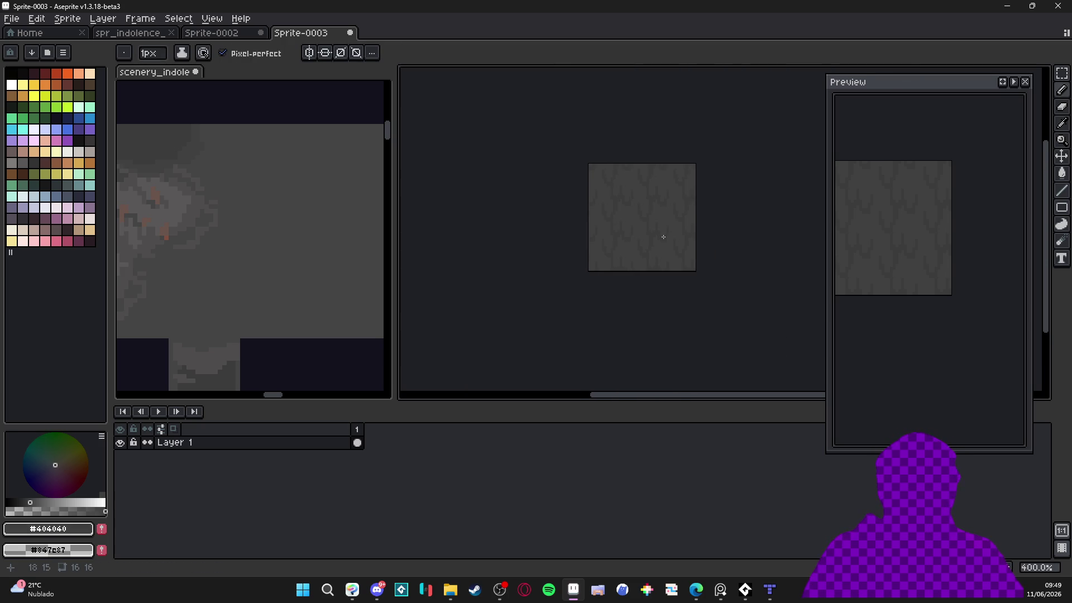
{"action": "scroll", "coordinate": [659, 229], "scroll_direction": "up", "scroll_amount": 3}
{"action": "left_click_drag", "start_coordinate": [634, 245], "coordinate": [629, 247]}
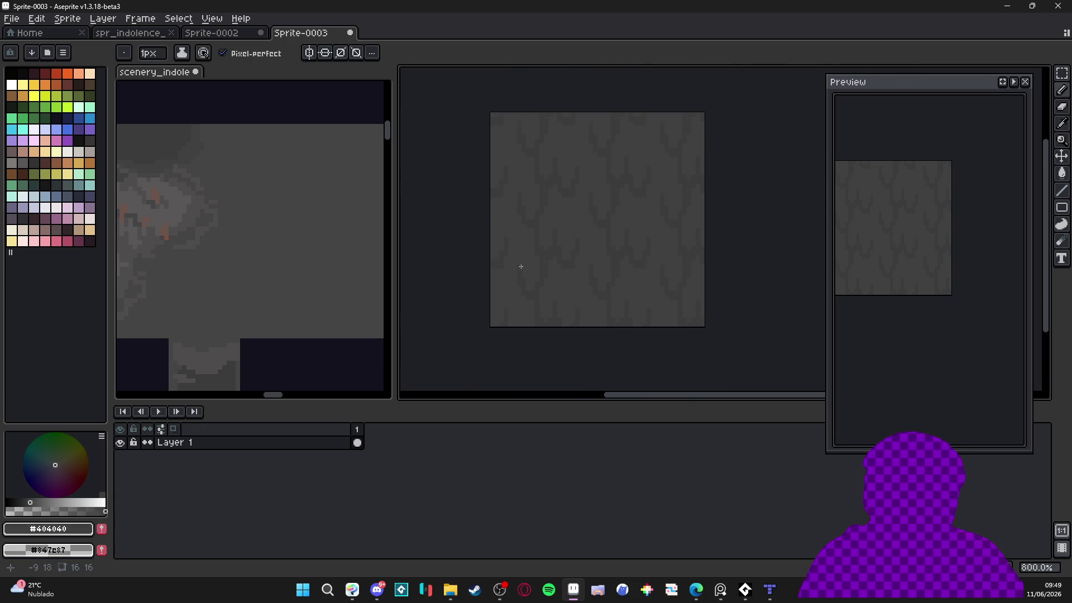
{"action": "left_click", "coordinate": [176, 156]}
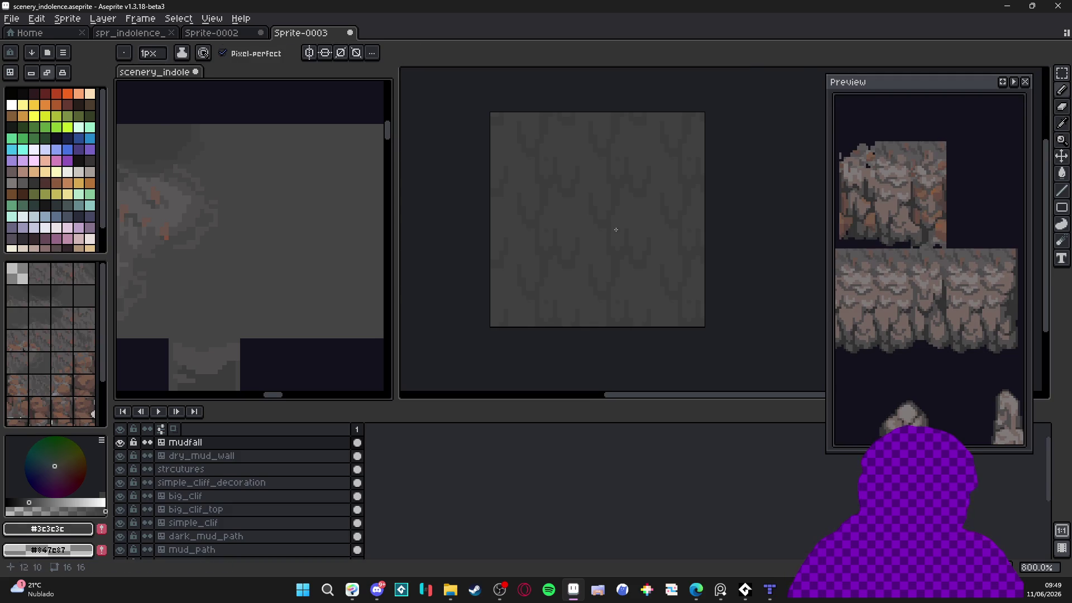
Pick the mockup's grey #454444 from Sprite-0002 as the fill colour for the Sprite-0003 tile
{"action": "scroll", "coordinate": [526, 170], "scroll_direction": "up", "scroll_amount": 2}
{"action": "scroll", "coordinate": [525, 170], "scroll_direction": "down", "scroll_amount": 2}
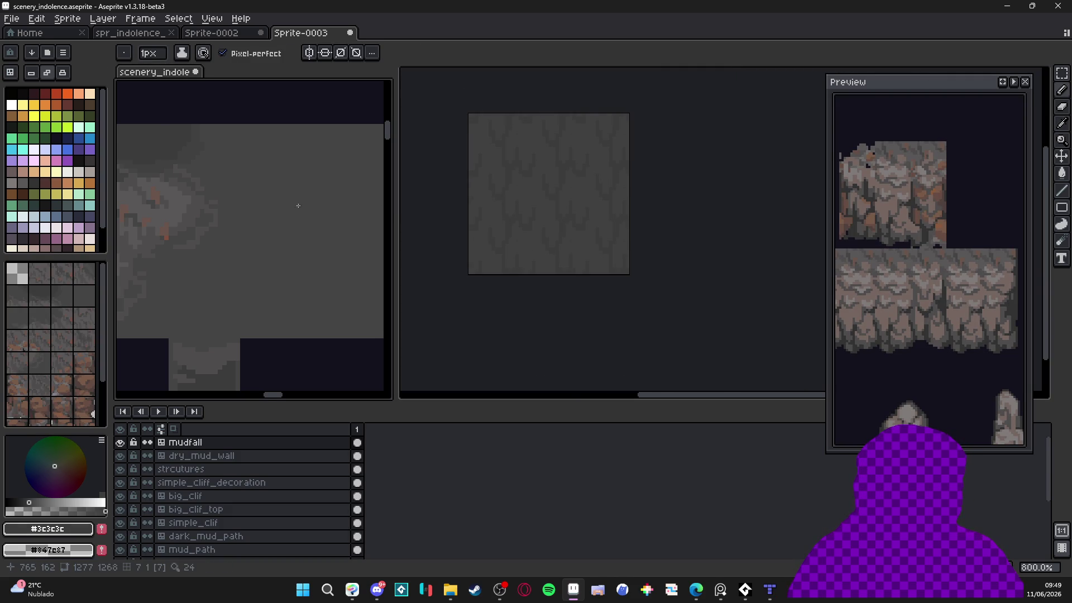
{"action": "scroll", "coordinate": [285, 207], "scroll_direction": "down", "scroll_amount": 3}
{"action": "scroll", "coordinate": [538, 210], "scroll_direction": "down", "scroll_amount": 1}
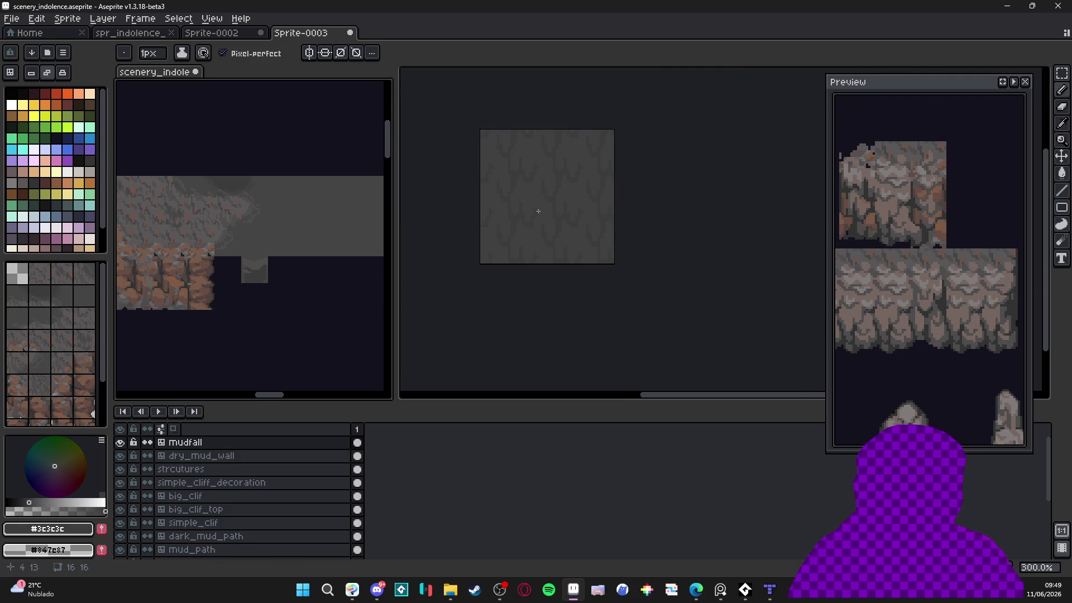
{"action": "left_click", "coordinate": [539, 185]}
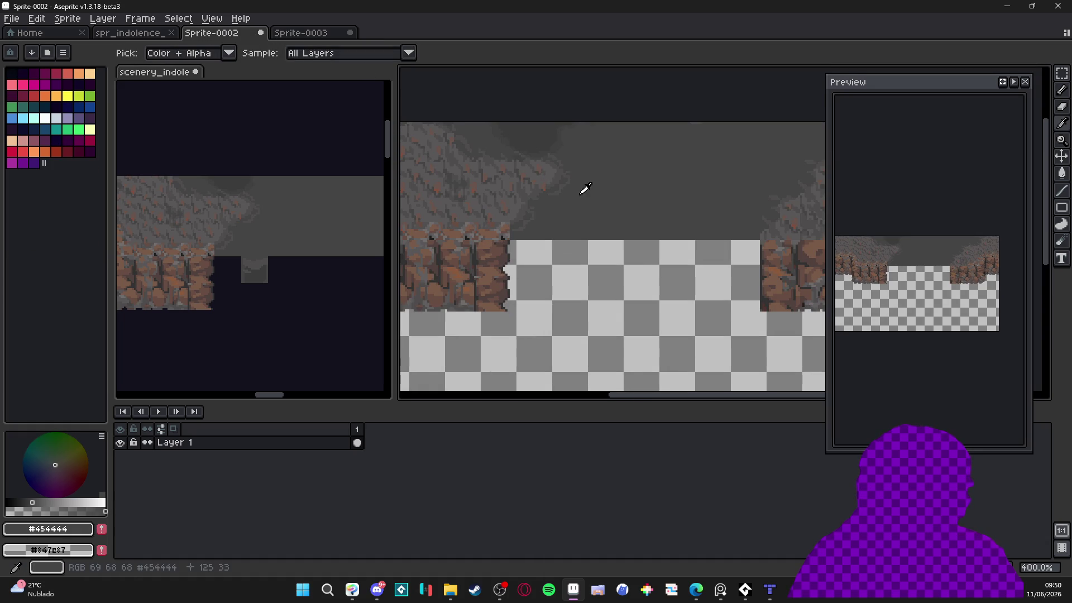
{"action": "left_click", "coordinate": [603, 196], "text": "alt"}
{"action": "scroll", "coordinate": [541, 236], "scroll_direction": "up", "scroll_amount": 2}
Glance at the Sprite-0002 mockup, then return to the Sprite-0003 tile and zoom in
{"action": "key", "text": "g"}
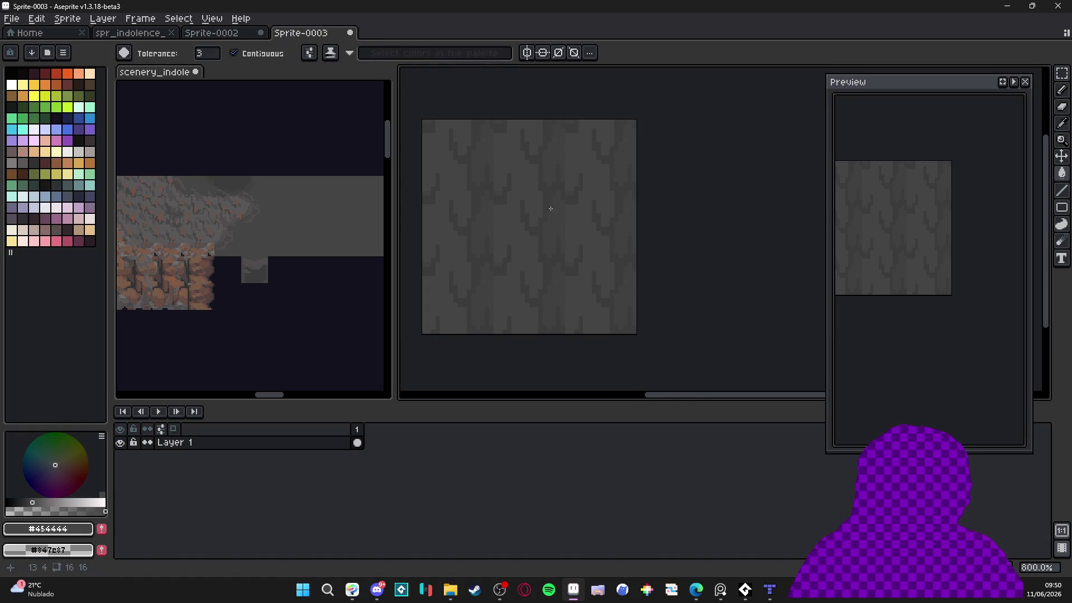
{"action": "left_click", "coordinate": [218, 32]}
{"action": "key", "text": "ctrl+Tab"}
{"action": "scroll", "coordinate": [539, 220], "scroll_direction": "up", "scroll_amount": 3}
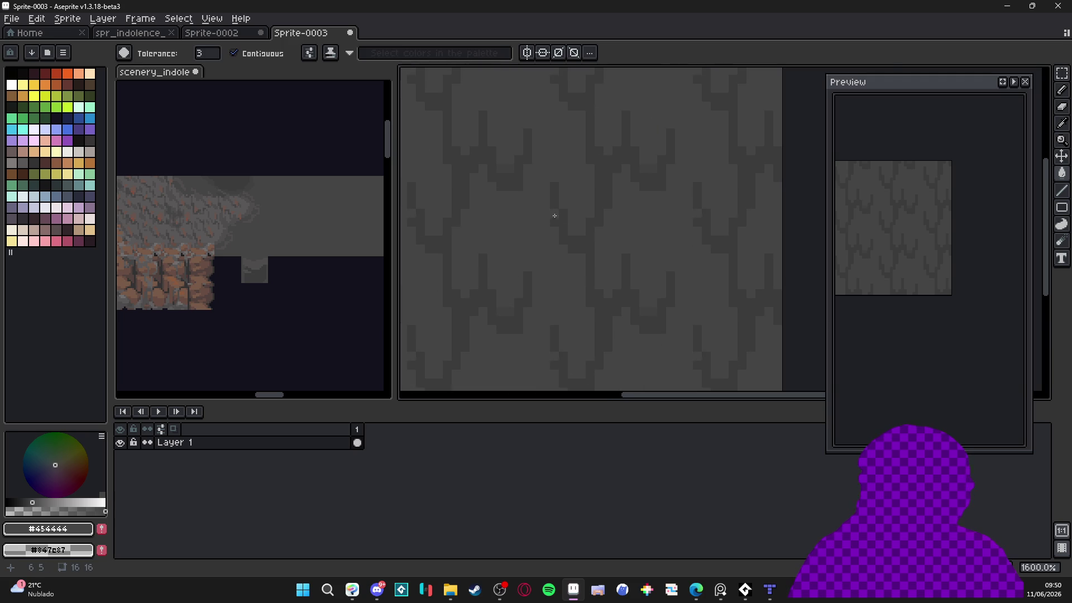
{"action": "scroll", "coordinate": [571, 219], "scroll_direction": "up", "scroll_amount": 2}
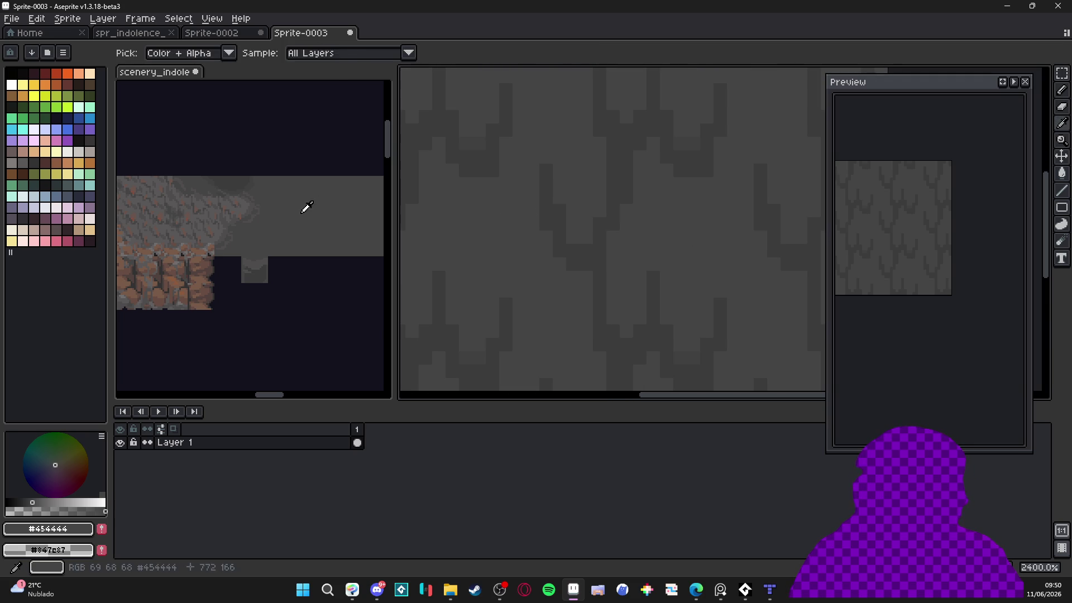
{"action": "scroll", "coordinate": [282, 201], "scroll_direction": "up", "scroll_amount": 3}
Repaint the drip streaks with darker grey #3c3c3c using the Pencil, zooming to check the tile
{"action": "left_click", "coordinate": [507, 235]}
{"action": "left_click", "coordinate": [304, 182], "text": "alt"}
{"action": "key", "text": "b"}
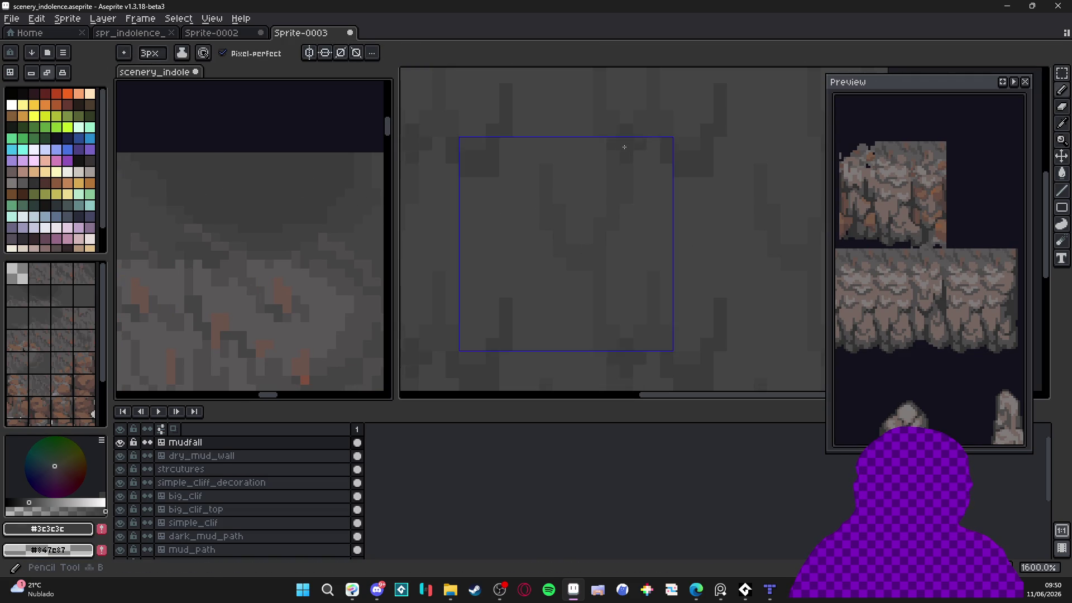
{"action": "left_click", "coordinate": [620, 144]}
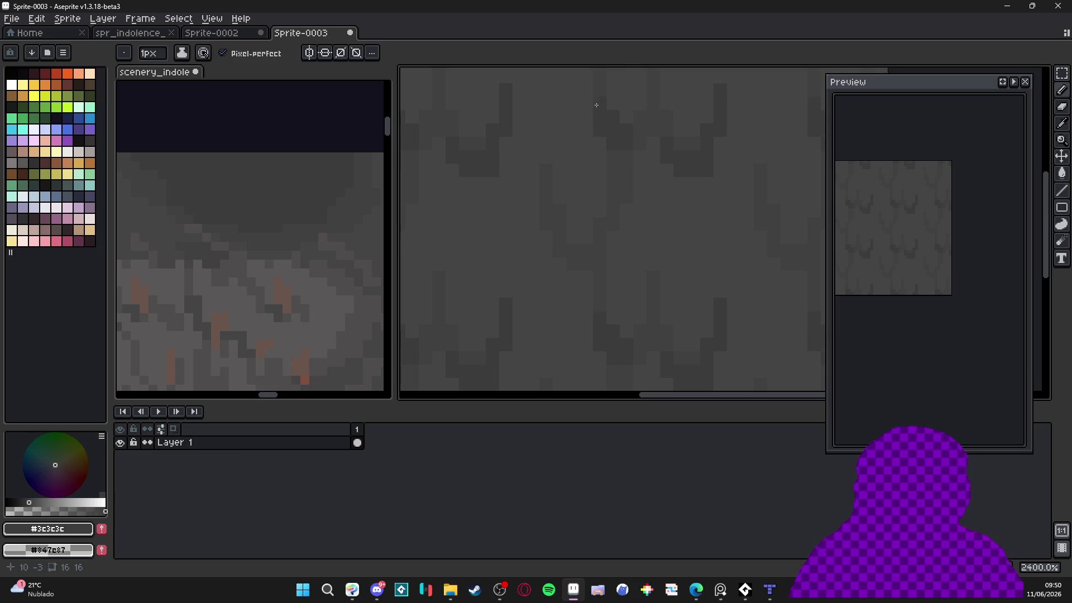
{"action": "scroll", "coordinate": [613, 207], "scroll_direction": "down", "scroll_amount": 3}
{"action": "scroll", "coordinate": [613, 206], "scroll_direction": "up", "scroll_amount": 3}
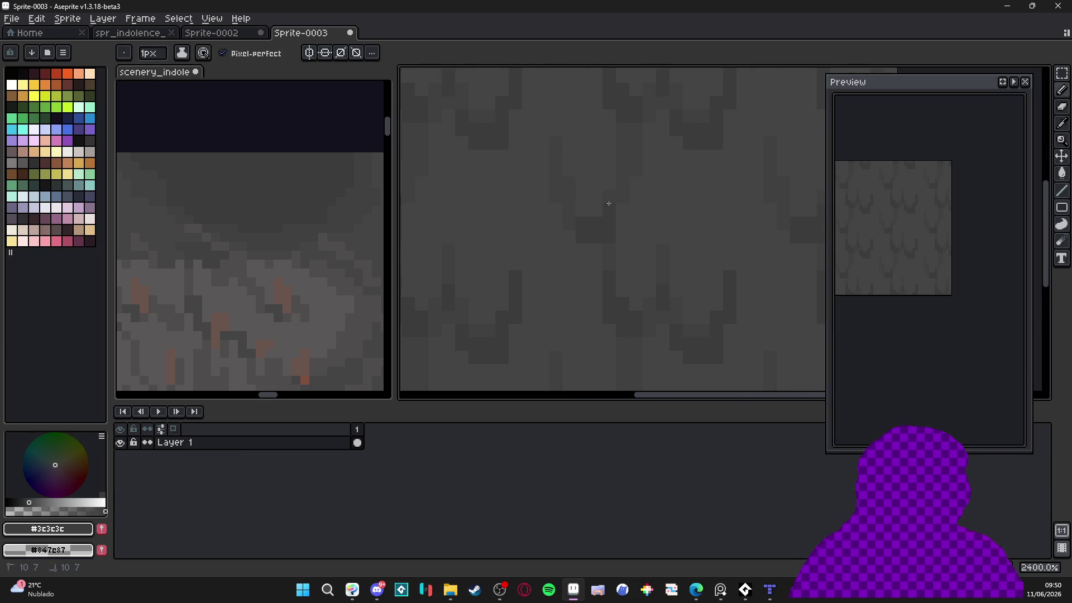
{"action": "scroll", "coordinate": [622, 177], "scroll_direction": "down", "scroll_amount": 3}
{"action": "scroll", "coordinate": [574, 173], "scroll_direction": "up", "scroll_amount": 3}
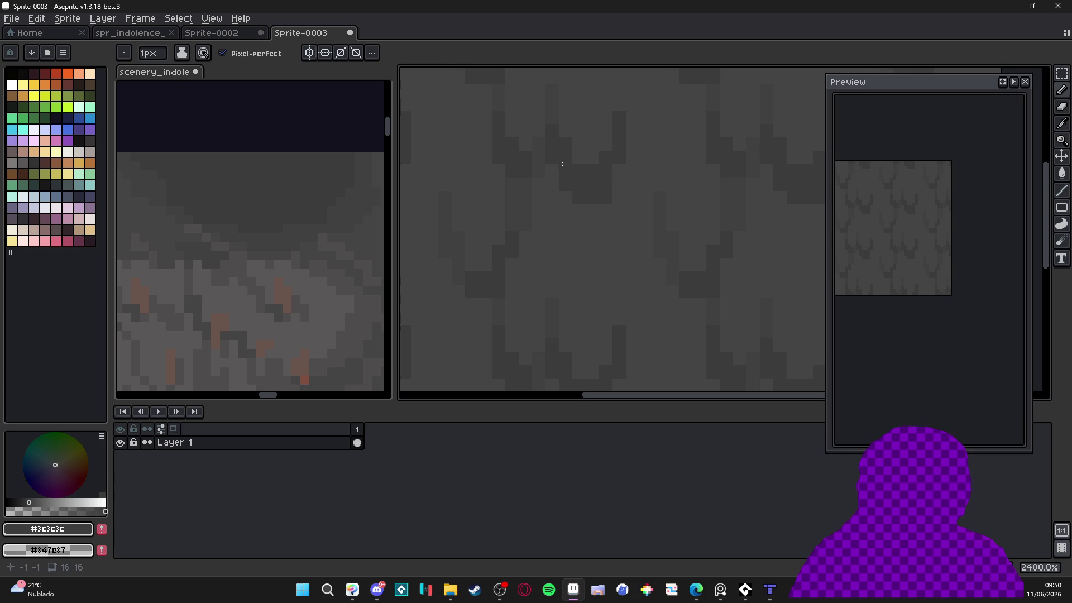
{"action": "scroll", "coordinate": [584, 223], "scroll_direction": "down", "scroll_amount": 4}
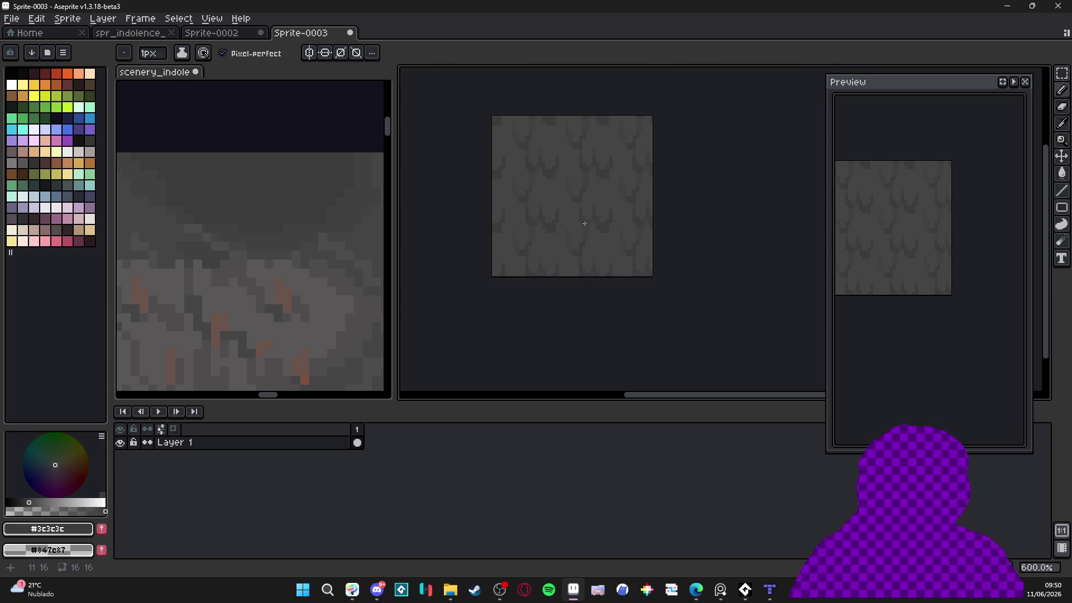
{"action": "scroll", "coordinate": [597, 226], "scroll_direction": "up", "scroll_amount": 4}
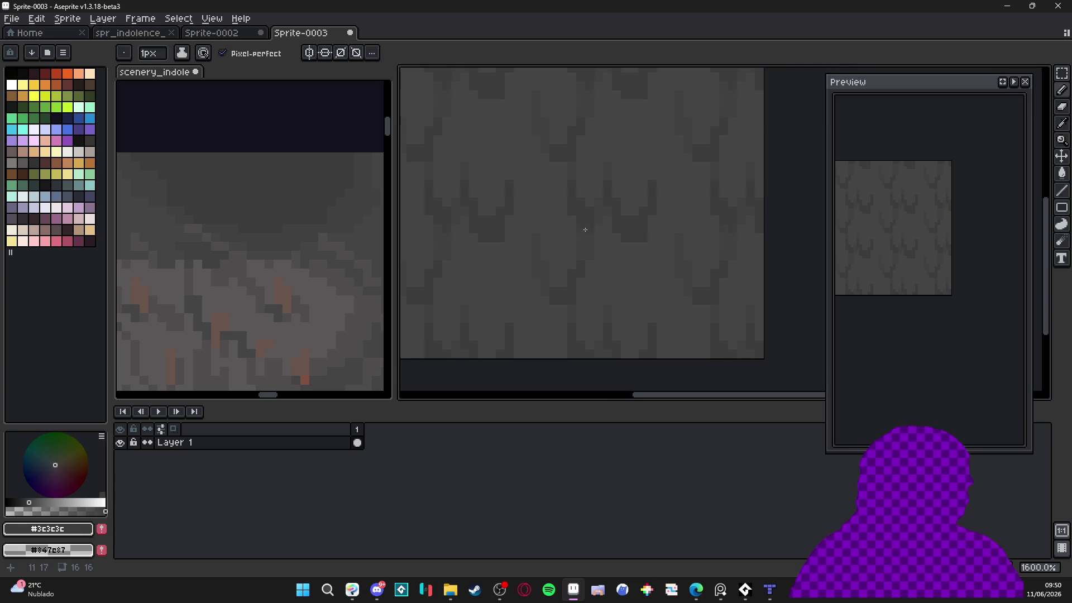
{"action": "scroll", "coordinate": [584, 230], "scroll_direction": "down", "scroll_amount": 3}
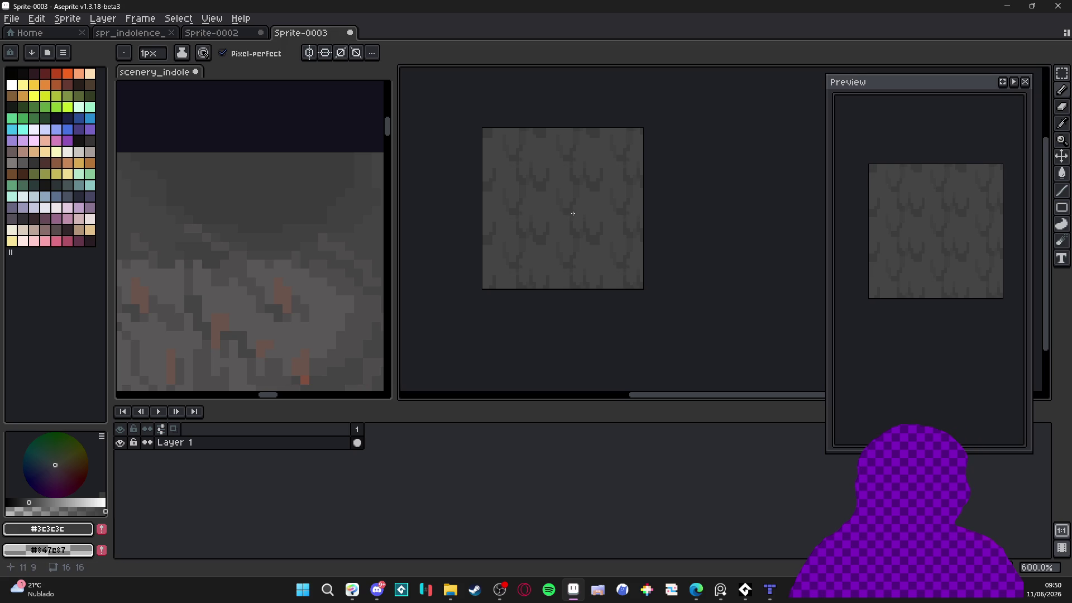
{"action": "scroll", "coordinate": [573, 213], "scroll_direction": "down", "scroll_amount": 2}
{"action": "scroll", "coordinate": [548, 212], "scroll_direction": "up", "scroll_amount": 5}
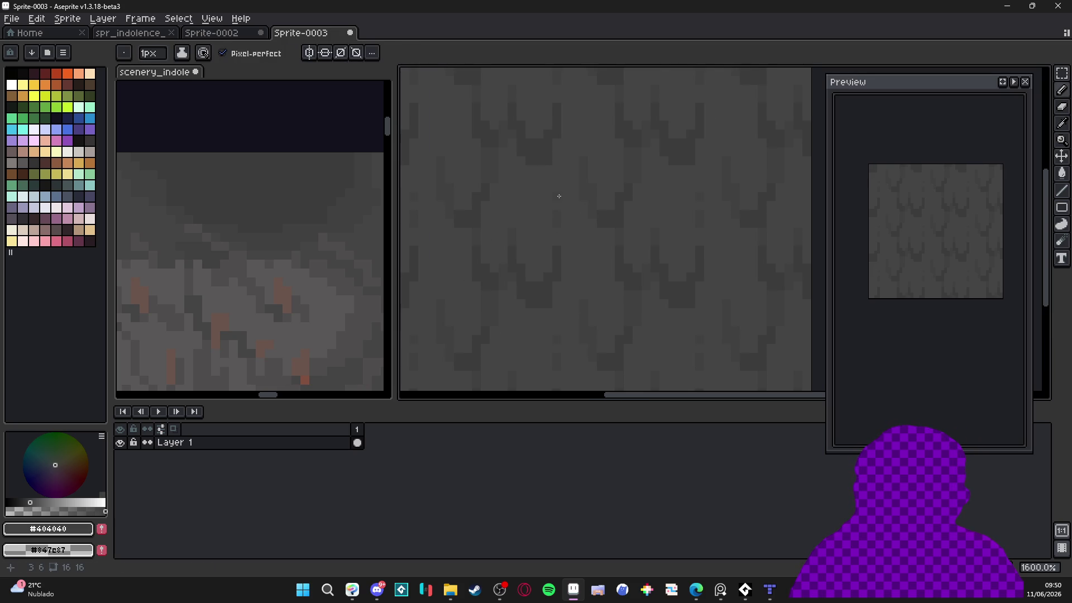
{"action": "scroll", "coordinate": [588, 292], "scroll_direction": "down", "scroll_amount": 4}
{"action": "scroll", "coordinate": [645, 292], "scroll_direction": "down", "scroll_amount": 1}
{"action": "scroll", "coordinate": [639, 295], "scroll_direction": "up", "scroll_amount": 2}
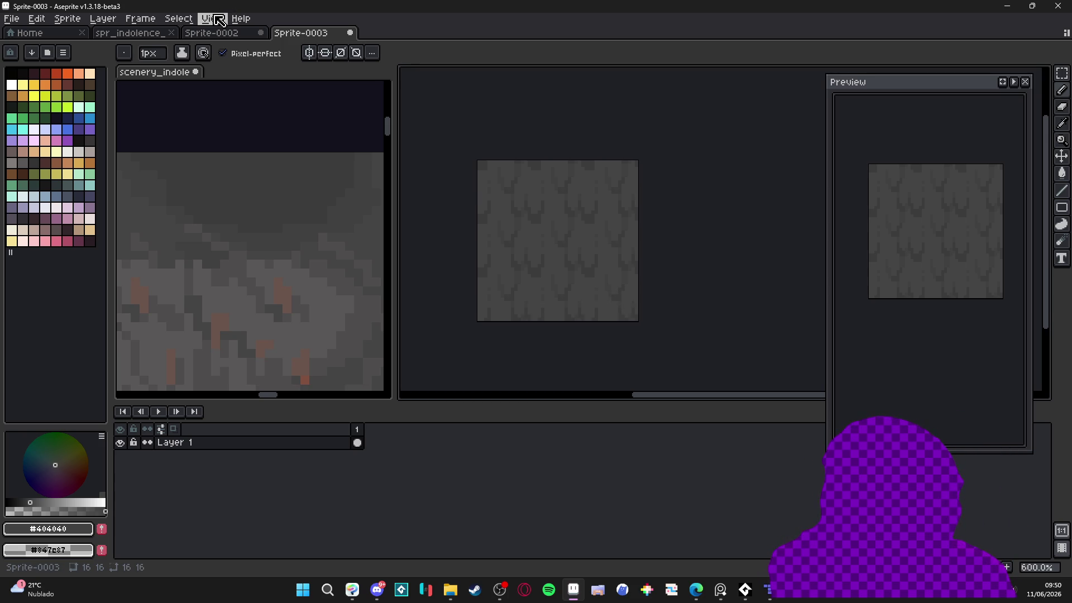
{"action": "left_click", "coordinate": [220, 20]}
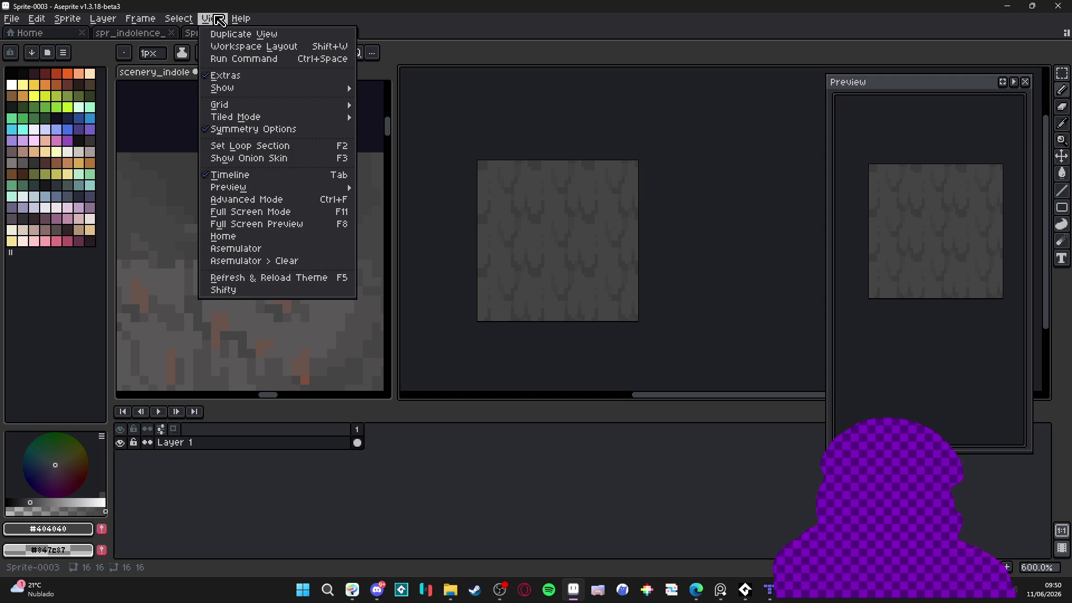
{"action": "left_click", "coordinate": [394, 283]}
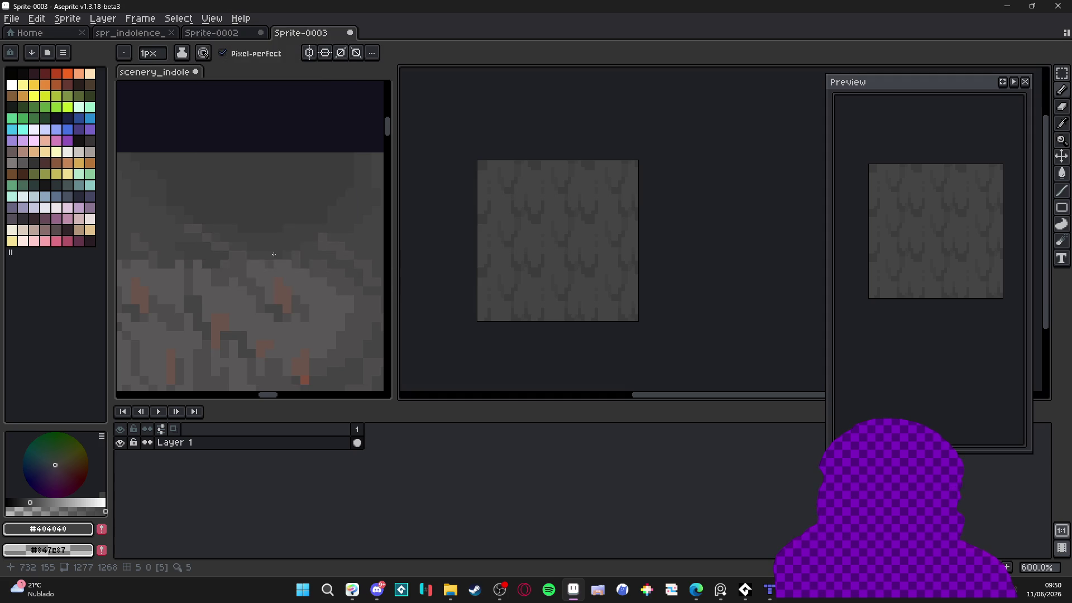
{"action": "scroll", "coordinate": [274, 254], "scroll_direction": "down", "scroll_amount": 2}
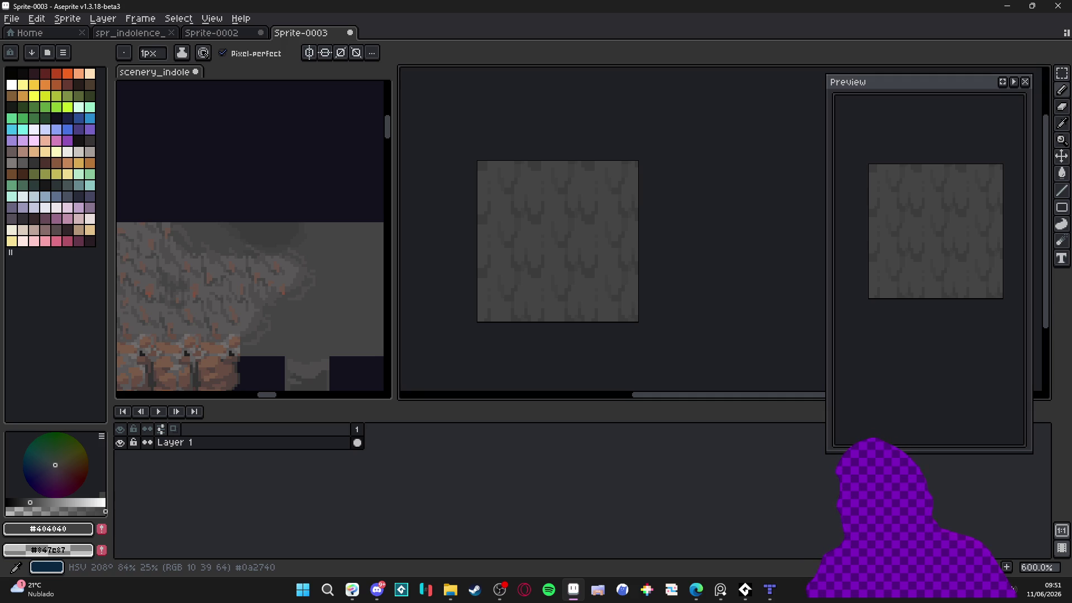
{"action": "left_click", "coordinate": [377, 589]}
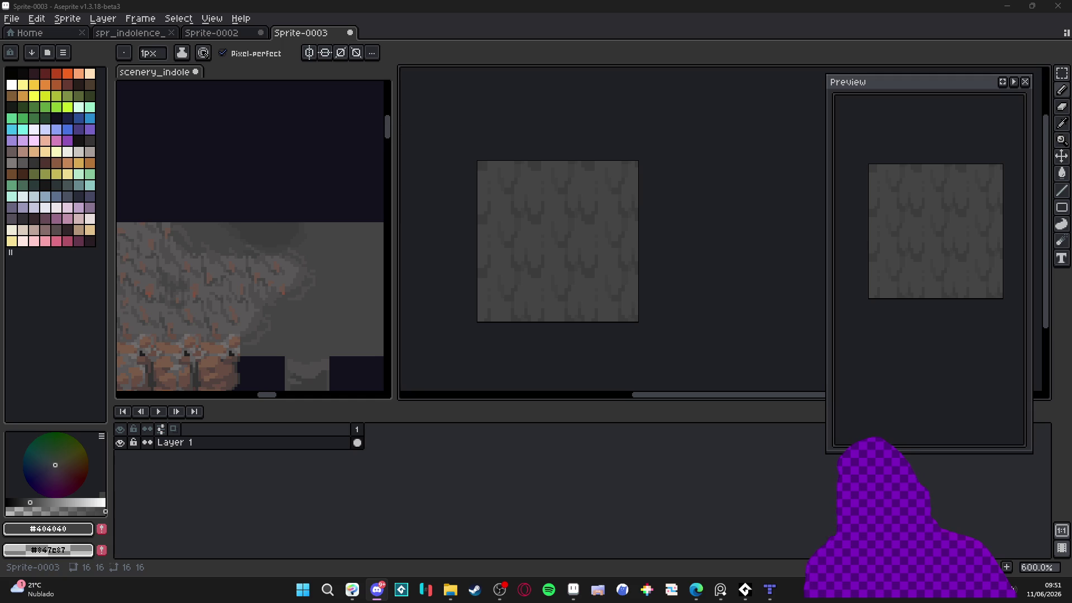
{"action": "key", "text": "alt+Tab"}
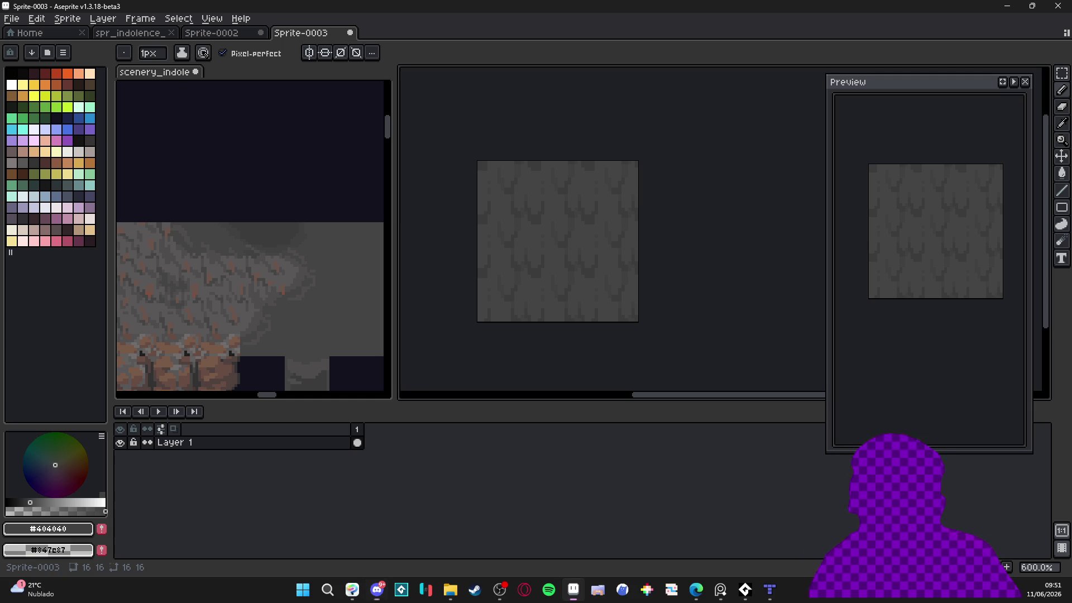
{"action": "key", "text": "alt+Tab"}
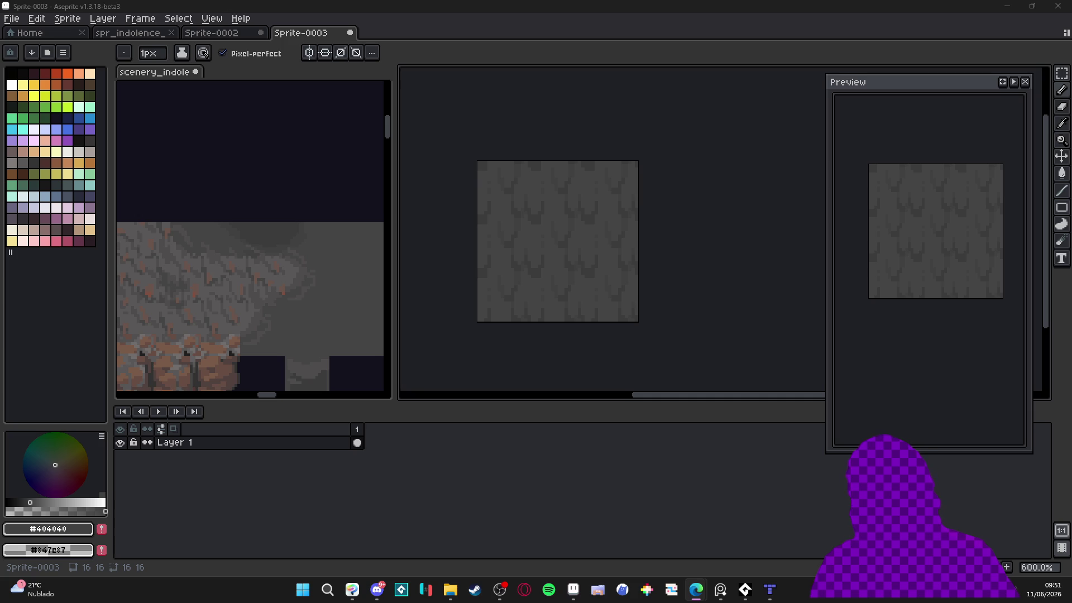
{"action": "left_click", "coordinate": [377, 590]}
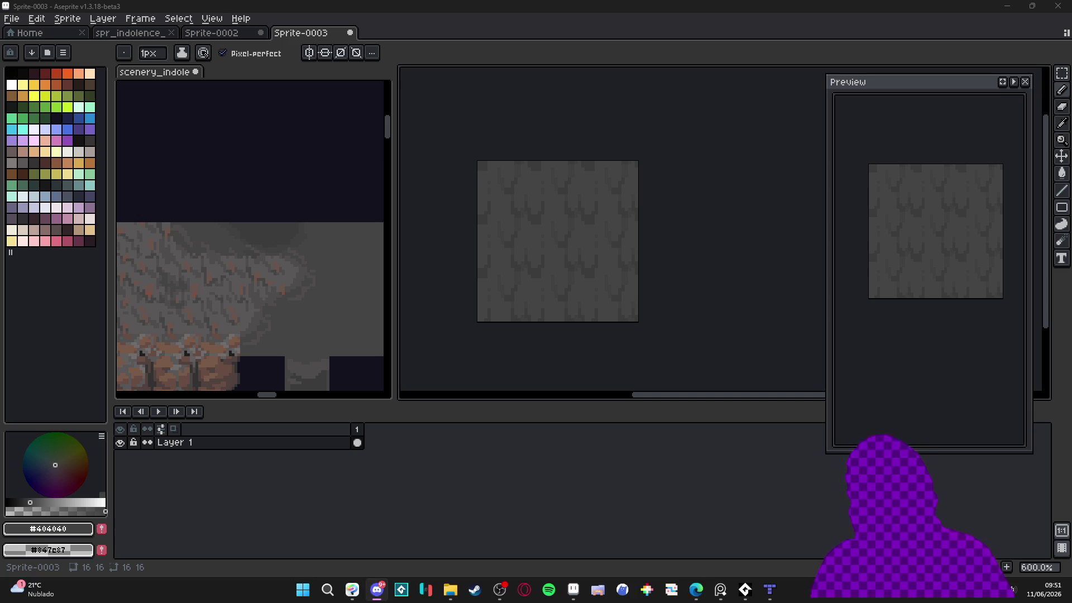
{"action": "left_click", "coordinate": [697, 590]}
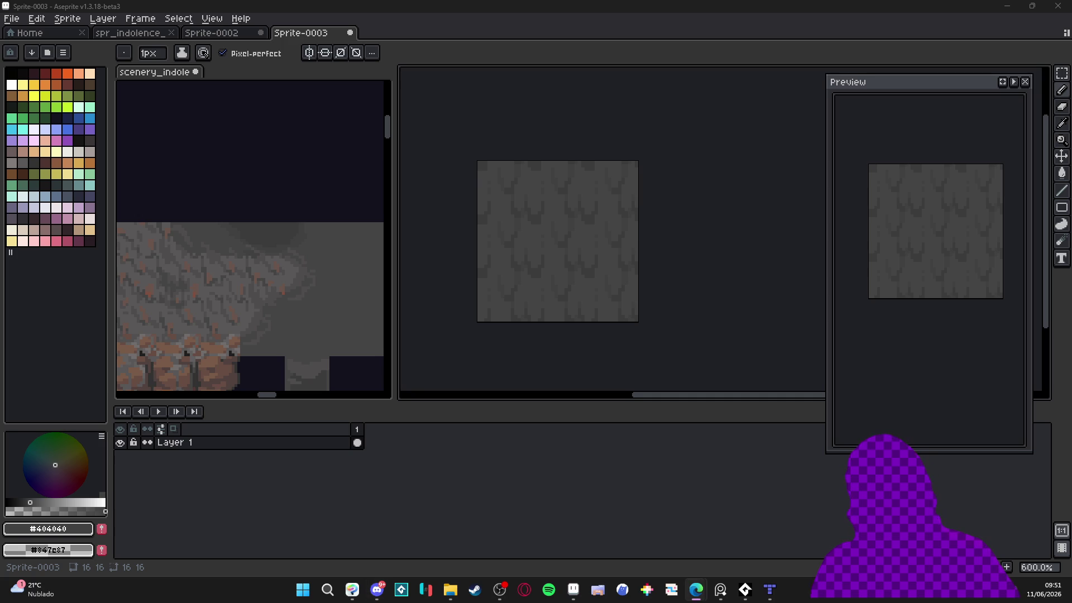
{"action": "key", "text": "v"}
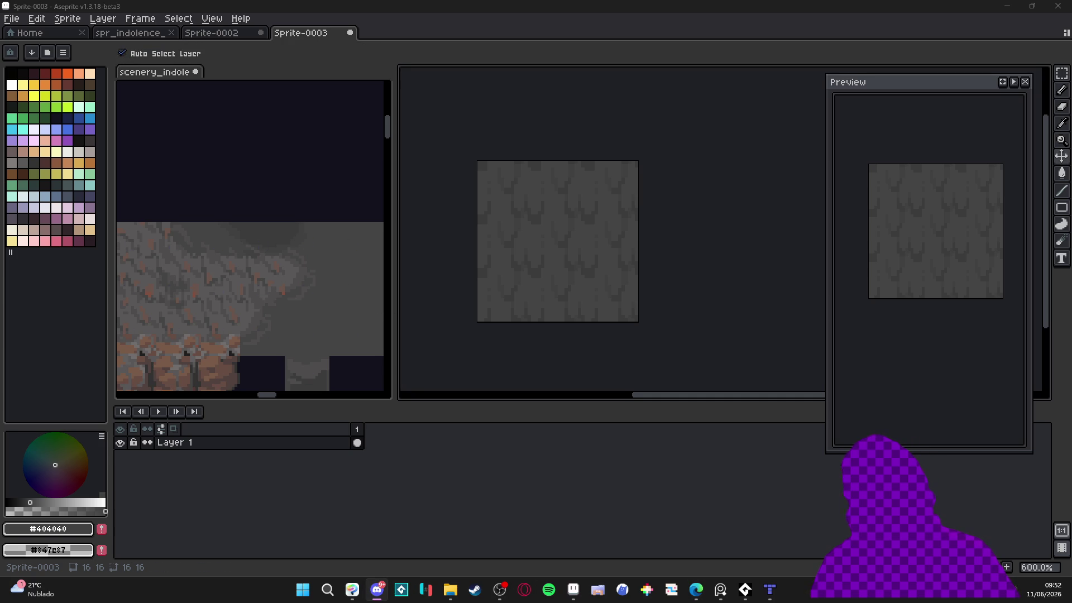
{"action": "left_click", "coordinate": [697, 589]}
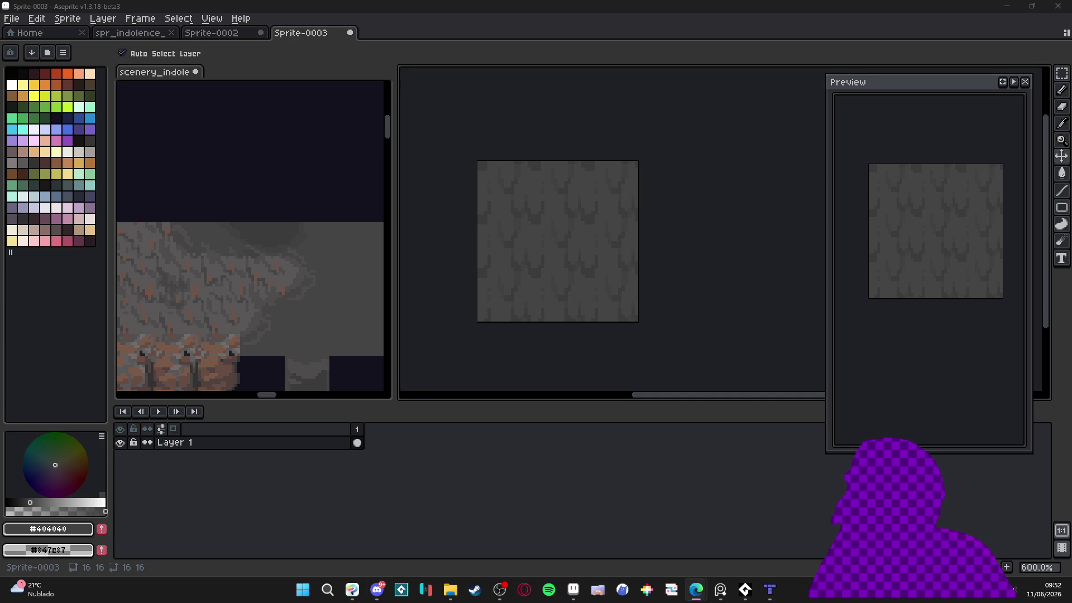
{"action": "key", "text": "b"}
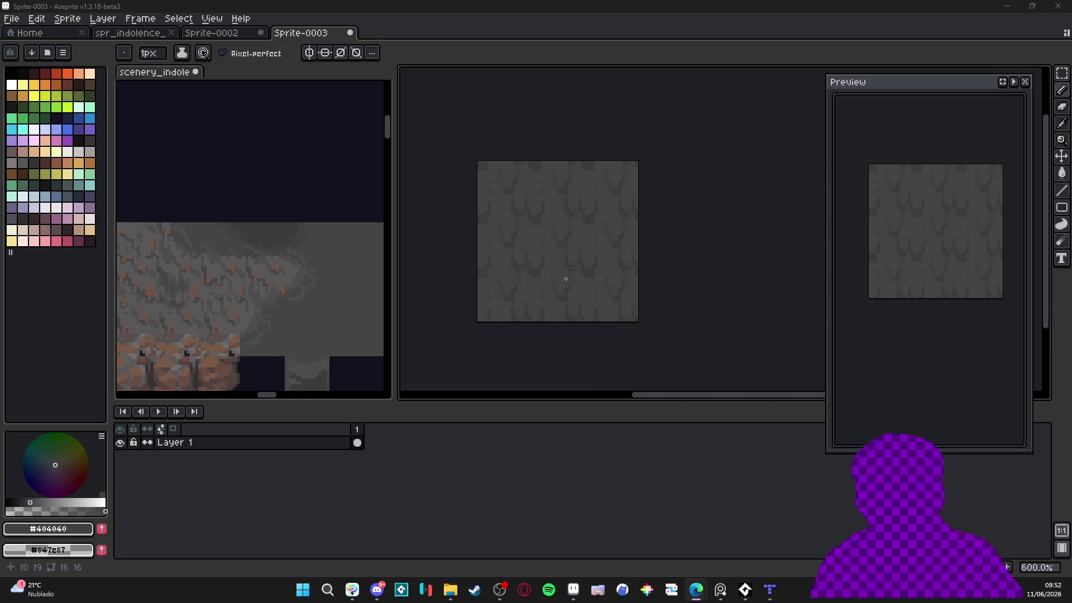
Generate an 8-frame downward scroll animation with the BG Auto-Scroll script
{"action": "left_click_drag", "start_coordinate": [564, 280], "coordinate": [583, 263]}
{"action": "left_click", "coordinate": [22, 20]}
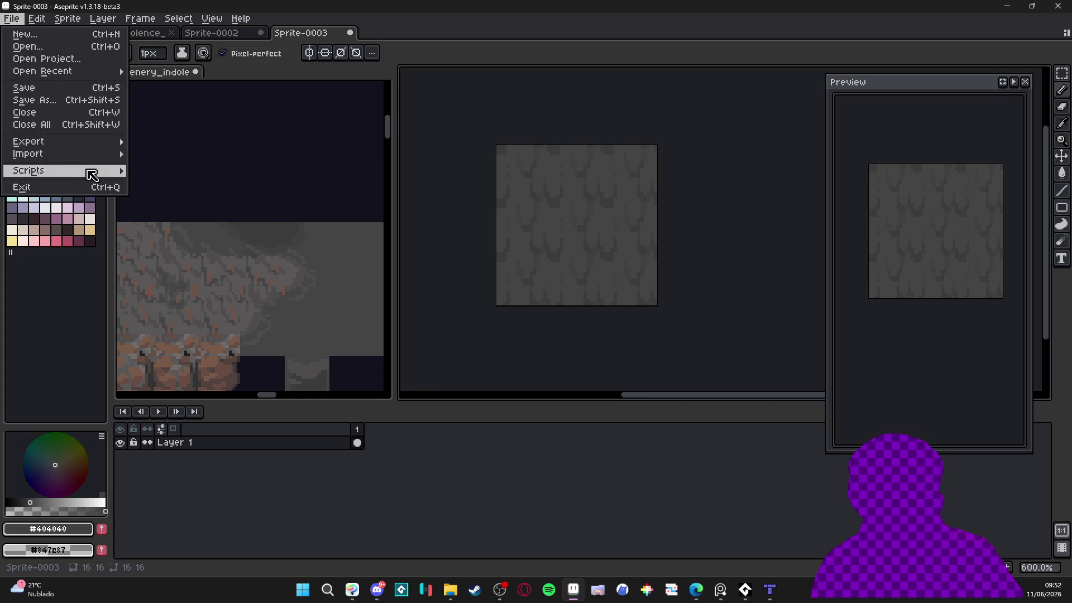
{"action": "mouse_move", "coordinate": [89, 170]}
{"action": "left_click", "coordinate": [244, 174]}
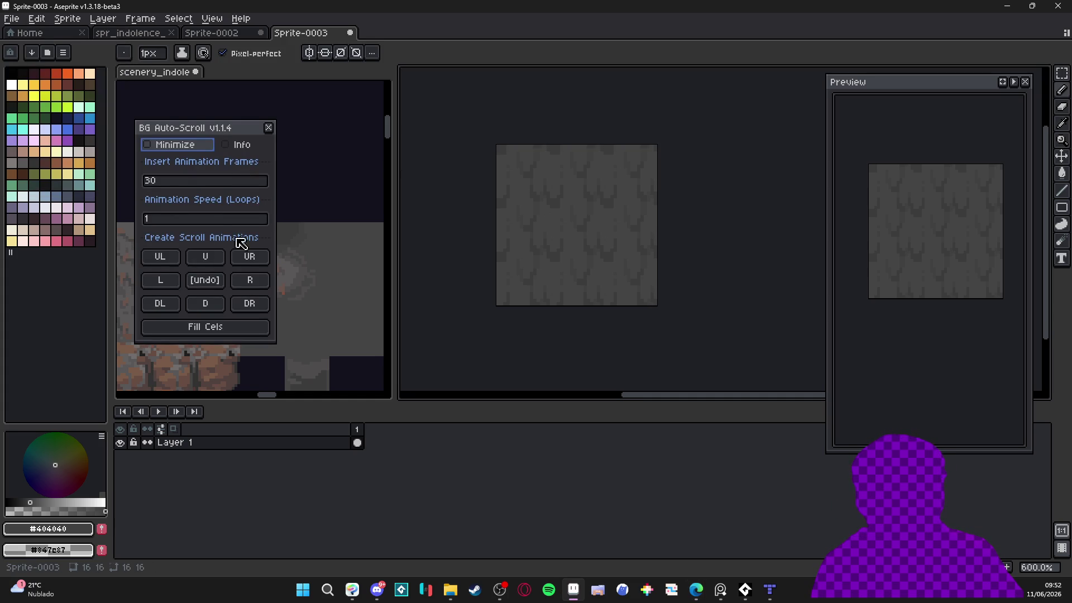
{"action": "double_click", "coordinate": [179, 185]}
{"action": "type", "text": "8"}
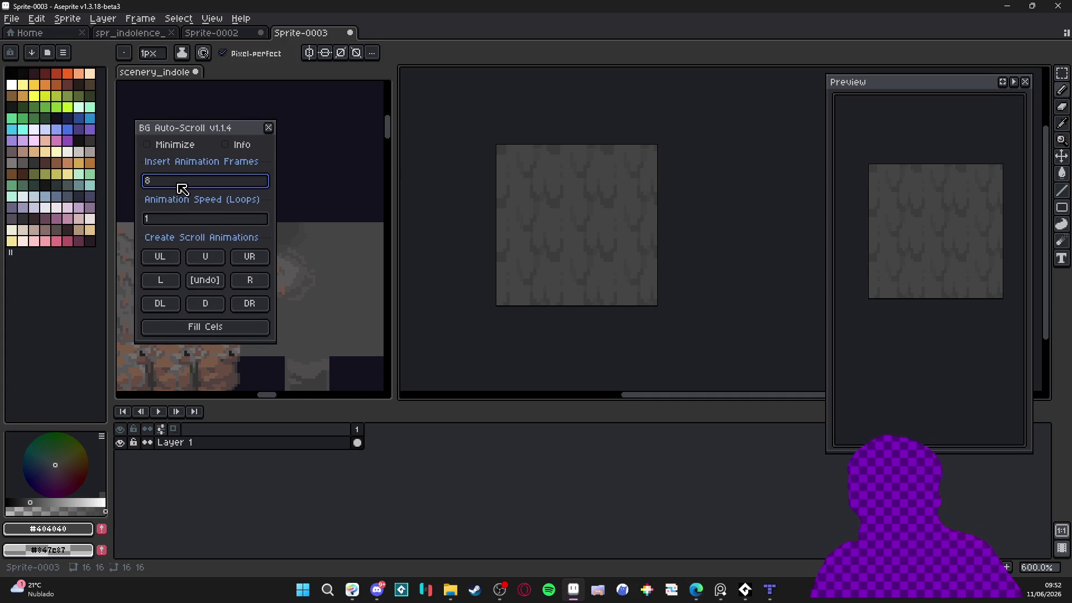
{"action": "left_click", "coordinate": [207, 303]}
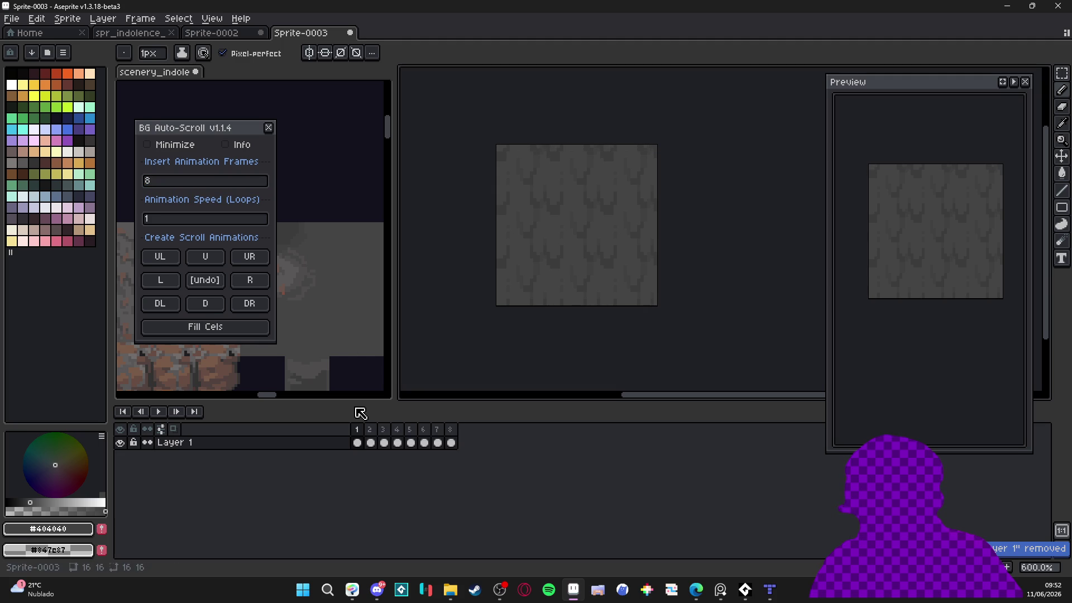
{"action": "left_click", "coordinate": [268, 128]}
Zoom in, play the scrolling animation, then stop it on frame 1
{"action": "key", "text": "plus"}
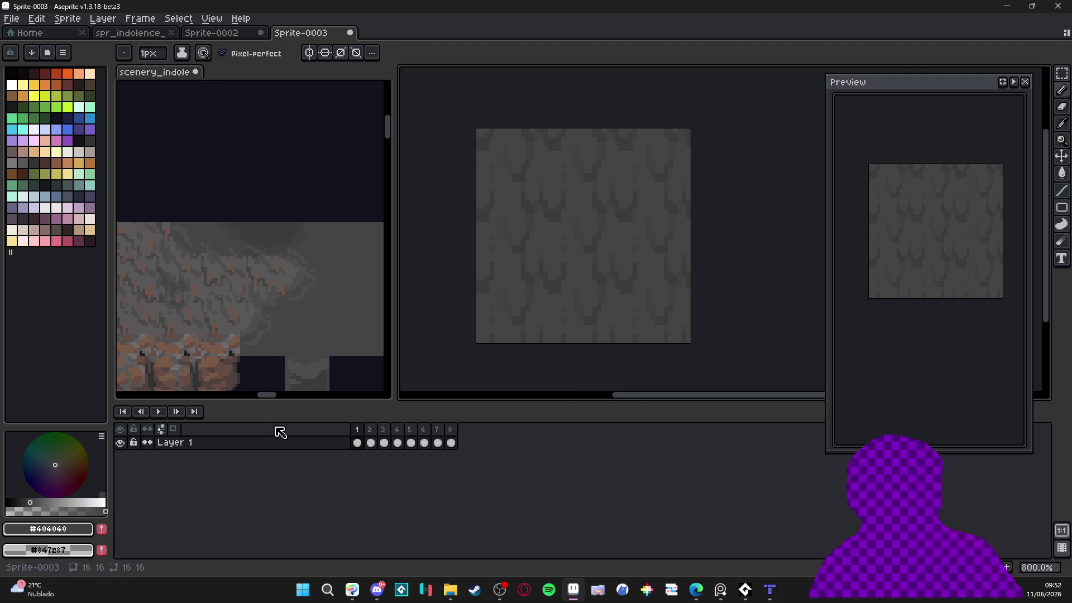
{"action": "left_click", "coordinate": [158, 412]}
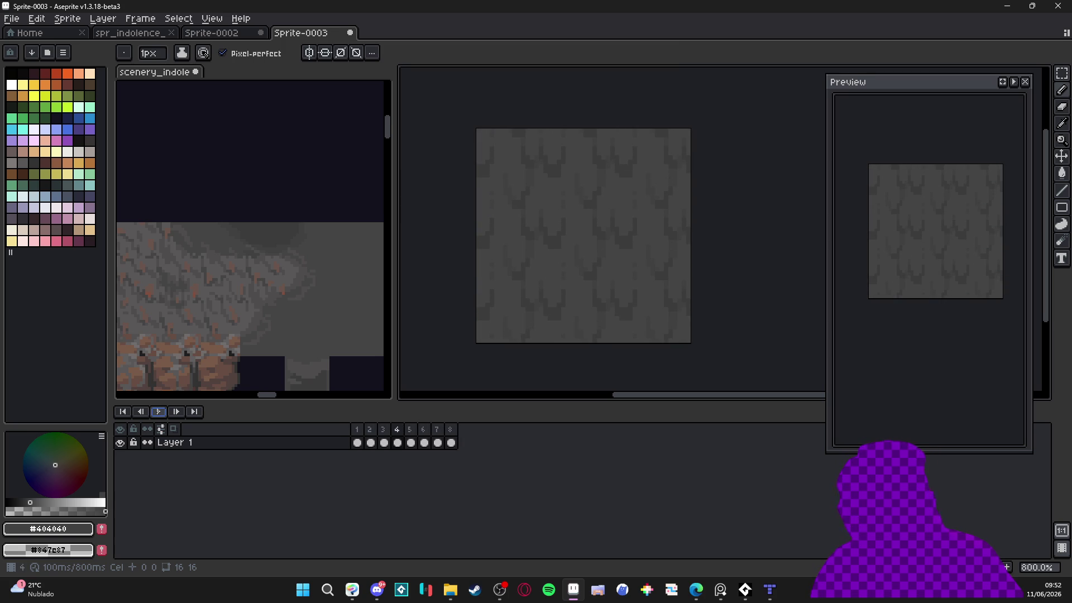
{"action": "left_click", "coordinate": [357, 444]}
{"action": "scroll", "coordinate": [484, 330], "scroll_direction": "down", "scroll_amount": 2}
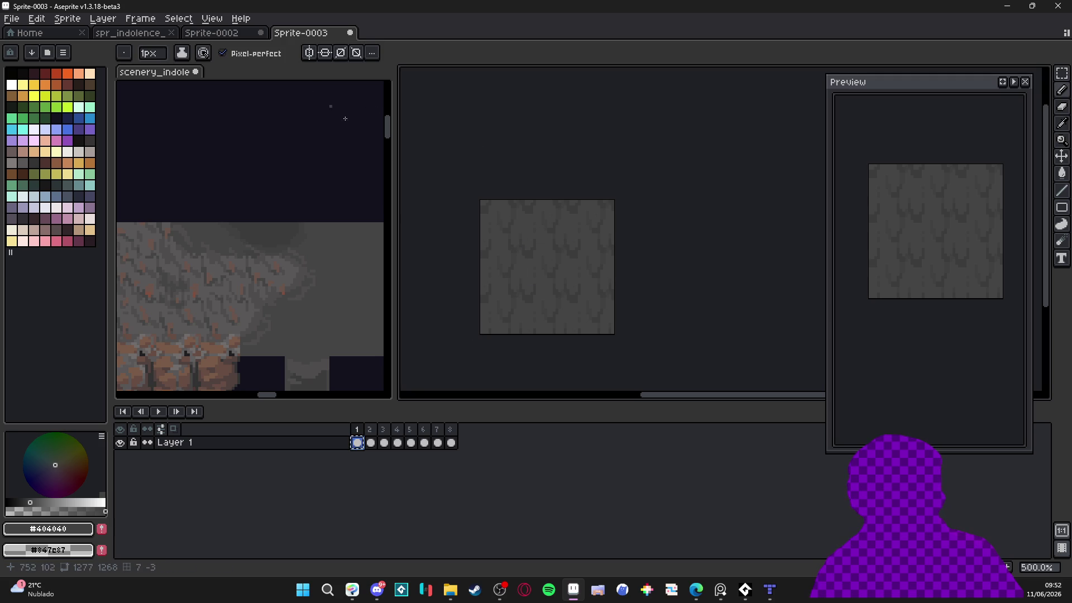
Paste the mud tile into Sprite-0002 and drag it down into the gap
{"action": "key", "text": "v"}
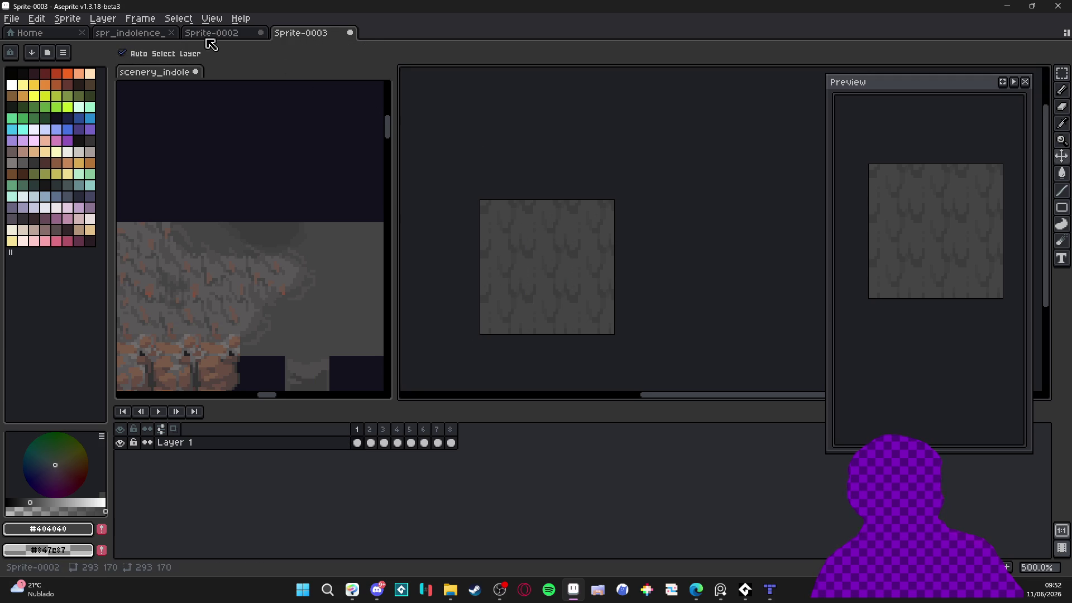
{"action": "left_click", "coordinate": [210, 34]}
{"action": "key", "text": "ctrl+v"}
{"action": "scroll", "coordinate": [722, 125], "scroll_direction": "up", "scroll_amount": 1}
{"action": "mouse_move", "coordinate": [722, 125]}
{"action": "left_mouse_down"}
{"action": "mouse_move", "coordinate": [557, 371]}
{"action": "mouse_move", "coordinate": [558, 353]}
{"action": "left_mouse_up"}
{"action": "scroll", "coordinate": [557, 353], "scroll_direction": "down", "scroll_amount": 2}
Show the grid, undo the trial paste, and move to the other open document
{"action": "key", "text": "Return"}
{"action": "key", "text": "ctrl+apostrophe"}
{"action": "scroll", "coordinate": [546, 331], "scroll_direction": "down", "scroll_amount": 2}
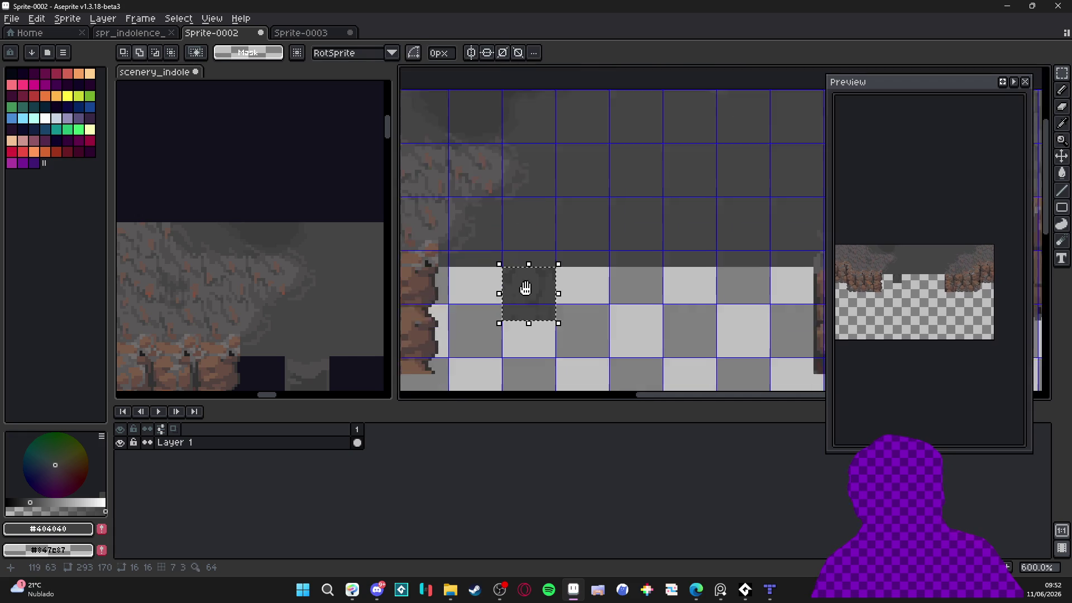
{"action": "scroll", "coordinate": [525, 275], "scroll_direction": "up", "scroll_amount": 2}
{"action": "key", "text": "ctrl+z"}
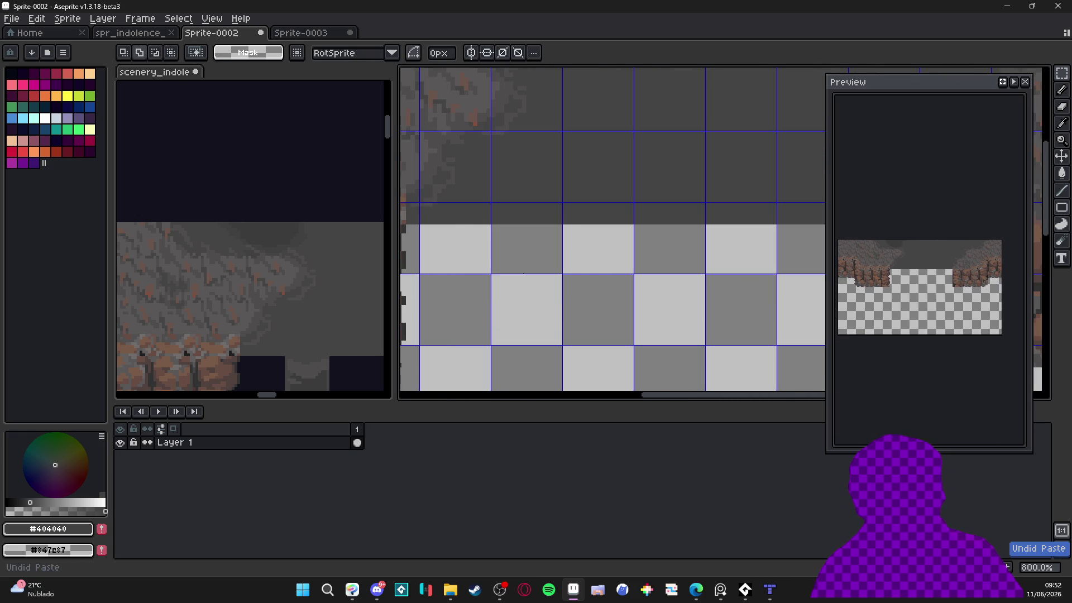
{"action": "scroll", "coordinate": [523, 272], "scroll_direction": "down", "scroll_amount": 3}
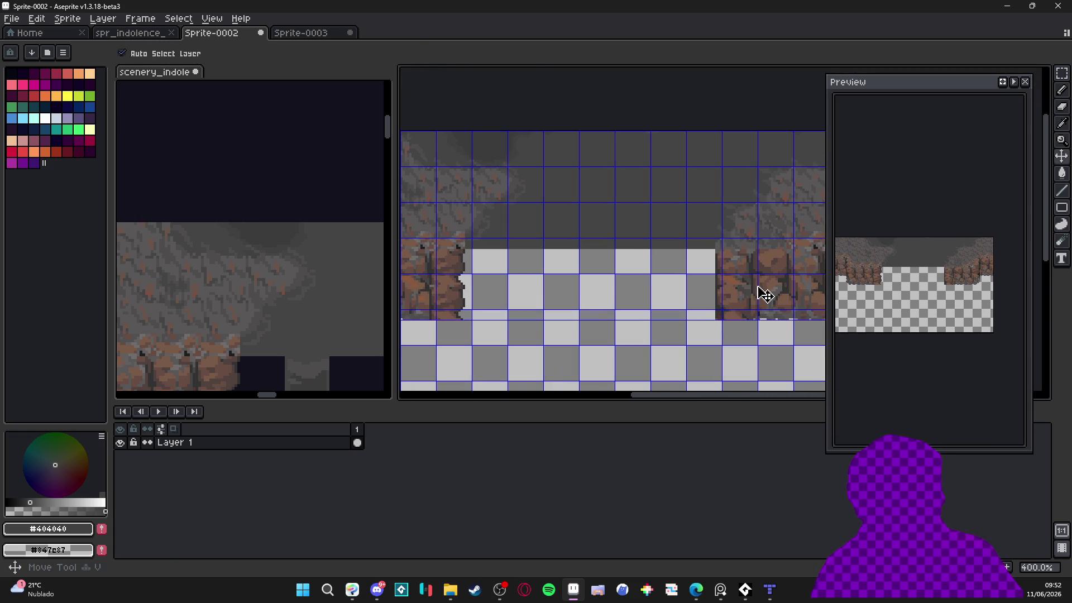
{"action": "scroll", "coordinate": [746, 299], "scroll_direction": "down", "scroll_amount": 2}
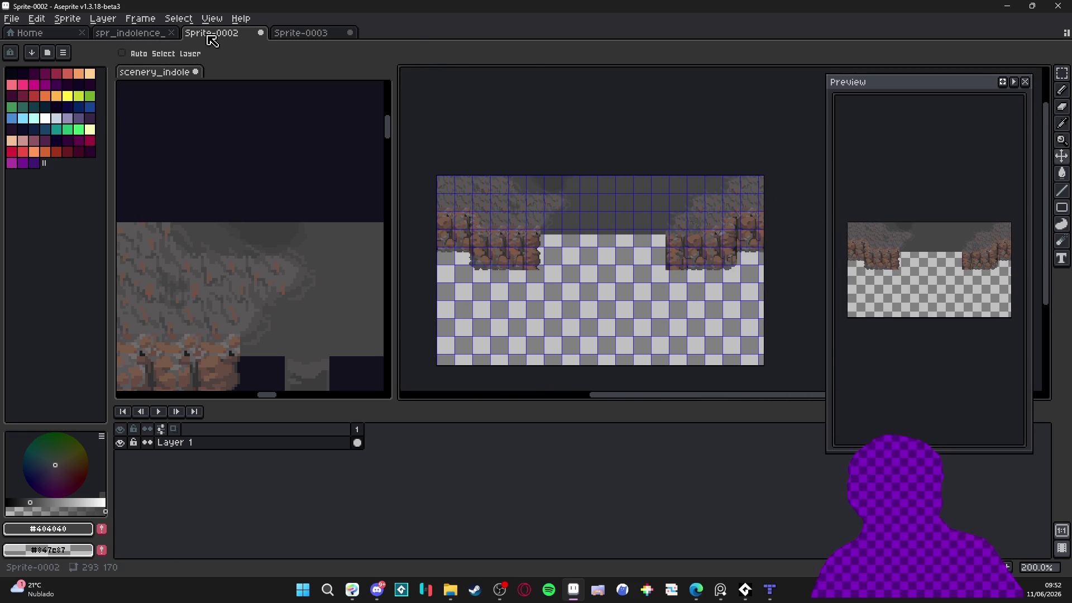
{"action": "key", "text": "ctrl+shift+Tab"}
Bring the scenery map into the main editor and move the selected 16x16 block down-left
{"action": "mouse_move", "coordinate": [151, 75]}
{"action": "left_mouse_down"}
{"action": "mouse_move", "coordinate": [328, 57]}
{"action": "mouse_move", "coordinate": [357, 34]}
{"action": "left_mouse_up"}
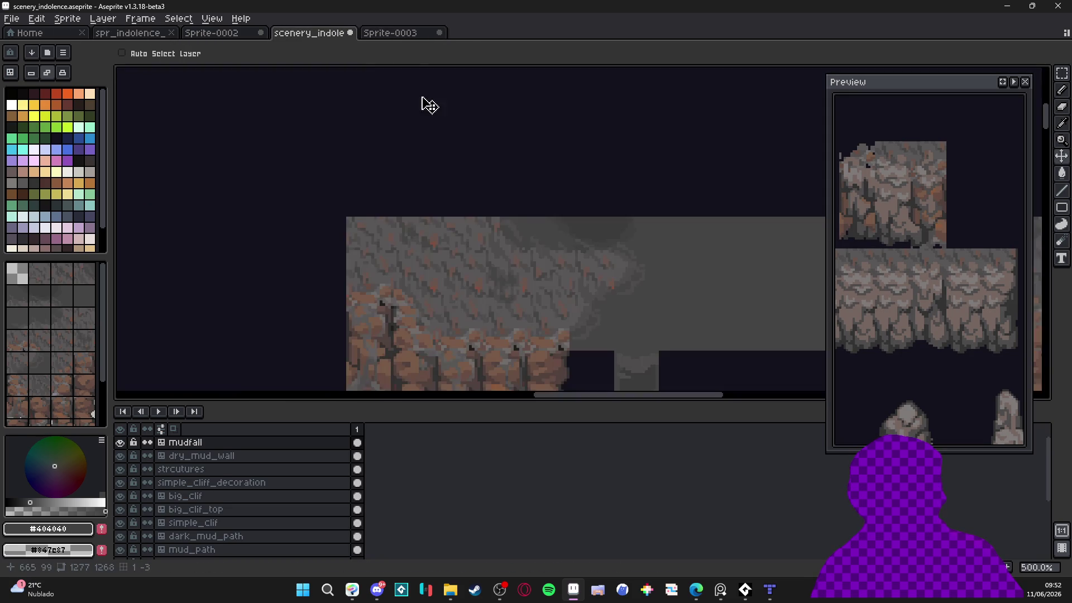
{"action": "scroll", "coordinate": [497, 234], "scroll_direction": "up", "scroll_amount": 2}
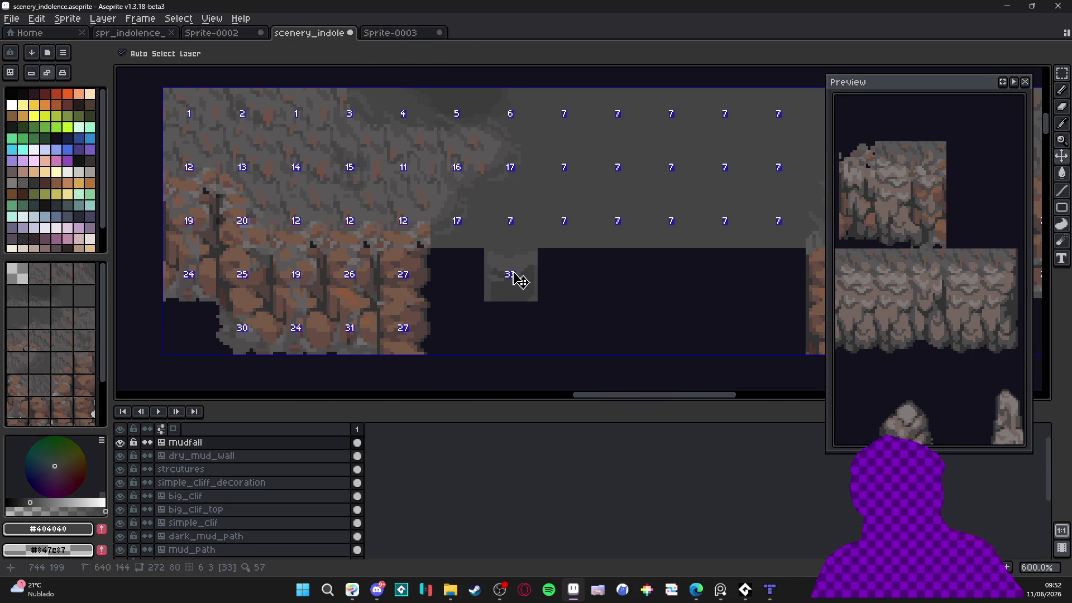
{"action": "scroll", "coordinate": [577, 242], "scroll_direction": "up", "scroll_amount": 3}
{"action": "mouse_move", "coordinate": [550, 201]}
{"action": "left_mouse_down"}
{"action": "mouse_move", "coordinate": [605, 256]}
{"action": "mouse_move", "coordinate": [529, 317]}
{"action": "mouse_move", "coordinate": [465, 300]}
{"action": "mouse_move", "coordinate": [664, 276]}
{"action": "mouse_move", "coordinate": [710, 324]}
{"action": "mouse_move", "coordinate": [491, 324]}
{"action": "mouse_move", "coordinate": [408, 312]}
{"action": "mouse_move", "coordinate": [400, 278]}
{"action": "mouse_move", "coordinate": [681, 335]}
{"action": "mouse_move", "coordinate": [358, 336]}
{"action": "left_mouse_up"}
{"action": "scroll", "coordinate": [479, 304], "scroll_direction": "down", "scroll_amount": 2}
Stamp the grey mudfall tile into the empty cell, hide the tile grid, and return to Sprite-0003
{"action": "left_click", "coordinate": [72, 300]}
{"action": "left_click", "coordinate": [486, 280]}
{"action": "scroll", "coordinate": [400, 277], "scroll_direction": "down", "scroll_amount": 3}
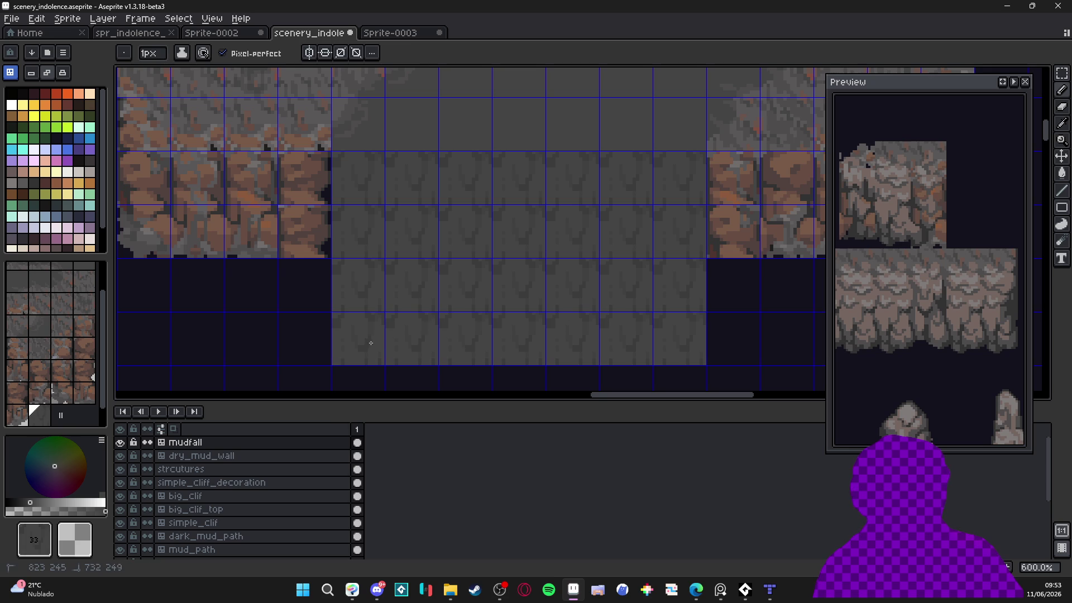
{"action": "key", "text": "ctrl+apostrophe"}
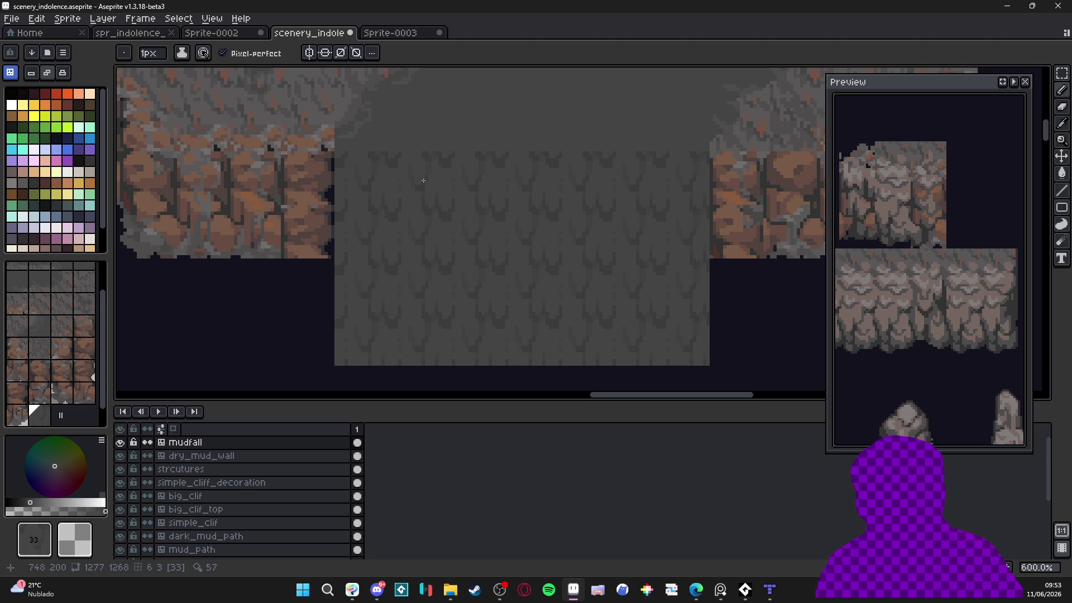
{"action": "scroll", "coordinate": [488, 201], "scroll_direction": "up", "scroll_amount": 1}
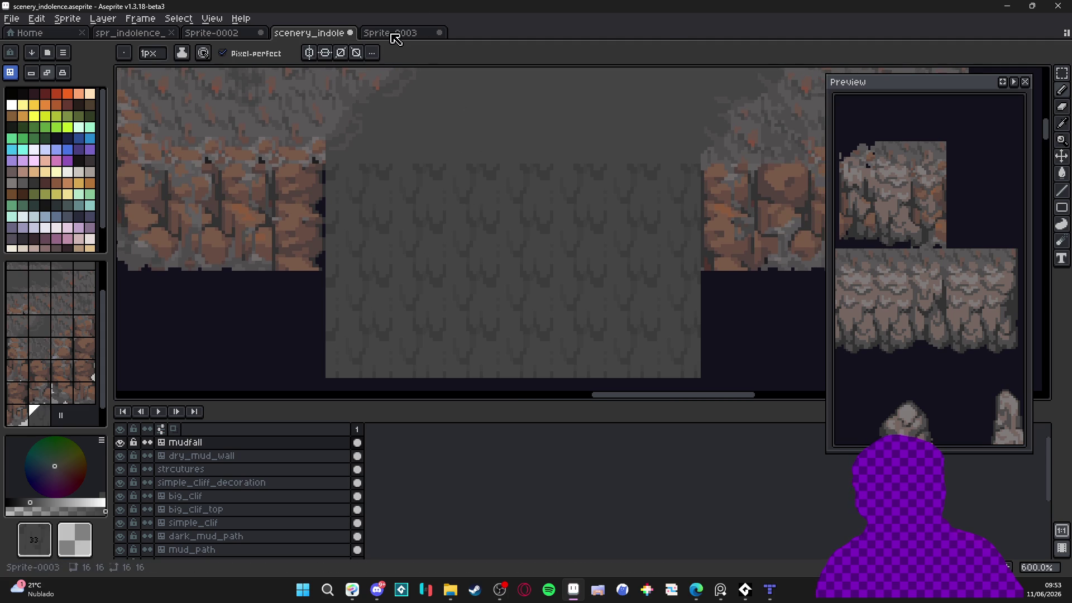
{"action": "left_click", "coordinate": [395, 34]}
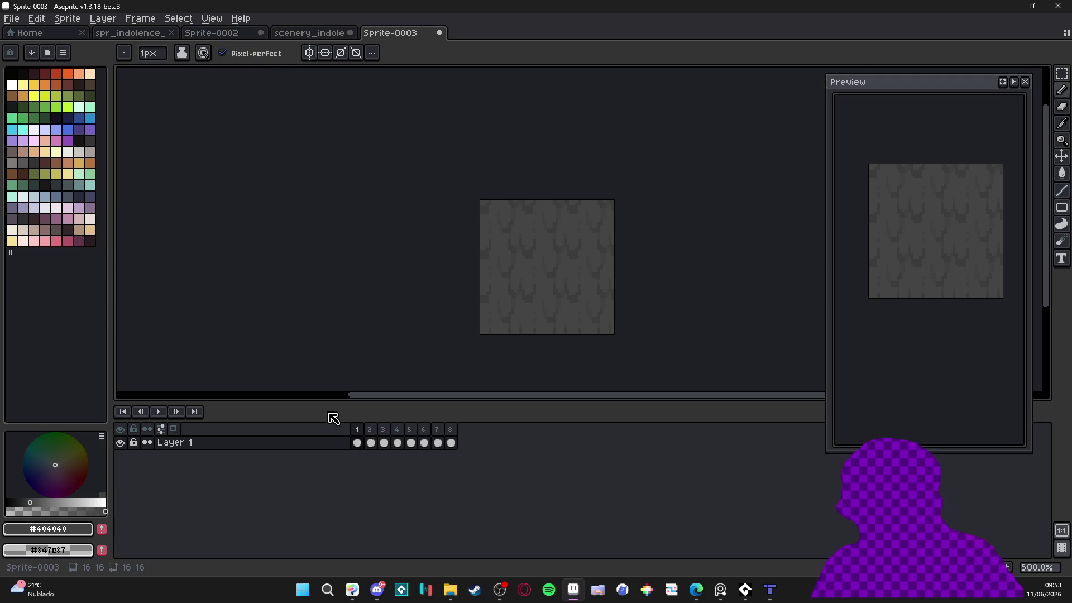
Turn off tiled mode and add 16 px on top, making the canvas 16x32
{"action": "left_click", "coordinate": [212, 19]}
{"action": "mouse_move", "coordinate": [272, 120]}
{"action": "left_click", "coordinate": [419, 118]}
{"action": "key", "text": "ctrl+alt+c"}
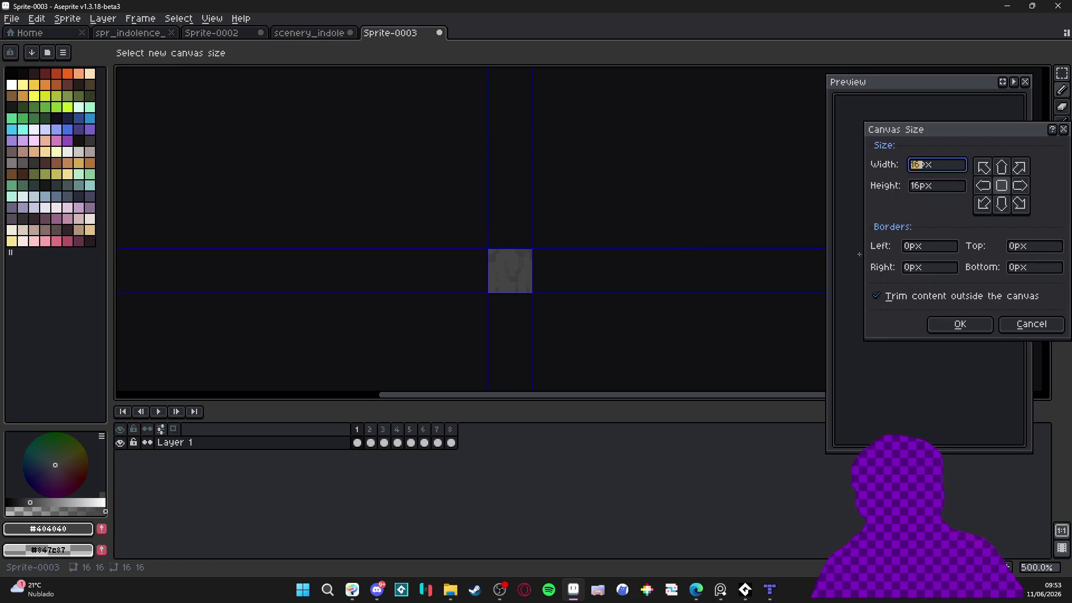
{"action": "left_click", "coordinate": [1044, 251]}
{"action": "type", "text": "16"}
{"action": "key", "text": "Return"}
{"action": "scroll", "coordinate": [496, 273], "scroll_direction": "up", "scroll_amount": 2}
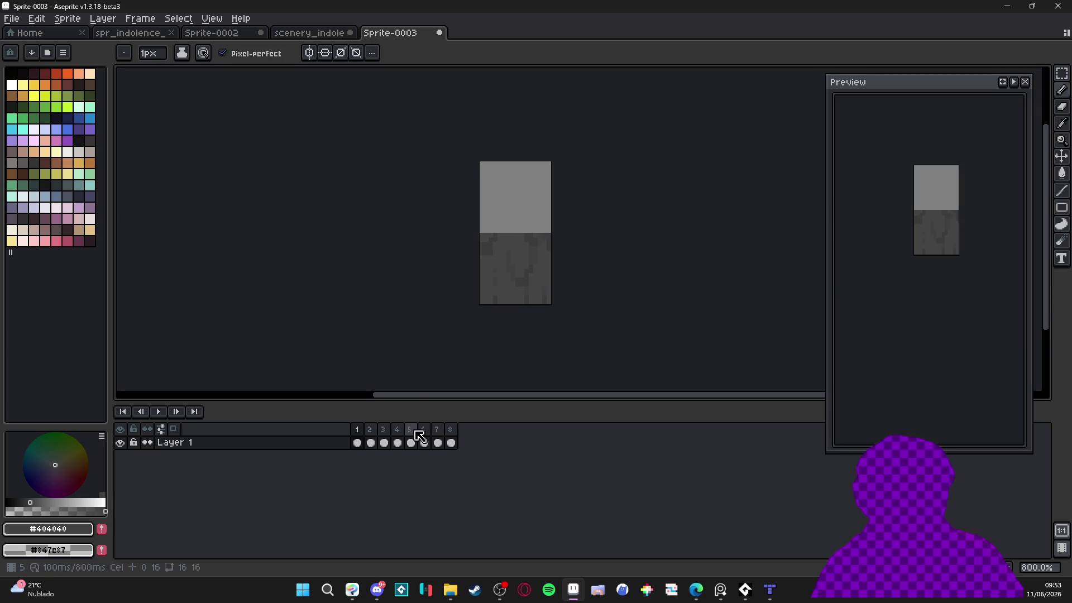
Add a new layer above Layer 1 named top_side
{"action": "key", "text": "v"}
{"action": "left_click", "coordinate": [357, 447], "text": "ctrl"}
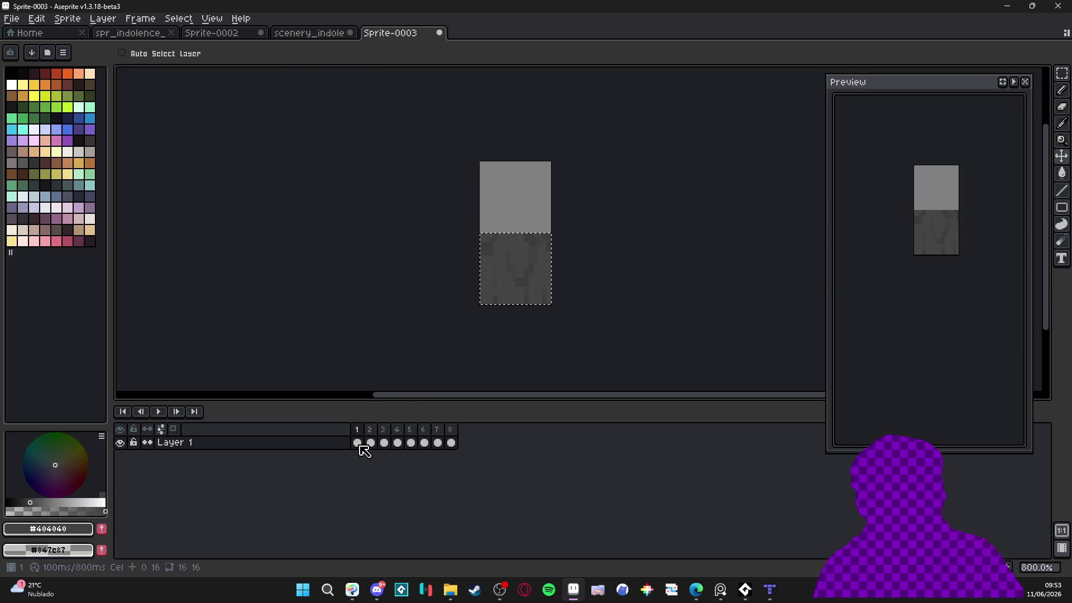
{"action": "left_click", "coordinate": [360, 447]}
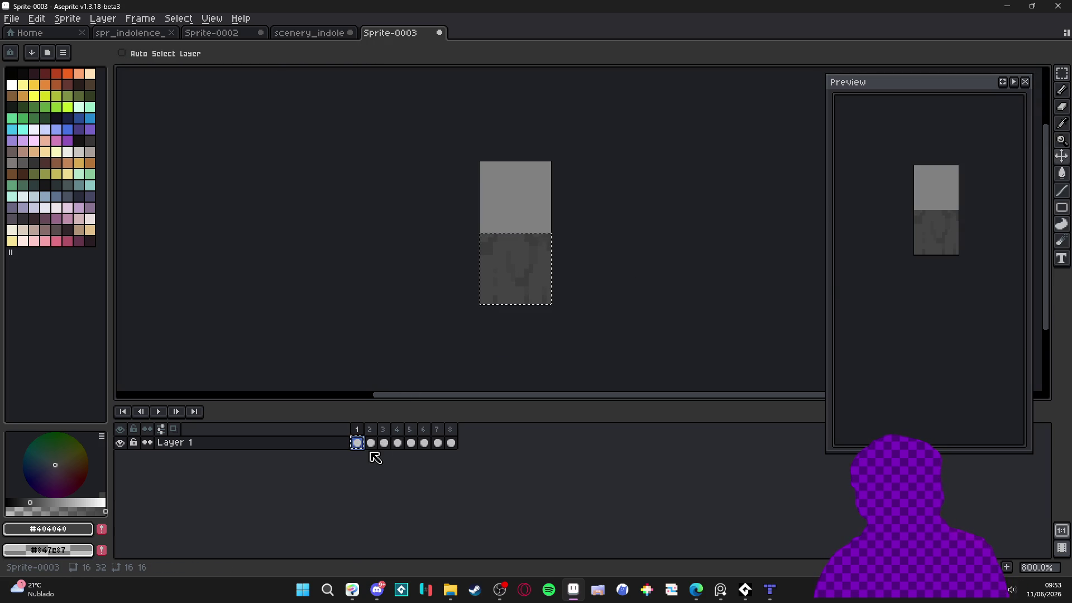
{"action": "key", "text": "shift+n"}
{"action": "double_click", "coordinate": [297, 444]}
{"action": "type", "text": "to"}
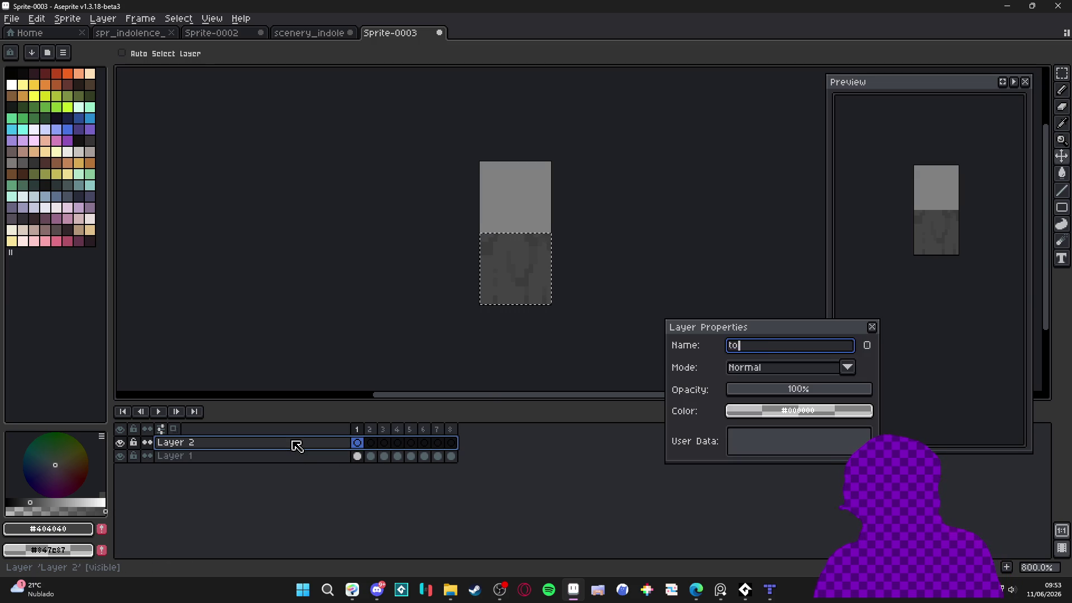
{"action": "type", "text": "p_side"}
{"action": "key", "text": "Return"}
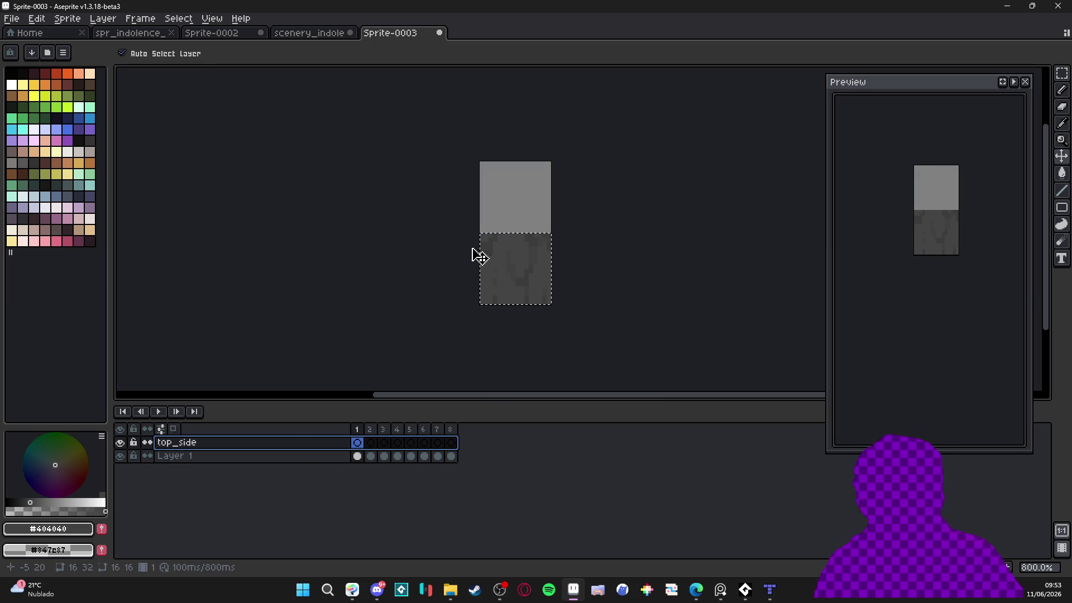
{"action": "key", "text": "ctrl+d"}
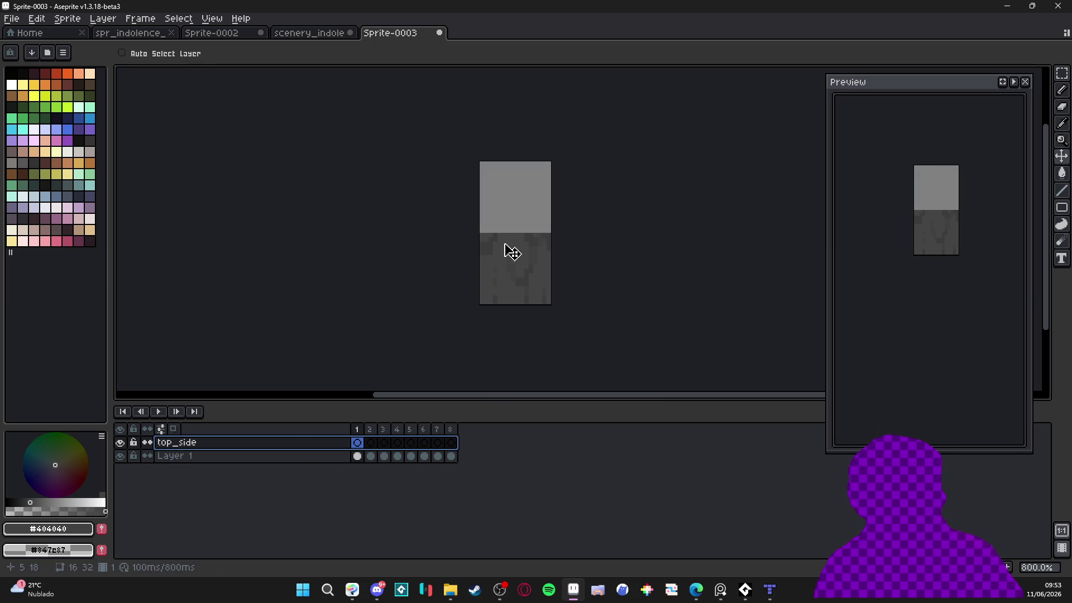
Paste a copy of Layer 1's drip texture into the top half on top_side
{"action": "left_click", "coordinate": [357, 456]}
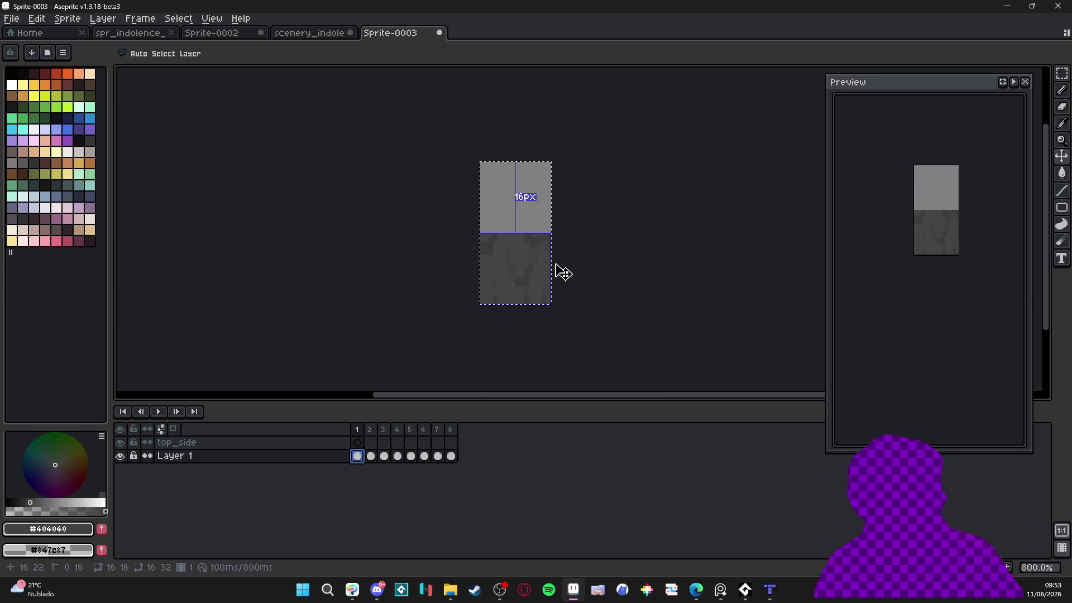
{"action": "left_click", "coordinate": [514, 286]}
{"action": "key", "text": "m"}
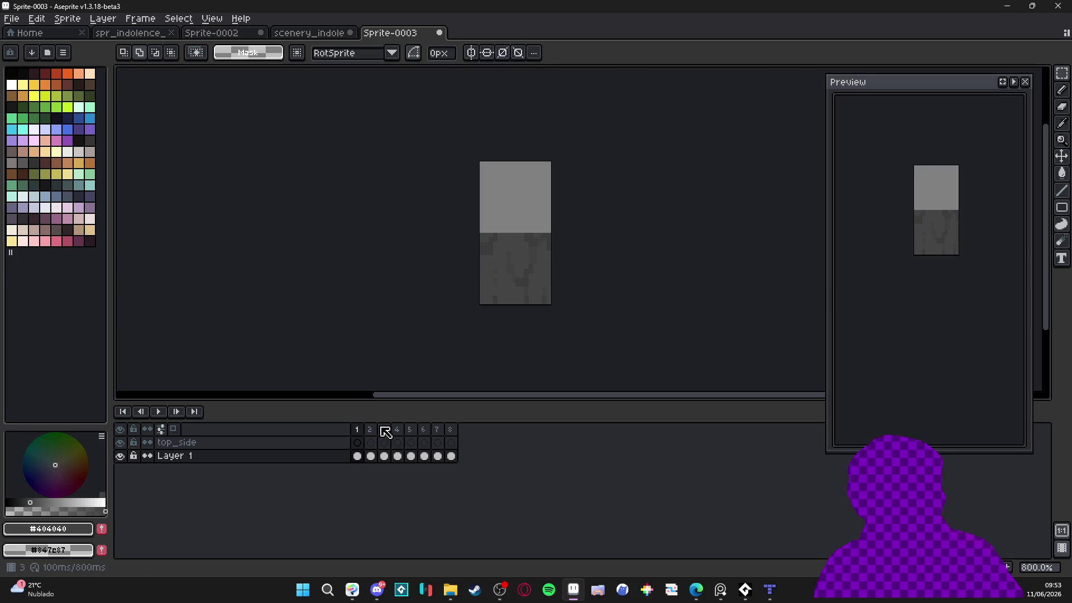
{"action": "left_click", "coordinate": [358, 442]}
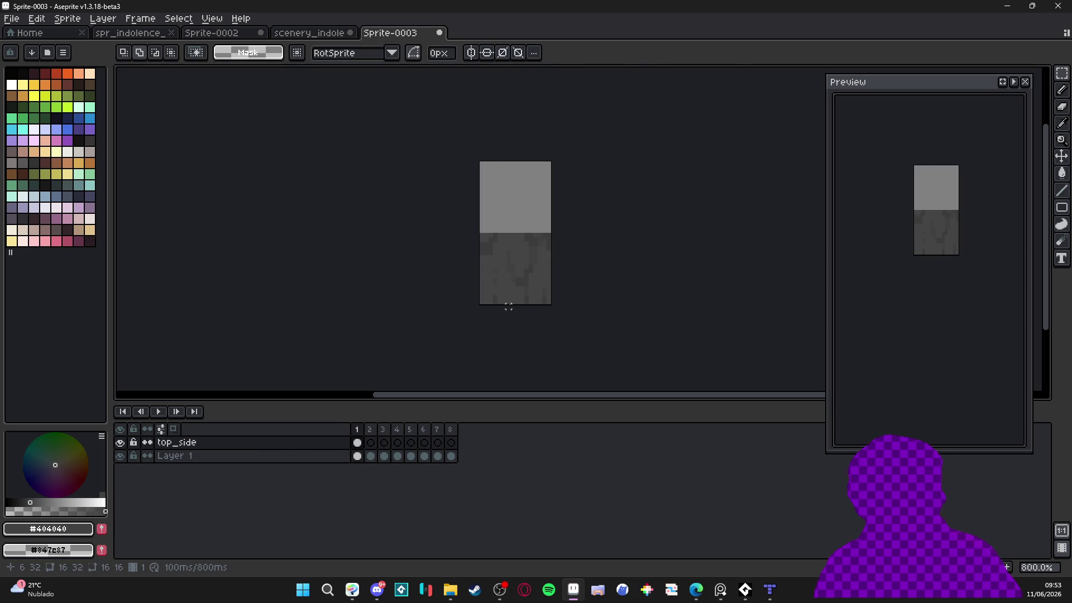
{"action": "key", "text": "ctrl+v"}
{"action": "left_click", "coordinate": [522, 280]}
{"action": "scroll", "coordinate": [560, 287], "scroll_direction": "up", "scroll_amount": 3}
{"action": "scroll", "coordinate": [558, 311], "scroll_direction": "down", "scroll_amount": 1}
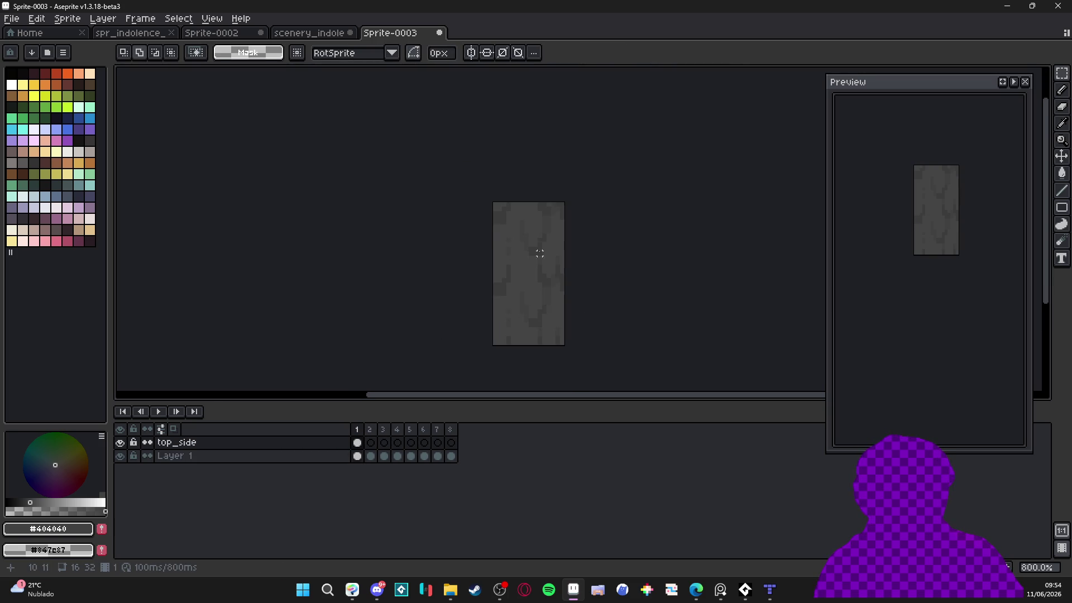
Pick #454444 for the Pencil and dock the scenery map in a side split pane
{"action": "key", "text": "b"}
{"action": "scroll", "coordinate": [548, 208], "scroll_direction": "up", "scroll_amount": 5}
{"action": "left_click", "coordinate": [527, 218], "text": "alt"}
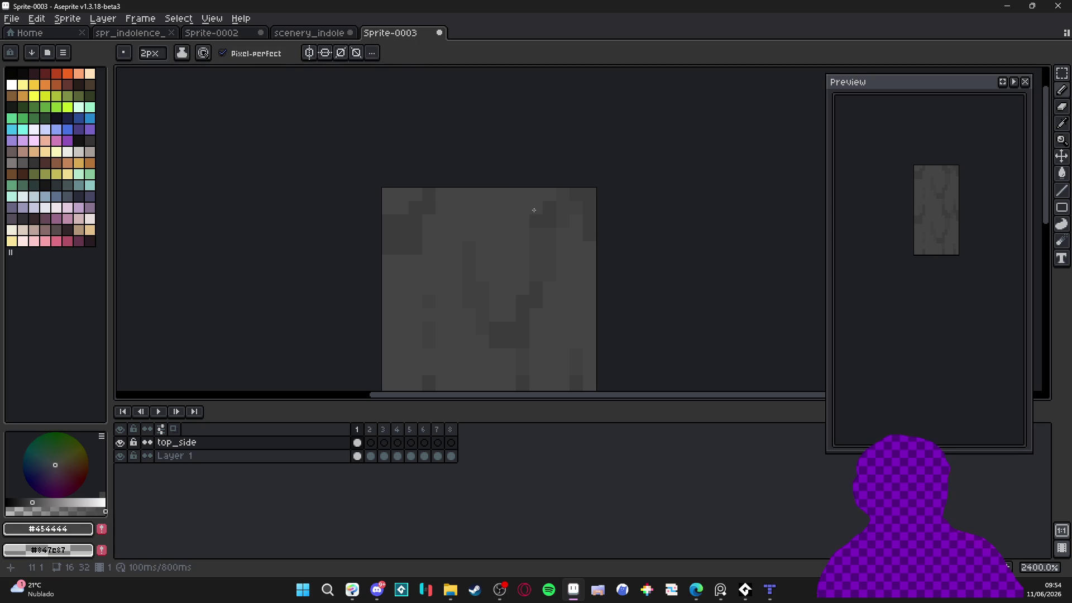
{"action": "scroll", "coordinate": [536, 209], "scroll_direction": "down", "scroll_amount": 2}
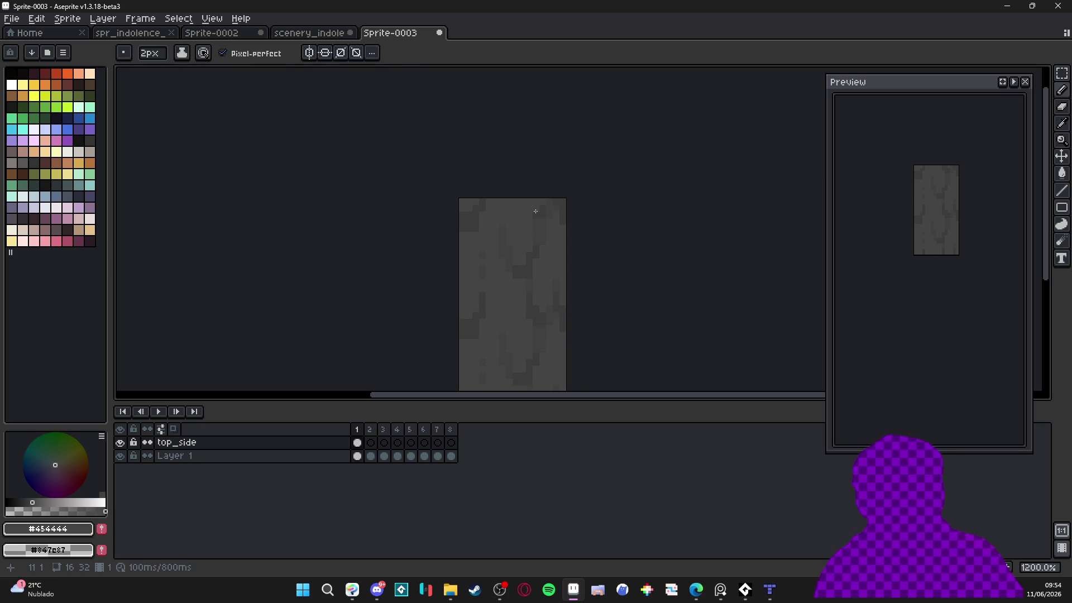
{"action": "scroll", "coordinate": [535, 211], "scroll_direction": "down", "scroll_amount": 1}
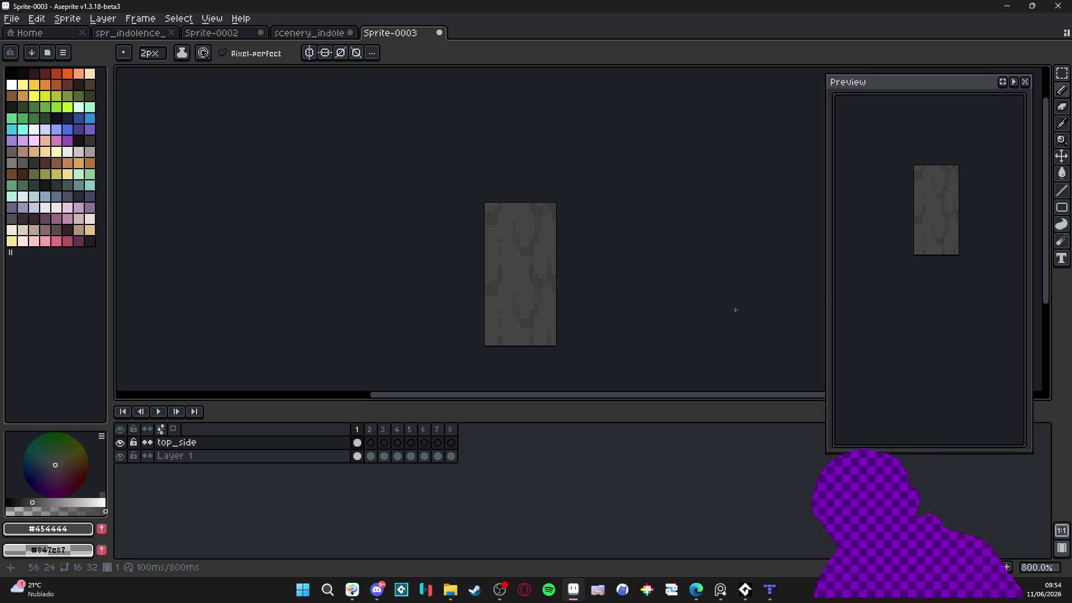
{"action": "mouse_move", "coordinate": [308, 32]}
{"action": "left_mouse_down"}
{"action": "mouse_move", "coordinate": [106, 198]}
{"action": "mouse_move", "coordinate": [134, 195]}
{"action": "left_mouse_up"}
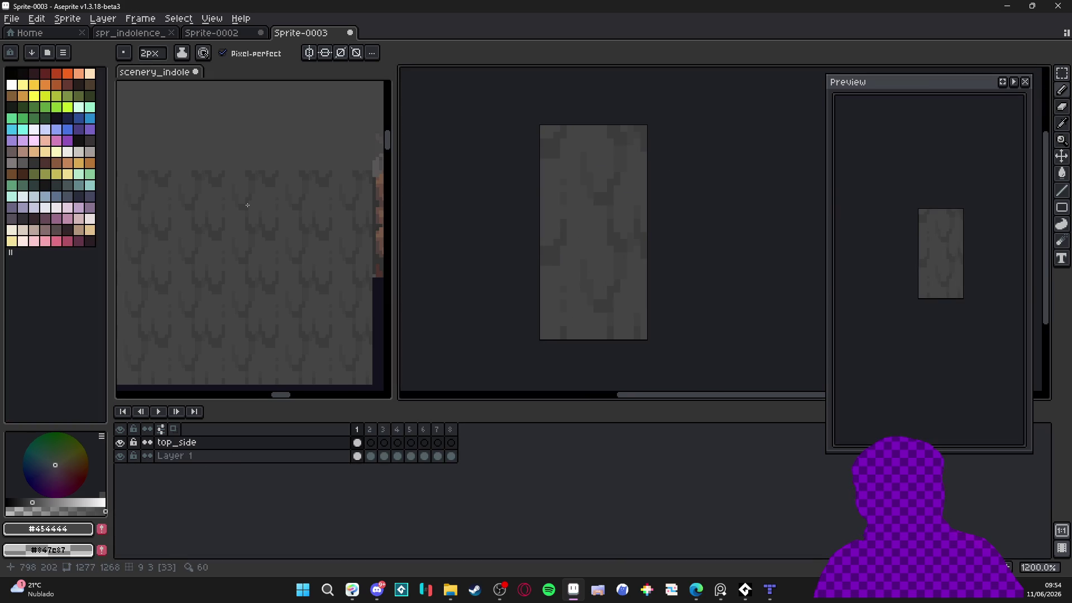
Sample grey #4f4d4d from the scenery's mudfall, then focus the Sprite-0003 editor
{"action": "scroll", "coordinate": [277, 201], "scroll_direction": "up", "scroll_amount": 2}
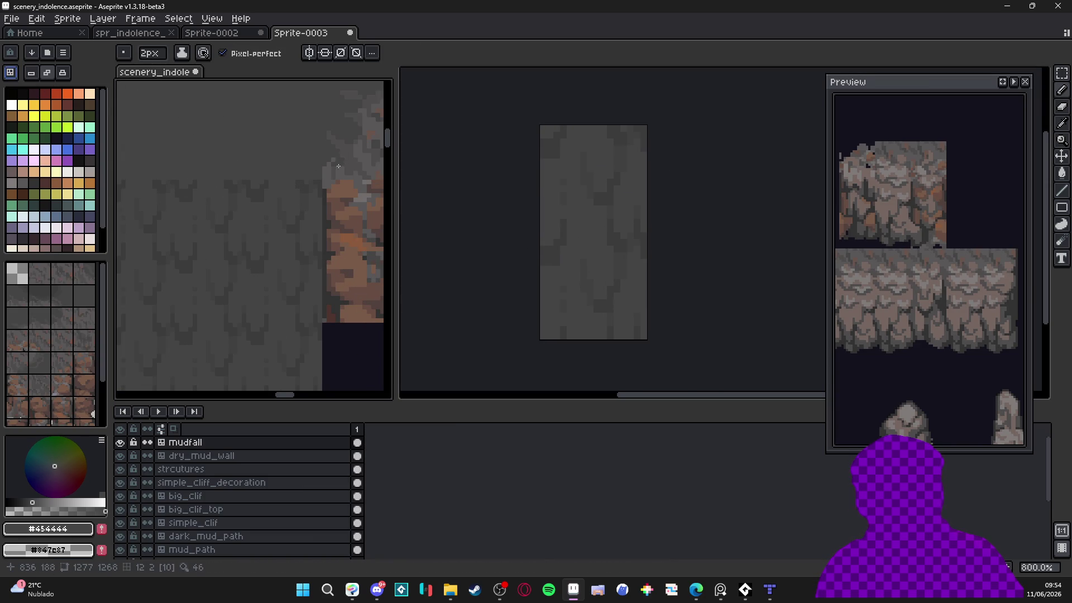
{"action": "left_click", "coordinate": [335, 163], "text": "alt"}
{"action": "scroll", "coordinate": [576, 182], "scroll_direction": "up", "scroll_amount": 3}
{"action": "left_click", "coordinate": [577, 182]}
{"action": "scroll", "coordinate": [570, 196], "scroll_direction": "down", "scroll_amount": 3}
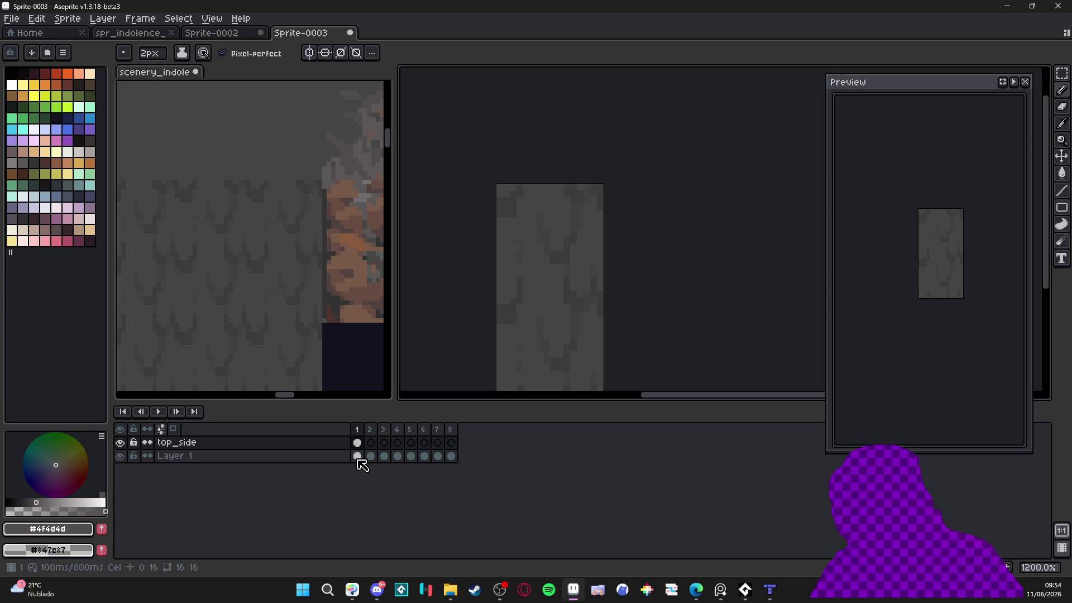
Select all eight top_side cels and push the light top block up off the canvas
{"action": "left_click", "coordinate": [357, 458]}
{"action": "left_click_drag", "start_coordinate": [359, 462], "coordinate": [451, 456]}
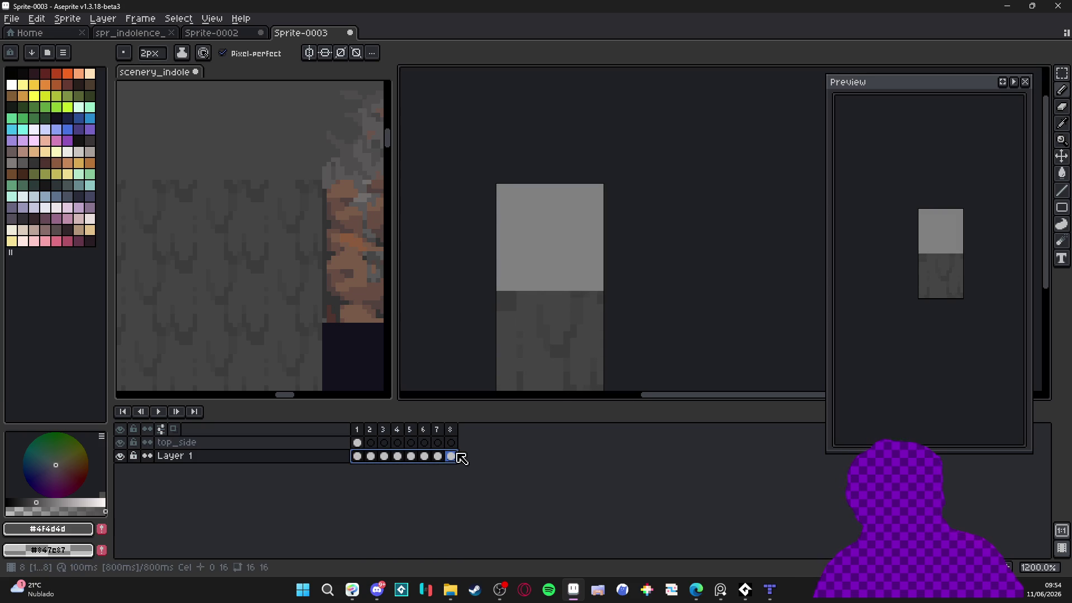
{"action": "left_click", "coordinate": [358, 444]}
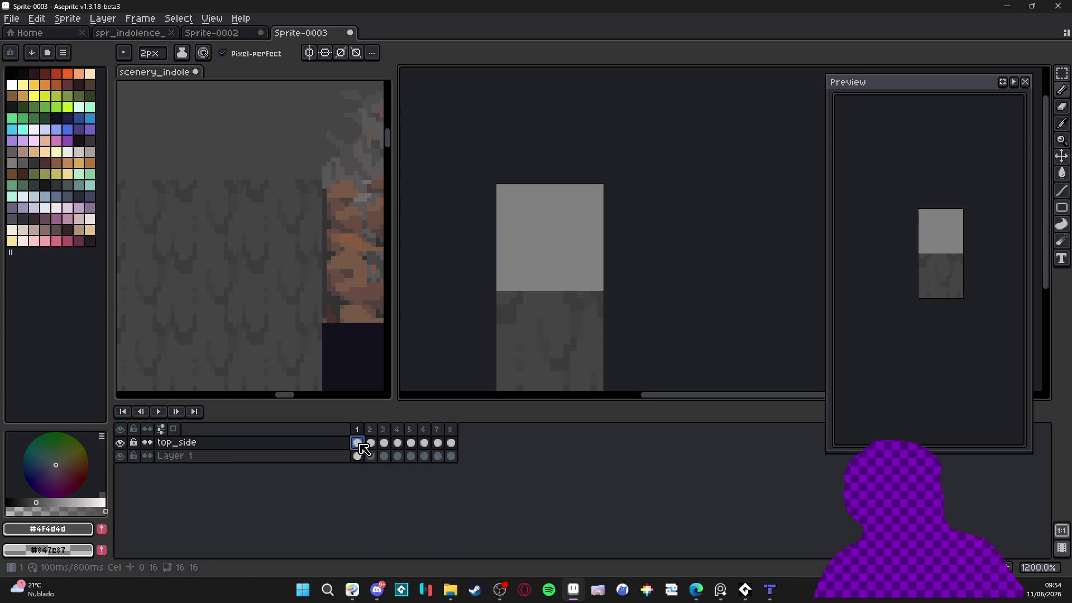
{"action": "left_click_drag", "start_coordinate": [455, 445], "coordinate": [358, 443]}
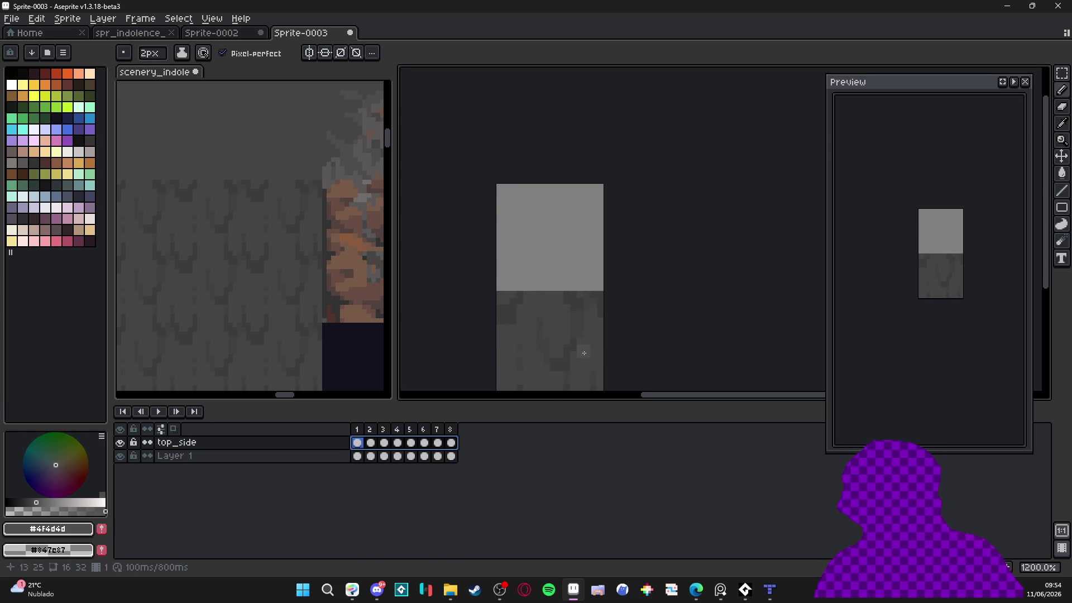
{"action": "key", "text": "v"}
{"action": "left_click_drag", "start_coordinate": [579, 340], "coordinate": [579, 260]}
{"action": "key", "text": "ctrl+z"}
{"action": "key", "text": "ctrl+z"}
{"action": "key", "text": "ctrl+z"}
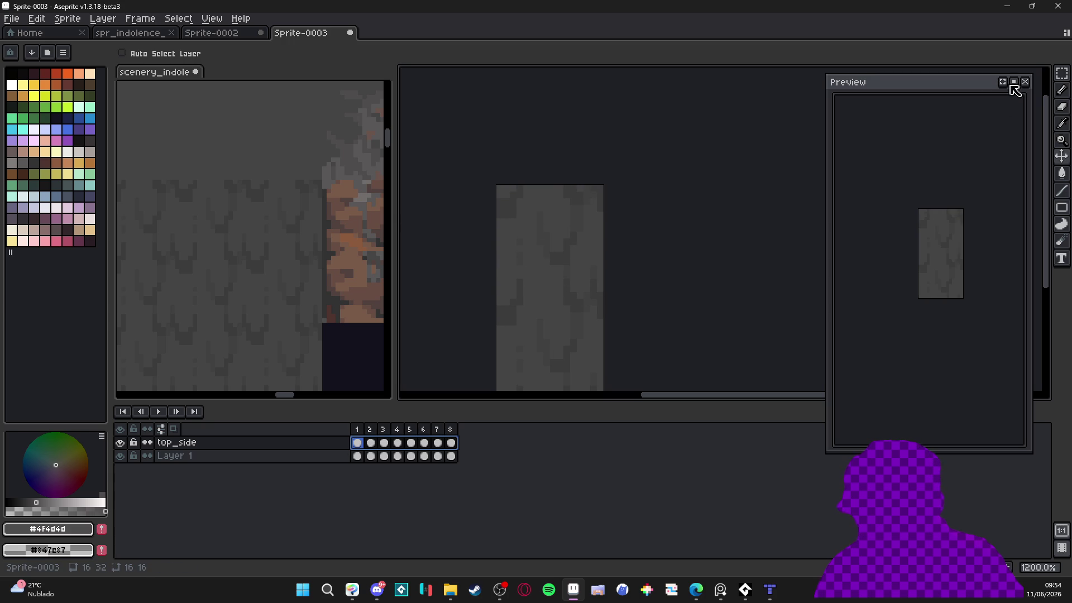
Select frame 1 of top_side, switch to the Pencil, and add an empty Layer 2
{"action": "left_click", "coordinate": [358, 445]}
{"action": "key", "text": "b"}
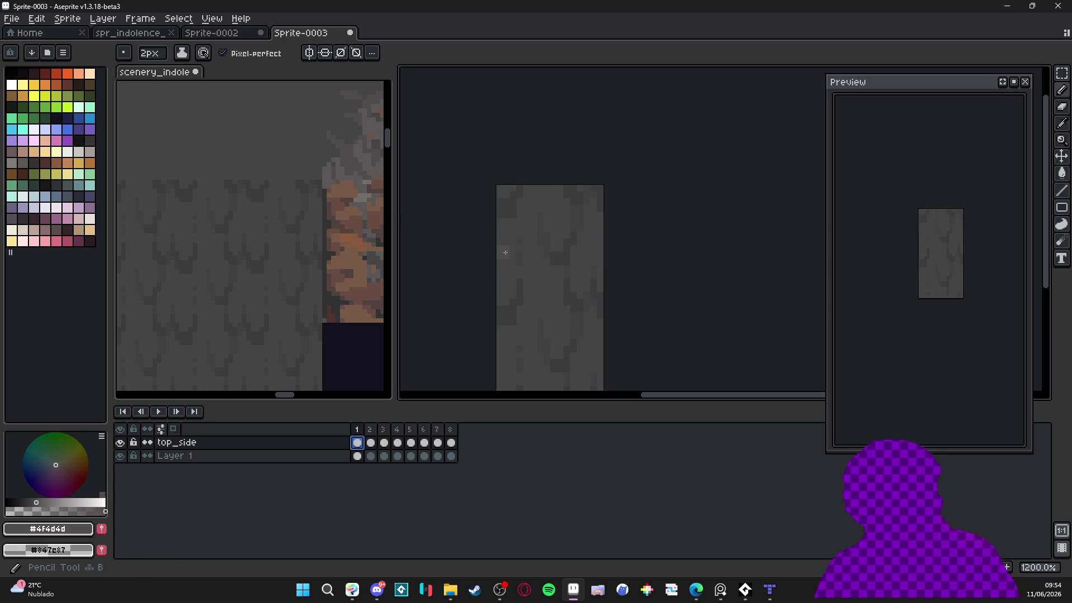
{"action": "key", "text": "shift+n"}
{"action": "scroll", "coordinate": [548, 231], "scroll_direction": "up", "scroll_amount": 1}
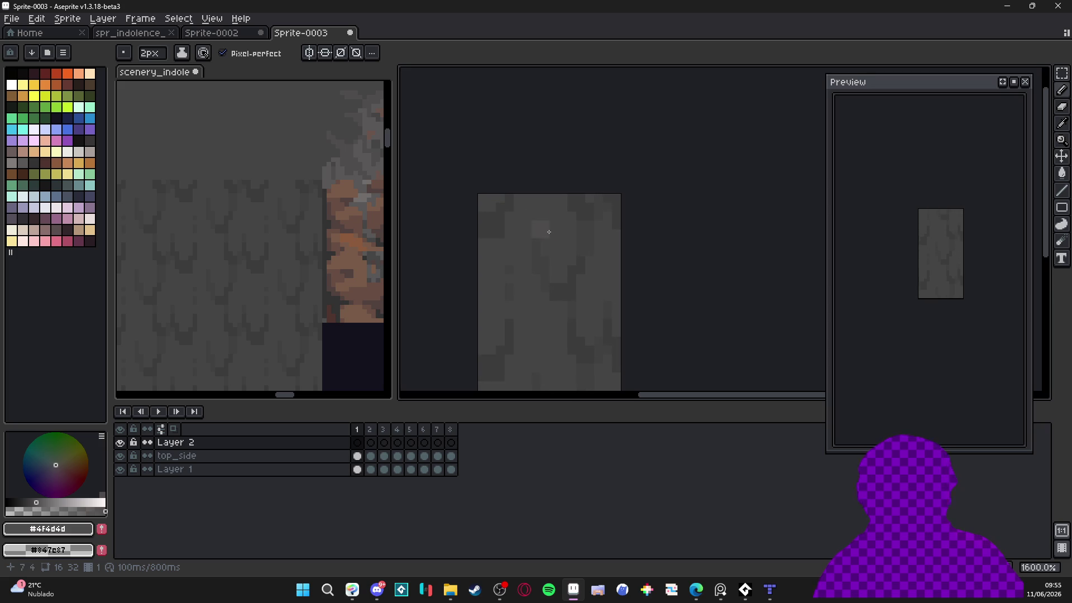
Draw lighter grey pixels on Layer 2, then a dark #3c3c3c 2×2 dot in the light area
{"action": "left_click", "coordinate": [557, 230]}
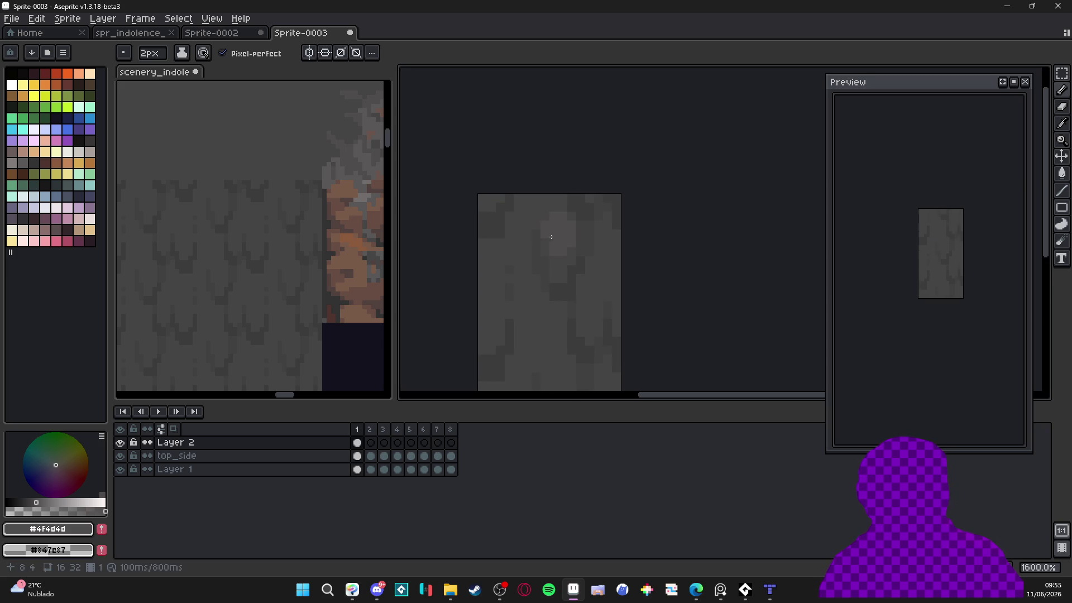
{"action": "key", "text": "ctrl"}
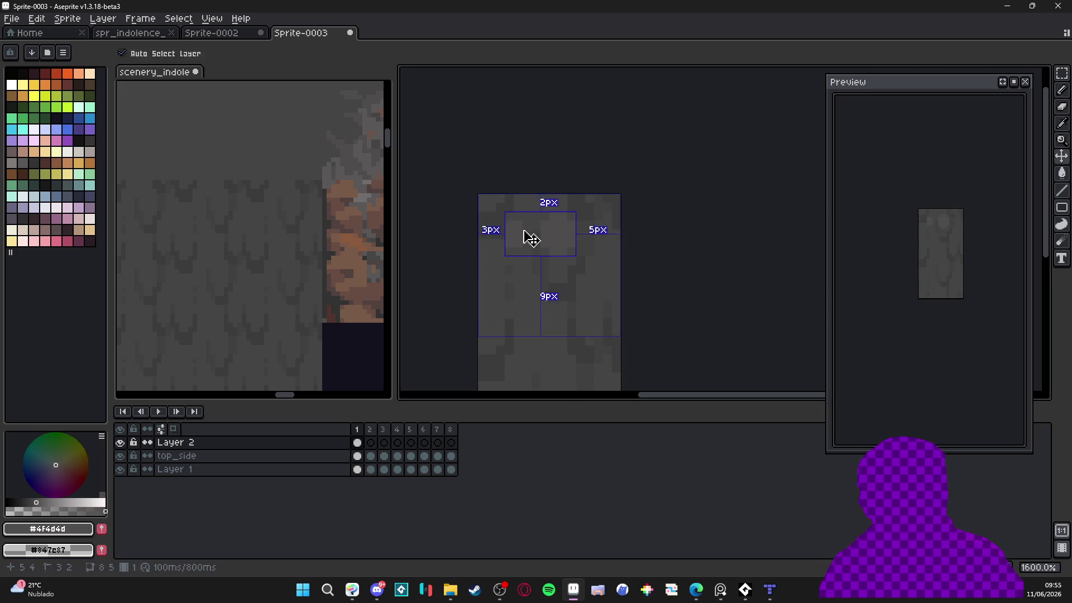
{"action": "left_click", "coordinate": [579, 199], "text": "alt"}
{"action": "key", "text": "plus"}
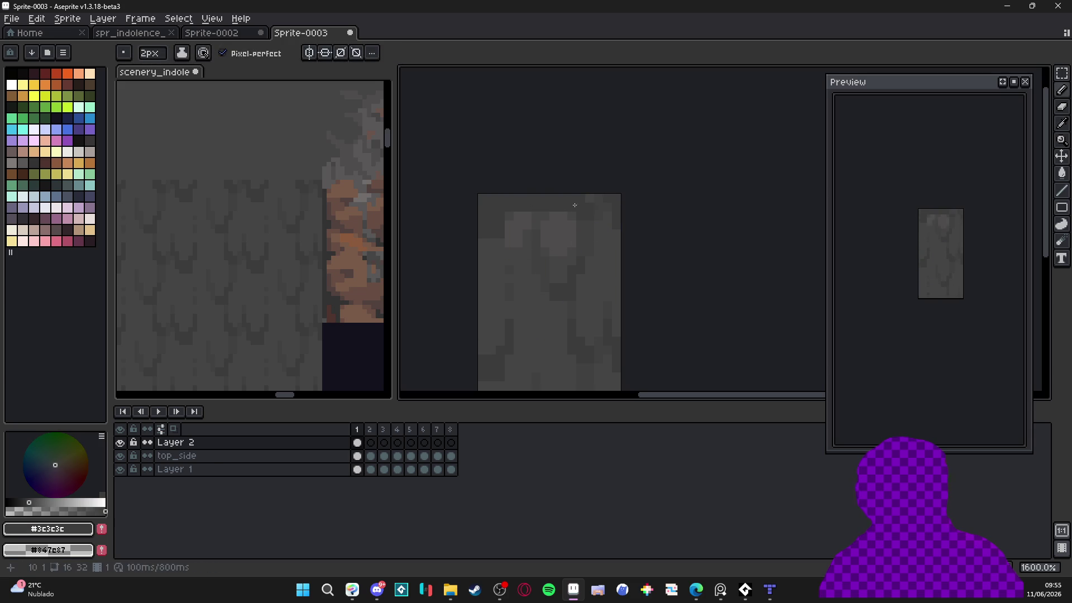
{"action": "left_click", "coordinate": [550, 239]}
{"action": "scroll", "coordinate": [553, 239], "scroll_direction": "down", "scroll_amount": 1}
{"action": "scroll", "coordinate": [587, 263], "scroll_direction": "up", "scroll_amount": 1}
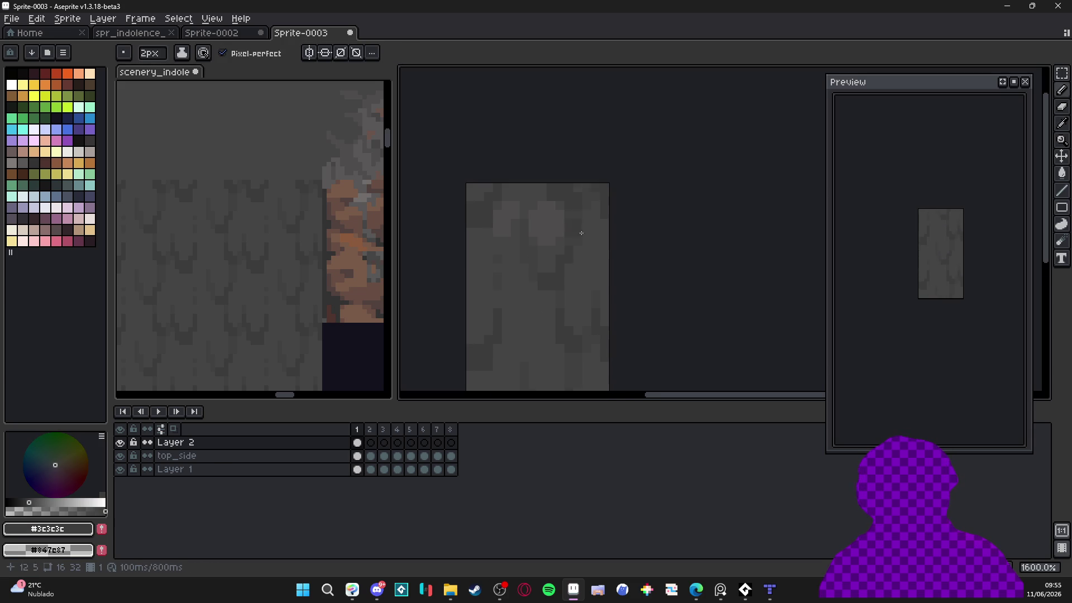
{"action": "key", "text": "ctrl"}
{"action": "scroll", "coordinate": [296, 126], "scroll_direction": "up", "scroll_amount": 2}
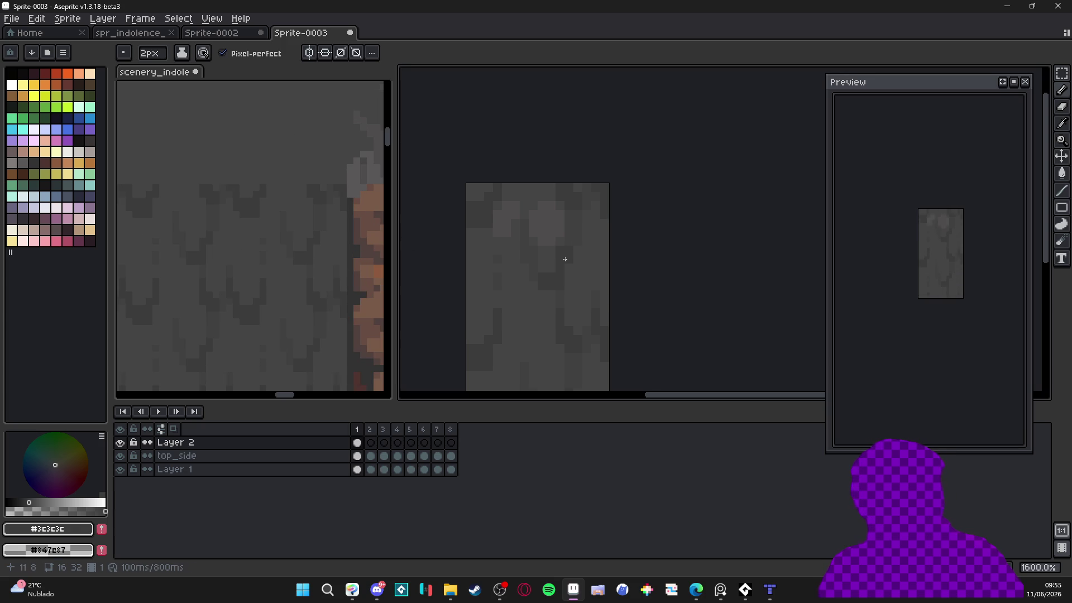
{"action": "scroll", "coordinate": [564, 257], "scroll_direction": "down", "scroll_amount": 4}
{"action": "scroll", "coordinate": [566, 264], "scroll_direction": "down", "scroll_amount": 2}
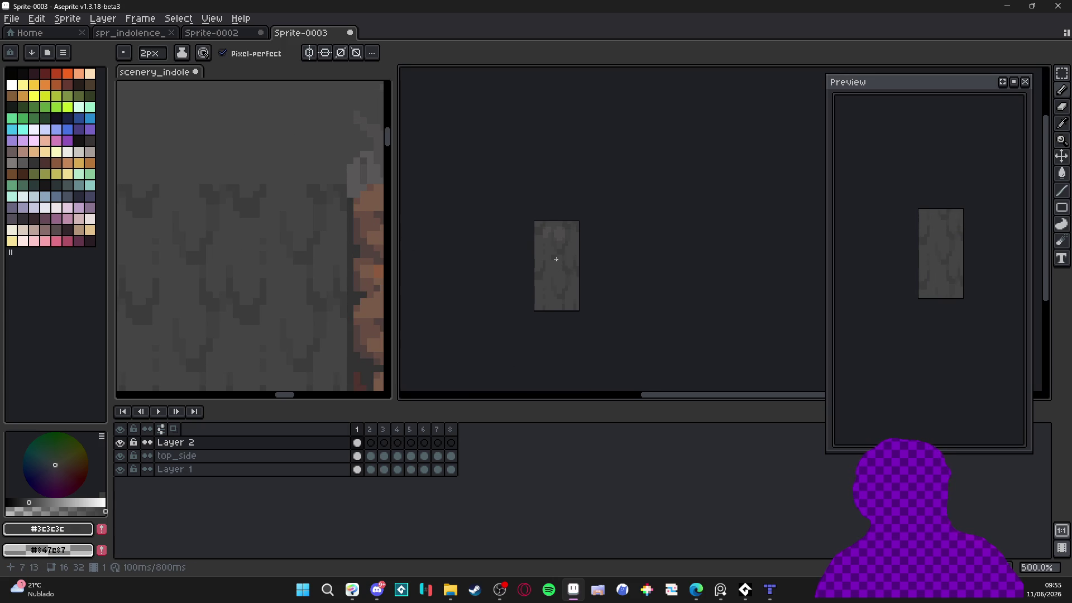
{"action": "scroll", "coordinate": [559, 274], "scroll_direction": "up", "scroll_amount": 3}
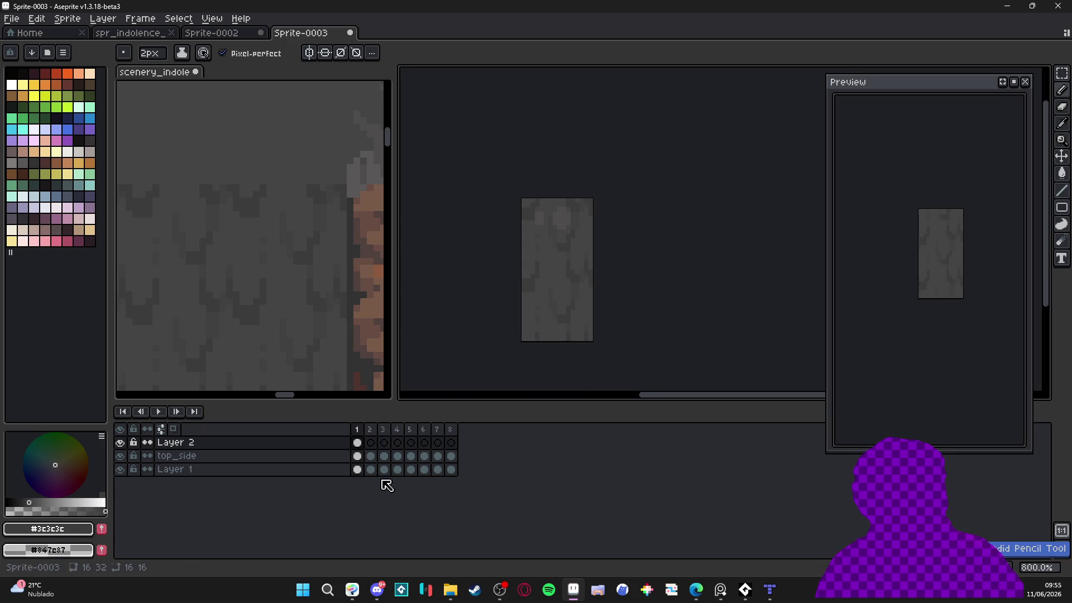
Undo six times back to the single-frame 16×16 tile with only Layer 1
{"action": "key", "text": "ctrl+z"}
{"action": "key", "text": "ctrl+z"}
{"action": "key", "text": "ctrl+z"}
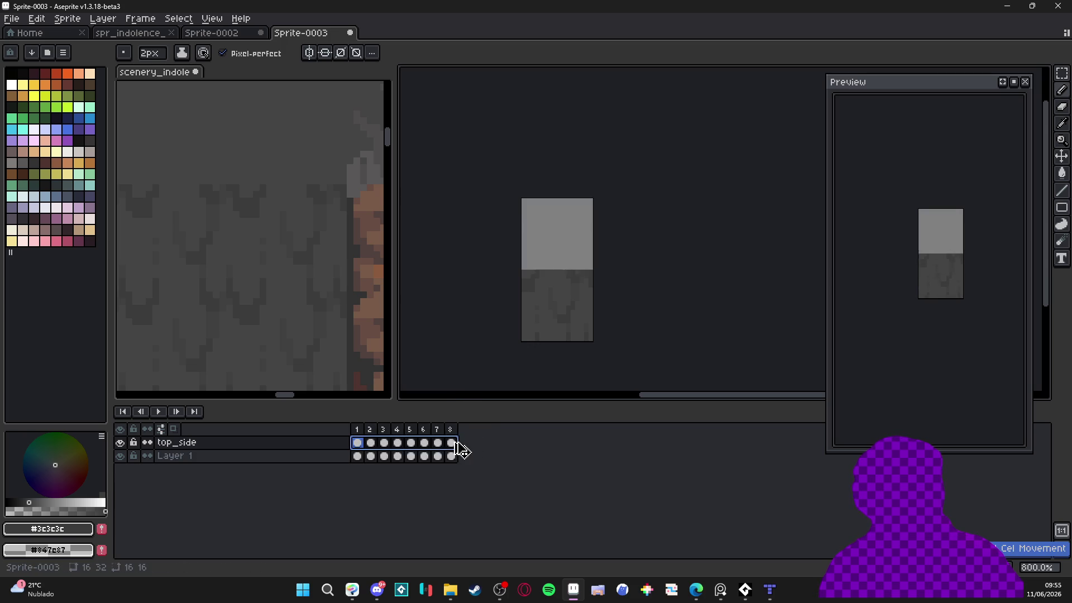
{"action": "key", "text": "ctrl+z"}
{"action": "key", "text": "ctrl+z"}
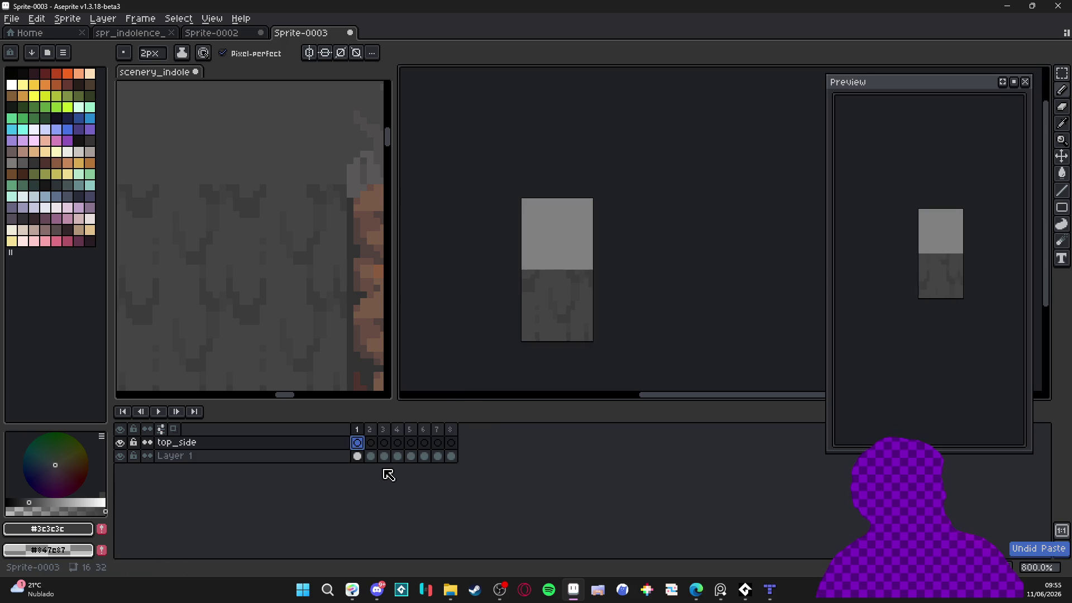
{"action": "key", "text": "ctrl+z"}
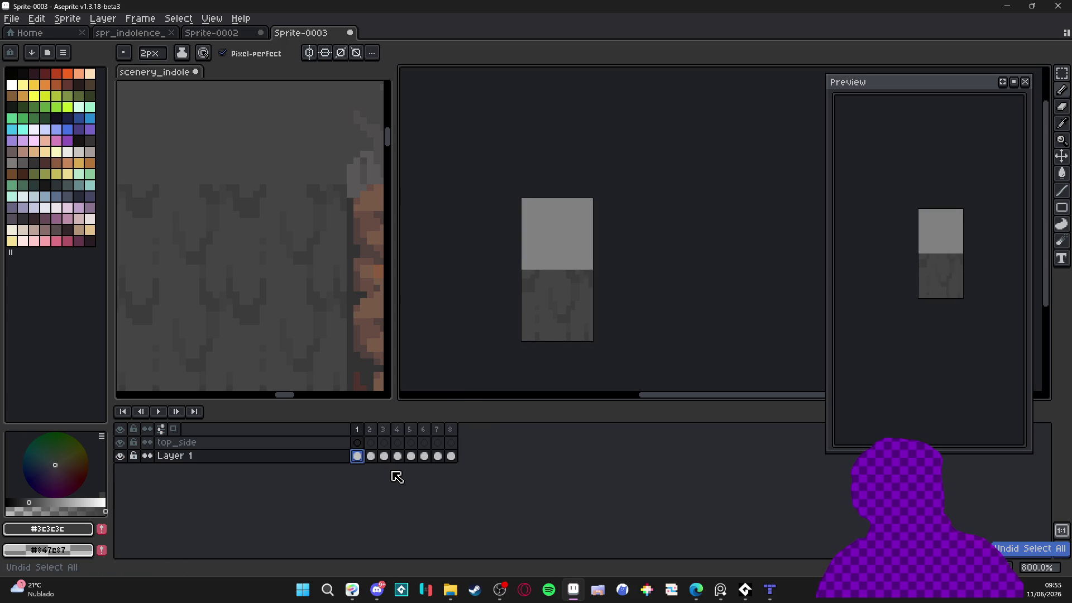
{"action": "key", "text": "ctrl+z"}
{"action": "key", "text": "ctrl+z"}
{"action": "key", "text": "ctrl+z"}
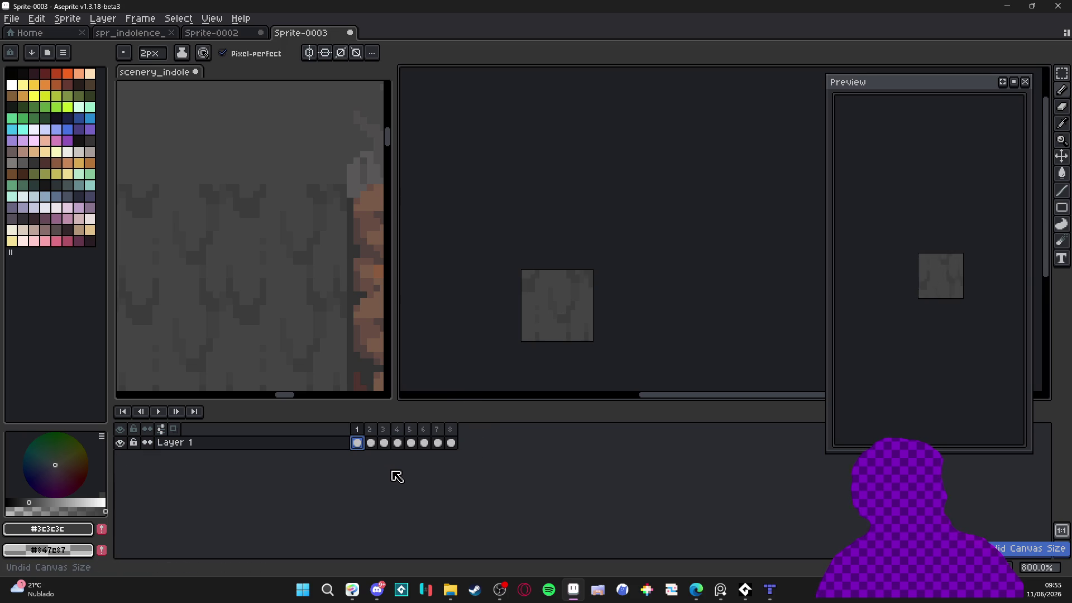
{"action": "key", "text": "ctrl+z"}
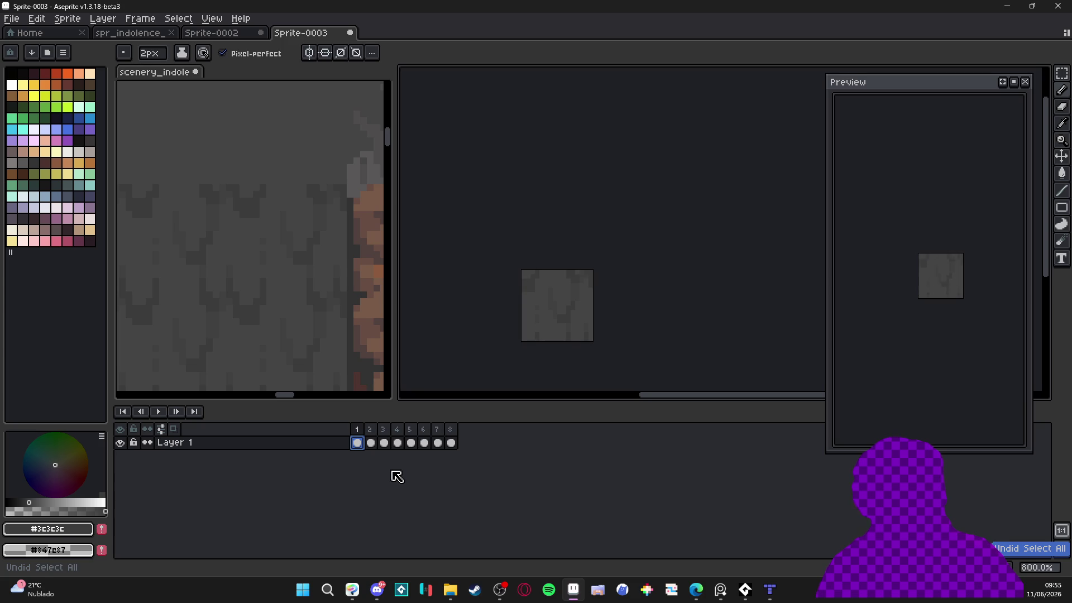
{"action": "key", "text": "ctrl+z"}
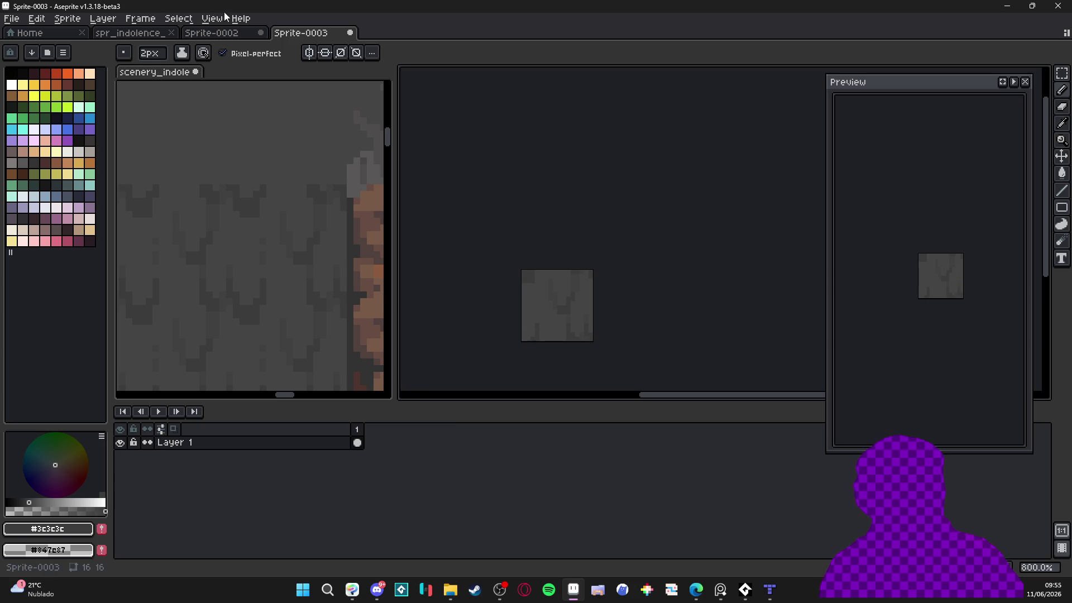
Set Tiled Mode to Tiled in Both Axes so the tile repeats across the canvas
{"action": "left_click", "coordinate": [214, 19]}
{"action": "mouse_move", "coordinate": [350, 105]}
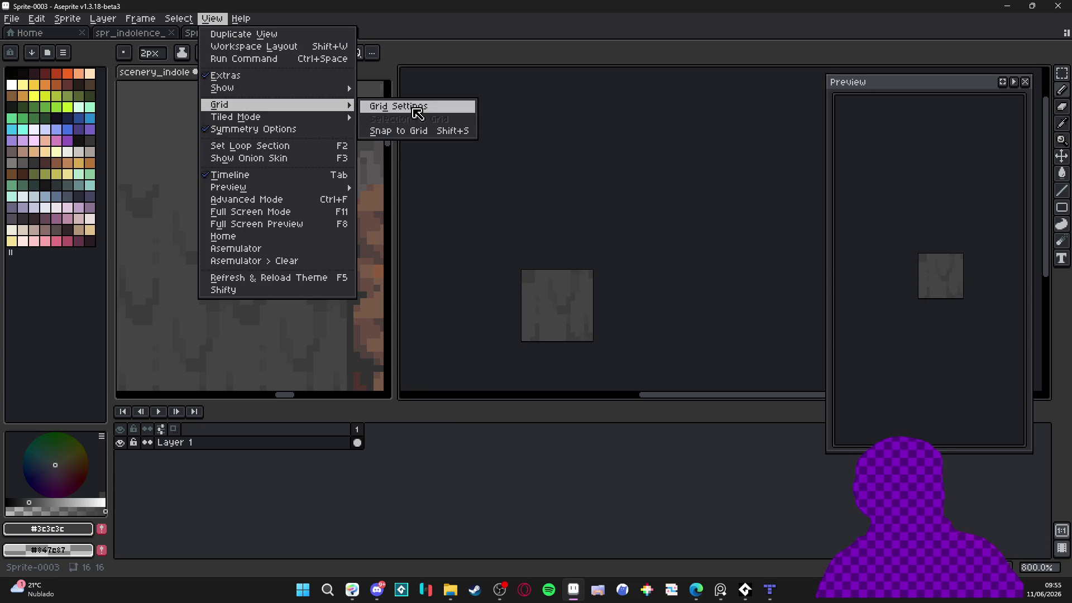
{"action": "mouse_move", "coordinate": [279, 117]}
{"action": "left_click", "coordinate": [396, 129]}
{"action": "scroll", "coordinate": [540, 270], "scroll_direction": "up", "scroll_amount": 2}
{"action": "scroll", "coordinate": [540, 271], "scroll_direction": "up", "scroll_amount": 1}
{"action": "scroll", "coordinate": [553, 235], "scroll_direction": "down", "scroll_amount": 2}
{"action": "scroll", "coordinate": [575, 229], "scroll_direction": "up", "scroll_amount": 2}
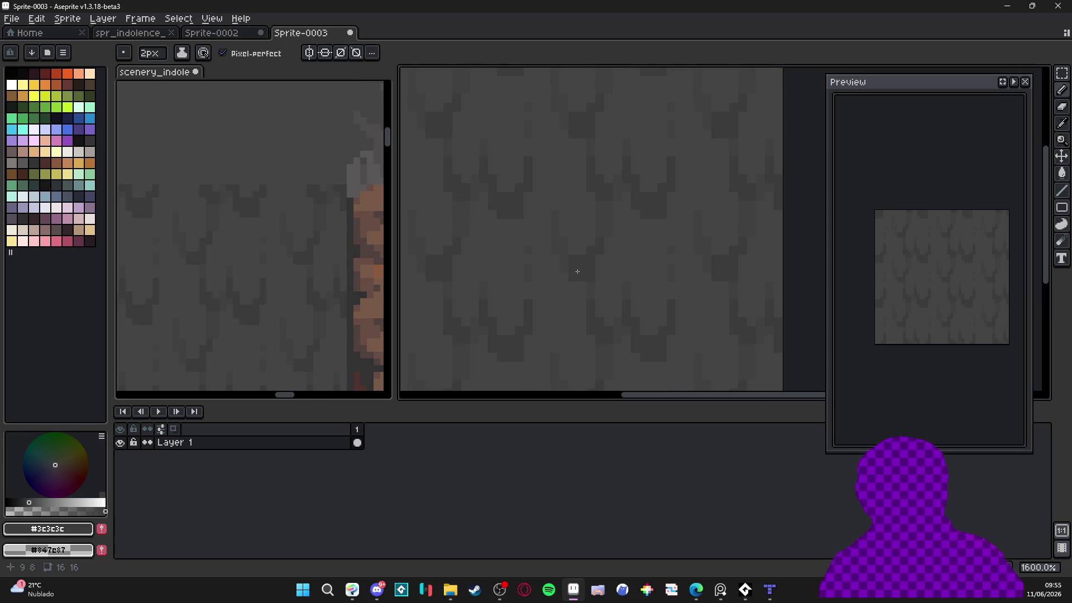
{"action": "key", "text": "alt"}
{"action": "key", "text": "alt"}
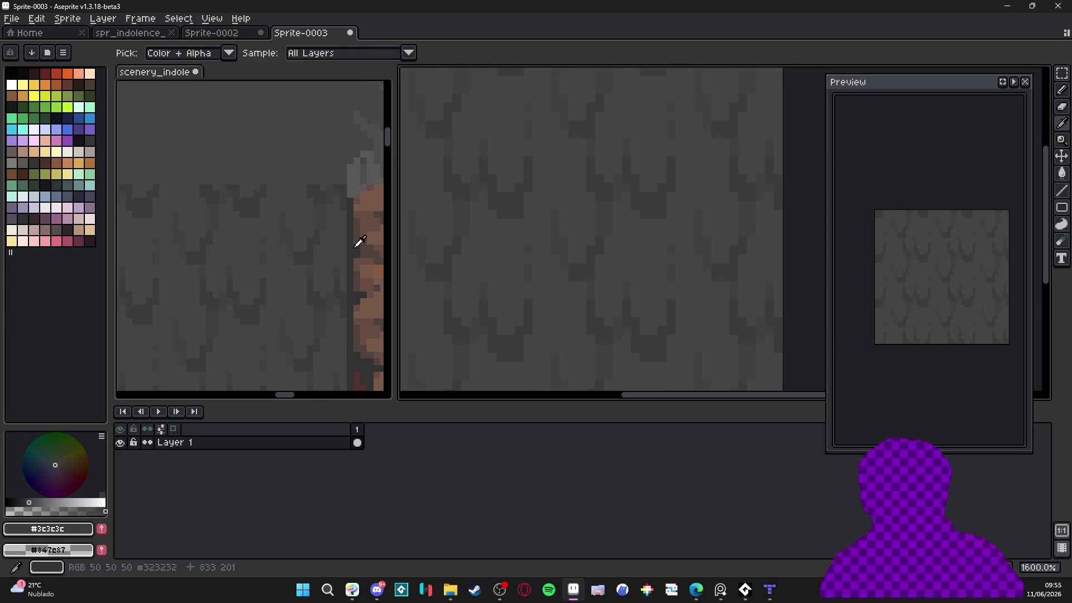
Fill every V-shaped drip mark across the tile with dark grey #323232, Contiguous off
{"action": "left_click", "coordinate": [359, 242], "text": "alt"}
{"action": "left_click", "coordinate": [443, 282]}
{"action": "left_click", "coordinate": [245, 56]}
{"action": "left_click", "coordinate": [560, 281]}
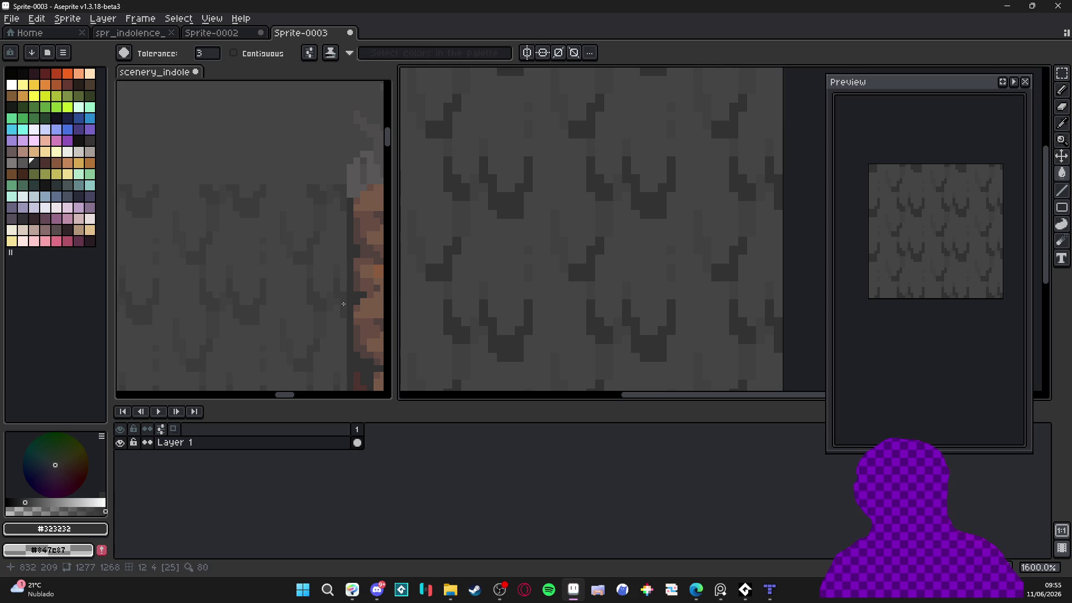
Refill the V marks with #3c3c3c from the scenery reference, then sample #404040
{"action": "left_click", "coordinate": [316, 294], "text": "alt"}
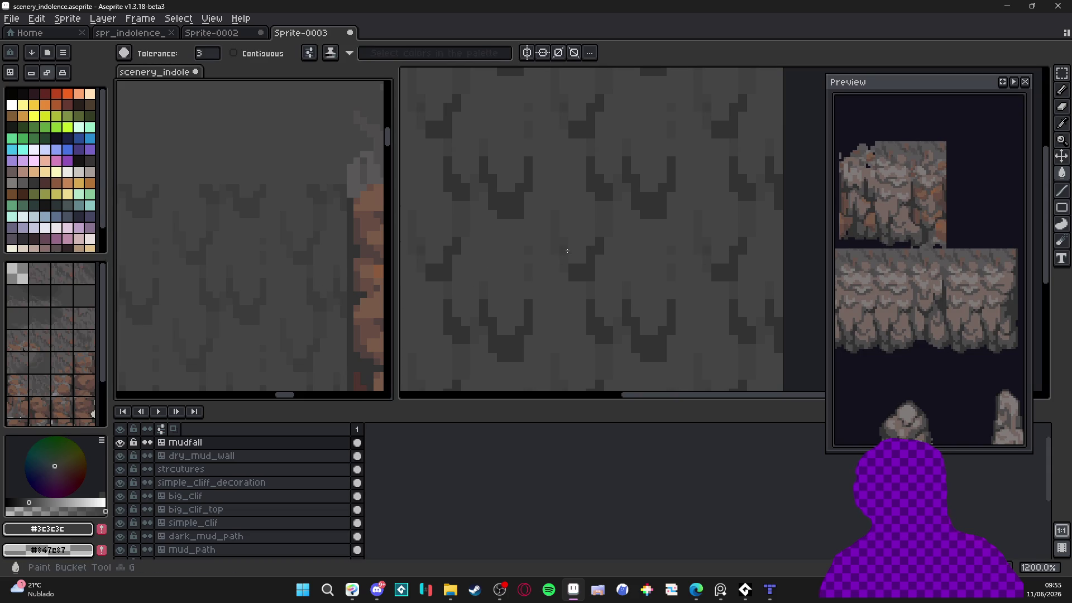
{"action": "left_click", "coordinate": [422, 268]}
{"action": "left_click", "coordinate": [330, 301], "text": "alt"}
{"action": "left_click", "coordinate": [541, 277]}
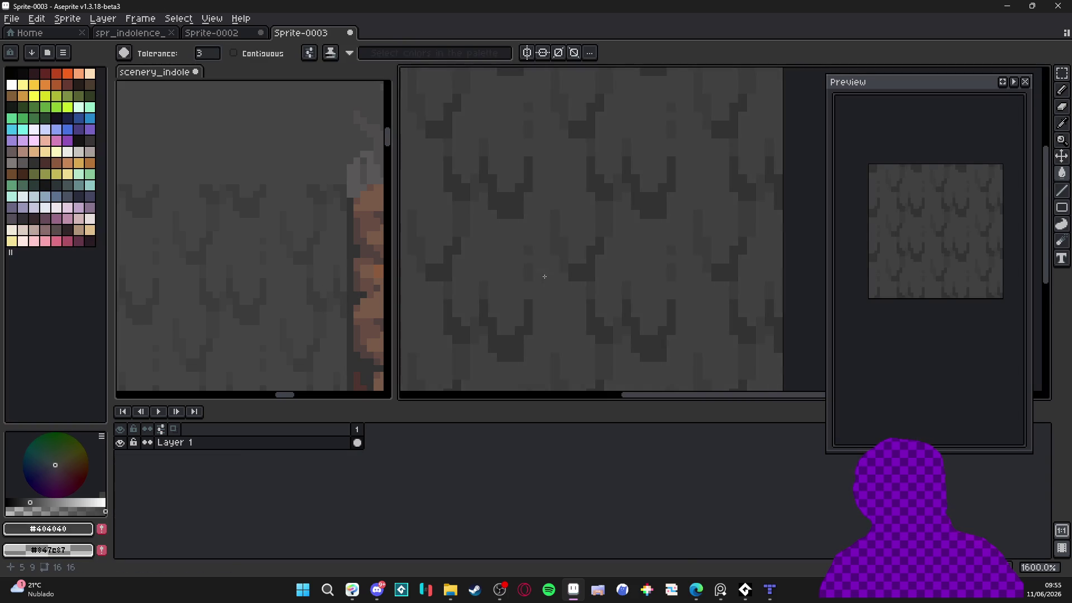
{"action": "scroll", "coordinate": [544, 278], "scroll_direction": "down", "scroll_amount": 3}
{"action": "left_click_drag", "start_coordinate": [544, 277], "coordinate": [532, 268]}
{"action": "scroll", "coordinate": [520, 302], "scroll_direction": "up", "scroll_amount": 3}
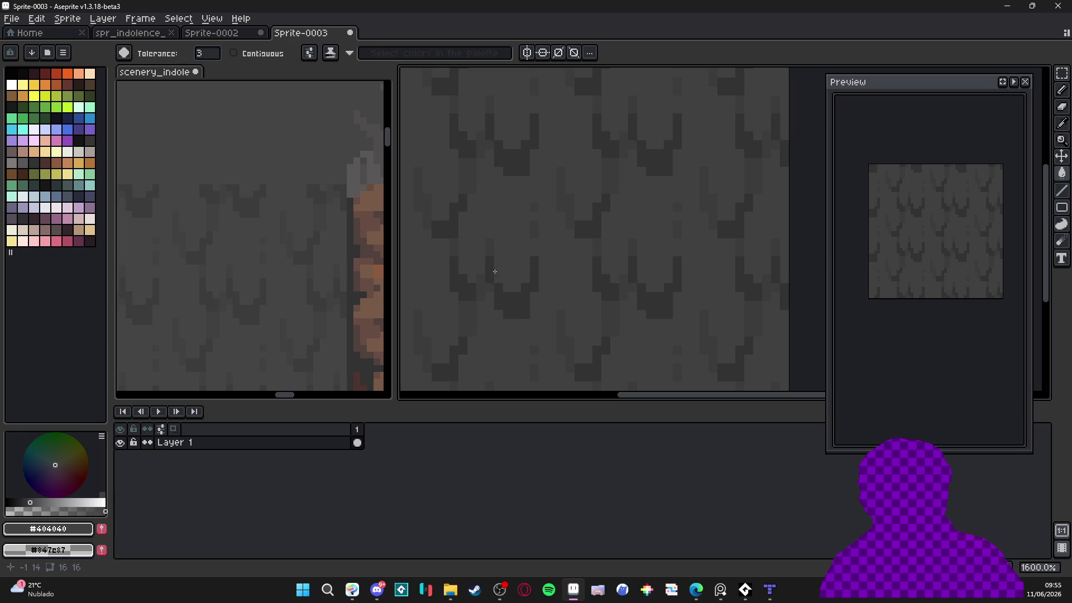
Test a lighter palette colour on the marks, revert it, and pick a slightly darker shade
{"action": "key", "text": "alt"}
{"action": "left_click", "coordinate": [524, 299]}
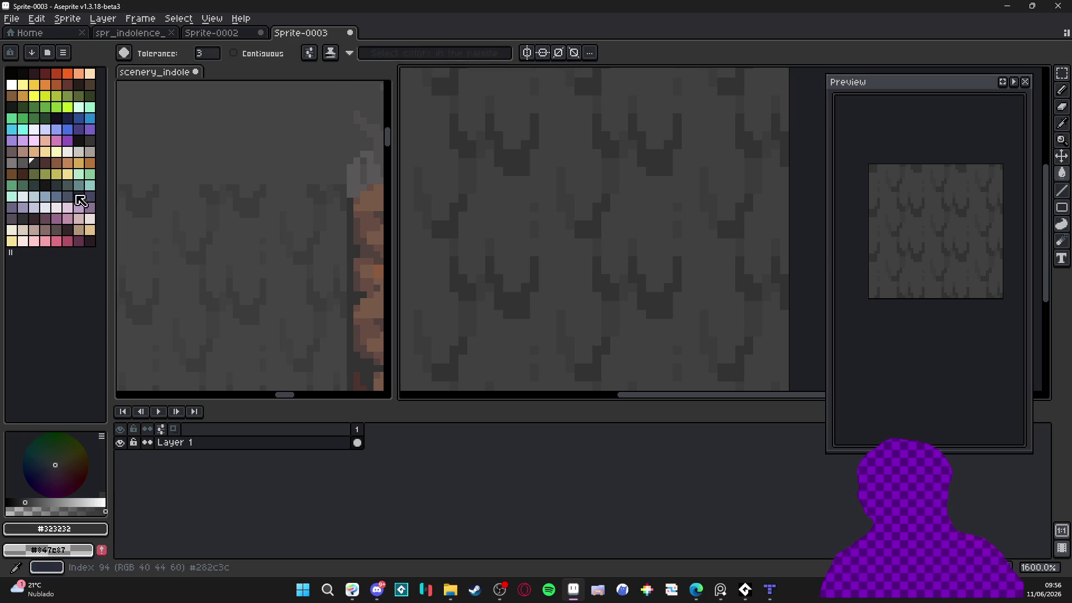
{"action": "left_click", "coordinate": [23, 163]}
{"action": "left_click", "coordinate": [501, 296]}
{"action": "key", "text": "bracketright"}
{"action": "left_click", "coordinate": [498, 296]}
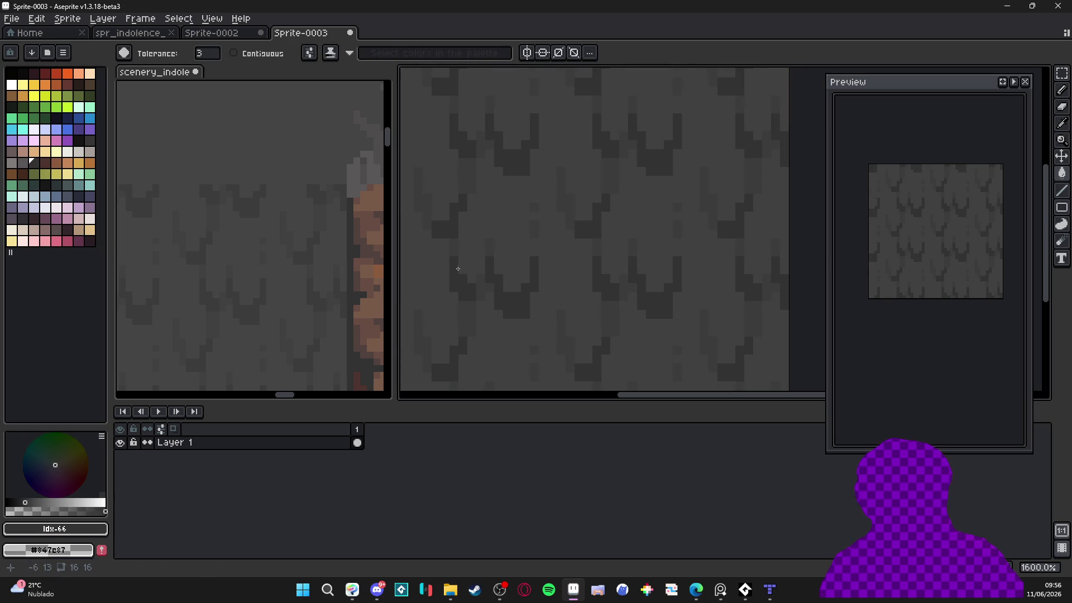
Try light purple and pink fills on the marks, then restore them to dark grey #323232
{"action": "left_click", "coordinate": [11, 218]}
{"action": "left_click", "coordinate": [487, 262]}
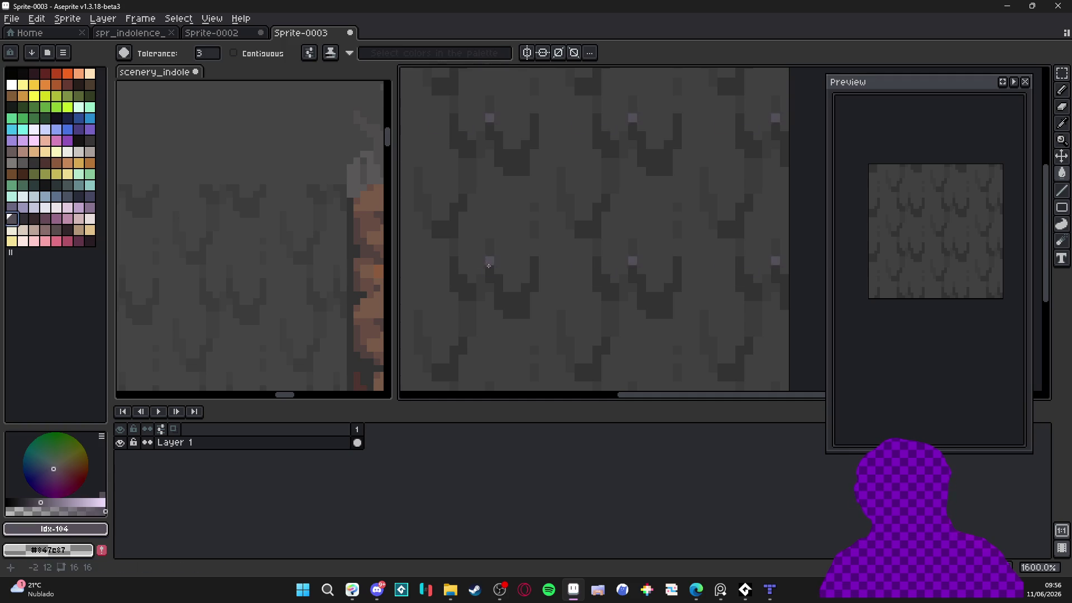
{"action": "left_click", "coordinate": [55, 230]}
{"action": "key", "text": "ctrl+z"}
{"action": "left_click", "coordinate": [507, 298]}
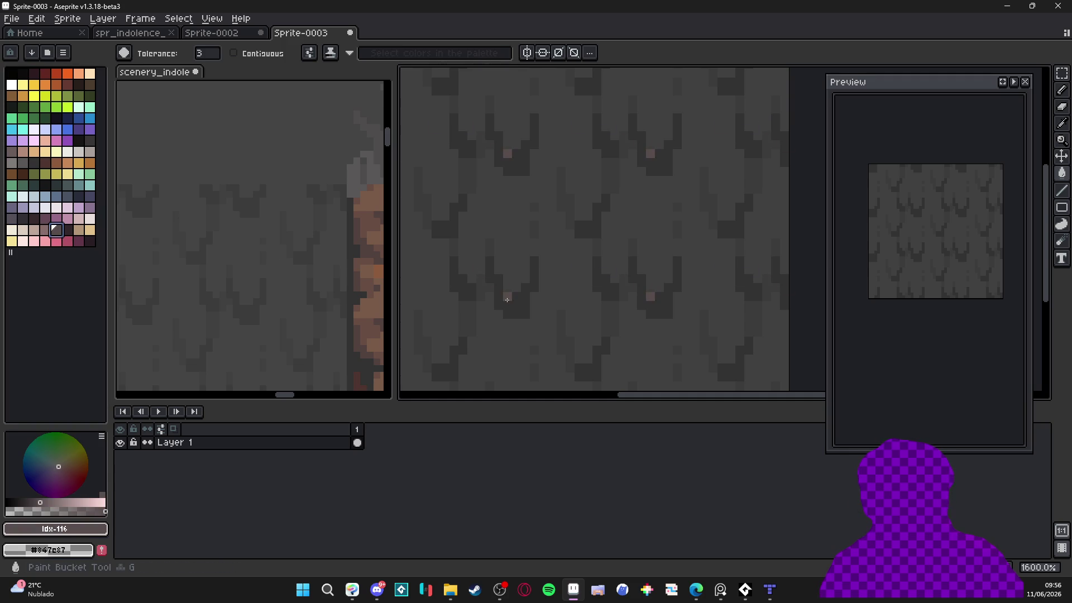
{"action": "left_click", "coordinate": [507, 299], "text": "alt"}
{"action": "left_click", "coordinate": [506, 296]}
Touch up a single drip pixel and its repeats, darkening it then lightening it to #404040
{"action": "scroll", "coordinate": [509, 276], "scroll_direction": "down", "scroll_amount": 2}
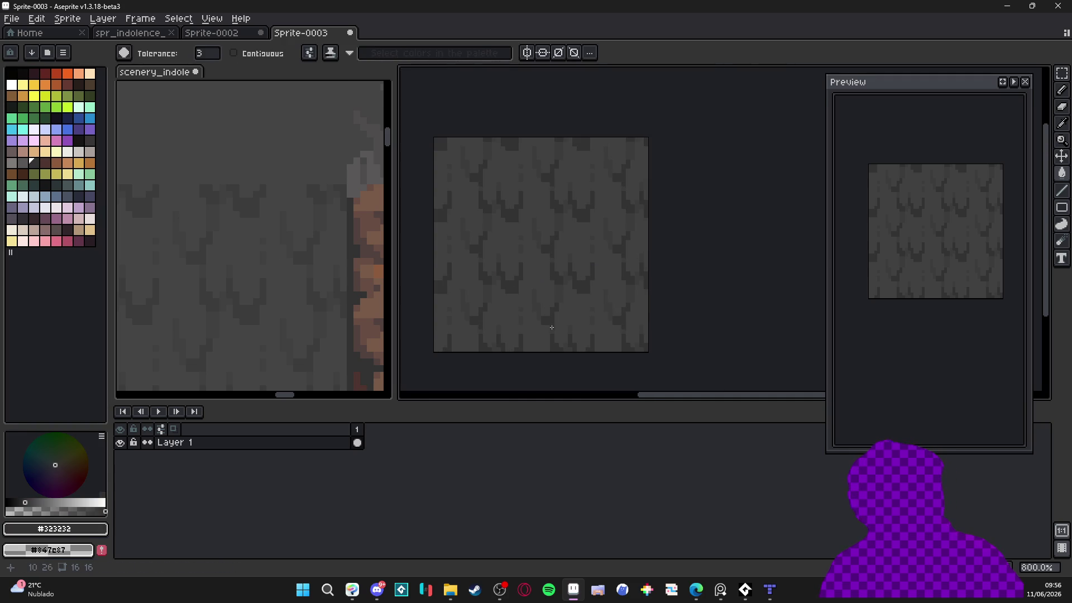
{"action": "scroll", "coordinate": [326, 264], "scroll_direction": "down", "scroll_amount": 2}
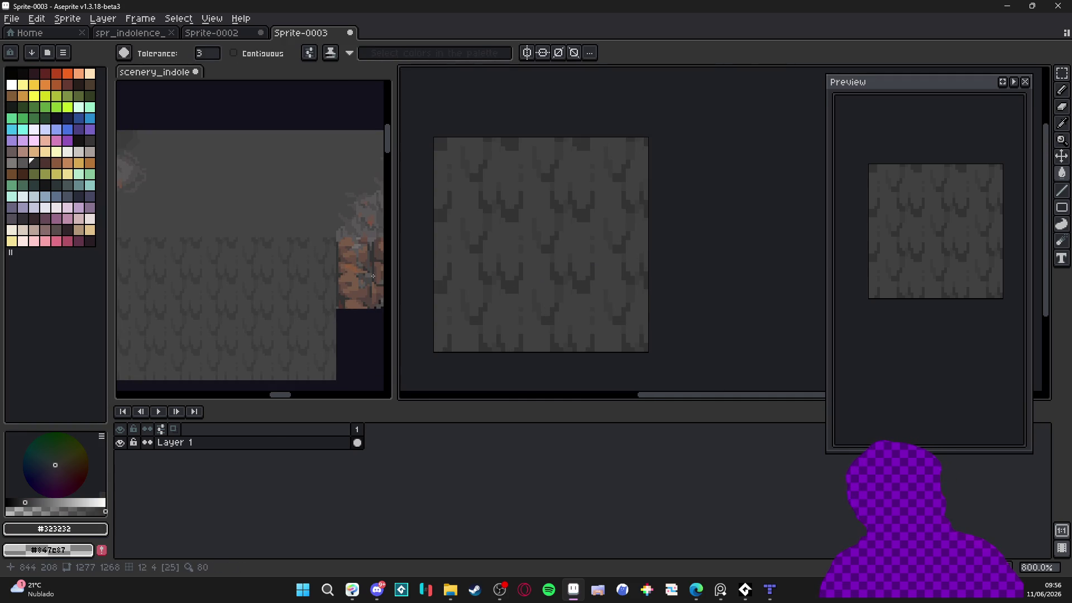
{"action": "scroll", "coordinate": [511, 264], "scroll_direction": "up", "scroll_amount": 2}
{"action": "scroll", "coordinate": [511, 265], "scroll_direction": "down", "scroll_amount": 1}
{"action": "scroll", "coordinate": [504, 233], "scroll_direction": "up", "scroll_amount": 2}
{"action": "left_click", "coordinate": [519, 256]}
{"action": "left_click", "coordinate": [522, 257], "text": "alt"}
{"action": "left_click", "coordinate": [522, 257]}
{"action": "scroll", "coordinate": [524, 234], "scroll_direction": "up", "scroll_amount": 1}
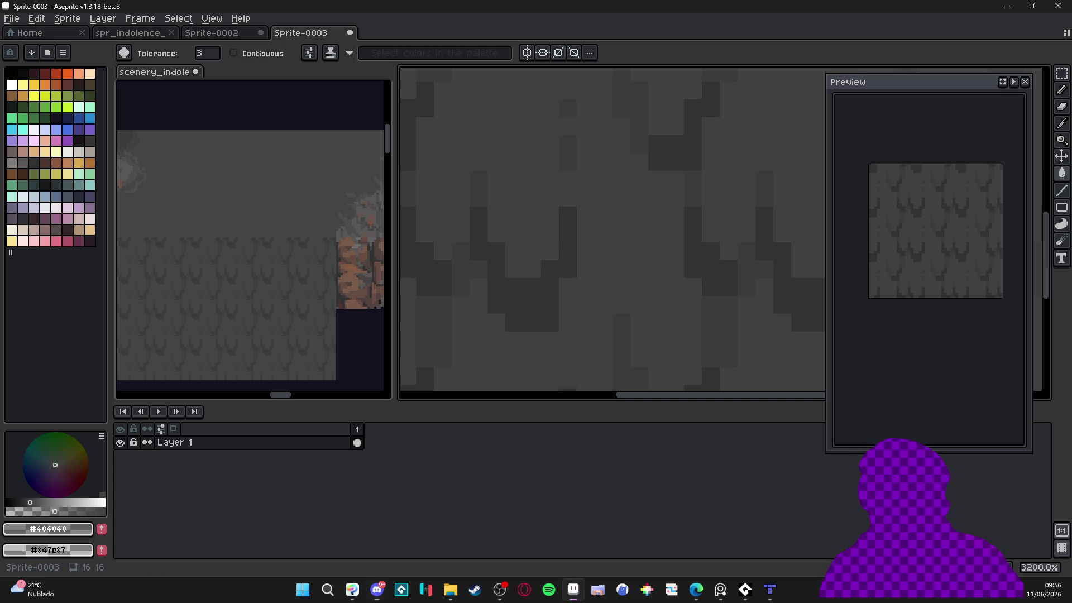
Select the whole 16x16 tile in Sprite-0003 and switch to the Move tool
{"action": "scroll", "coordinate": [619, 276], "scroll_direction": "right", "scroll_amount": 2}
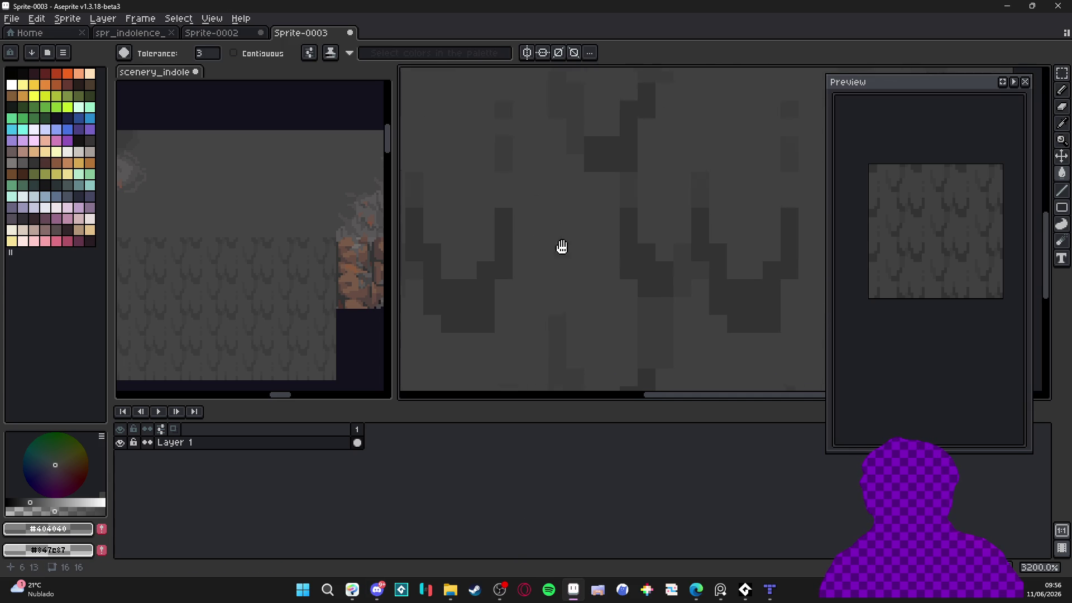
{"action": "scroll", "coordinate": [566, 229], "scroll_direction": "down", "scroll_amount": 5}
{"action": "scroll", "coordinate": [578, 223], "scroll_direction": "up", "scroll_amount": 2}
{"action": "key", "text": "b"}
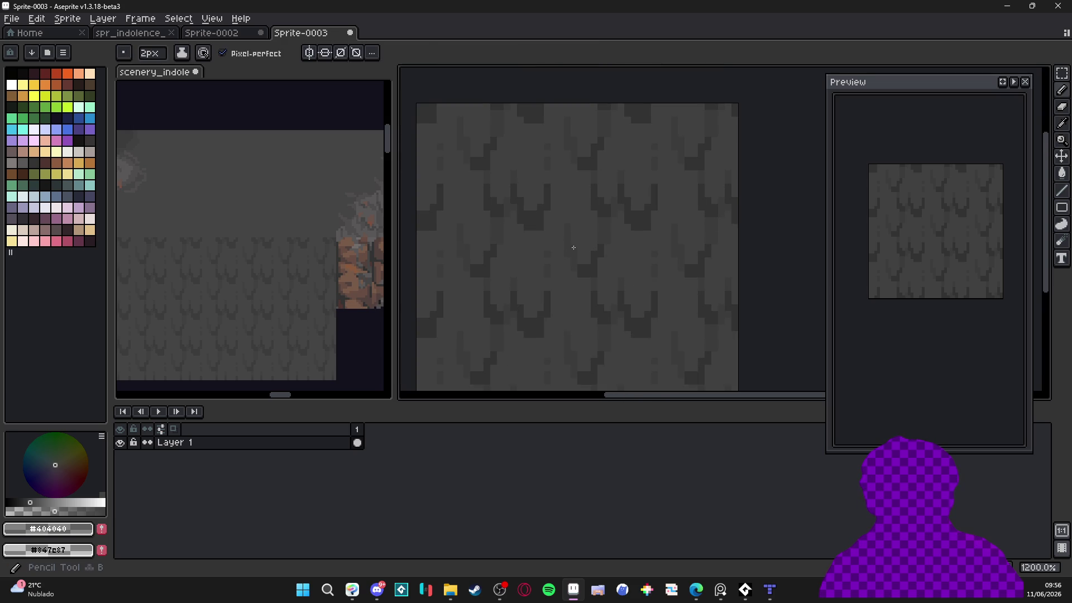
{"action": "scroll", "coordinate": [584, 243], "scroll_direction": "down", "scroll_amount": 1}
{"action": "key", "text": "g"}
{"action": "scroll", "coordinate": [528, 349], "scroll_direction": "down", "scroll_amount": 2}
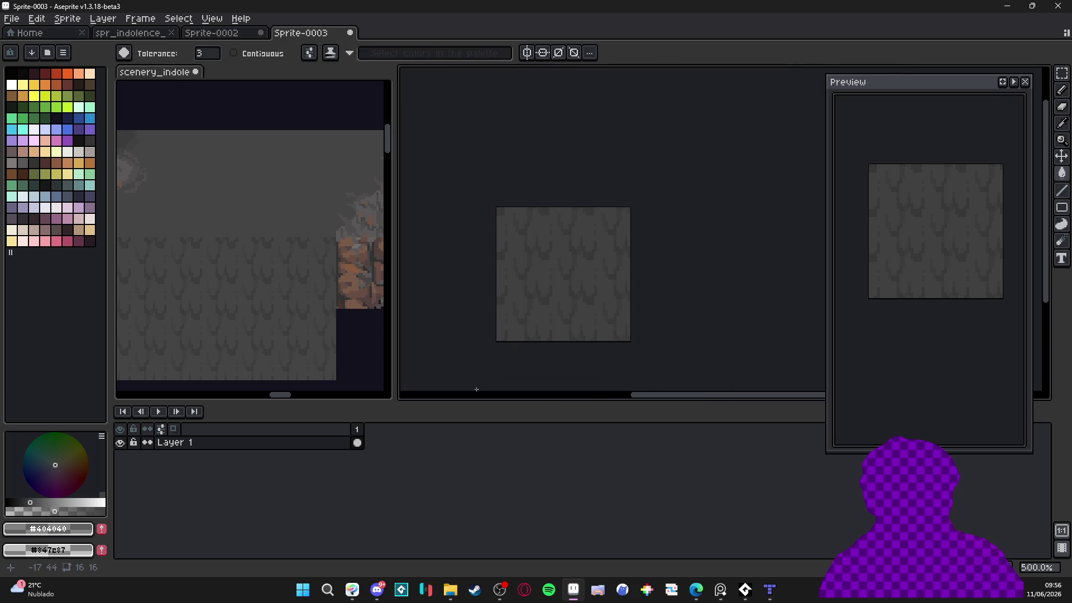
{"action": "key", "text": "ctrl+v"}
{"action": "key", "text": "v"}
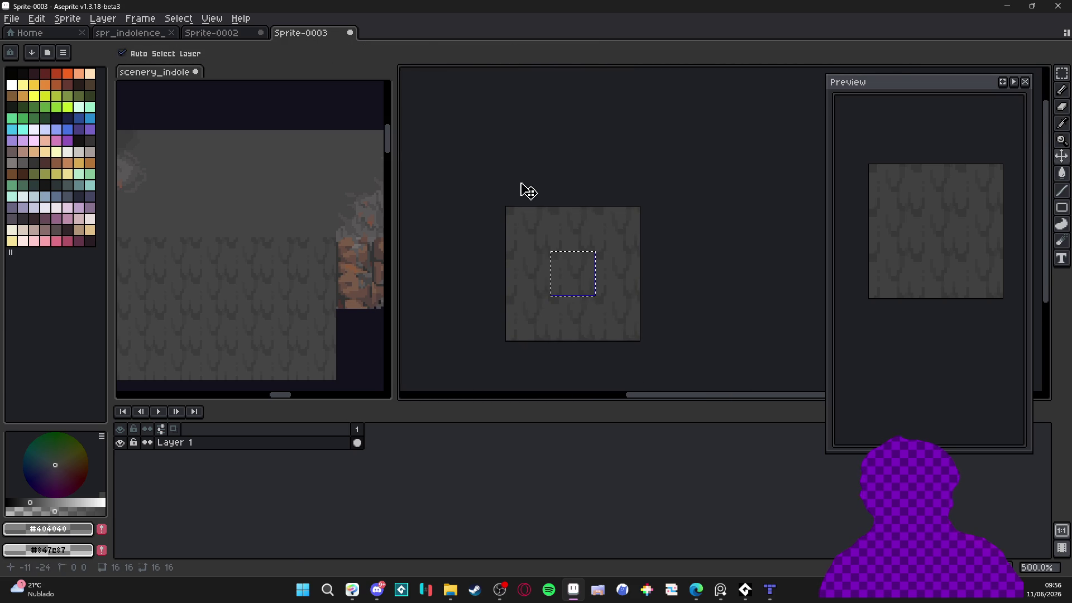
Go through the Sprite-0002 and indolence tileset tabs, then dock scenery_indolence in the main editor
{"action": "left_click", "coordinate": [233, 34]}
{"action": "scroll", "coordinate": [515, 230], "scroll_direction": "up", "scroll_amount": 2}
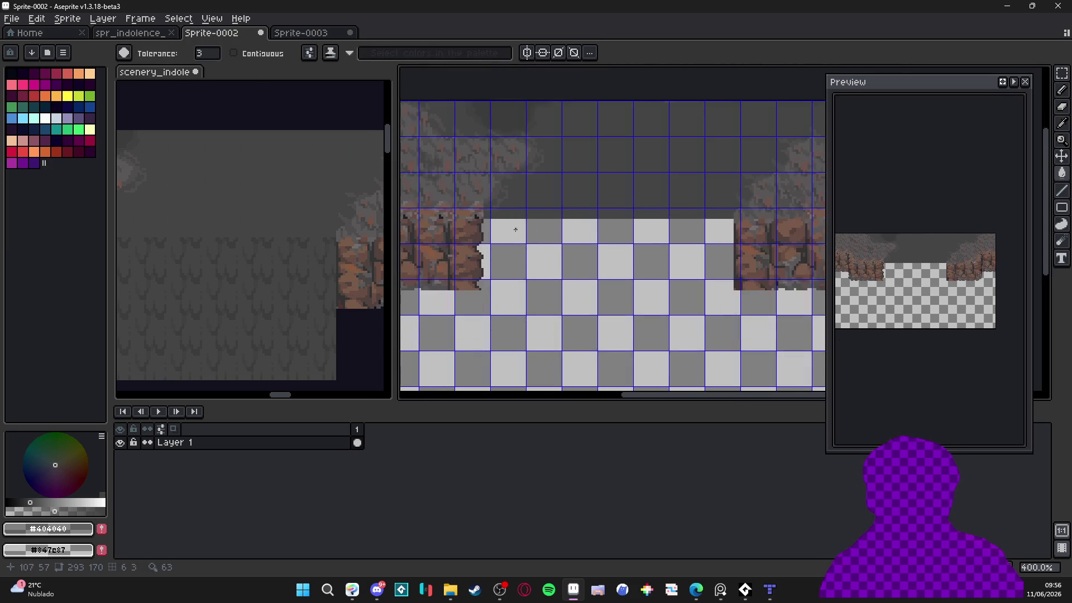
{"action": "left_click", "coordinate": [126, 34]}
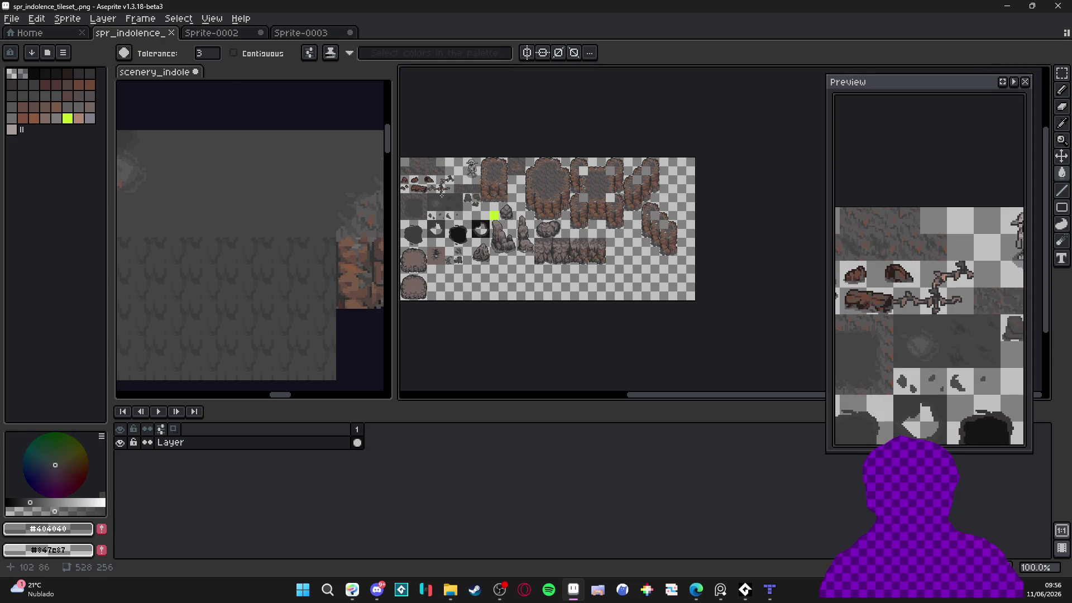
{"action": "left_click_drag", "start_coordinate": [154, 72], "coordinate": [399, 32]}
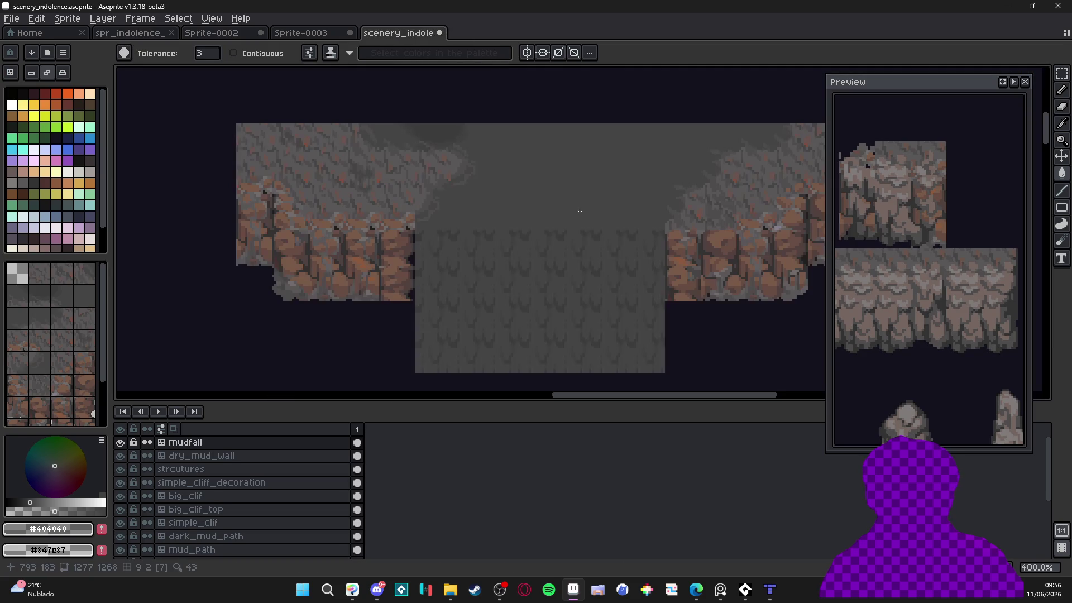
Move a 16x16 mudfall tile upward with the Move tool and commit it
{"action": "scroll", "coordinate": [558, 223], "scroll_direction": "down", "scroll_amount": 2}
{"action": "key", "text": "v"}
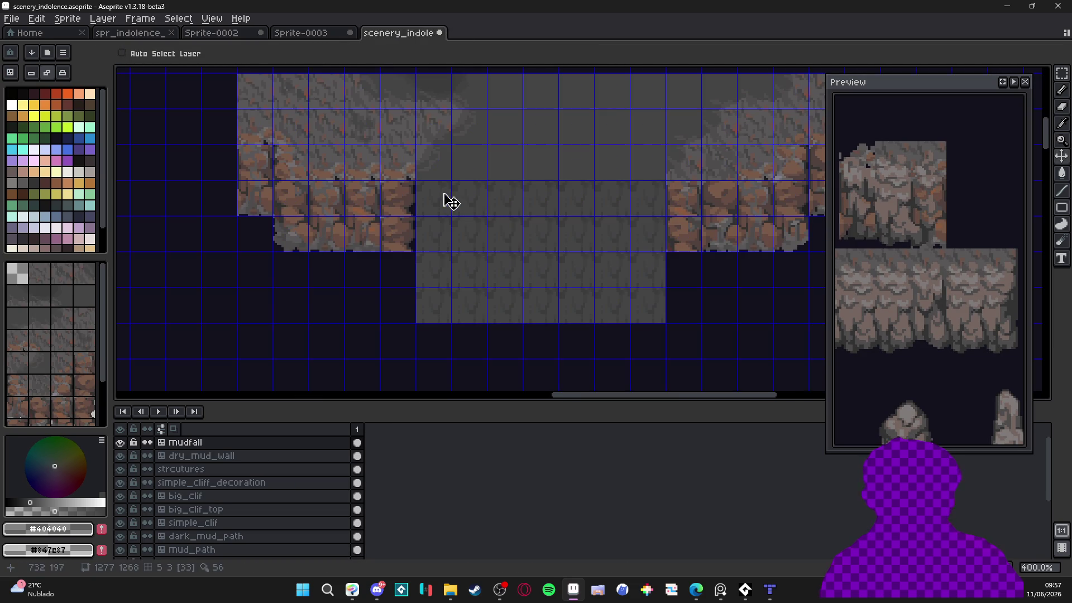
{"action": "key", "text": "m"}
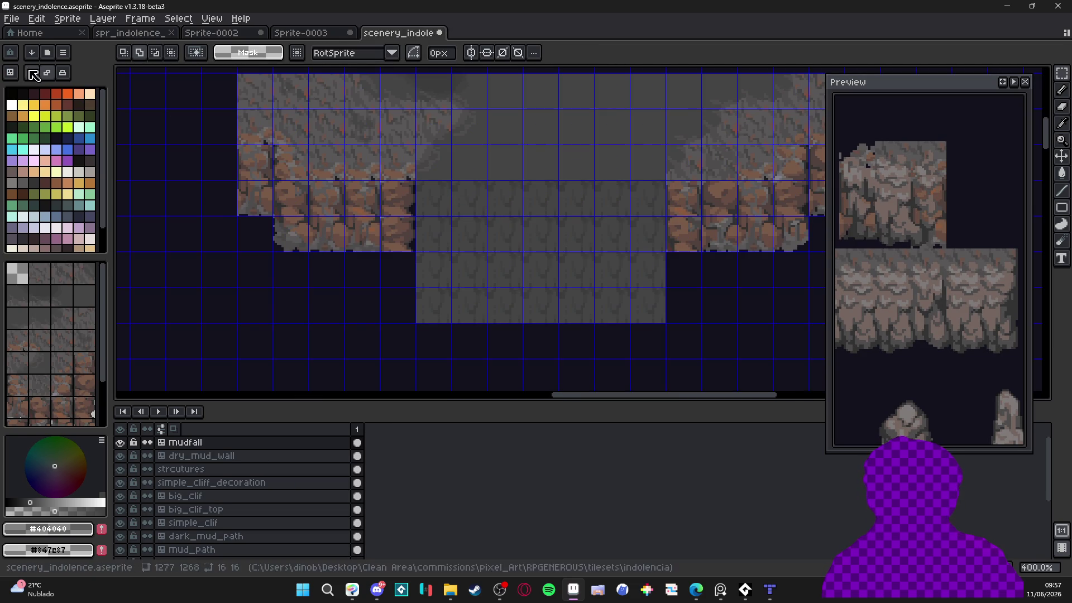
{"action": "scroll", "coordinate": [447, 235], "scroll_direction": "up", "scroll_amount": 2}
{"action": "key", "text": "v"}
{"action": "scroll", "coordinate": [540, 192], "scroll_direction": "up", "scroll_amount": 5}
{"action": "mouse_move", "coordinate": [541, 192]}
{"action": "left_mouse_down"}
{"action": "mouse_move", "coordinate": [586, 208]}
{"action": "mouse_move", "coordinate": [534, 170]}
{"action": "mouse_move", "coordinate": [546, 163]}
{"action": "left_mouse_up"}
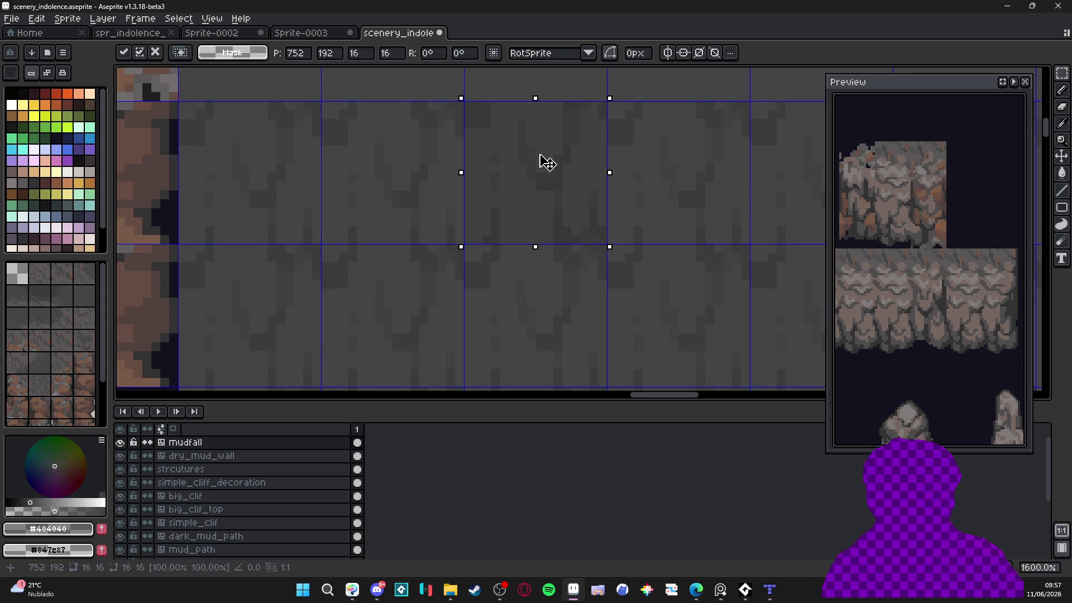
{"action": "key", "text": "Return"}
Save scenery_indolence and dock it beside Sprite-0003 as a split-view reference
{"action": "scroll", "coordinate": [607, 228], "scroll_direction": "down", "scroll_amount": 6}
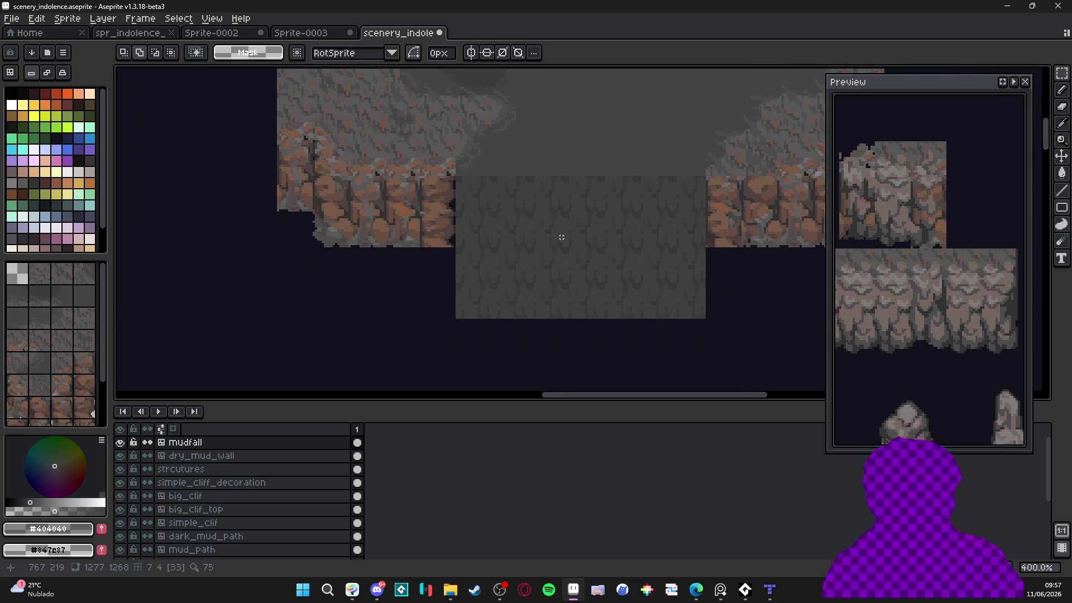
{"action": "scroll", "coordinate": [561, 237], "scroll_direction": "down", "scroll_amount": 2}
{"action": "scroll", "coordinate": [574, 232], "scroll_direction": "up", "scroll_amount": 2}
{"action": "scroll", "coordinate": [562, 240], "scroll_direction": "up", "scroll_amount": 2}
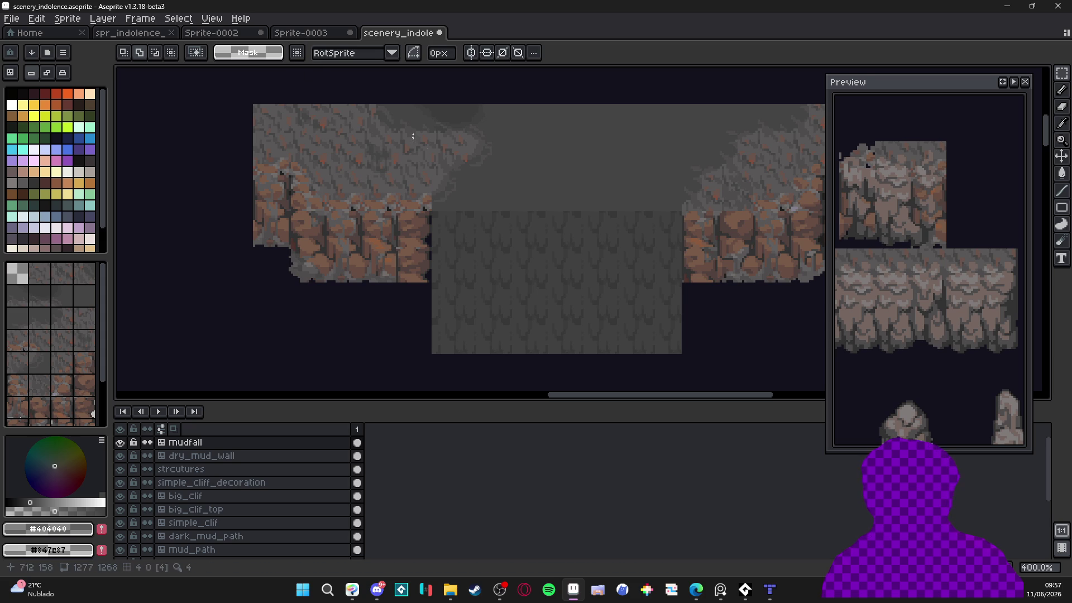
{"action": "scroll", "coordinate": [470, 199], "scroll_direction": "right", "scroll_amount": 2}
{"action": "key", "text": "ctrl+s"}
{"action": "left_click", "coordinate": [325, 31]}
{"action": "mouse_move", "coordinate": [391, 33]}
{"action": "left_mouse_down"}
{"action": "mouse_move", "coordinate": [144, 136]}
{"action": "mouse_move", "coordinate": [257, 226]}
{"action": "left_mouse_up"}
{"action": "left_click", "coordinate": [462, 258]}
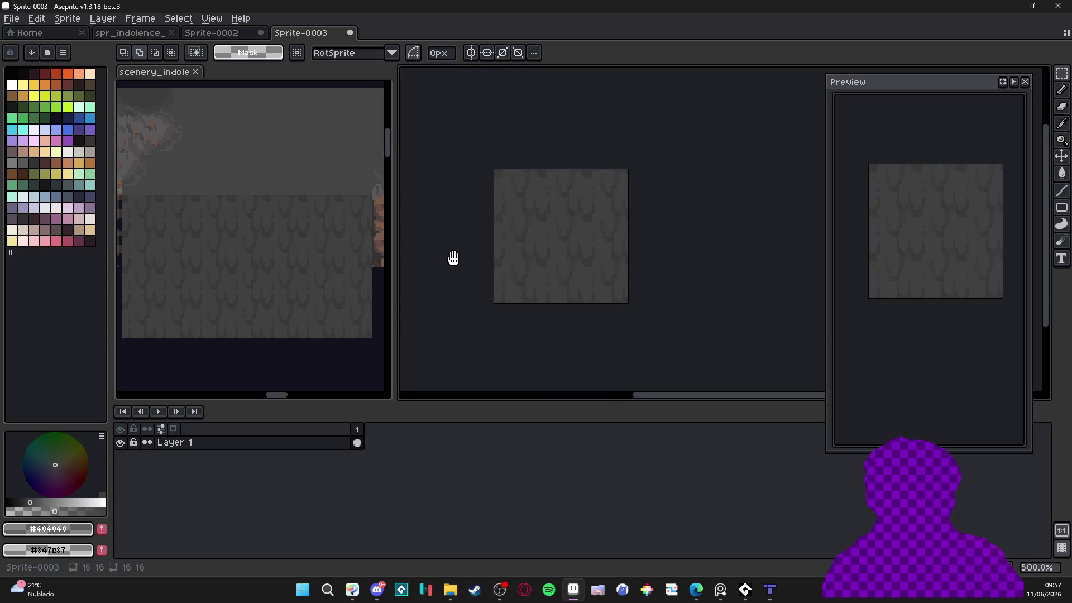
Select Layer 1 in Sprite-0003
{"action": "scroll", "coordinate": [532, 191], "scroll_direction": "up", "scroll_amount": 4}
{"action": "key", "text": "v"}
{"action": "scroll", "coordinate": [536, 198], "scroll_direction": "up", "scroll_amount": 1}
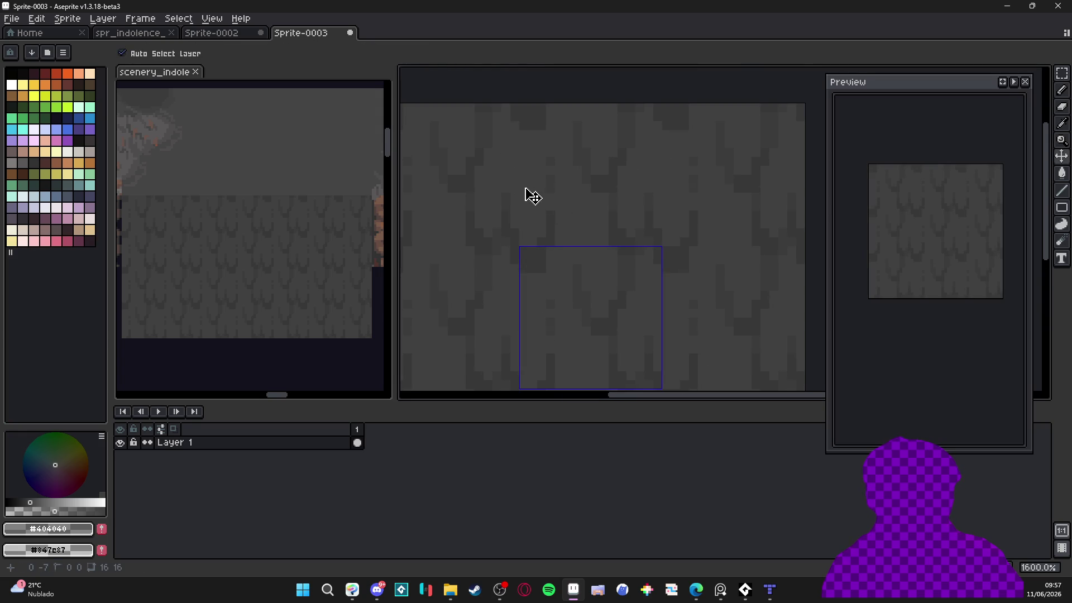
{"action": "scroll", "coordinate": [537, 215], "scroll_direction": "up", "scroll_amount": 2}
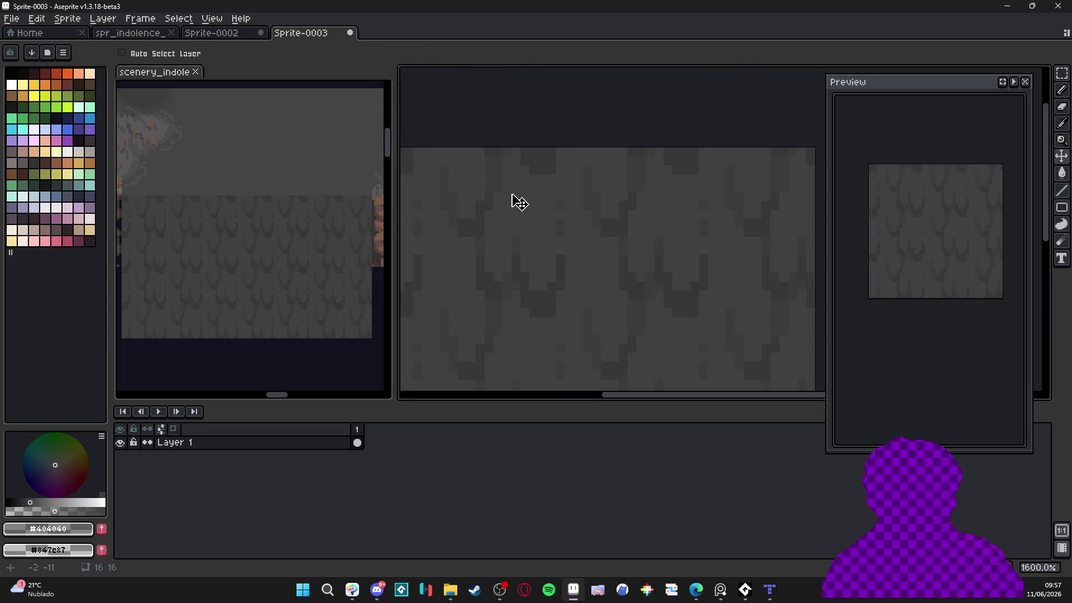
{"action": "left_click", "coordinate": [291, 441]}
{"action": "scroll", "coordinate": [570, 289], "scroll_direction": "down", "scroll_amount": 3}
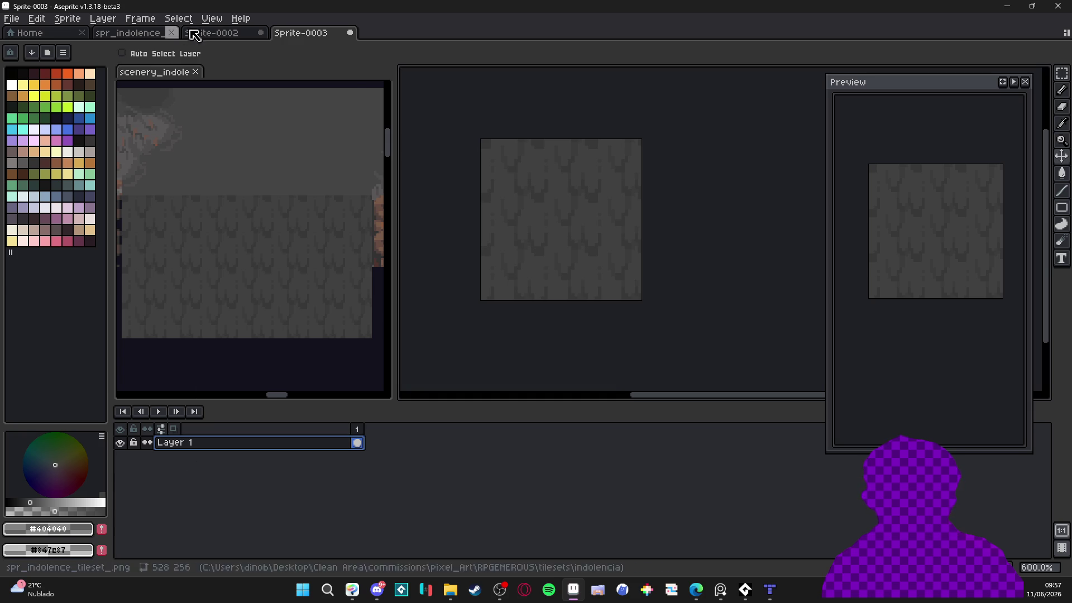
Set View > Tiled Mode to None and bring up the File > Scripts list
{"action": "left_click", "coordinate": [212, 19]}
{"action": "mouse_move", "coordinate": [338, 123]}
{"action": "left_click", "coordinate": [394, 120]}
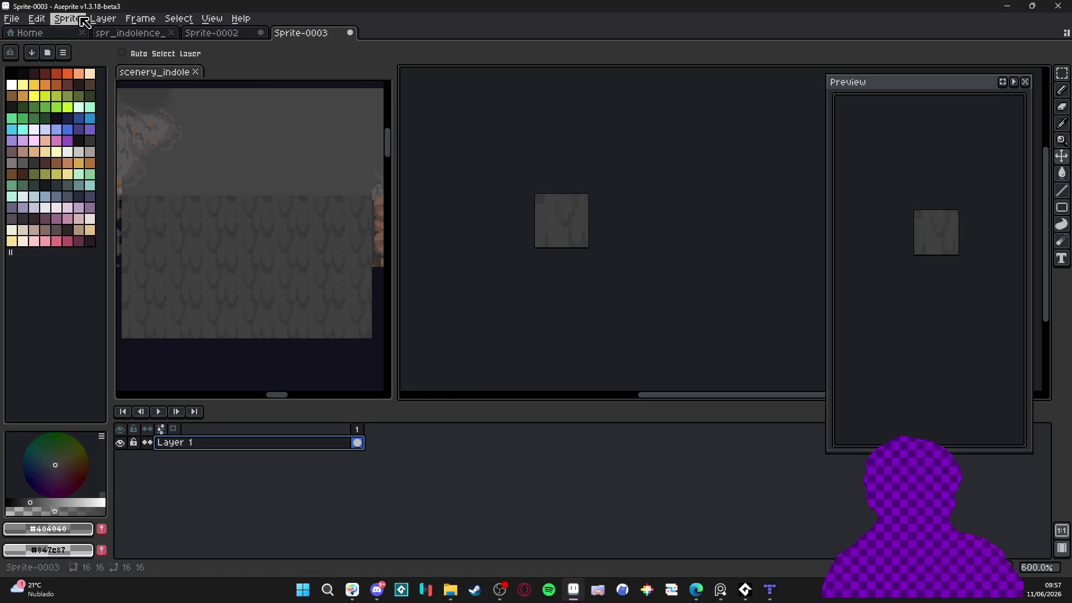
{"action": "left_click", "coordinate": [11, 19]}
{"action": "mouse_move", "coordinate": [71, 146]}
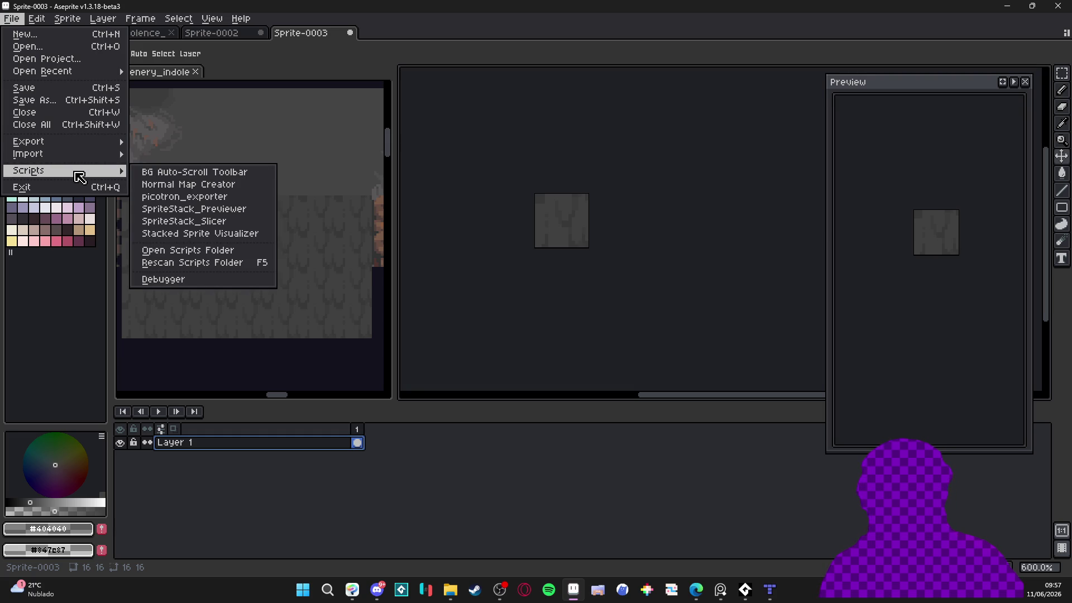
Run the BG Auto-Scroll script with 8 frames and play the scrolling animation
{"action": "left_click", "coordinate": [147, 172]}
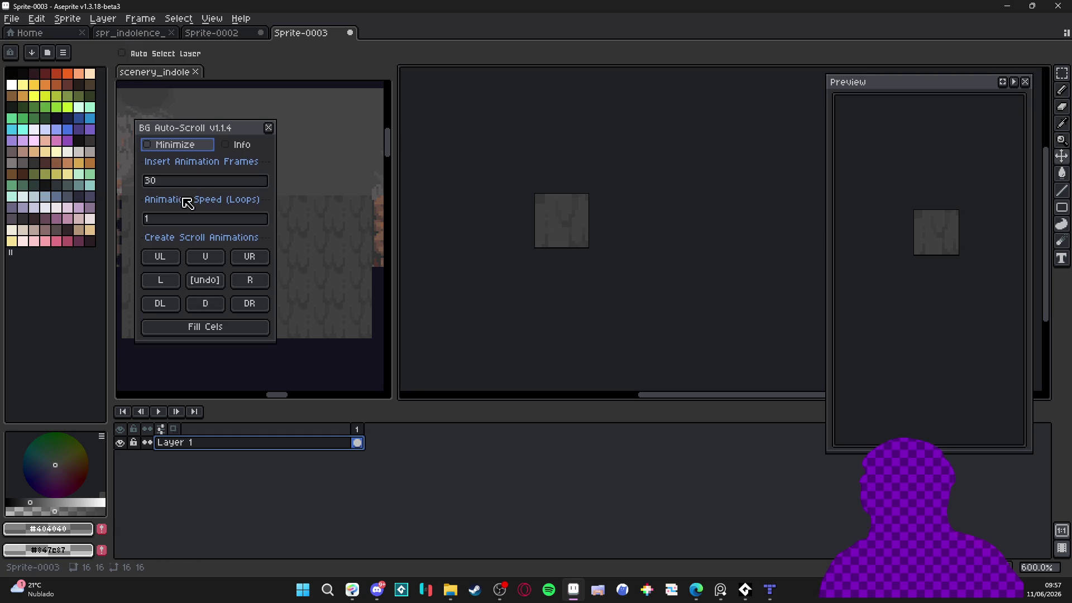
{"action": "left_click", "coordinate": [194, 183]}
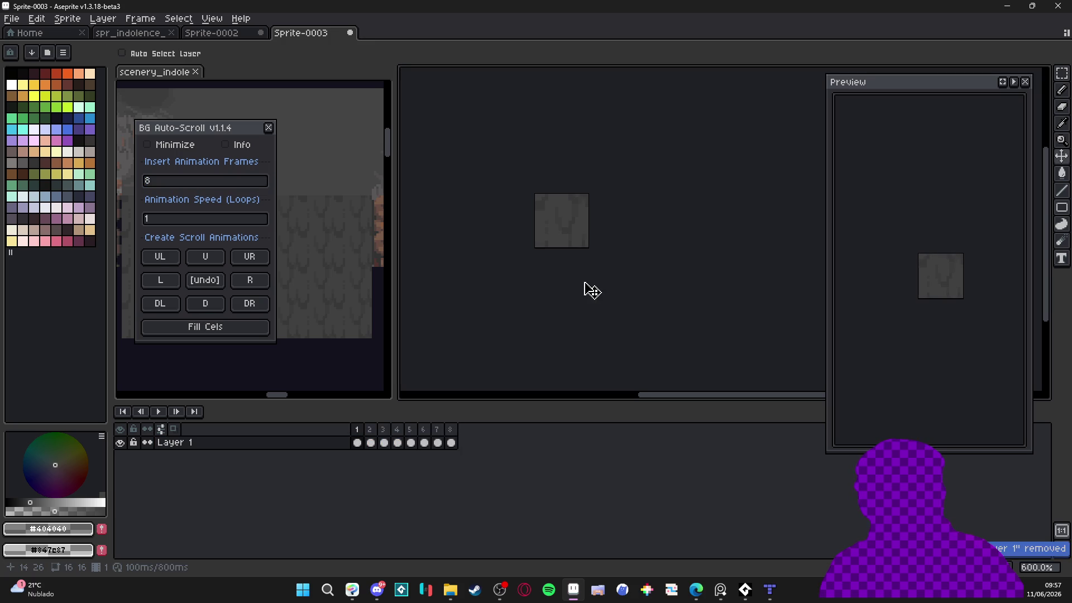
{"action": "left_click", "coordinate": [269, 128]}
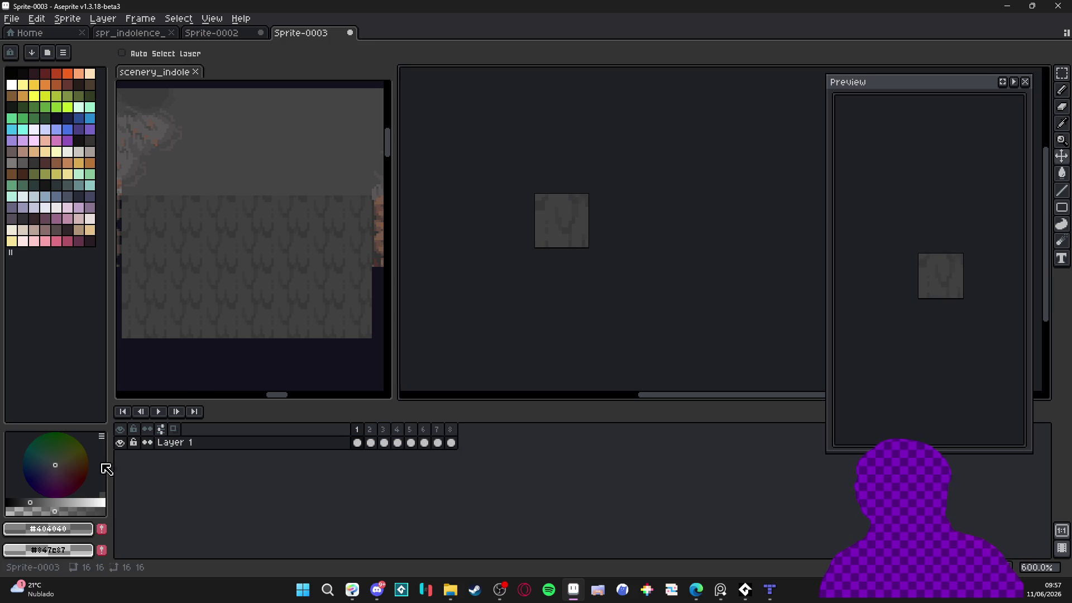
{"action": "left_click", "coordinate": [152, 412]}
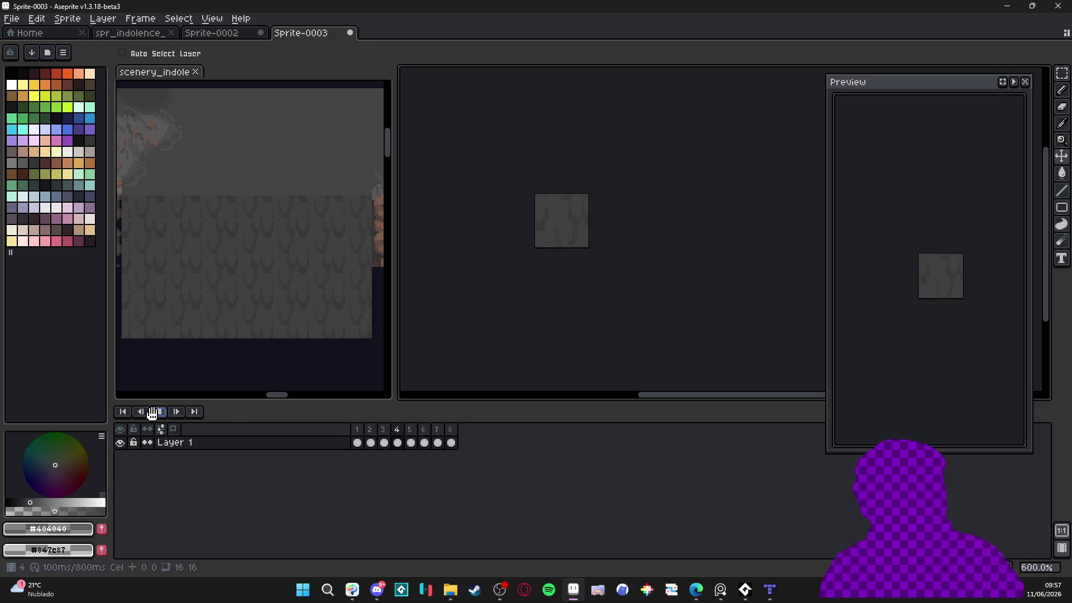
Duplicate Layer 1 into Layer 1 Copy
{"action": "left_click", "coordinate": [226, 21]}
{"action": "left_click", "coordinate": [455, 457]}
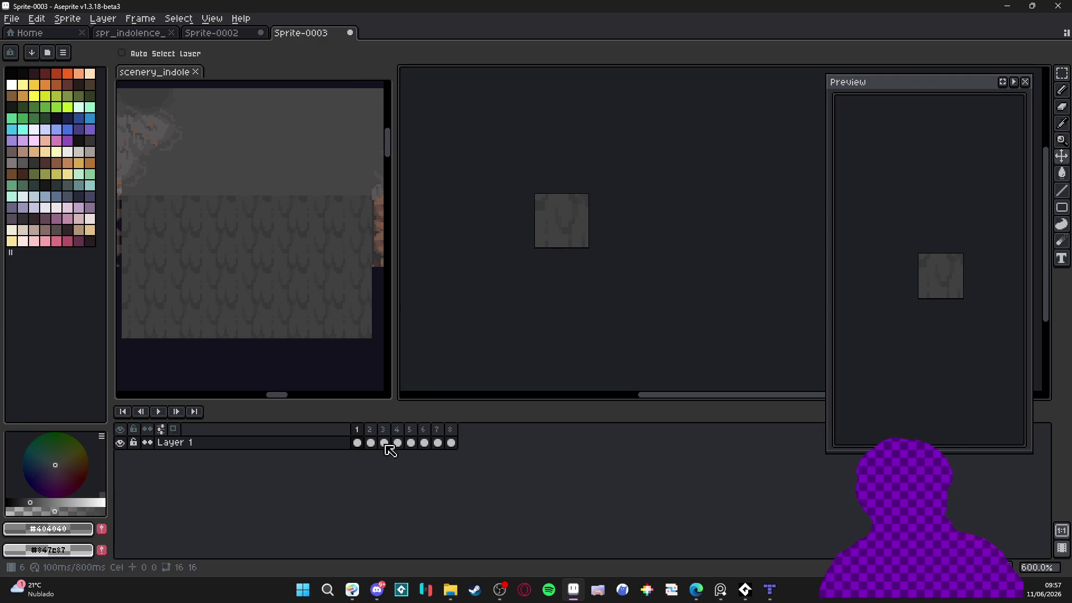
{"action": "right_click", "coordinate": [342, 447]}
{"action": "left_click", "coordinate": [385, 511]}
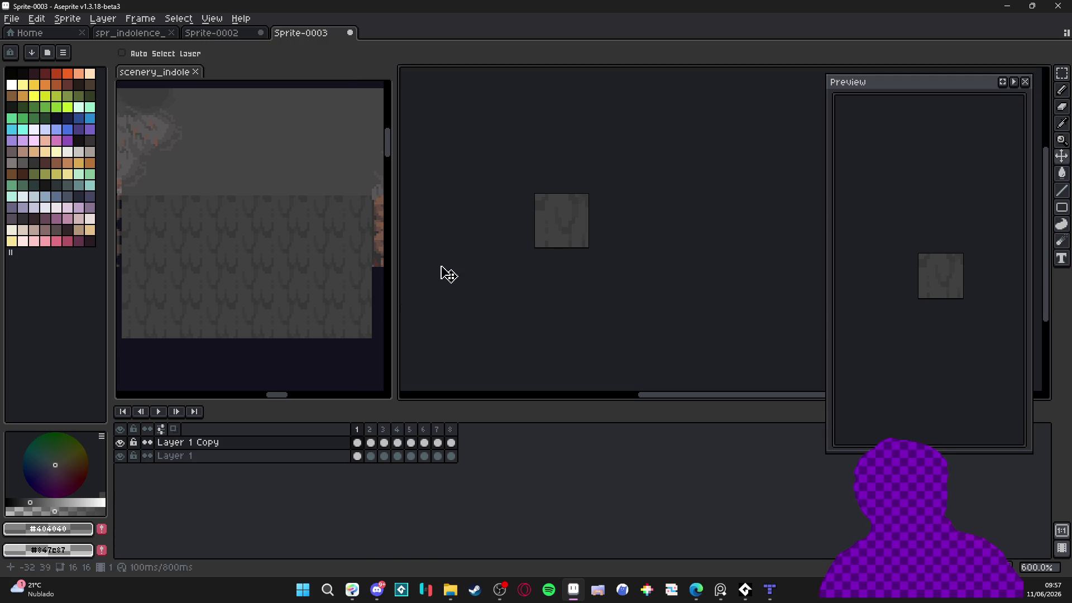
Extend the canvas 16 px at the top to 16x32, then select frames 1–8 of Layer 1 Copy
{"action": "key", "text": "ctrl+shift+c"}
{"action": "left_click", "coordinate": [1045, 247]}
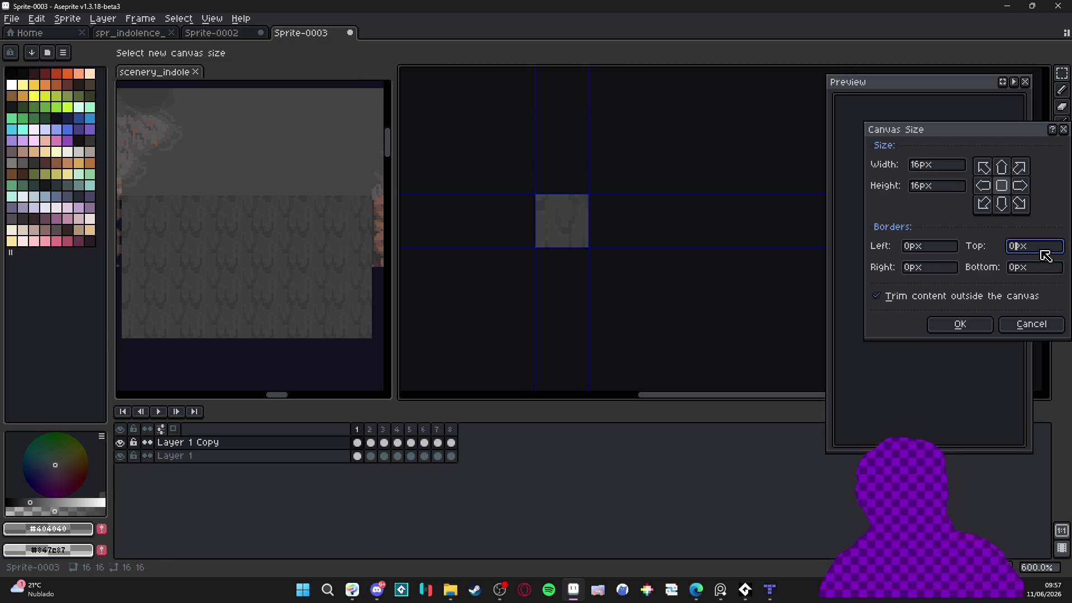
{"action": "type", "text": "16"}
{"action": "key", "text": "Return"}
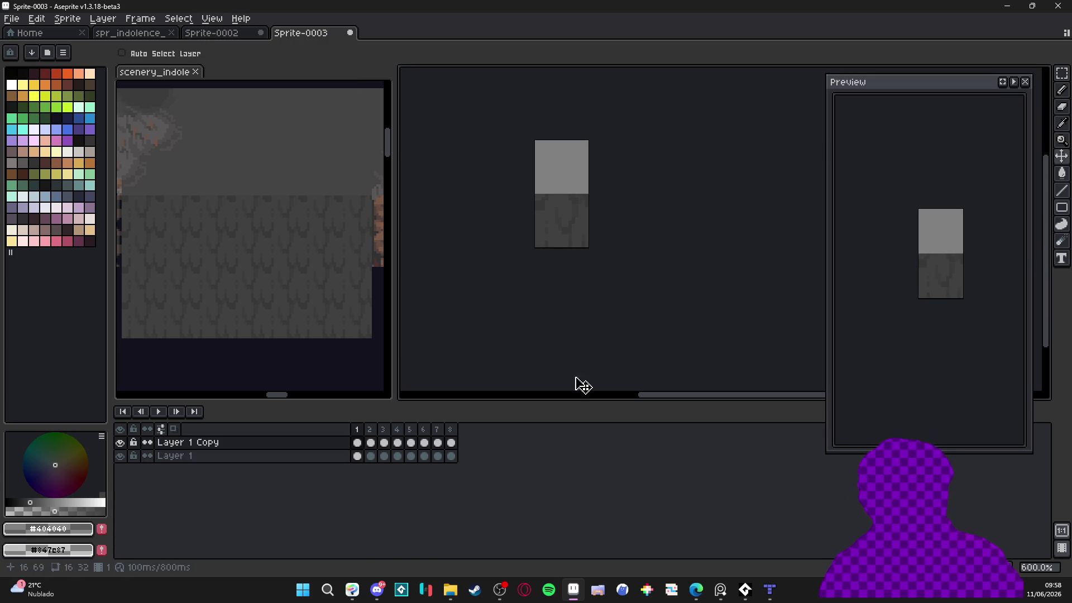
{"action": "mouse_move", "coordinate": [358, 443]}
{"action": "left_mouse_down"}
{"action": "mouse_move", "coordinate": [472, 455]}
{"action": "mouse_move", "coordinate": [452, 442]}
{"action": "left_mouse_up"}
Drag Layer 1 Copy's pattern up across frames 1–8 to fill the top half, then return to frame 1
{"action": "scroll", "coordinate": [608, 193], "scroll_direction": "up", "scroll_amount": 4}
{"action": "mouse_move", "coordinate": [531, 290]}
{"action": "left_mouse_down"}
{"action": "mouse_move", "coordinate": [522, 123]}
{"action": "mouse_move", "coordinate": [525, 147]}
{"action": "mouse_move", "coordinate": [562, 196]}
{"action": "left_mouse_up"}
{"action": "scroll", "coordinate": [561, 196], "scroll_direction": "down", "scroll_amount": 1}
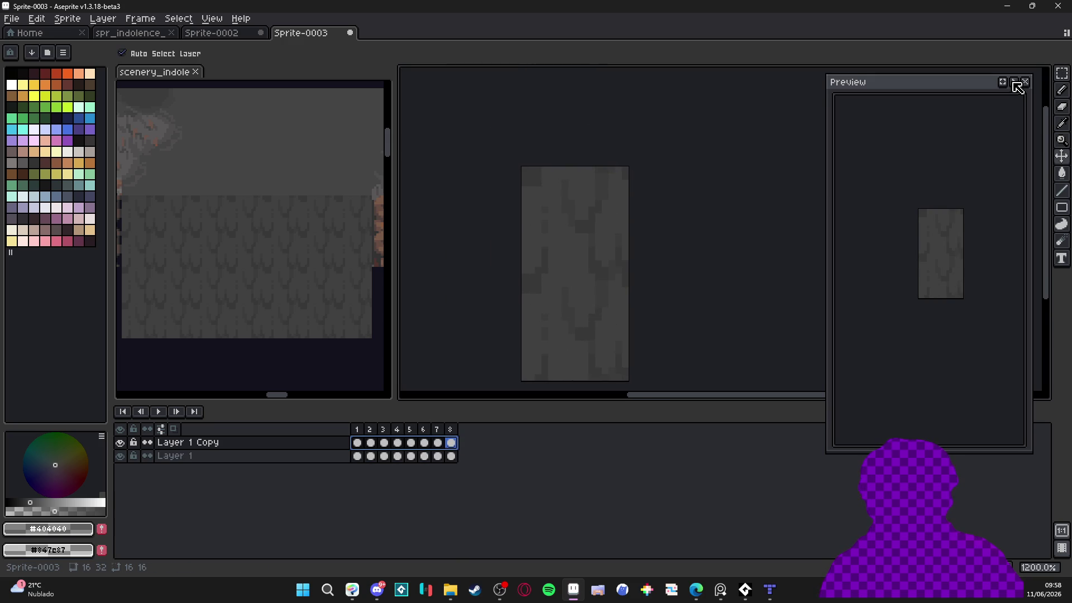
{"action": "left_click_drag", "start_coordinate": [483, 318], "coordinate": [473, 299]}
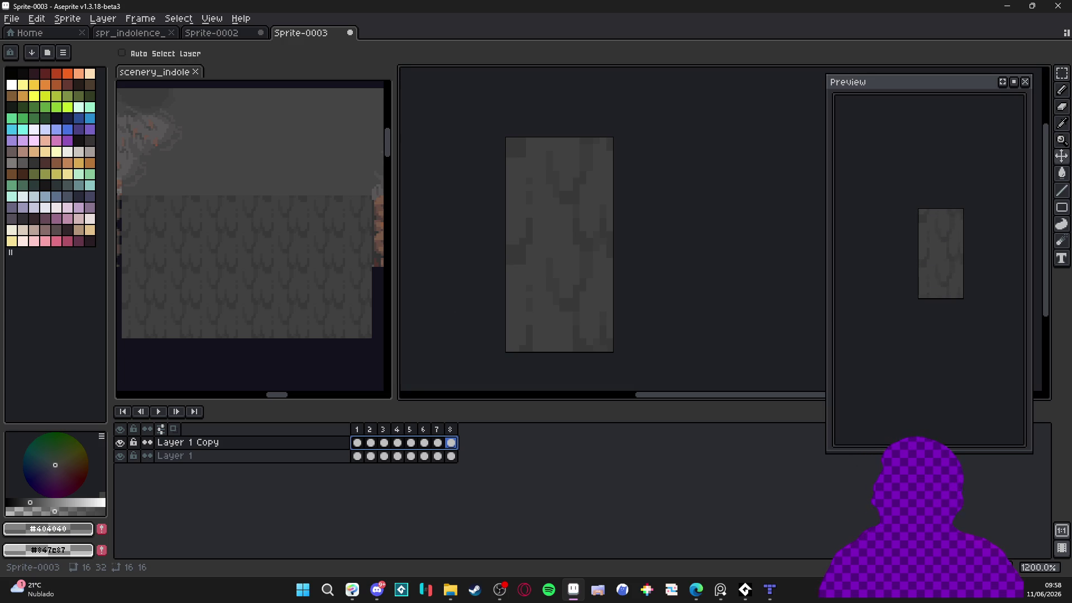
{"action": "key", "text": "alt+Tab"}
{"action": "left_click_drag", "start_coordinate": [517, 230], "coordinate": [528, 247]}
{"action": "left_click", "coordinate": [357, 442]}
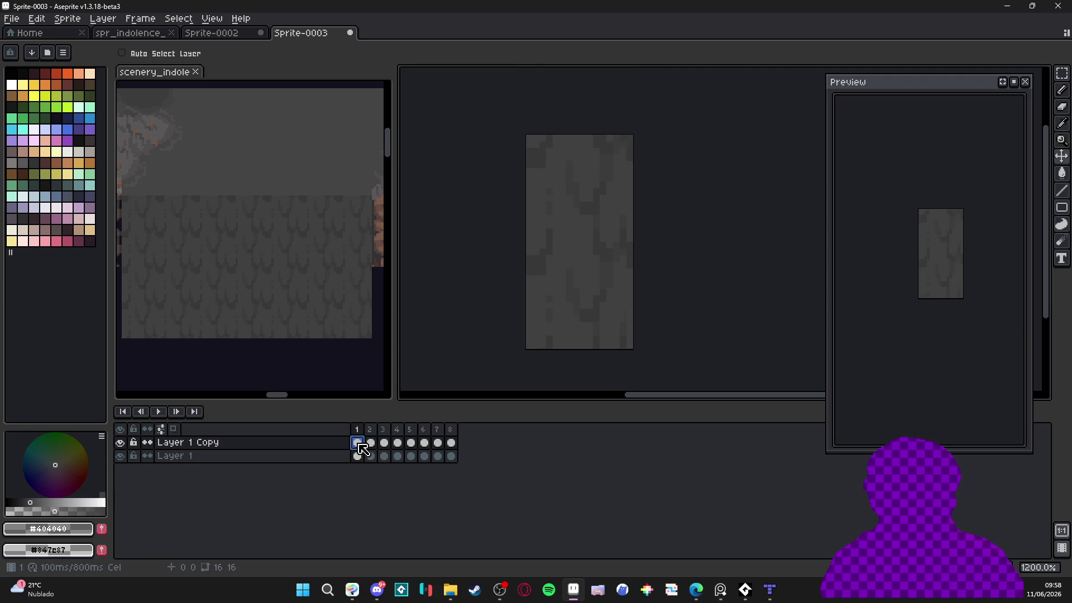
{"action": "left_click", "coordinate": [378, 591]}
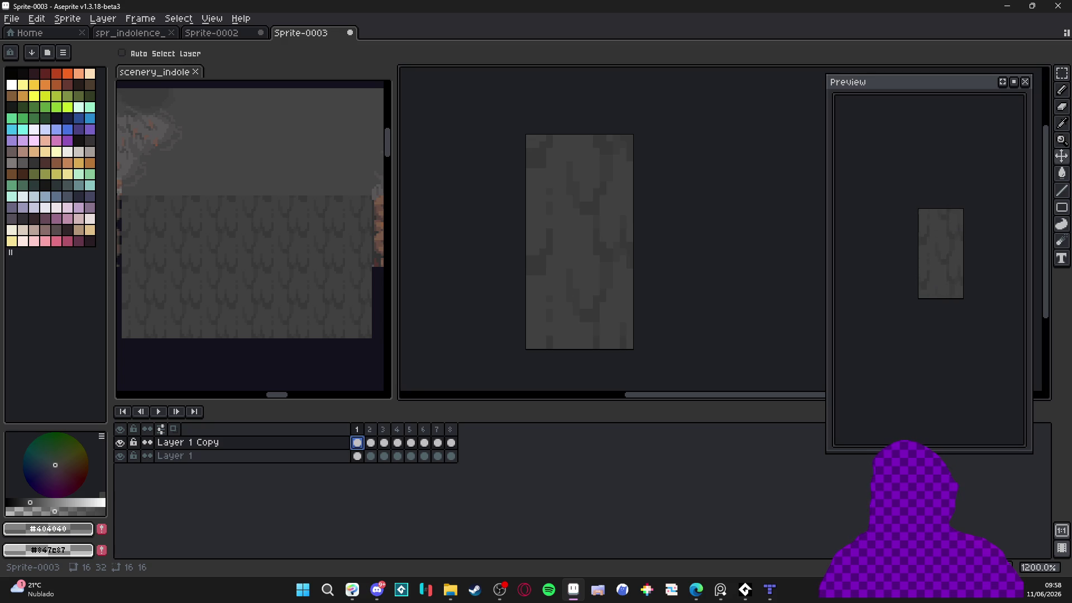
{"action": "key", "text": "alt+Tab"}
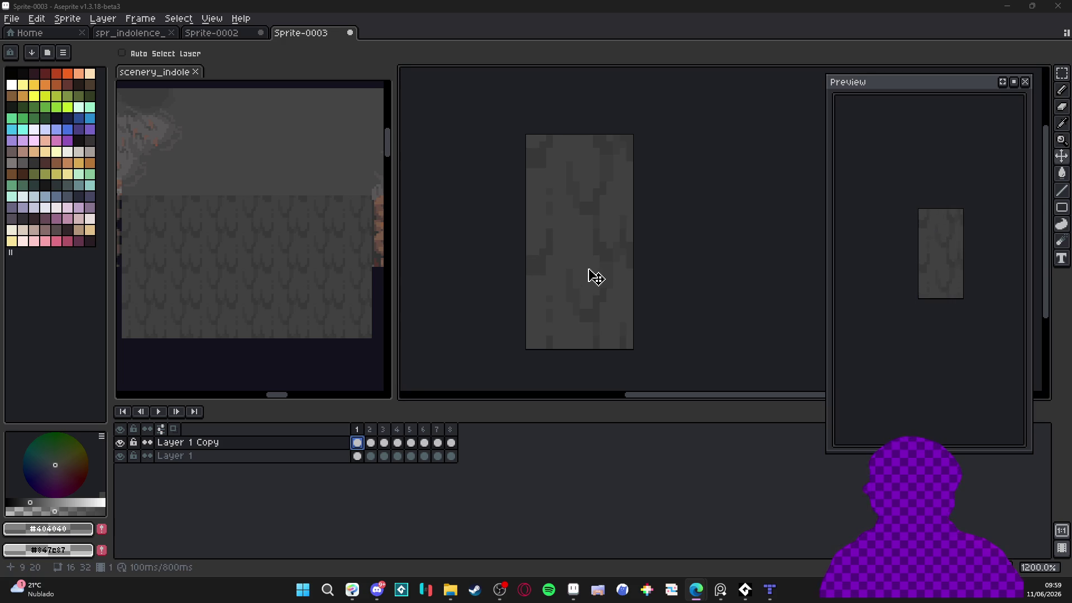
{"action": "left_click_drag", "start_coordinate": [566, 231], "coordinate": [561, 238]}
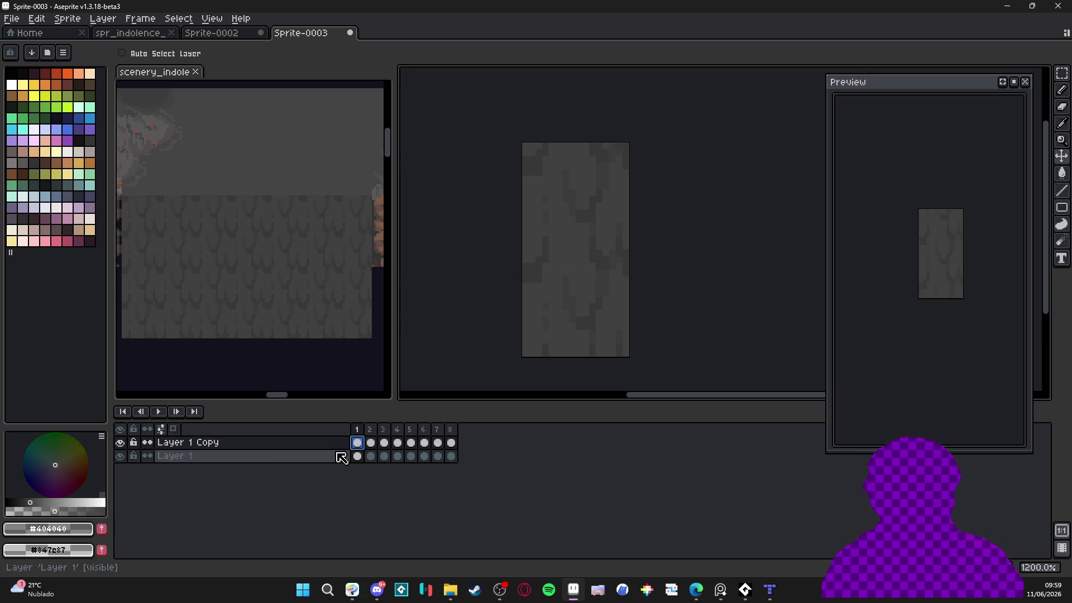
With the Pencil, pick grey #454444 from the reference scenery
{"action": "key", "text": "b"}
{"action": "scroll", "coordinate": [576, 174], "scroll_direction": "up", "scroll_amount": 1}
{"action": "left_click", "coordinate": [586, 175], "text": "alt"}
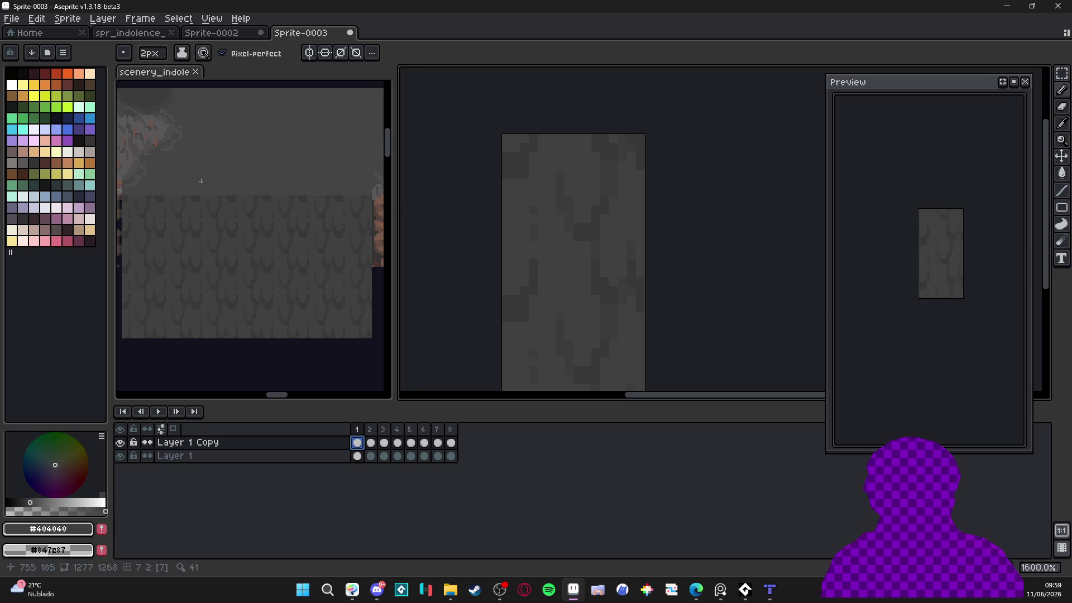
{"action": "left_click_drag", "start_coordinate": [302, 168], "coordinate": [301, 201]}
{"action": "left_click", "coordinate": [257, 215], "text": "alt"}
{"action": "scroll", "coordinate": [597, 152], "scroll_direction": "up", "scroll_amount": 1}
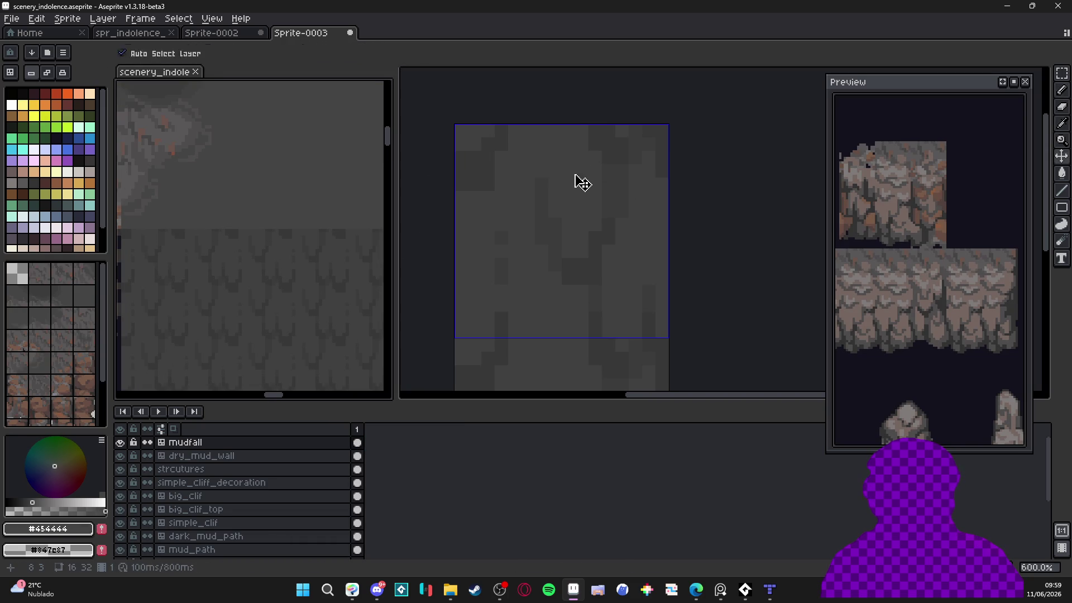
{"action": "left_click", "coordinate": [570, 173]}
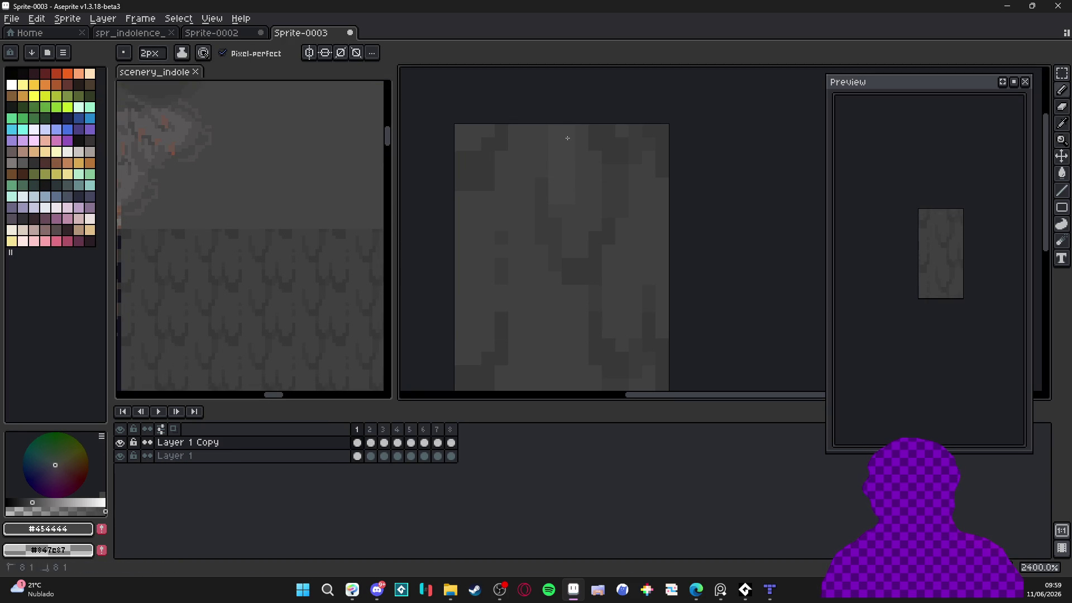
Paint lighter pixels along the top edge of frame 1's mudfall tile
{"action": "left_click", "coordinate": [503, 148]}
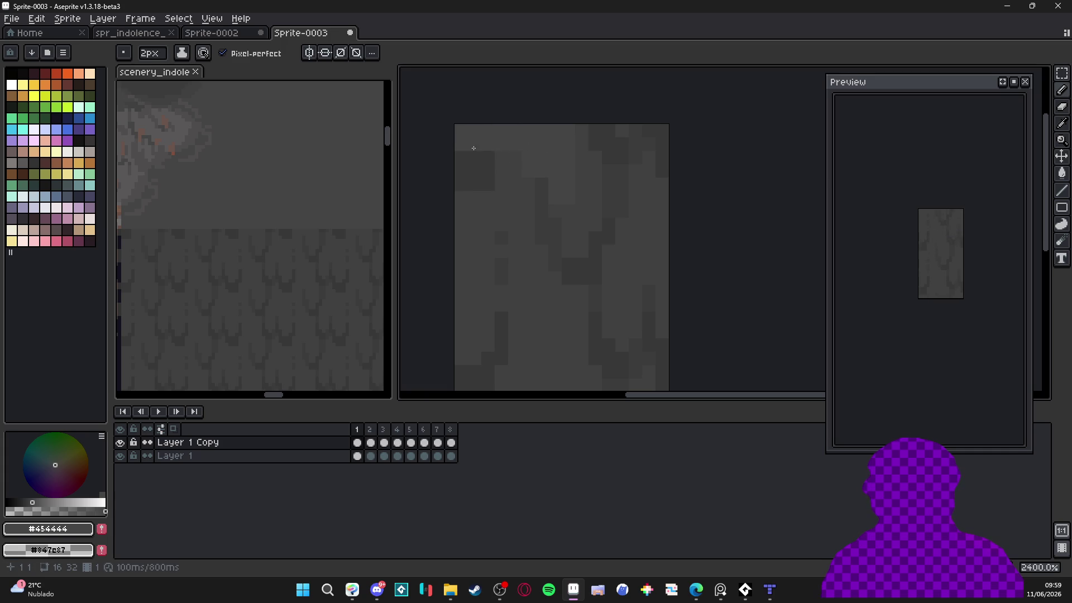
{"action": "left_click_drag", "start_coordinate": [590, 173], "coordinate": [590, 188]}
{"action": "mouse_move", "coordinate": [581, 145]}
{"action": "left_mouse_down"}
{"action": "mouse_move", "coordinate": [644, 145]}
{"action": "mouse_move", "coordinate": [608, 158]}
{"action": "mouse_move", "coordinate": [662, 160]}
{"action": "mouse_move", "coordinate": [665, 172]}
{"action": "left_mouse_up"}
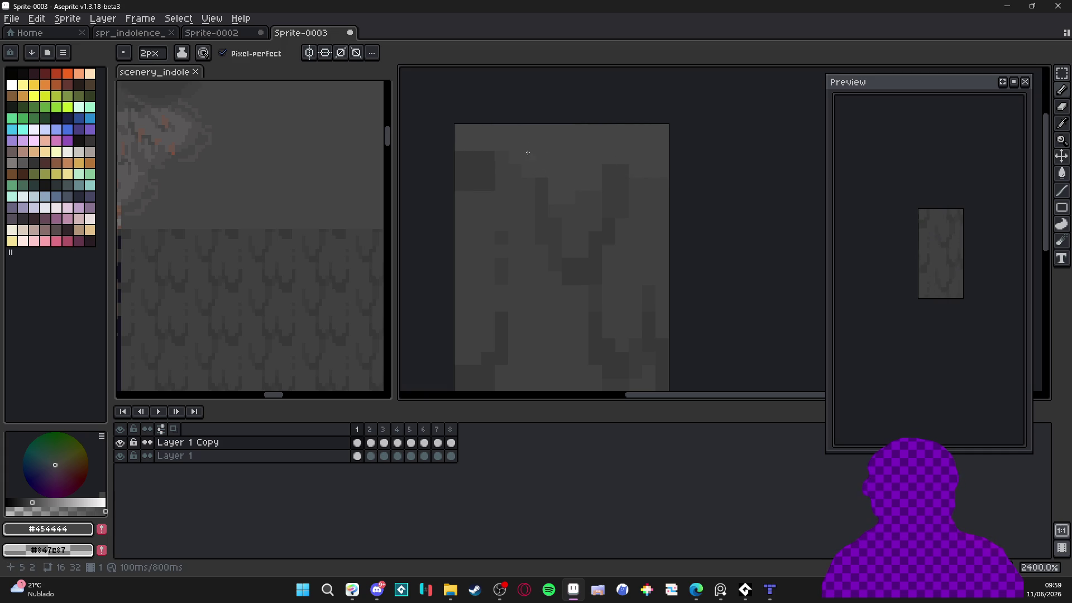
{"action": "left_click", "coordinate": [484, 154]}
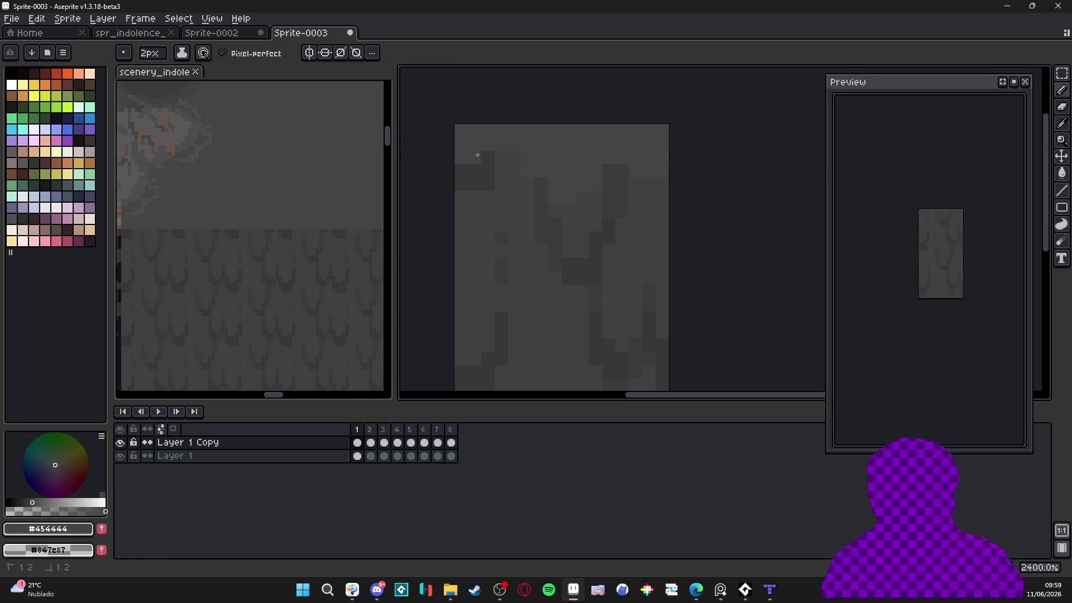
{"action": "scroll", "coordinate": [584, 198], "scroll_direction": "up", "scroll_amount": 1}
{"action": "scroll", "coordinate": [564, 194], "scroll_direction": "up", "scroll_amount": 1}
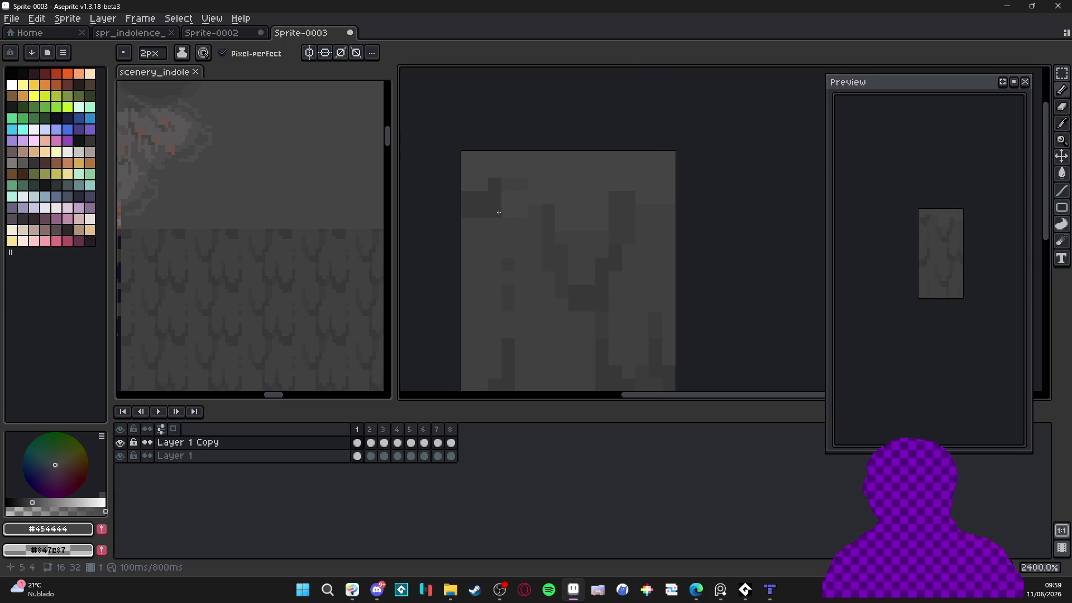
{"action": "scroll", "coordinate": [539, 220], "scroll_direction": "up", "scroll_amount": 1}
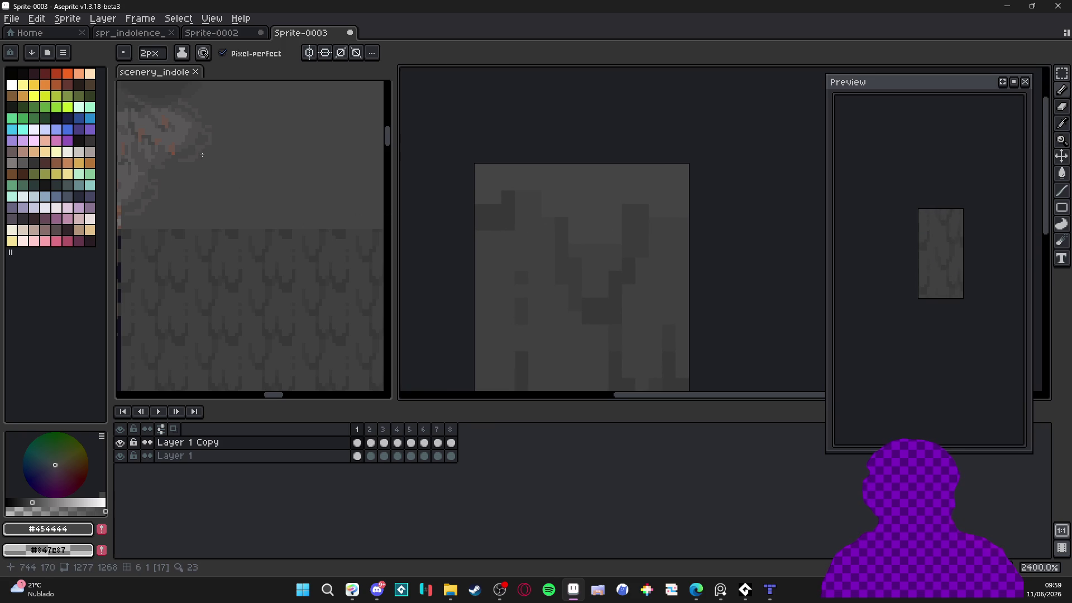
Add #4f4d4d highlight blocks along the top with 1px then 2px brushes
{"action": "left_click", "coordinate": [184, 141]}
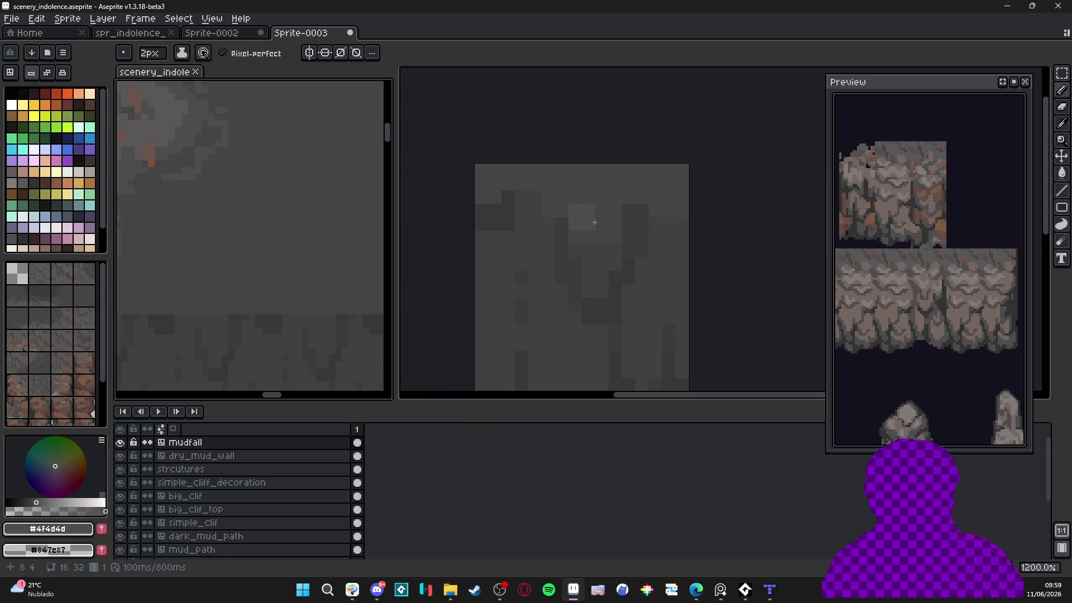
{"action": "left_click", "coordinate": [600, 213]}
{"action": "key", "text": "minus"}
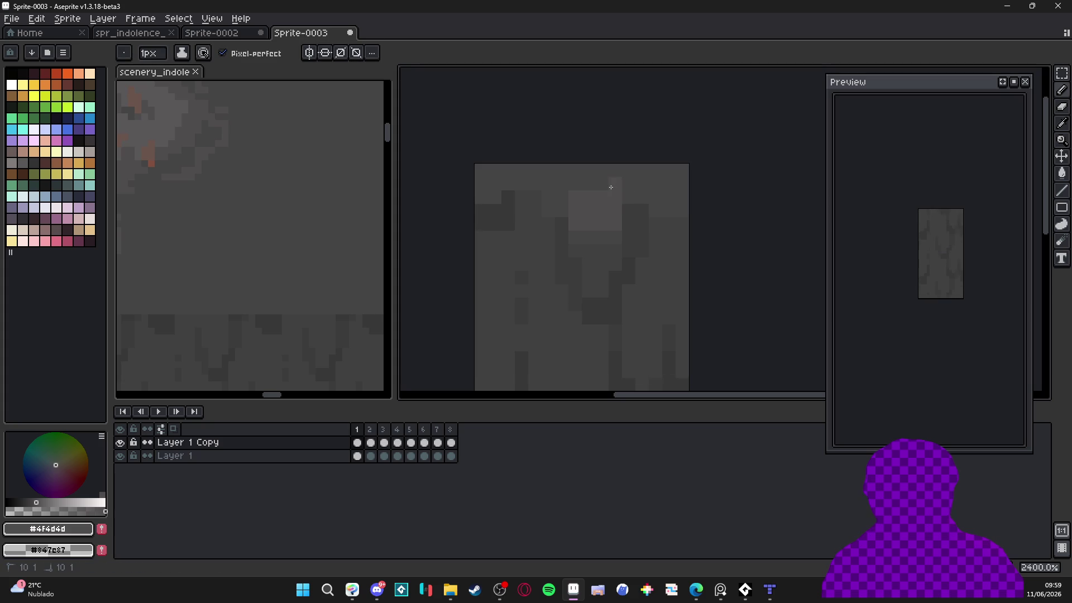
{"action": "key", "text": "plus"}
{"action": "left_click", "coordinate": [670, 213]}
{"action": "left_click", "coordinate": [671, 237], "text": "alt"}
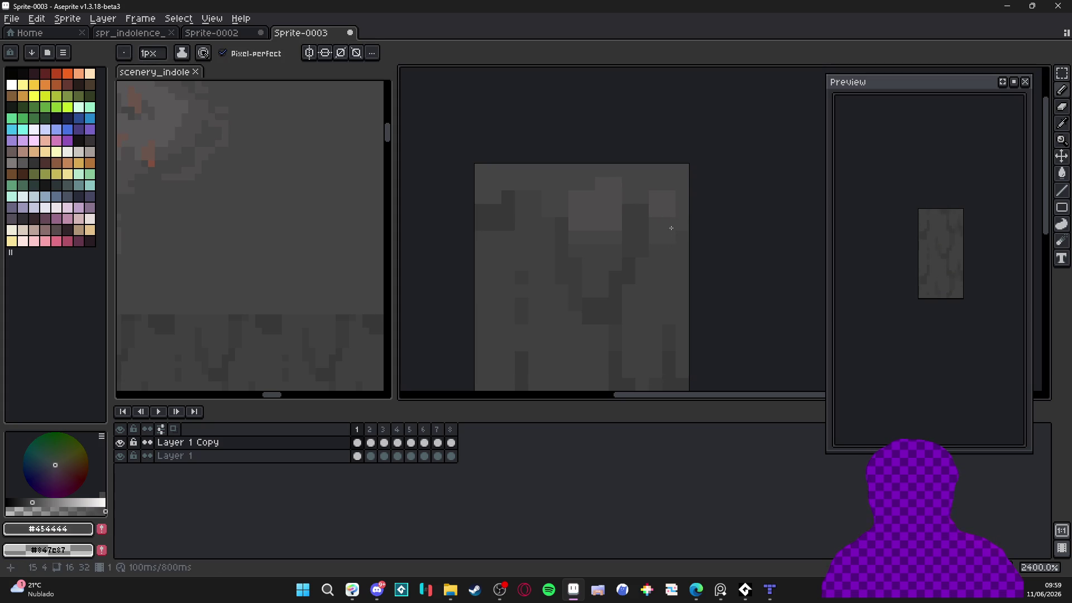
{"action": "left_click", "coordinate": [547, 198], "text": "alt"}
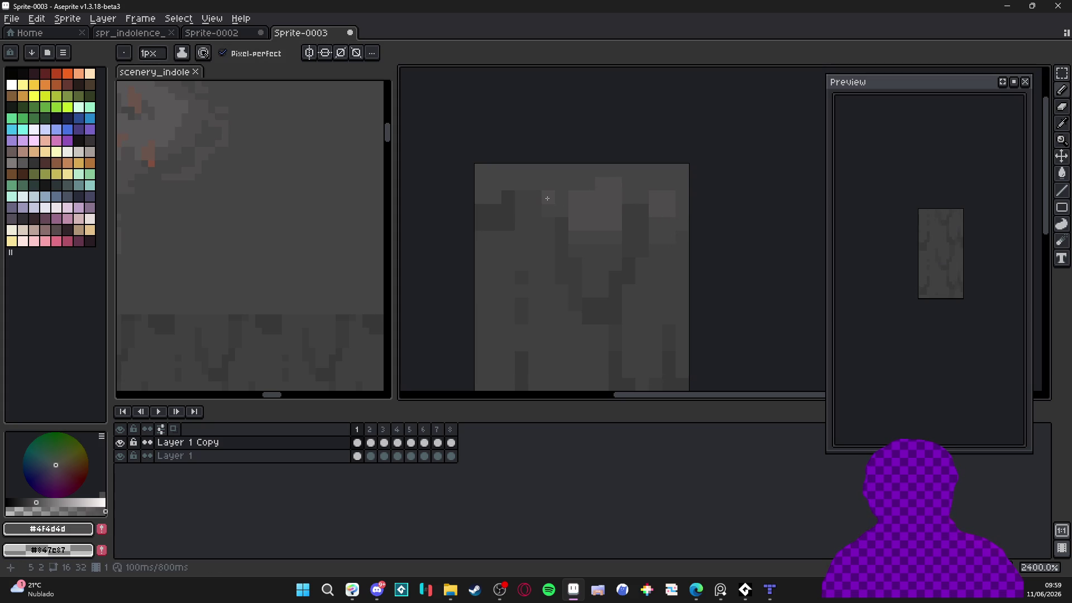
{"action": "left_click", "coordinate": [521, 179], "text": "alt"}
{"action": "key", "text": "plus"}
{"action": "left_click", "coordinate": [495, 201]}
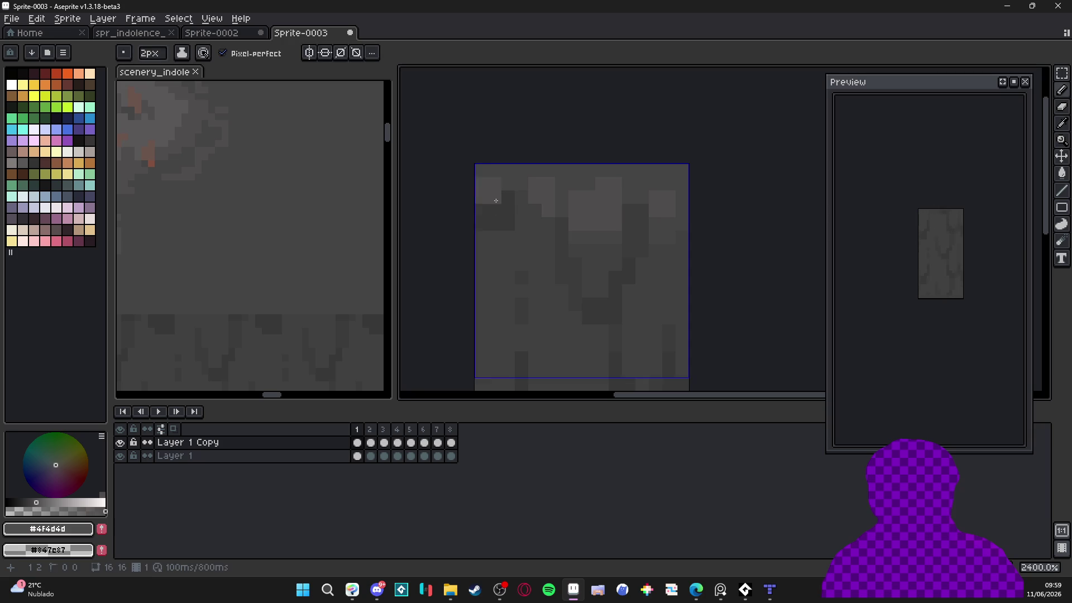
{"action": "scroll", "coordinate": [491, 198], "scroll_direction": "down", "scroll_amount": 5}
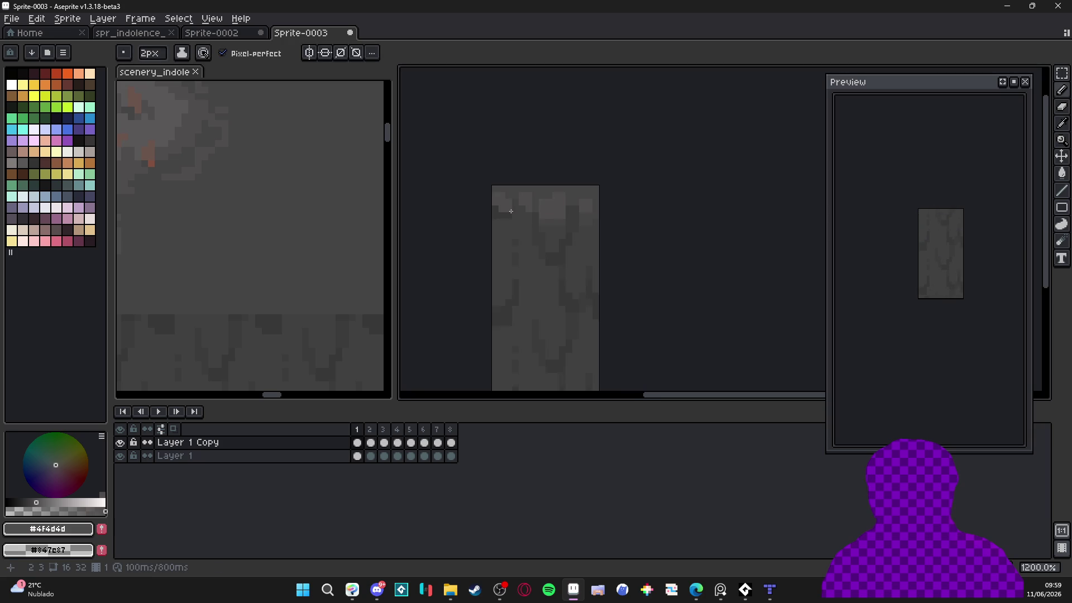
Set Tiled Mode to Tile in X Axis to check the horizontal seam
{"action": "left_click", "coordinate": [212, 18]}
{"action": "mouse_move", "coordinate": [307, 117]}
{"action": "left_click", "coordinate": [444, 145]}
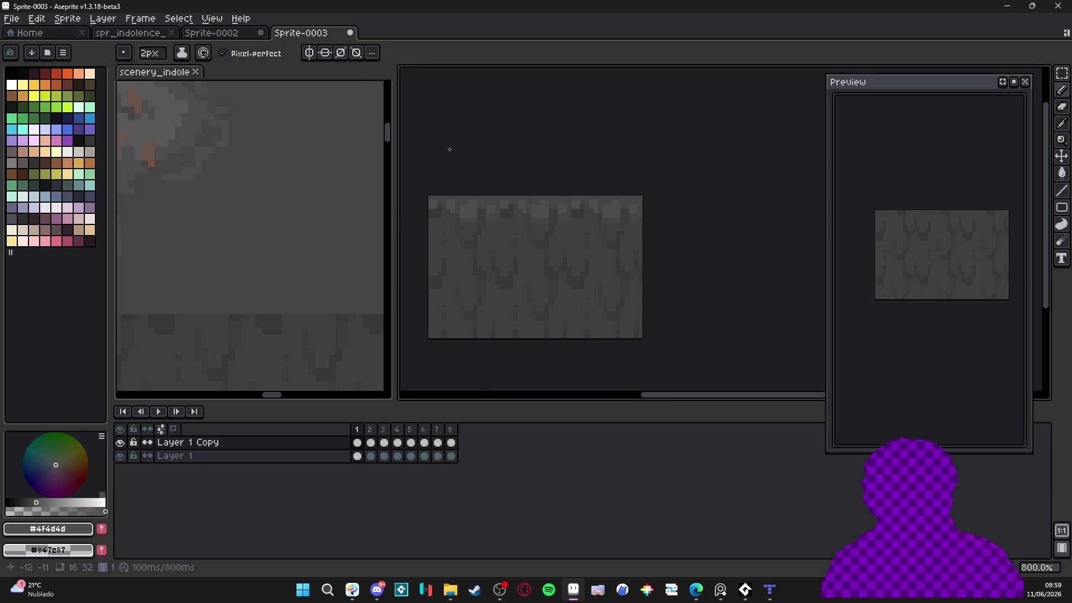
{"action": "scroll", "coordinate": [528, 227], "scroll_direction": "up", "scroll_amount": 5}
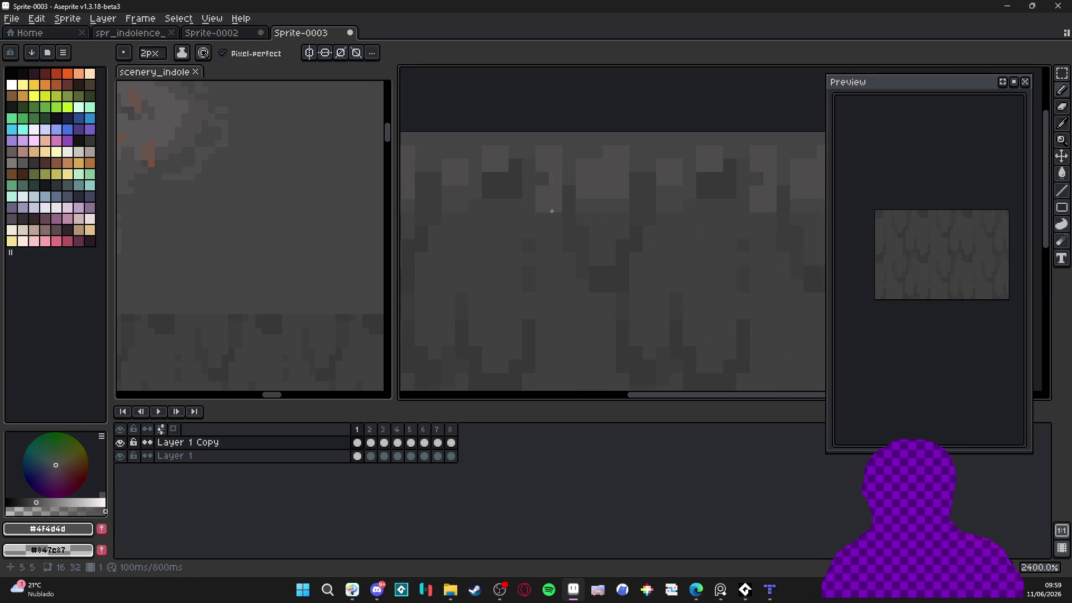
{"action": "scroll", "coordinate": [551, 212], "scroll_direction": "down", "scroll_amount": 2}
Eyedrop greys #454444 and #404040 from the tile, ending on #454444
{"action": "key", "text": "i"}
{"action": "left_click", "coordinate": [541, 222], "text": "alt"}
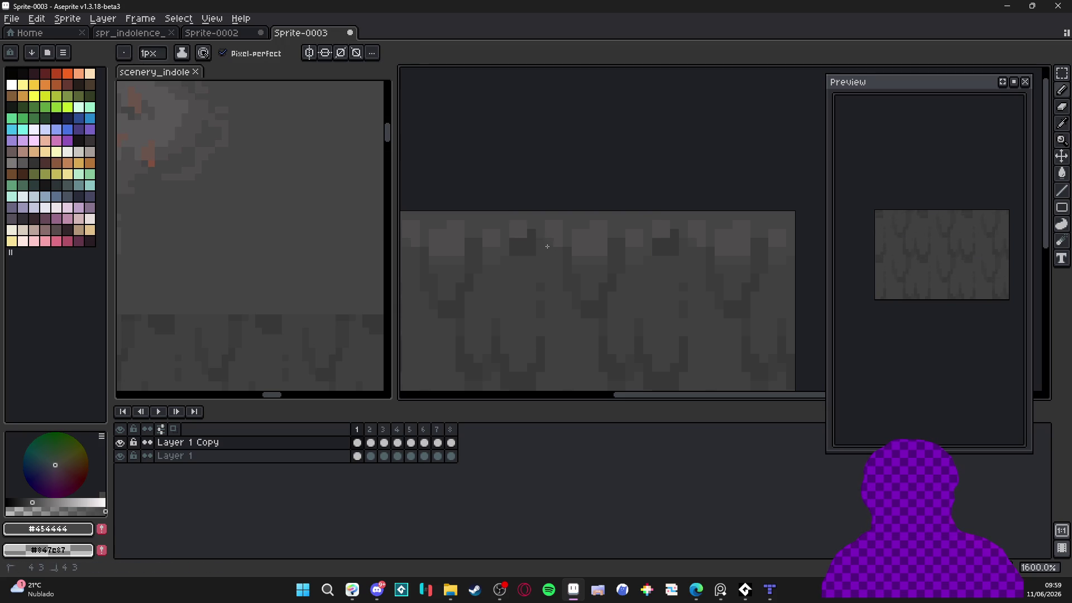
{"action": "scroll", "coordinate": [552, 247], "scroll_direction": "down", "scroll_amount": 2}
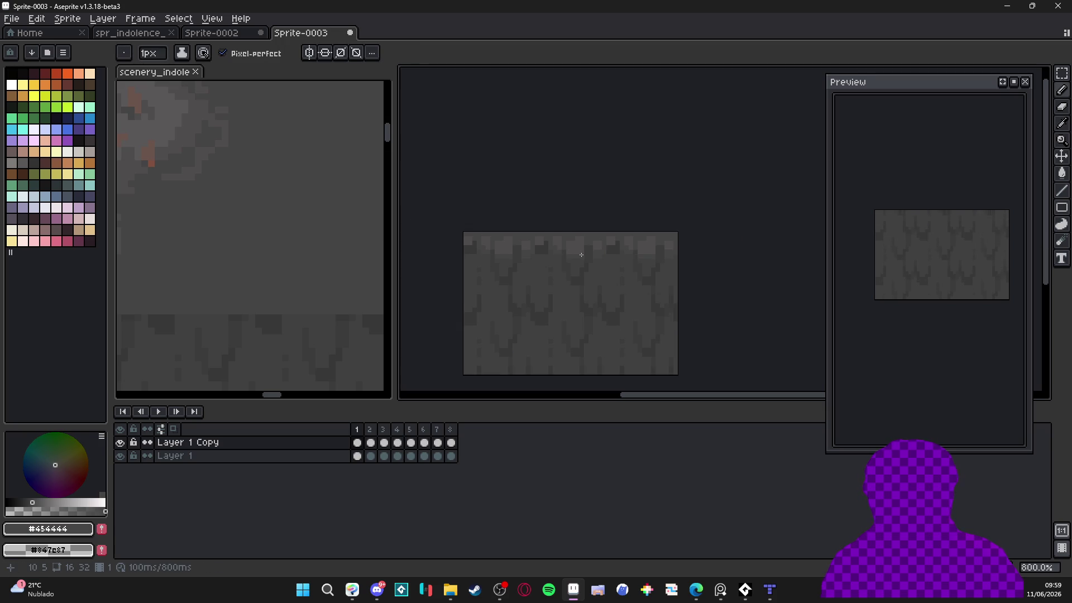
{"action": "scroll", "coordinate": [581, 248], "scroll_direction": "up", "scroll_amount": 1}
{"action": "left_click", "coordinate": [580, 256], "text": "alt"}
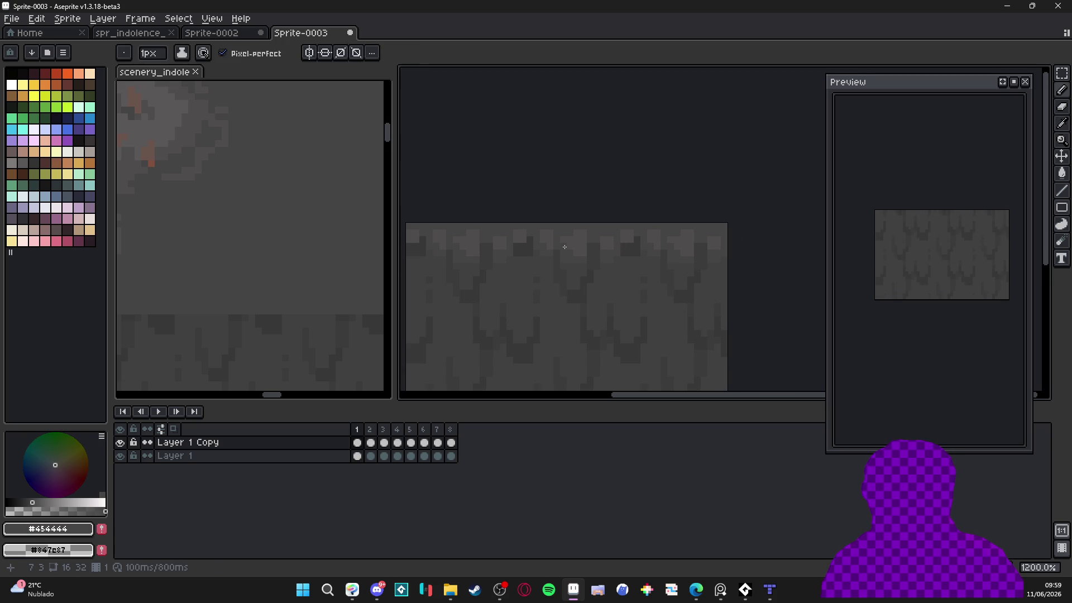
{"action": "scroll", "coordinate": [578, 260], "scroll_direction": "up", "scroll_amount": 3}
{"action": "left_click", "coordinate": [559, 258], "text": "alt"}
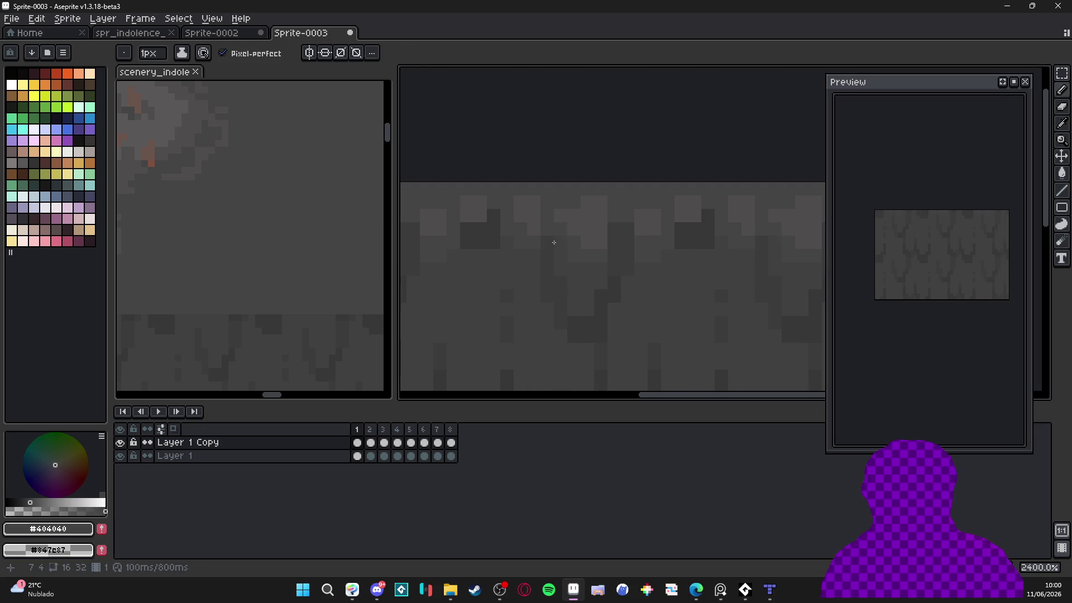
{"action": "left_click", "coordinate": [526, 233], "text": "alt"}
Resample the tile's mid grey and move to frame 2
{"action": "scroll", "coordinate": [530, 235], "scroll_direction": "down", "scroll_amount": 1}
{"action": "scroll", "coordinate": [553, 262], "scroll_direction": "up", "scroll_amount": 1}
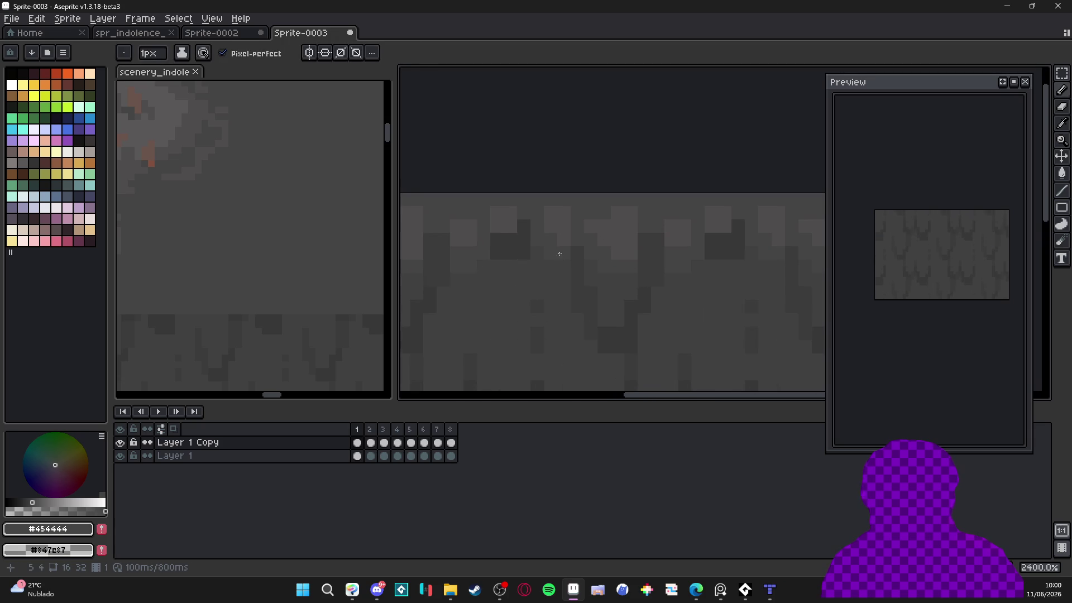
{"action": "scroll", "coordinate": [566, 254], "scroll_direction": "up", "scroll_amount": 1}
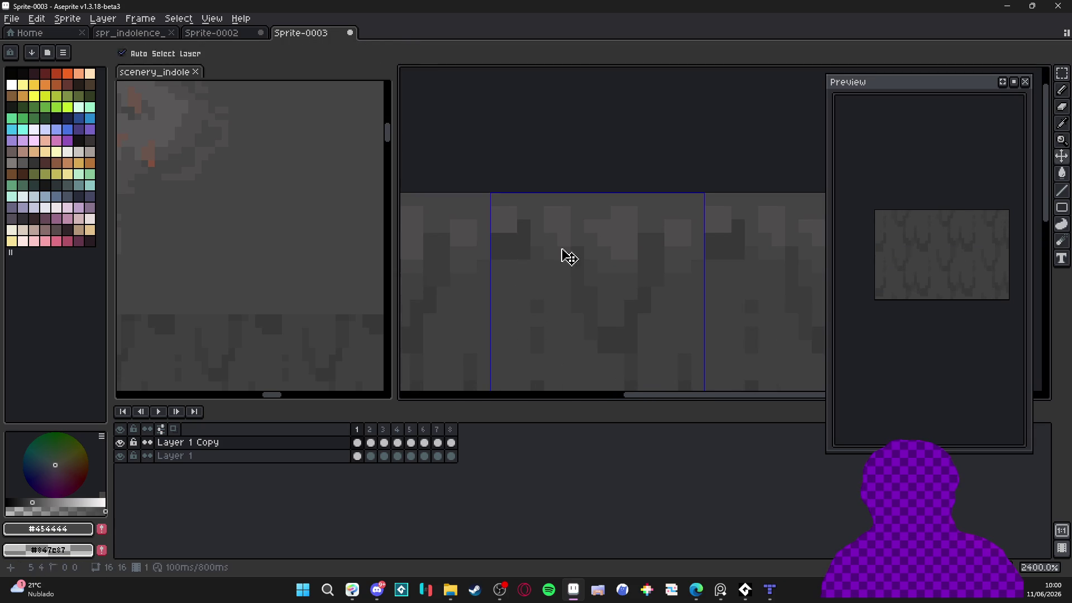
{"action": "left_click", "coordinate": [590, 227], "text": "alt"}
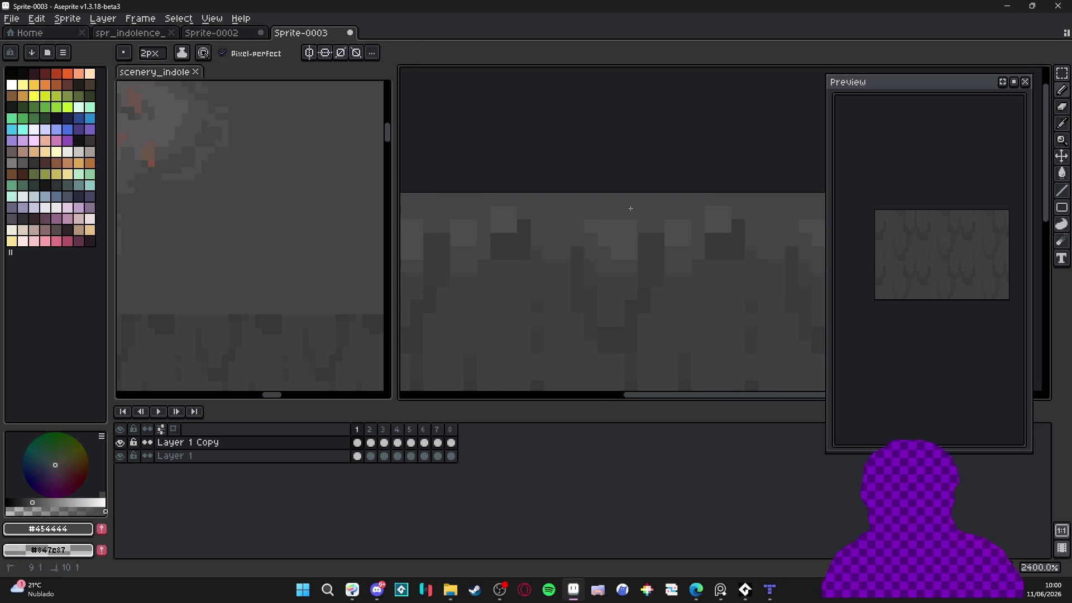
{"action": "scroll", "coordinate": [620, 229], "scroll_direction": "down", "scroll_amount": 2}
{"action": "scroll", "coordinate": [631, 246], "scroll_direction": "up", "scroll_amount": 1}
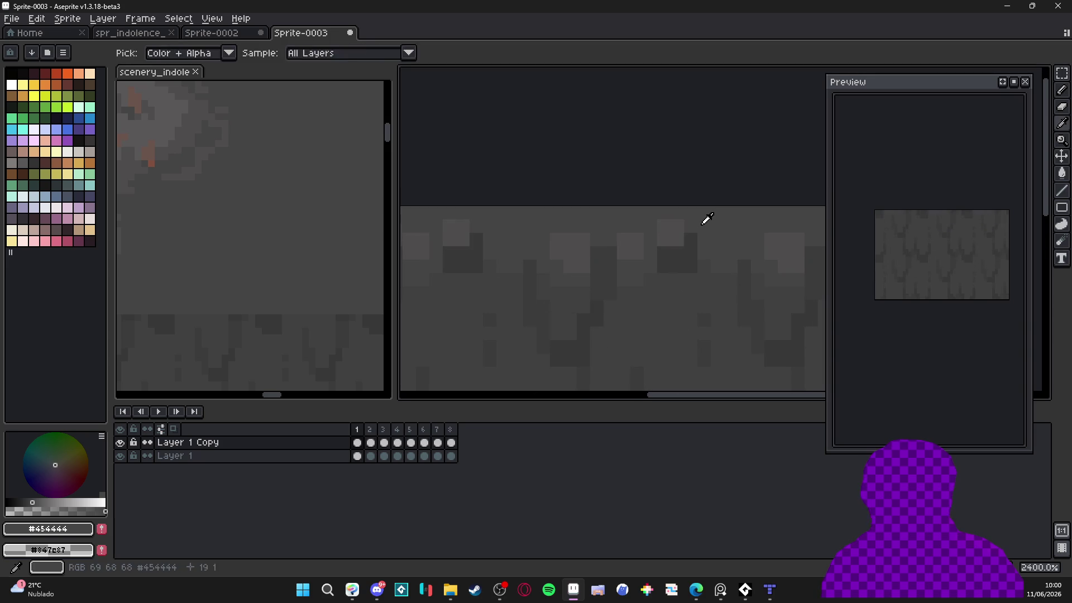
{"action": "scroll", "coordinate": [642, 256], "scroll_direction": "down", "scroll_amount": 3}
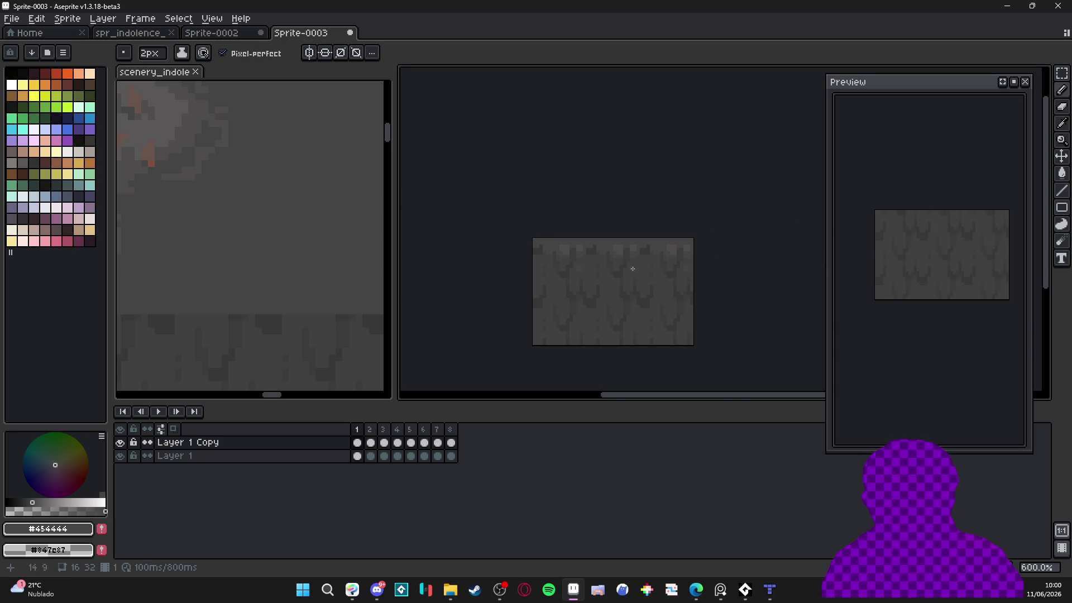
{"action": "scroll", "coordinate": [636, 279], "scroll_direction": "up", "scroll_amount": 3}
{"action": "left_click", "coordinate": [371, 444]}
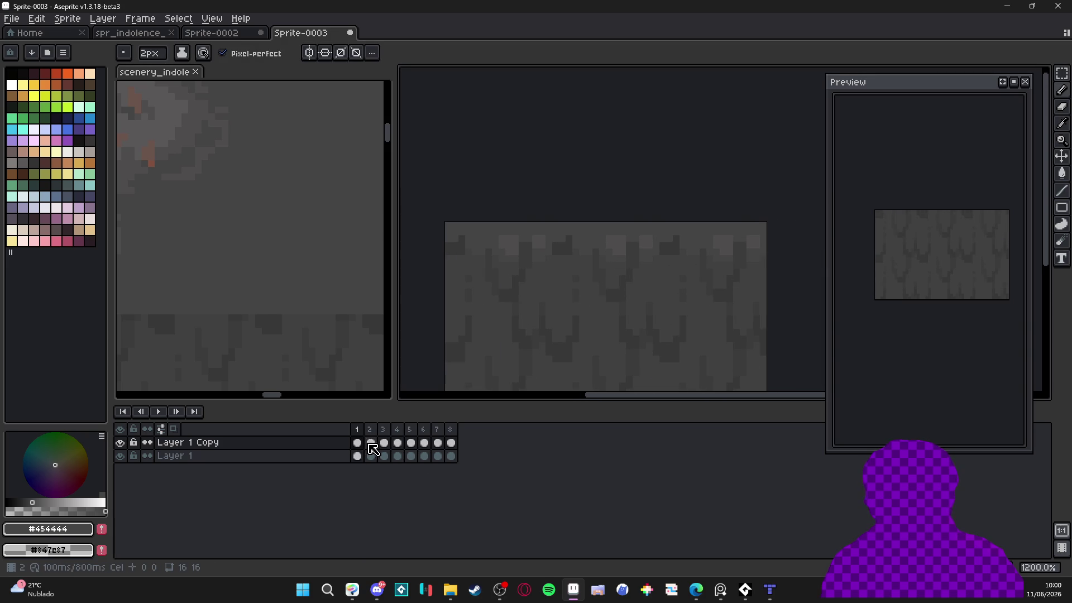
Draw a lighter highlight line across the top row of frame 2
{"action": "left_click_drag", "start_coordinate": [610, 246], "coordinate": [598, 252]}
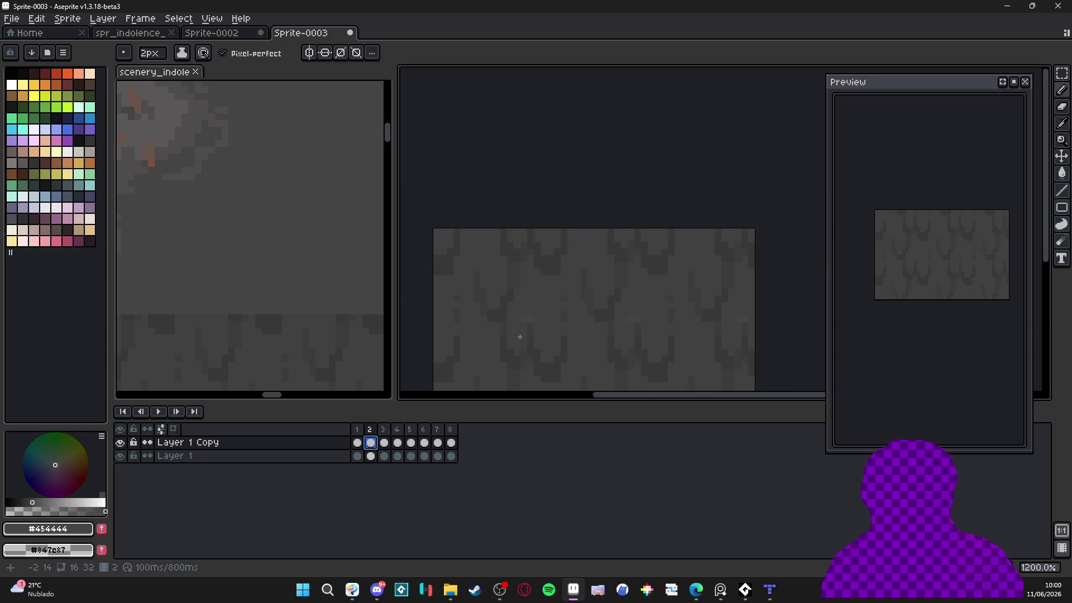
{"action": "left_click", "coordinate": [358, 443]}
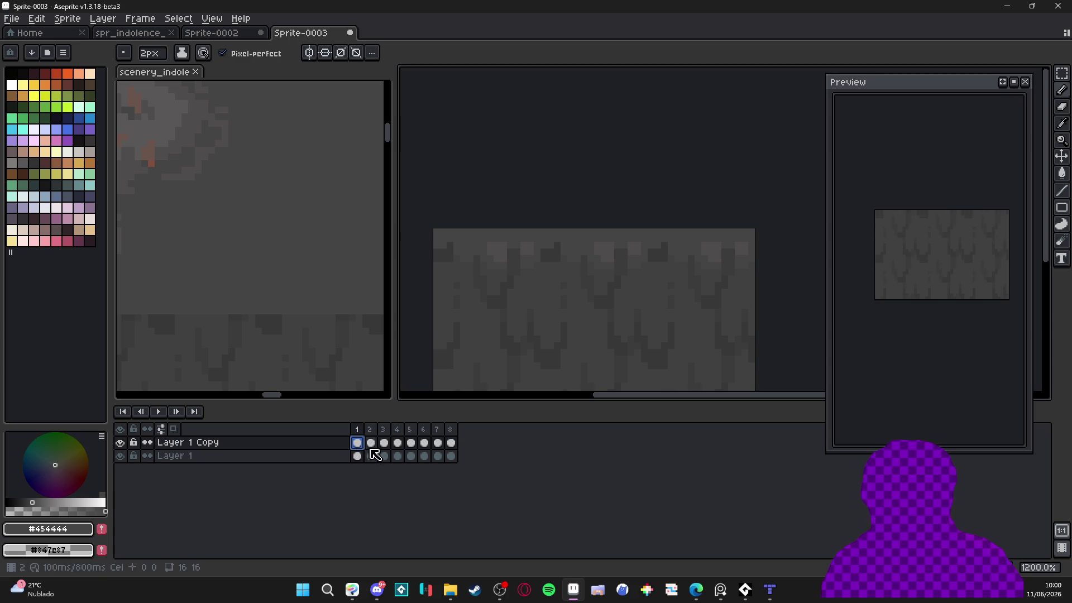
{"action": "left_click", "coordinate": [371, 449]}
{"action": "left_click", "coordinate": [457, 235]}
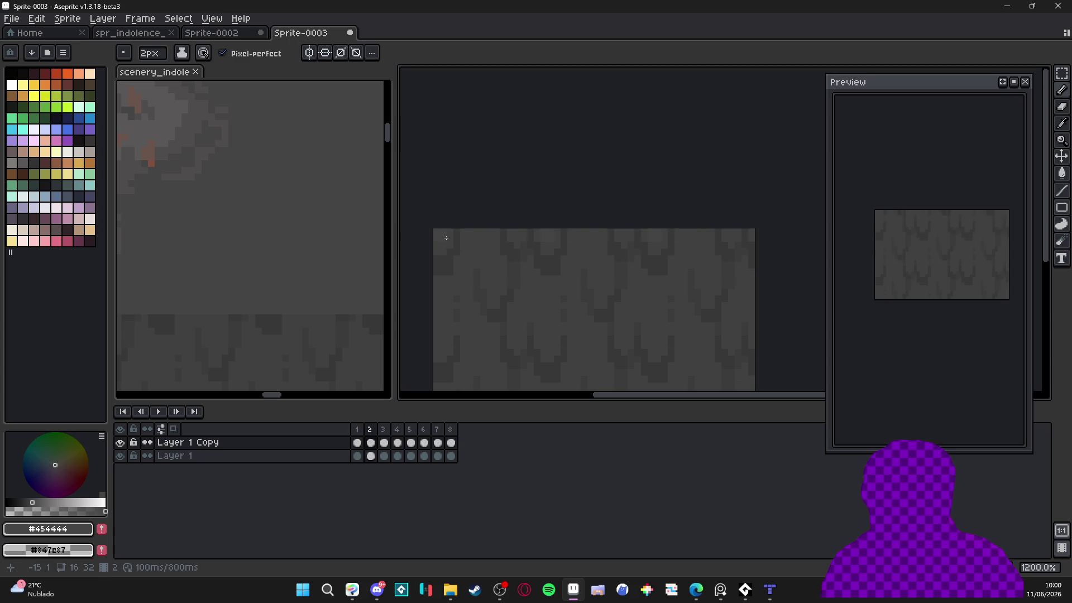
{"action": "left_click", "coordinate": [651, 243], "text": "shift"}
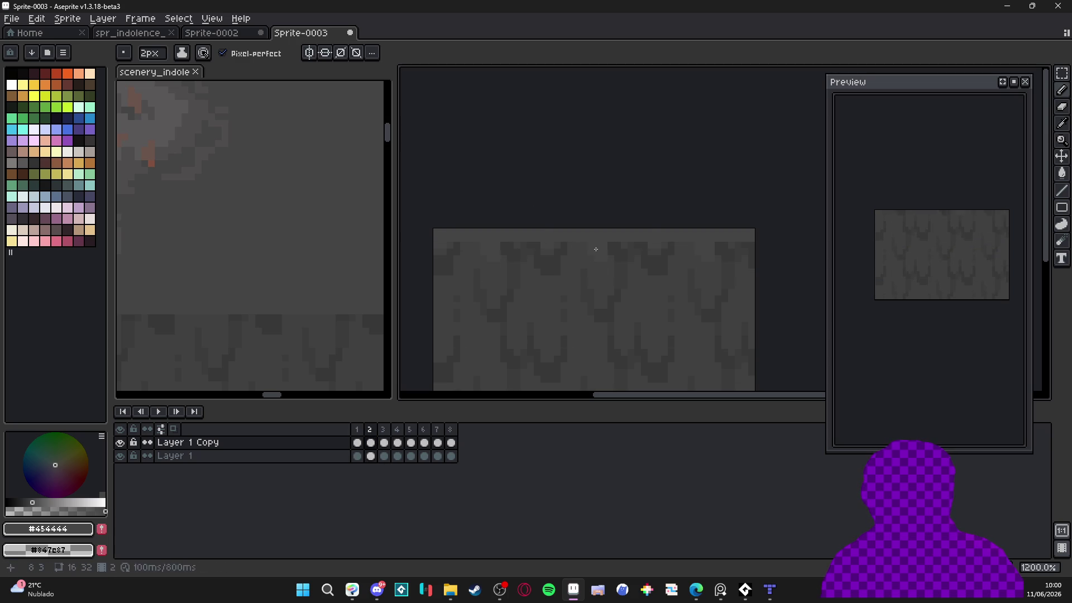
Compare frames 1 and 2, then adjust one pixel's shade on frame 2
{"action": "key", "text": "Left"}
{"action": "key", "text": "Right"}
{"action": "key", "text": "Left"}
{"action": "key", "text": "Right"}
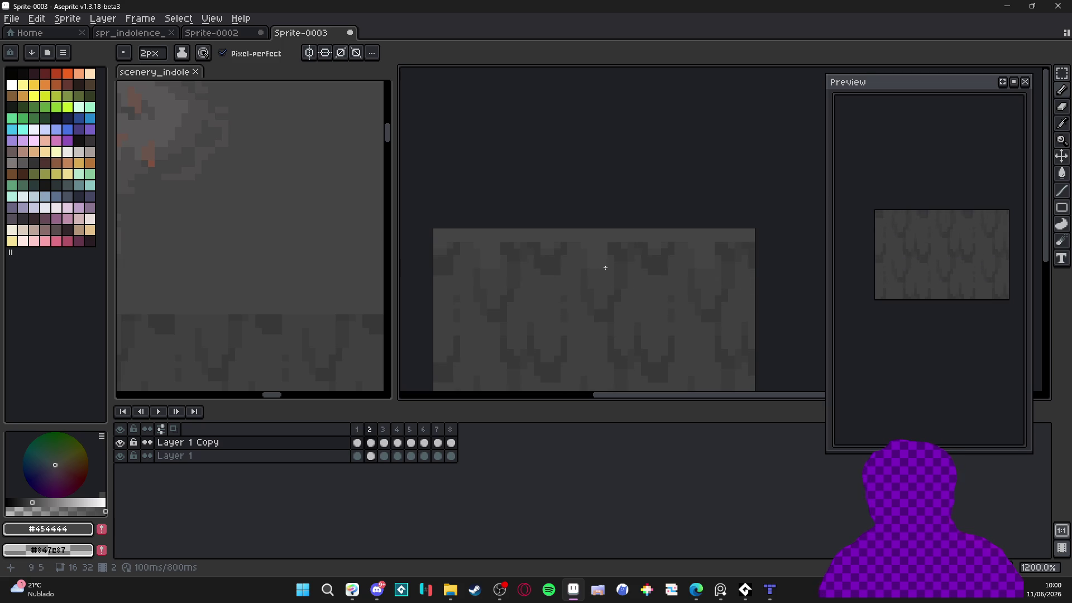
{"action": "key", "text": "Left"}
{"action": "key", "text": "Right"}
{"action": "left_click", "coordinate": [503, 248]}
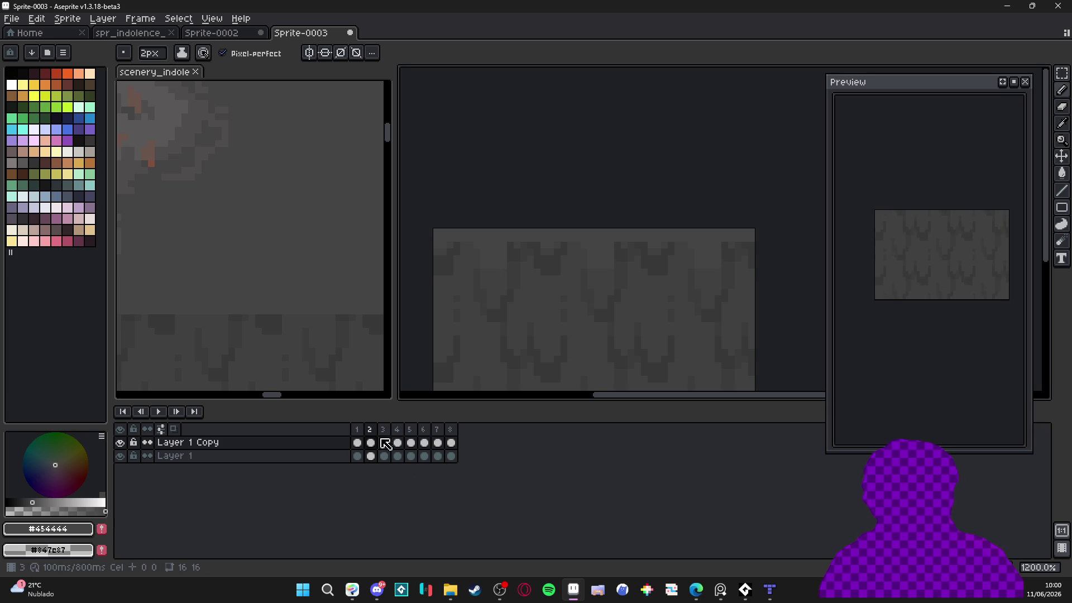
Step through frames 1–3, return to frame 2 and clear the cel range selection
{"action": "left_click", "coordinate": [356, 430]}
{"action": "left_click", "coordinate": [371, 430]}
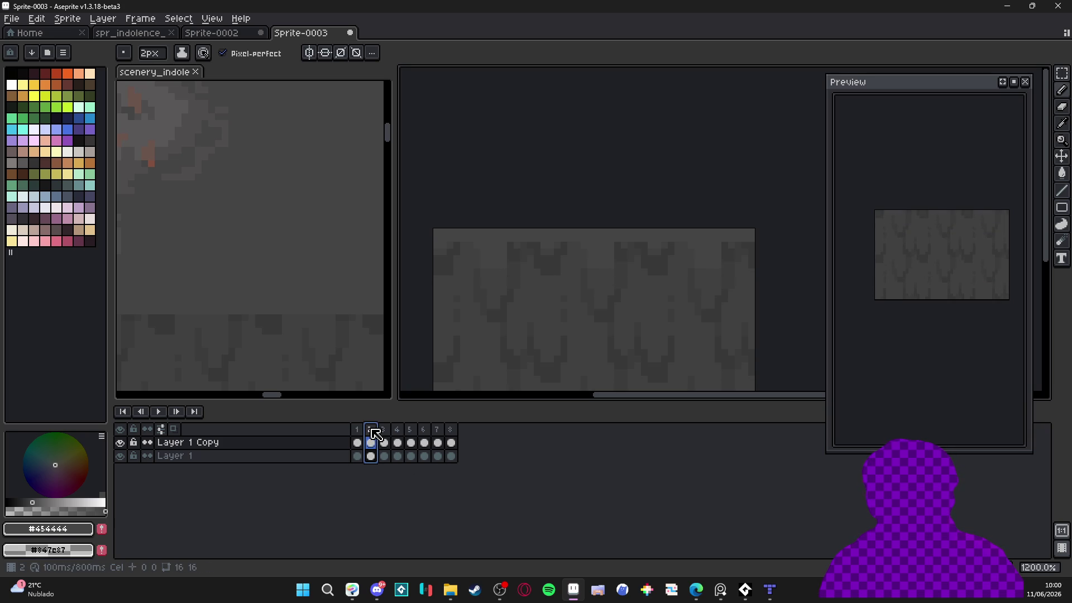
{"action": "left_click", "coordinate": [385, 430]}
{"action": "left_click", "coordinate": [370, 429]}
{"action": "key", "text": "Left"}
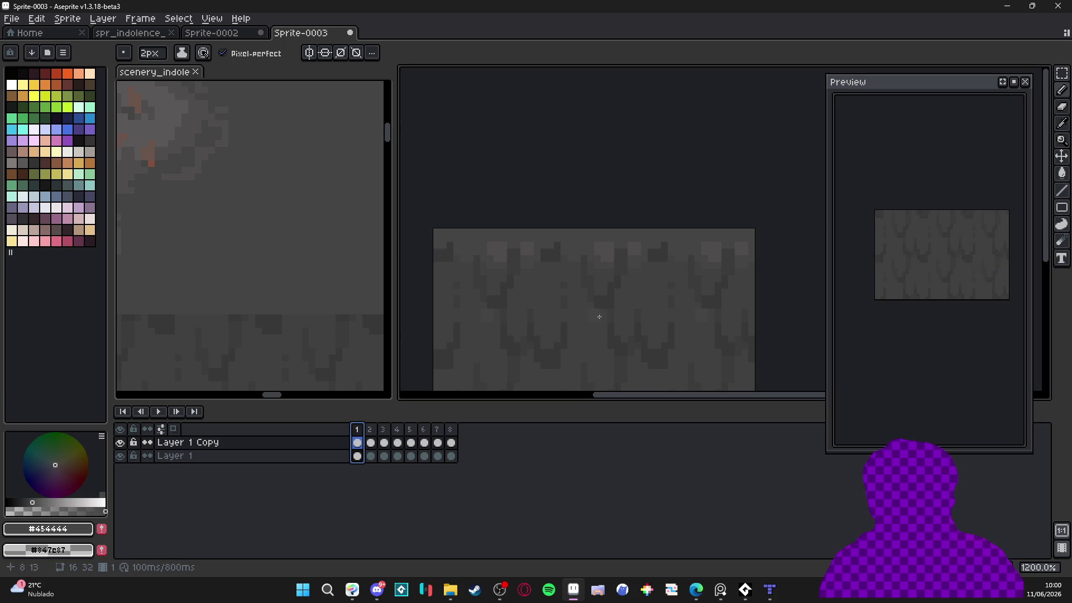
{"action": "left_click", "coordinate": [370, 430]}
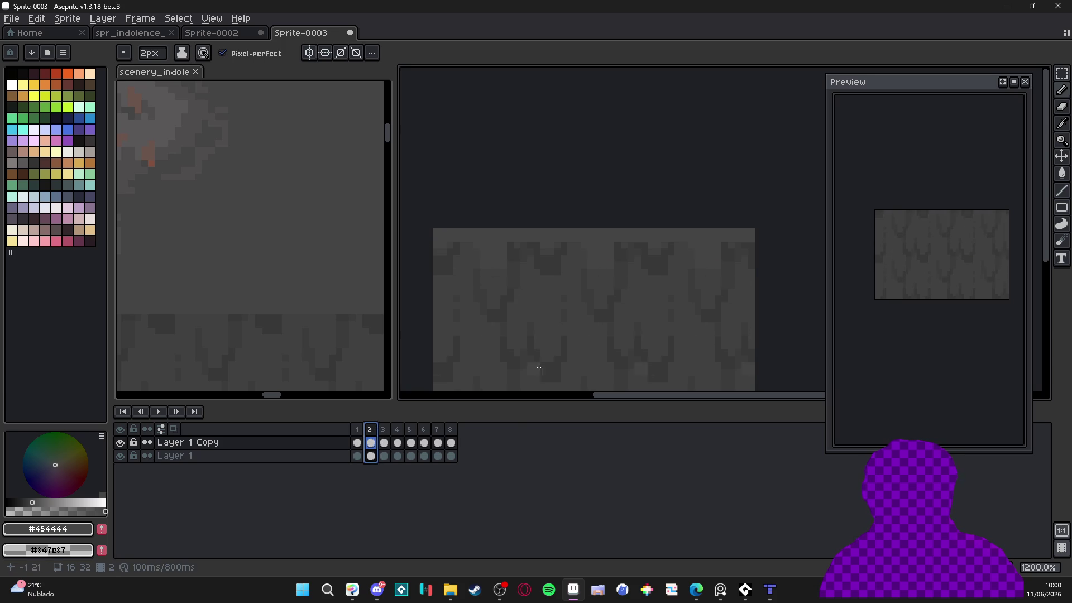
{"action": "key", "text": "Escape"}
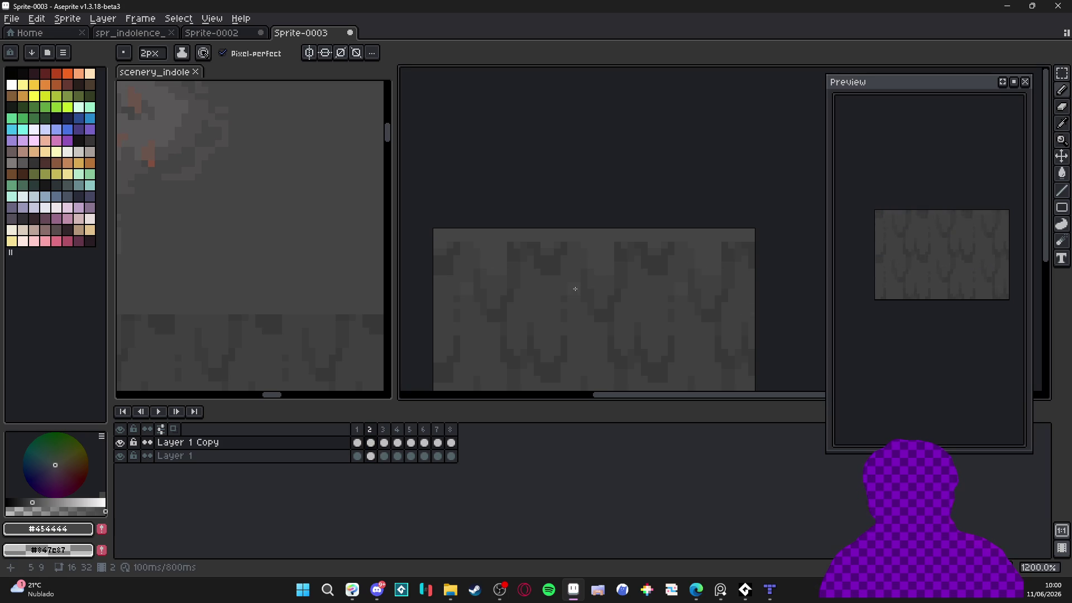
Sample the greys #3c3c3c, #454444 and #4f4d4d from the tile, keeping frame 2 active
{"action": "scroll", "coordinate": [568, 258], "scroll_direction": "up", "scroll_amount": 1}
{"action": "left_click", "coordinate": [577, 252], "text": "alt"}
{"action": "key", "text": "minus"}
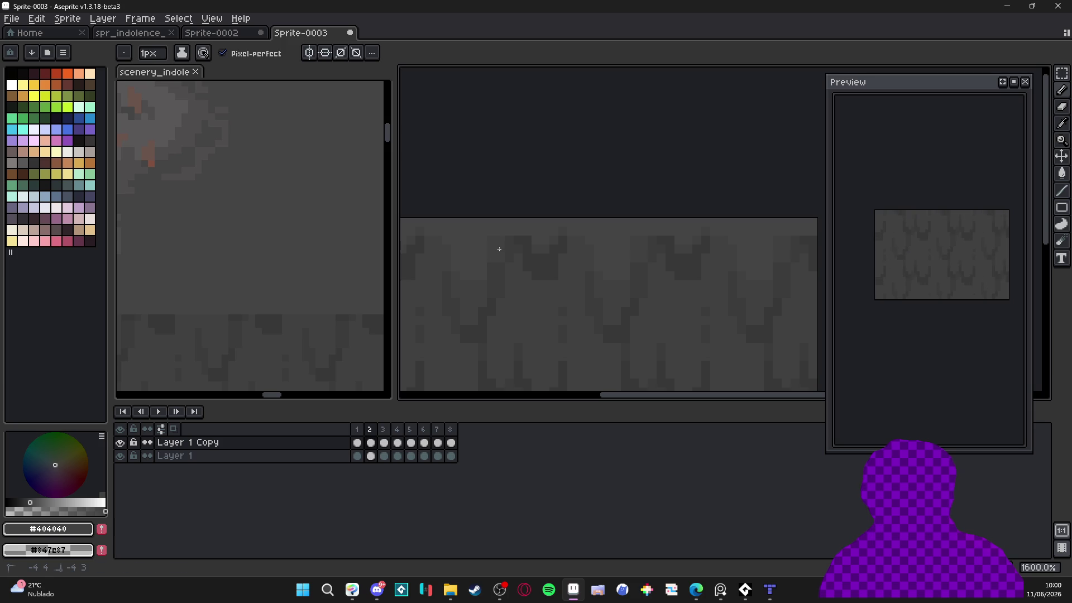
{"action": "left_click", "coordinate": [524, 240], "text": "alt"}
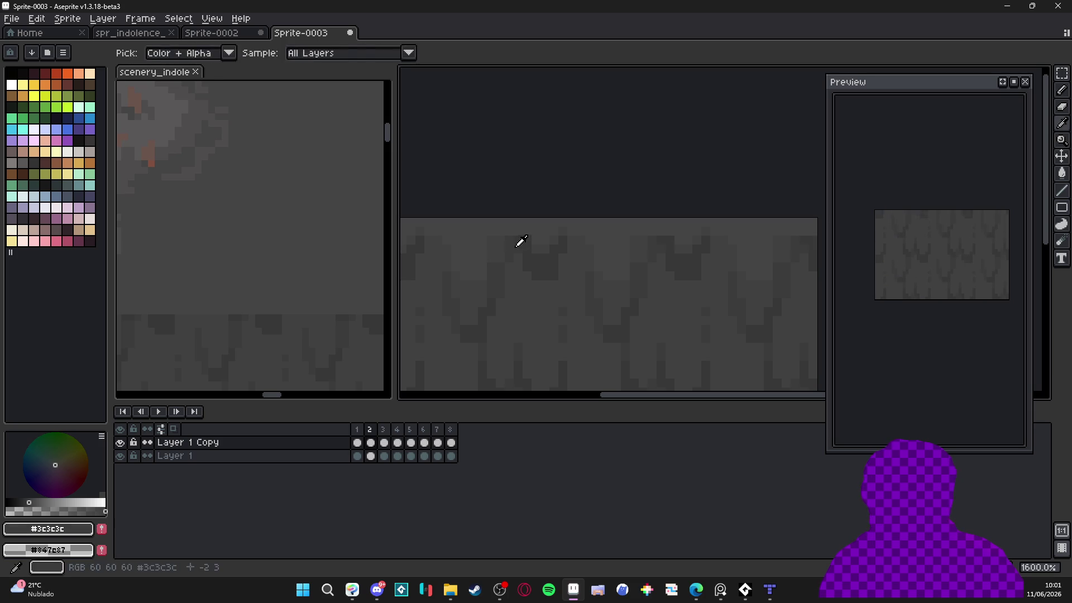
{"action": "scroll", "coordinate": [523, 267], "scroll_direction": "down", "scroll_amount": 4}
{"action": "scroll", "coordinate": [524, 268], "scroll_direction": "up", "scroll_amount": 3}
{"action": "left_click", "coordinate": [488, 234], "text": "alt"}
{"action": "scroll", "coordinate": [521, 238], "scroll_direction": "down", "scroll_amount": 2}
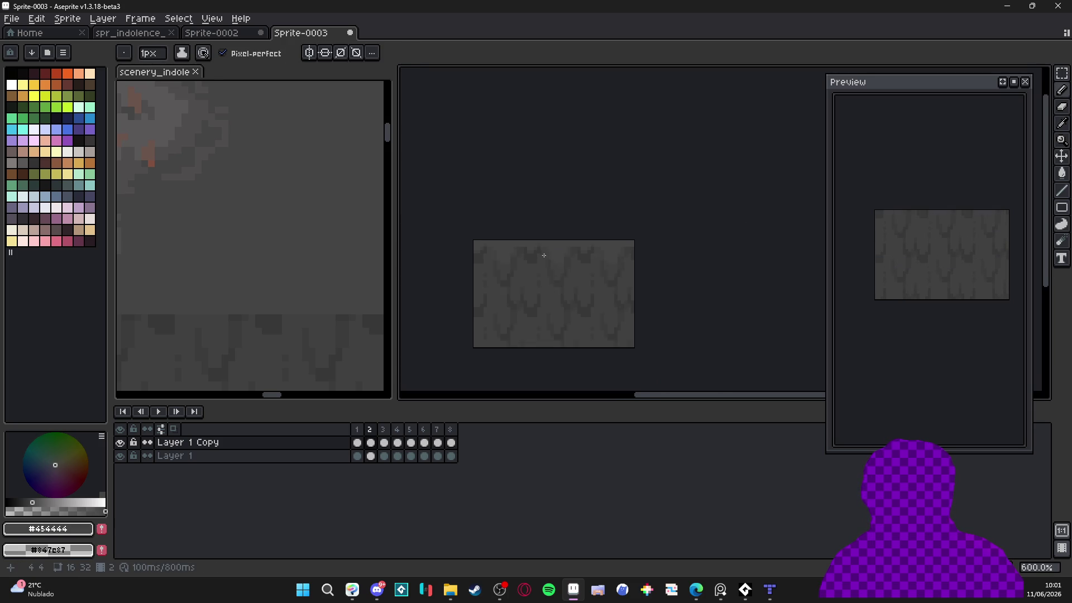
{"action": "scroll", "coordinate": [569, 283], "scroll_direction": "up", "scroll_amount": 2}
{"action": "left_click", "coordinate": [364, 432]}
{"action": "left_click", "coordinate": [575, 247], "text": "alt"}
Paint lighter highlights onto the drip tops with the Pencil, then shrink the brush to 1px
{"action": "key", "text": "b"}
{"action": "left_click", "coordinate": [577, 260]}
{"action": "left_click_drag", "start_coordinate": [577, 260], "coordinate": [577, 256]}
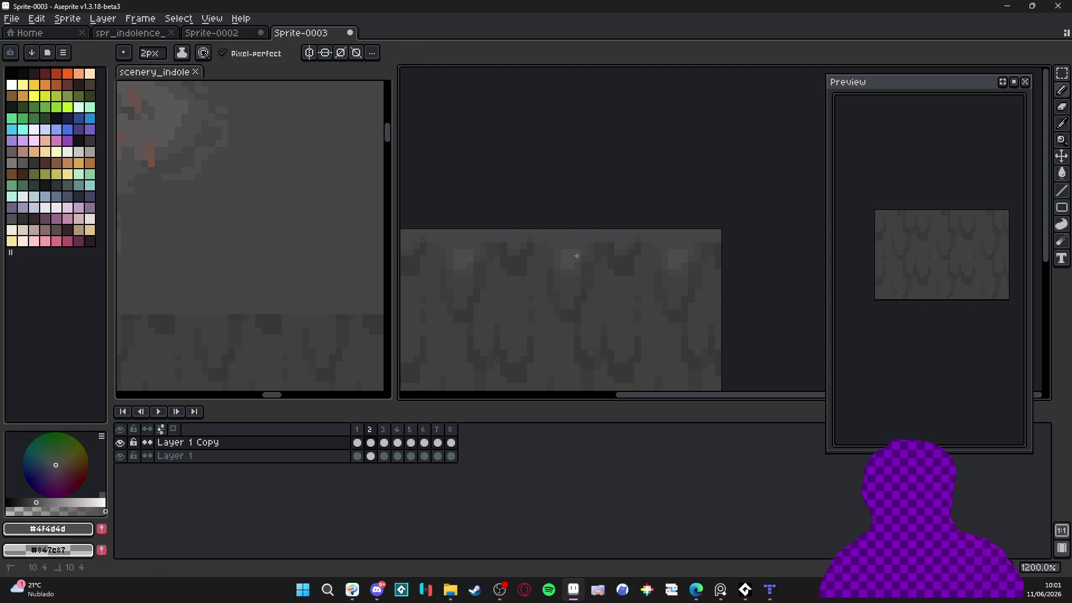
{"action": "scroll", "coordinate": [577, 254], "scroll_direction": "left", "scroll_amount": 2}
{"action": "left_click", "coordinate": [555, 248]}
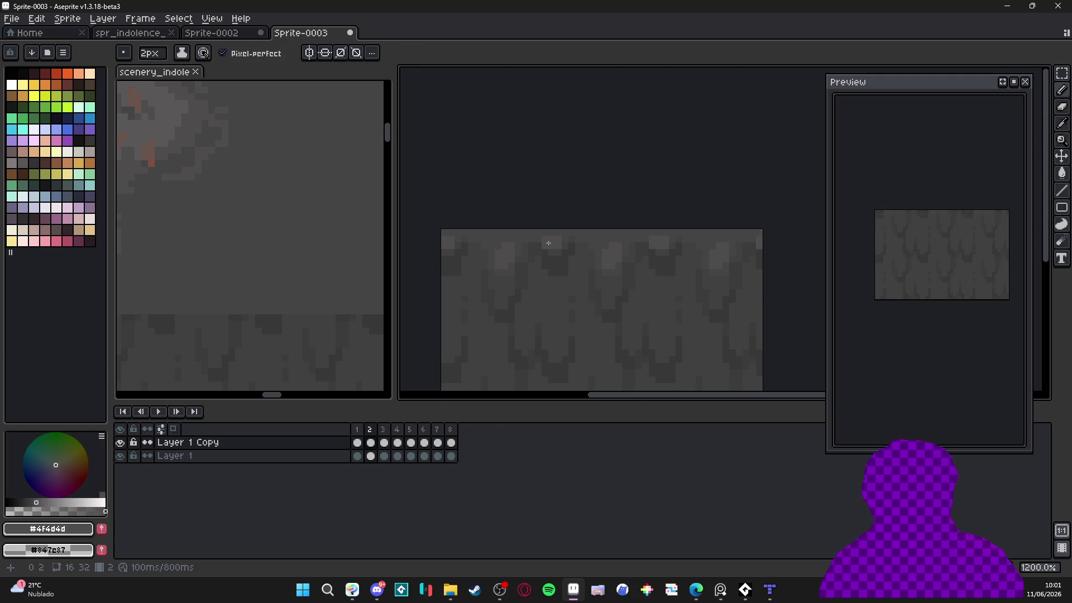
{"action": "scroll", "coordinate": [564, 291], "scroll_direction": "down", "scroll_amount": 3}
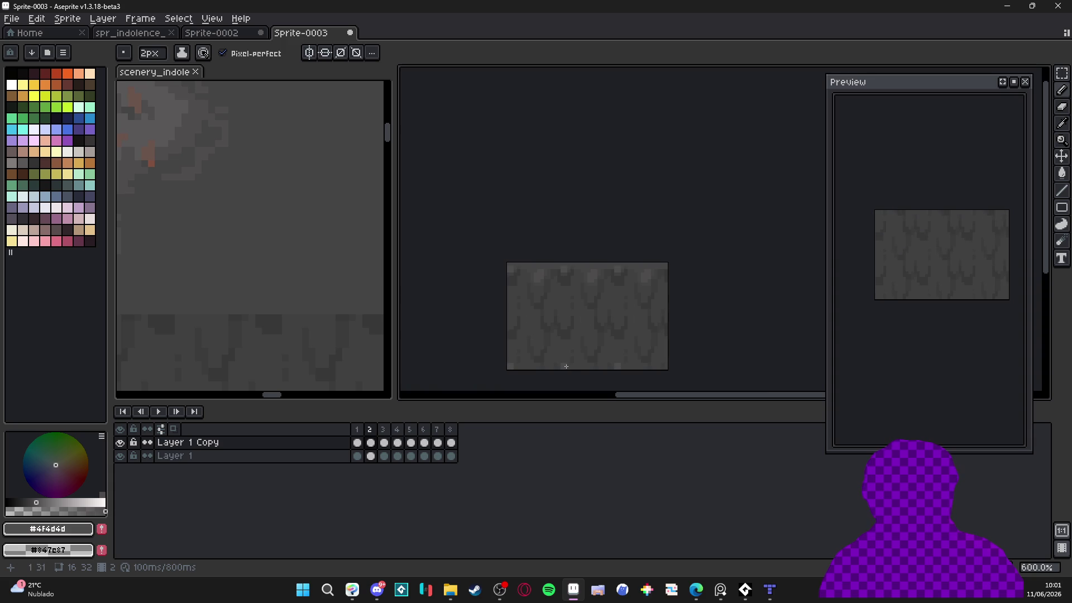
{"action": "scroll", "coordinate": [552, 281], "scroll_direction": "up", "scroll_amount": 4}
{"action": "key", "text": "minus"}
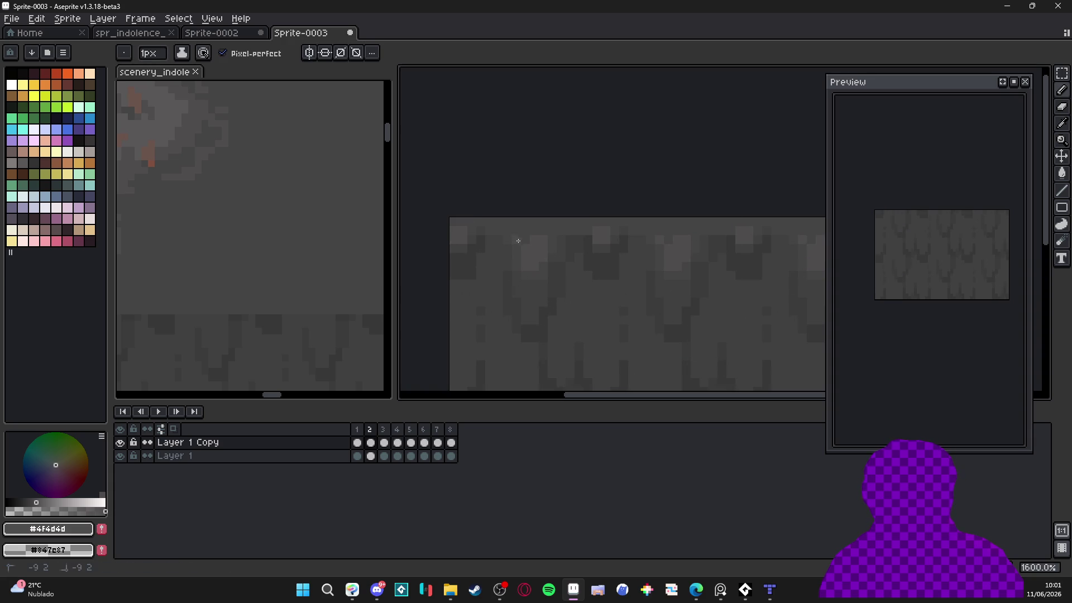
Sample the #454444 grey from the canvas and move to frame 3
{"action": "scroll", "coordinate": [536, 240], "scroll_direction": "down", "scroll_amount": 4}
{"action": "scroll", "coordinate": [553, 249], "scroll_direction": "up", "scroll_amount": 4}
{"action": "scroll", "coordinate": [560, 250], "scroll_direction": "down", "scroll_amount": 1}
{"action": "scroll", "coordinate": [555, 283], "scroll_direction": "down", "scroll_amount": 4}
{"action": "scroll", "coordinate": [530, 280], "scroll_direction": "up", "scroll_amount": 5}
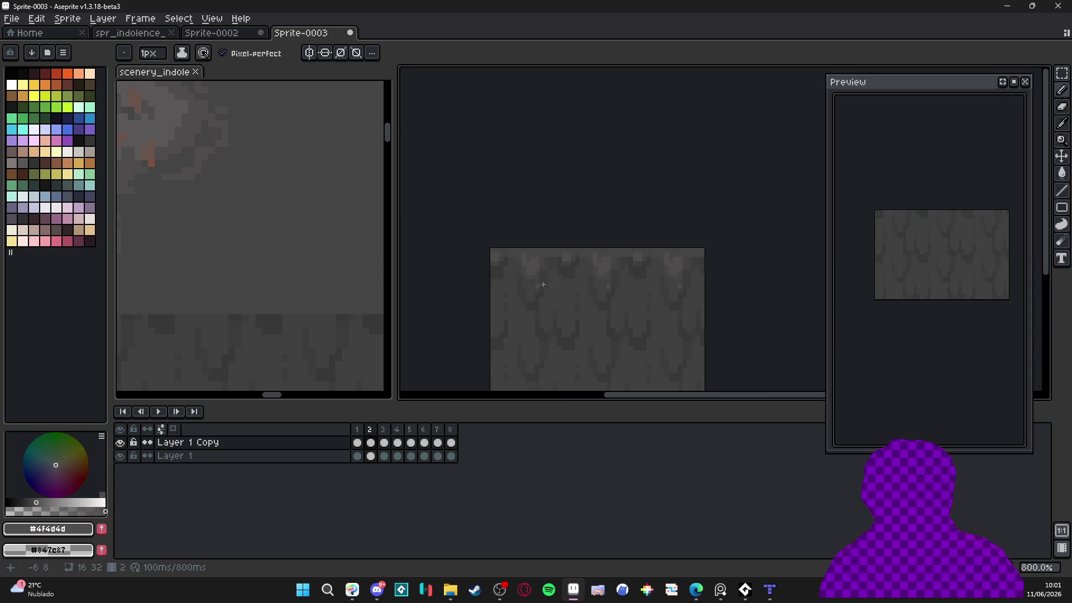
{"action": "left_click", "coordinate": [538, 263], "text": "alt"}
{"action": "key", "text": "v"}
{"action": "left_click", "coordinate": [384, 443]}
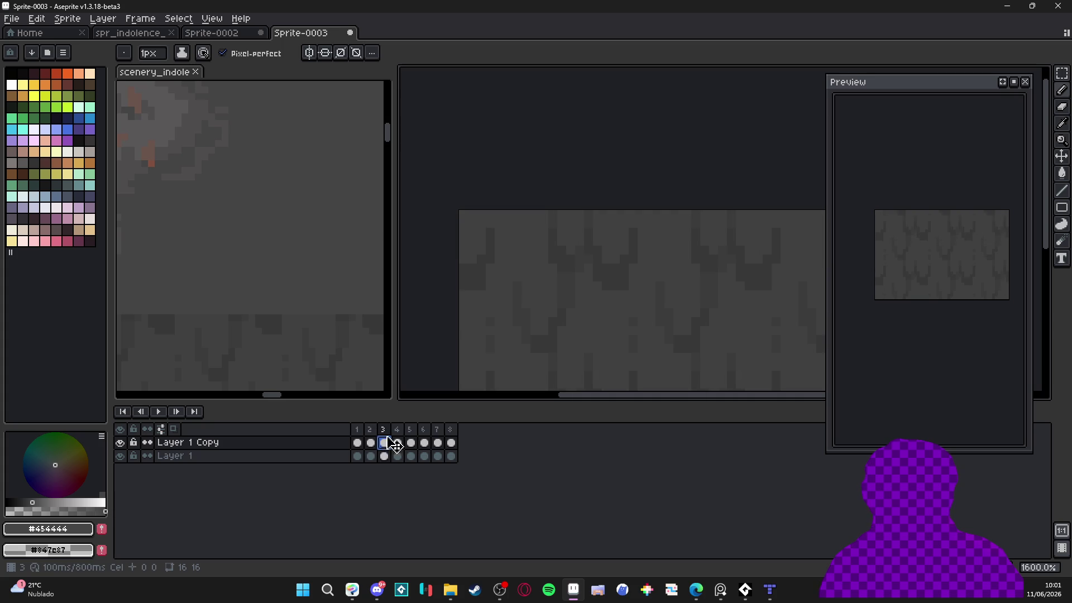
Inspect frame 3's drip highlights with a 1px Pencil, then go to frame 4 with a 2px brush
{"action": "key", "text": "b"}
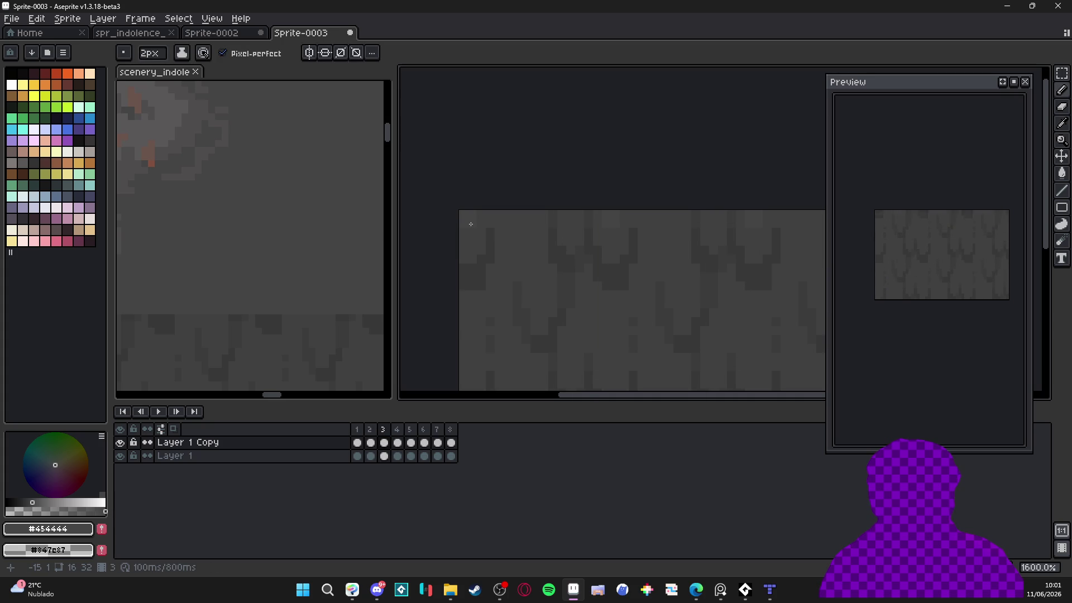
{"action": "left_click_drag", "start_coordinate": [608, 240], "coordinate": [742, 255]}
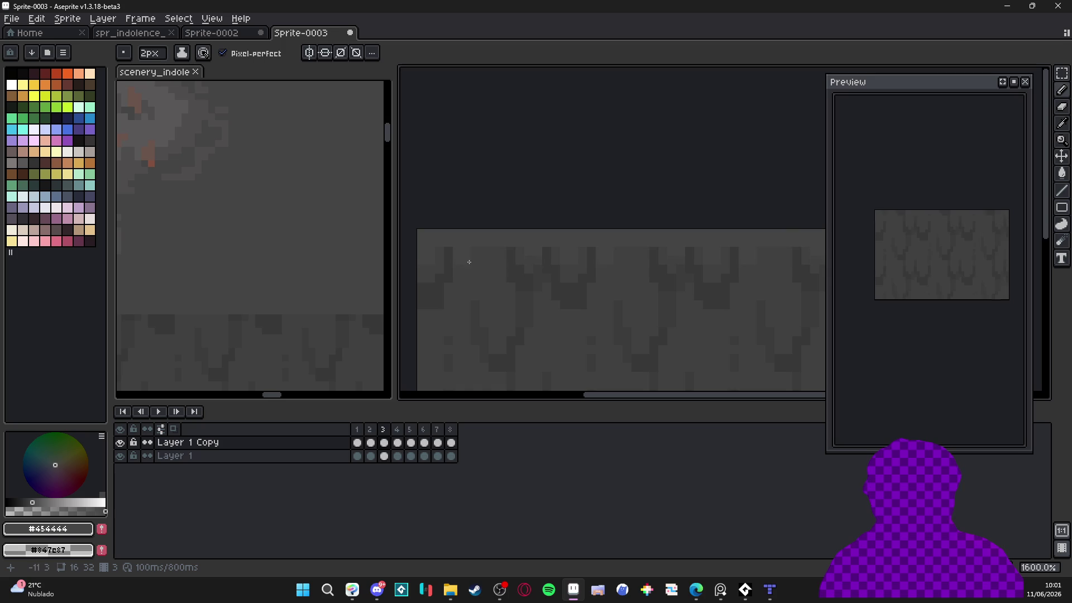
{"action": "scroll", "coordinate": [511, 265], "scroll_direction": "left", "scroll_amount": 1}
{"action": "scroll", "coordinate": [513, 279], "scroll_direction": "up", "scroll_amount": 2}
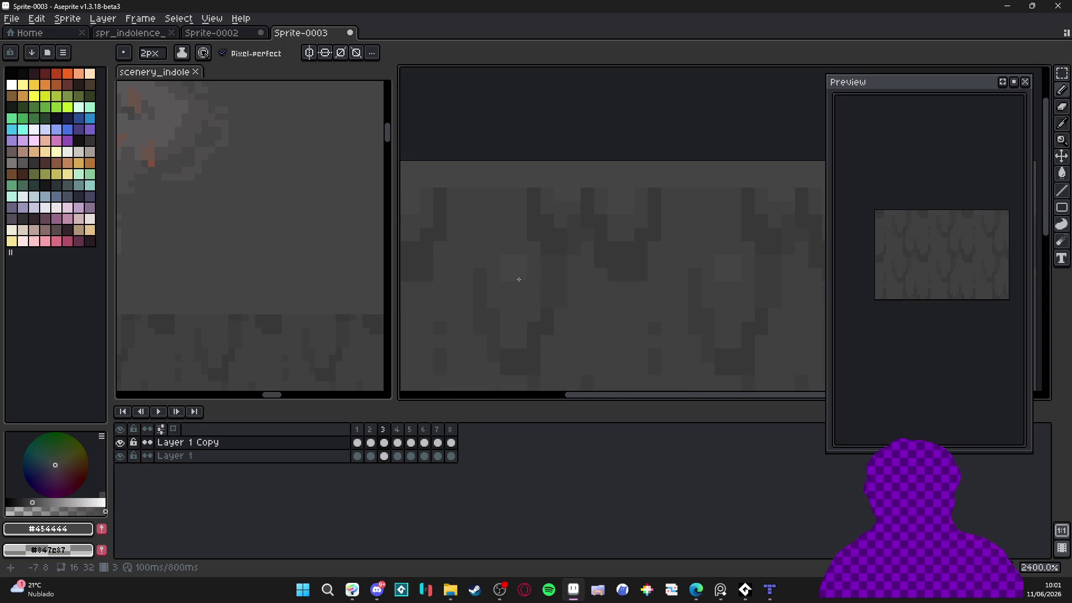
{"action": "key", "text": "minus"}
{"action": "scroll", "coordinate": [524, 252], "scroll_direction": "down", "scroll_amount": 4}
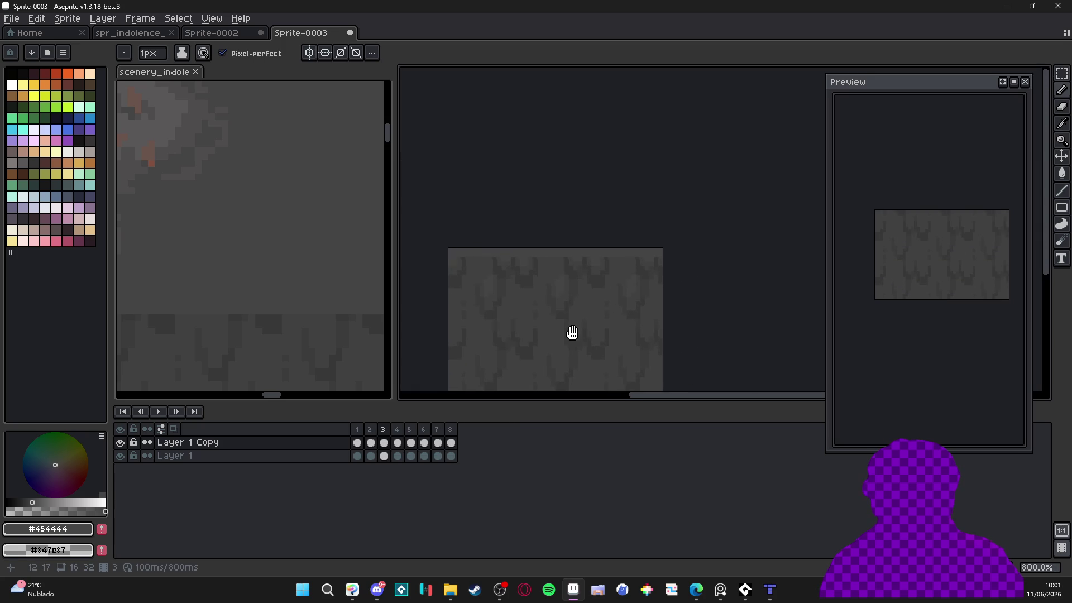
{"action": "scroll", "coordinate": [635, 274], "scroll_direction": "up", "scroll_amount": 2}
{"action": "scroll", "coordinate": [635, 267], "scroll_direction": "up", "scroll_amount": 1}
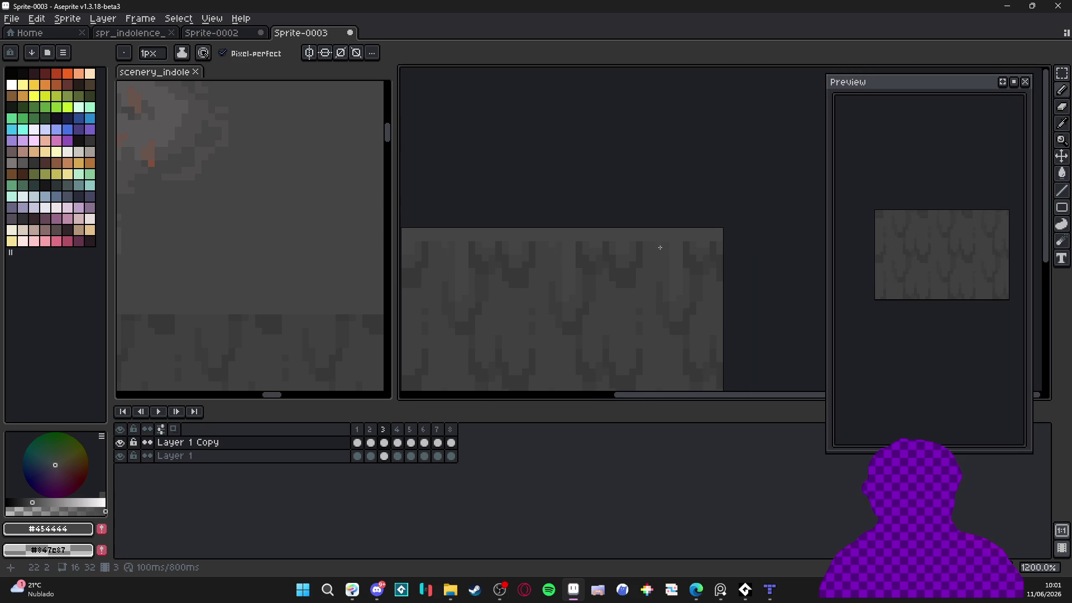
{"action": "scroll", "coordinate": [668, 243], "scroll_direction": "up", "scroll_amount": 1}
{"action": "scroll", "coordinate": [638, 311], "scroll_direction": "down", "scroll_amount": 3}
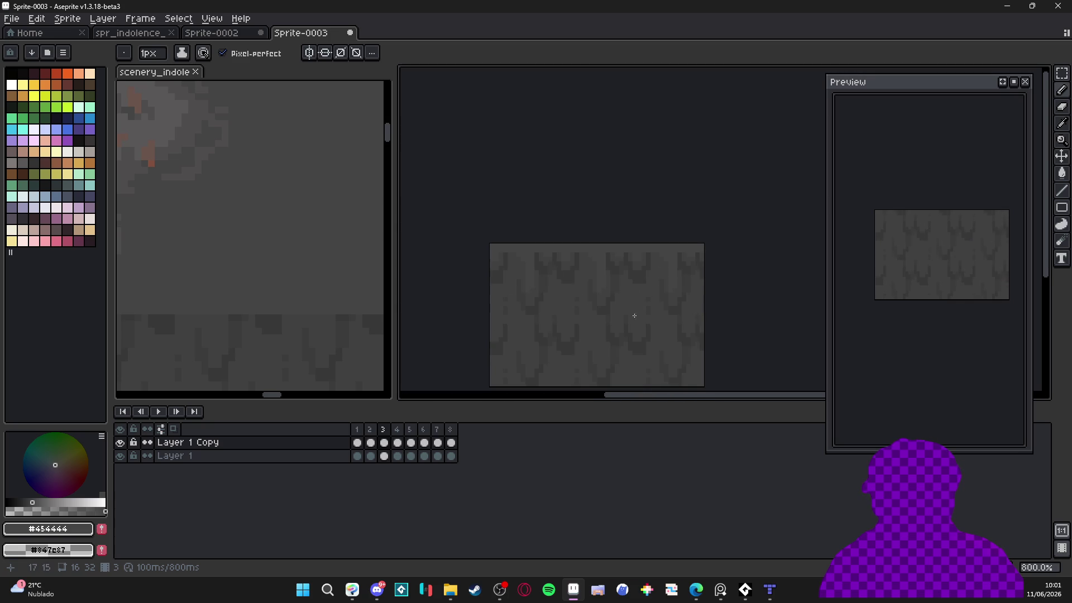
{"action": "scroll", "coordinate": [534, 268], "scroll_direction": "up", "scroll_amount": 2}
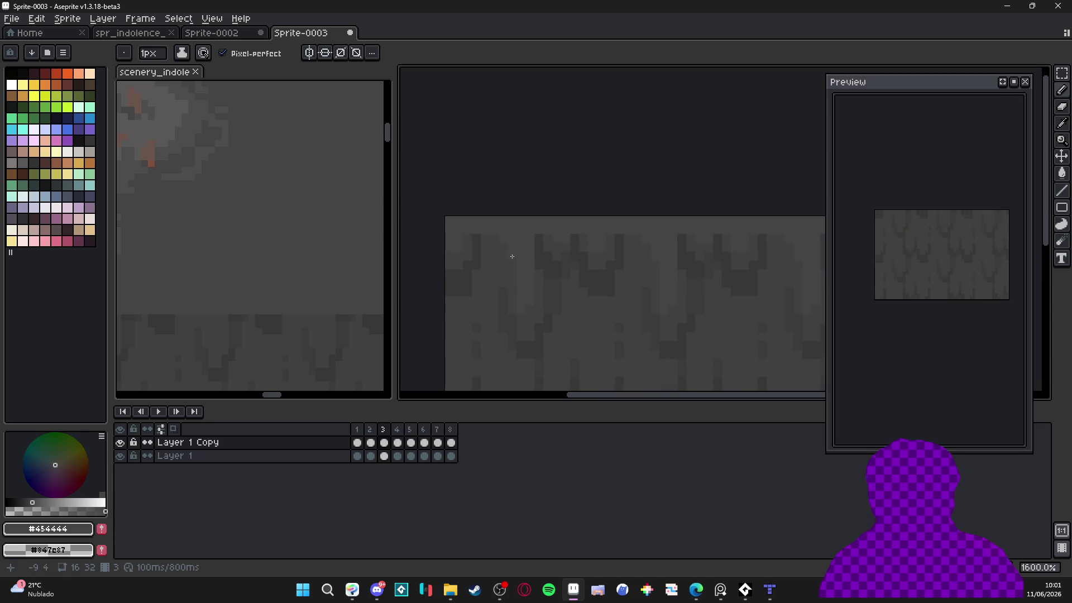
{"action": "left_click", "coordinate": [397, 443]}
{"action": "key", "text": "plus"}
Paint a short vertical lighter-grey streak over a drip on frame 4, then go to frame 5
{"action": "scroll", "coordinate": [463, 232], "scroll_direction": "right", "scroll_amount": 1}
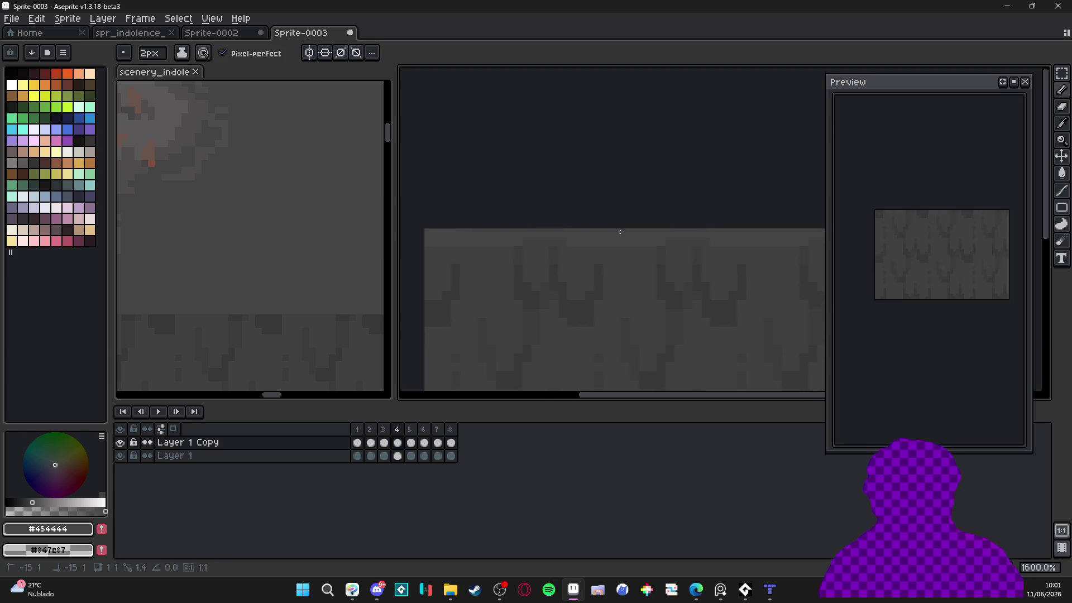
{"action": "scroll", "coordinate": [602, 248], "scroll_direction": "right", "scroll_amount": 2}
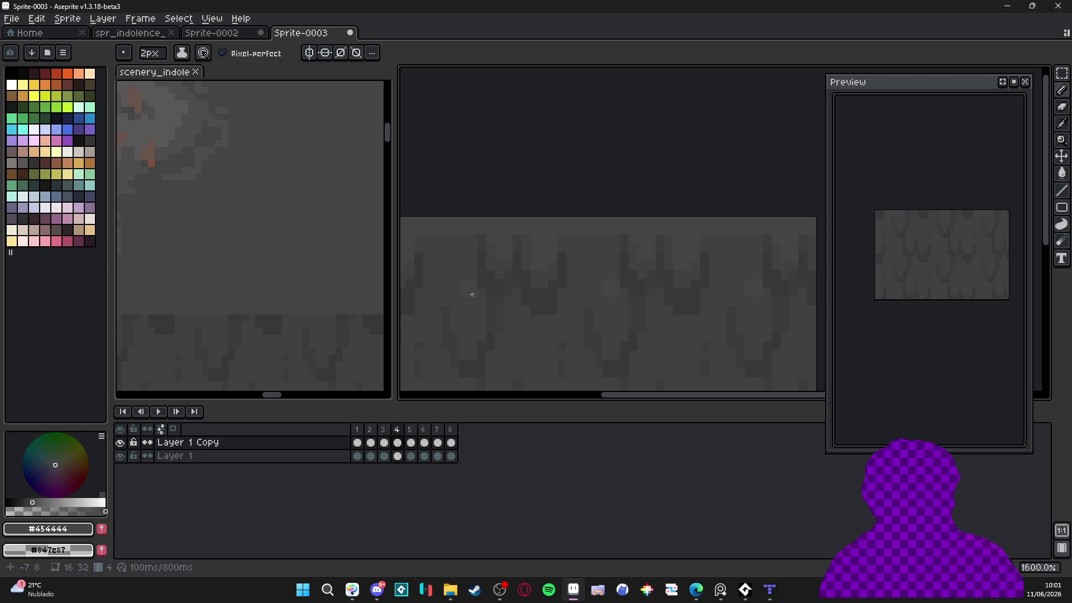
{"action": "left_click_drag", "start_coordinate": [472, 308], "coordinate": [474, 333]}
{"action": "scroll", "coordinate": [477, 343], "scroll_direction": "down", "scroll_amount": 3}
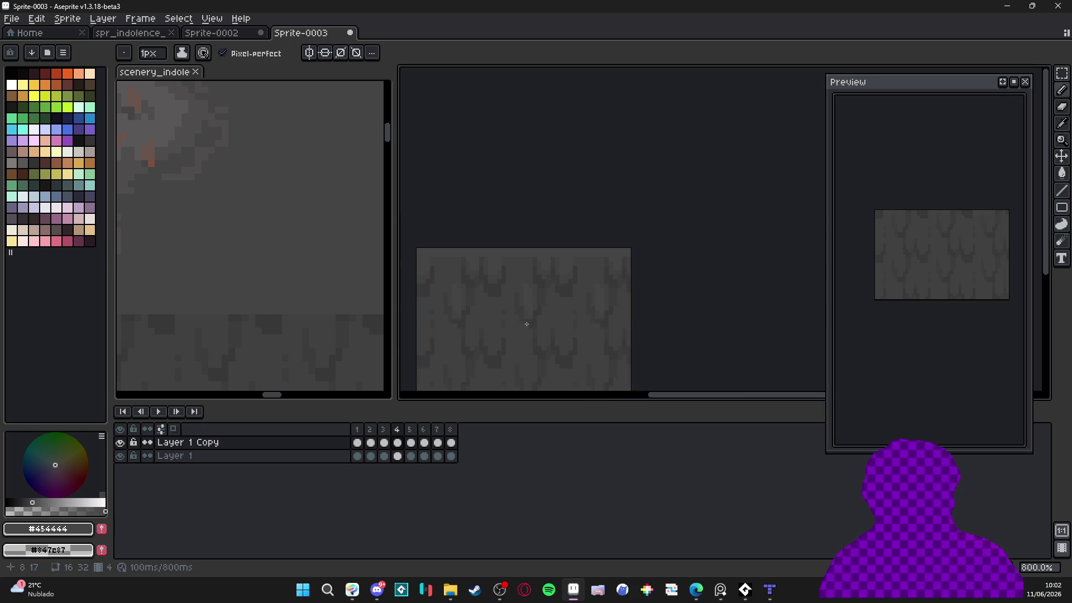
{"action": "scroll", "coordinate": [576, 293], "scroll_direction": "up", "scroll_amount": 3}
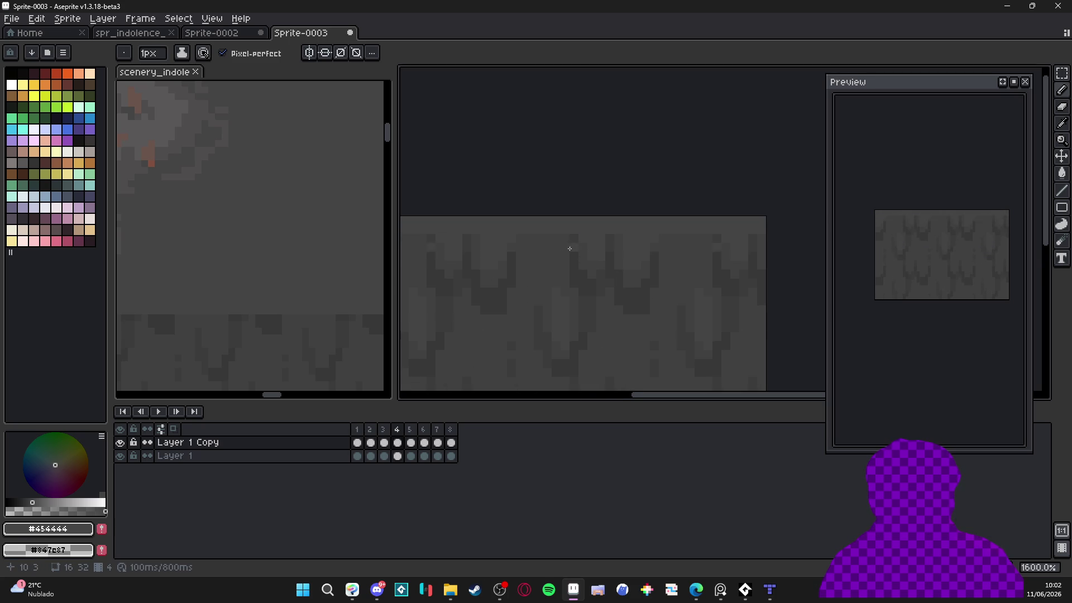
{"action": "scroll", "coordinate": [519, 249], "scroll_direction": "down", "scroll_amount": 3}
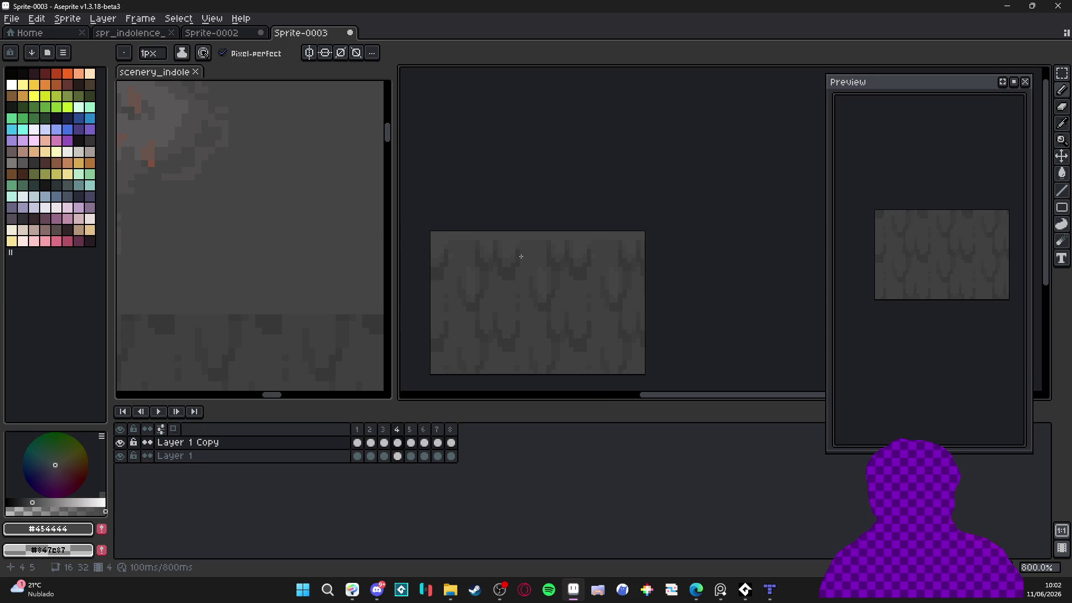
{"action": "scroll", "coordinate": [545, 270], "scroll_direction": "down", "scroll_amount": 1}
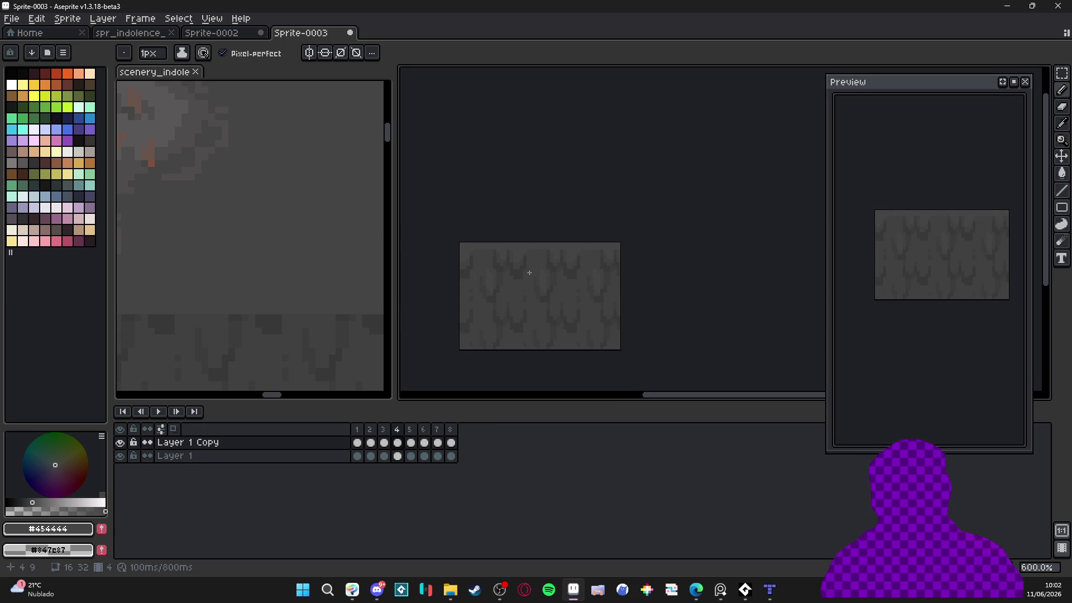
{"action": "scroll", "coordinate": [529, 274], "scroll_direction": "up", "scroll_amount": 2}
{"action": "left_click", "coordinate": [411, 443]}
On frame 6, paint lighter highlight pixels along the top row
{"action": "scroll", "coordinate": [491, 246], "scroll_direction": "up", "scroll_amount": 1}
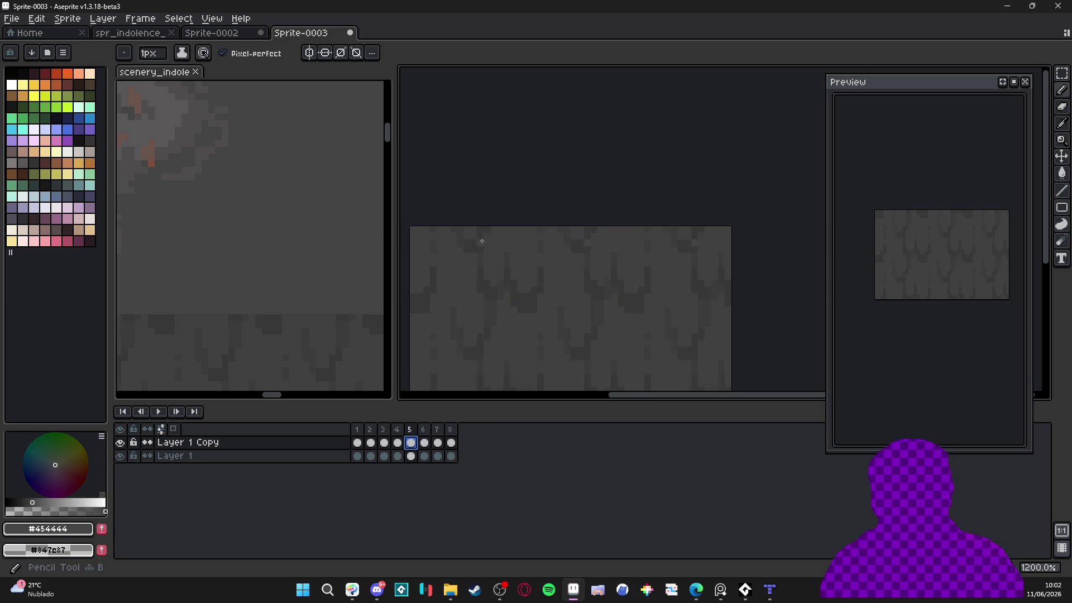
{"action": "scroll", "coordinate": [481, 240], "scroll_direction": "up", "scroll_amount": 1}
{"action": "scroll", "coordinate": [483, 237], "scroll_direction": "left", "scroll_amount": 1}
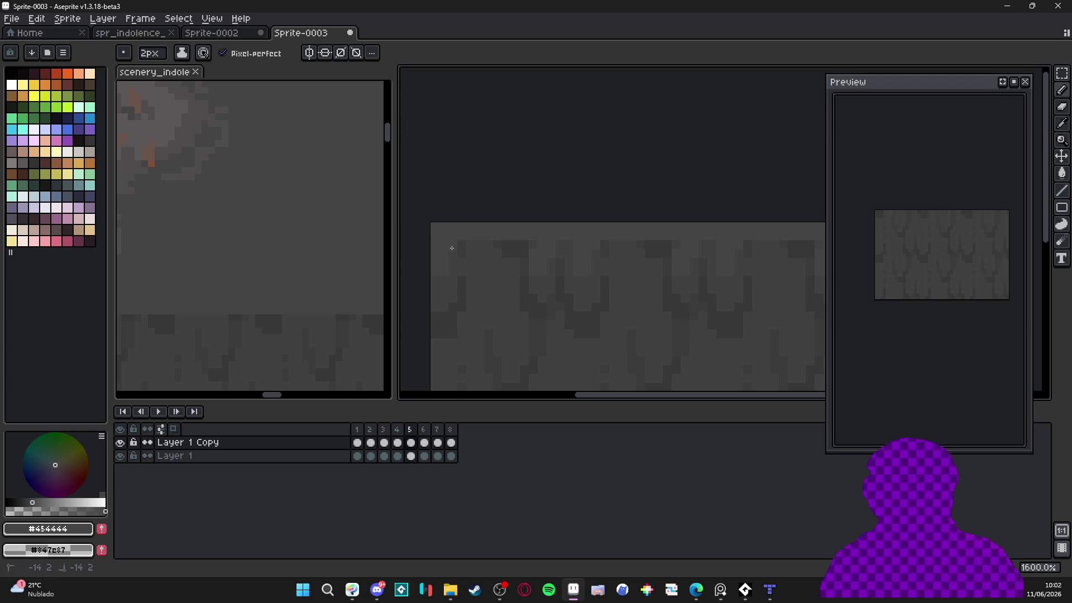
{"action": "scroll", "coordinate": [503, 282], "scroll_direction": "right", "scroll_amount": 5}
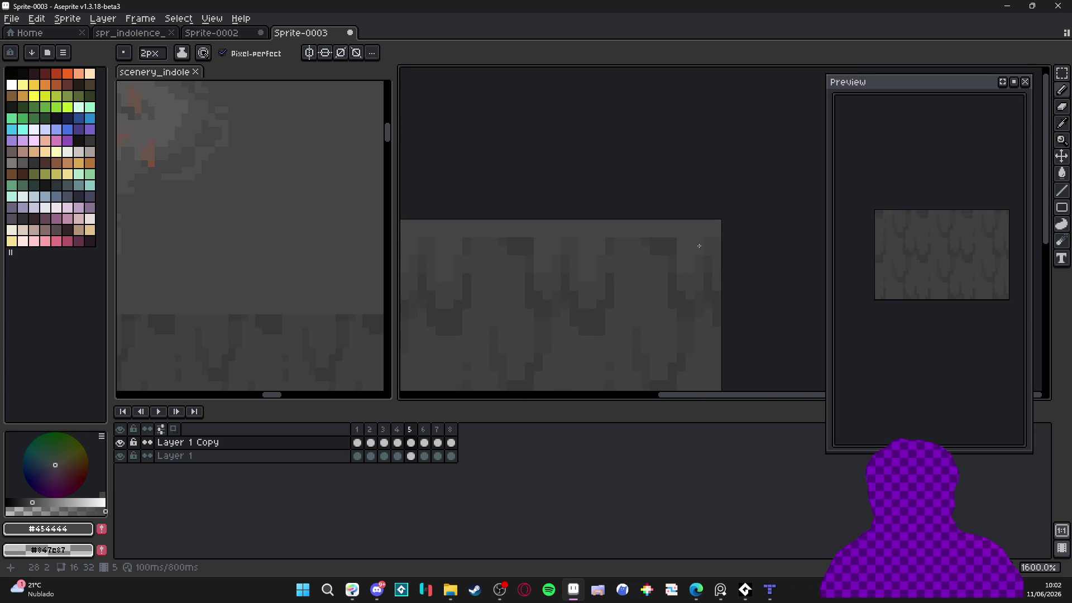
{"action": "scroll", "coordinate": [580, 284], "scroll_direction": "left", "scroll_amount": 2}
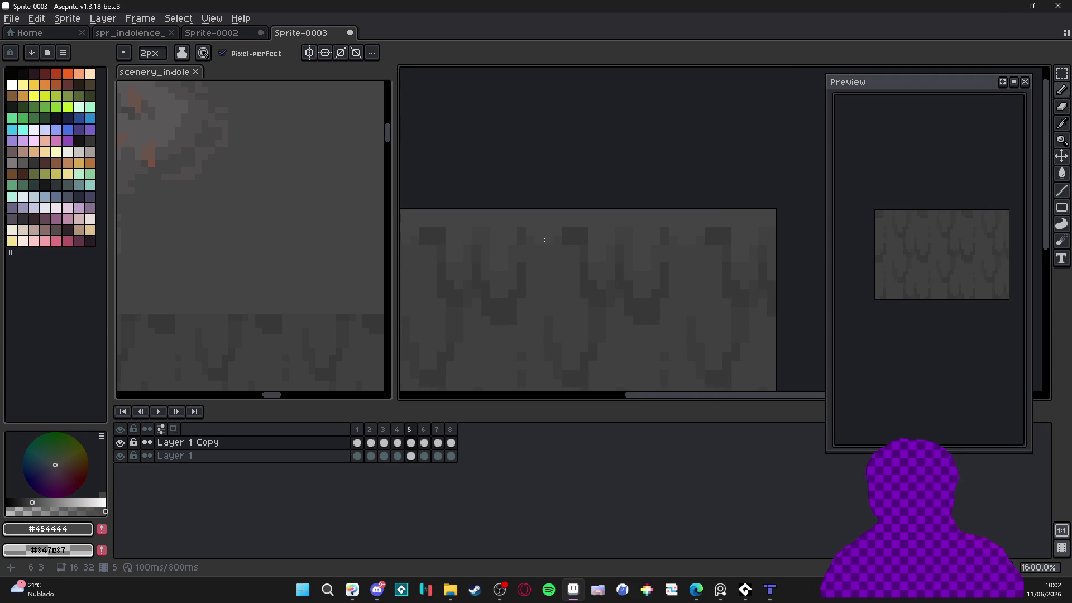
{"action": "scroll", "coordinate": [541, 270], "scroll_direction": "down", "scroll_amount": 1}
{"action": "scroll", "coordinate": [540, 269], "scroll_direction": "down", "scroll_amount": 1}
{"action": "left_click", "coordinate": [424, 442]}
{"action": "scroll", "coordinate": [517, 264], "scroll_direction": "up", "scroll_amount": 2}
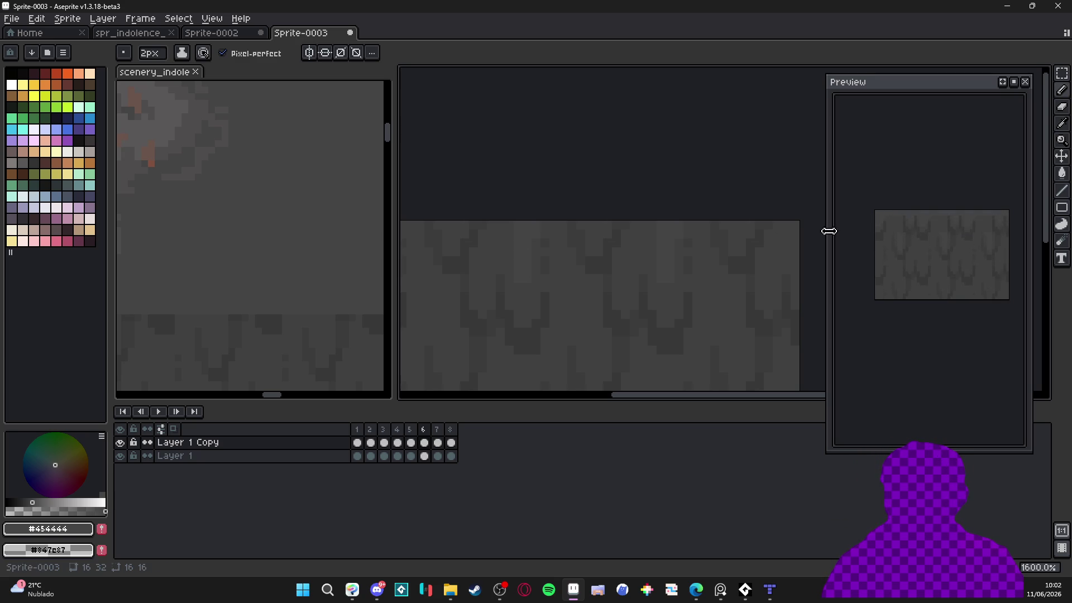
{"action": "left_click", "coordinate": [620, 229]}
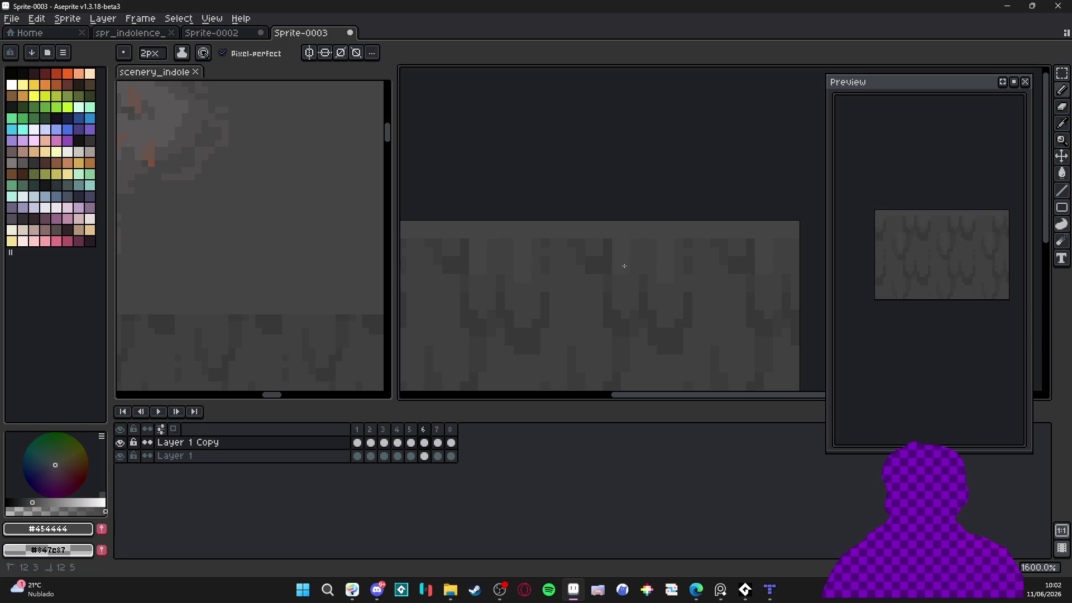
{"action": "left_click", "coordinate": [644, 241]}
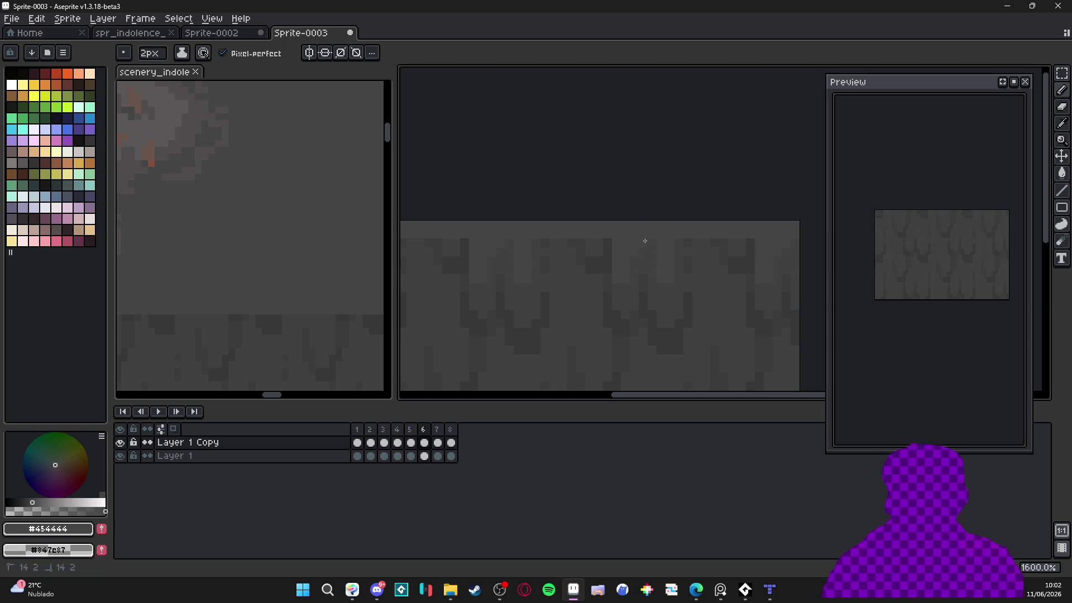
{"action": "left_click_drag", "start_coordinate": [654, 242], "coordinate": [598, 241]}
{"action": "left_click", "coordinate": [598, 242]}
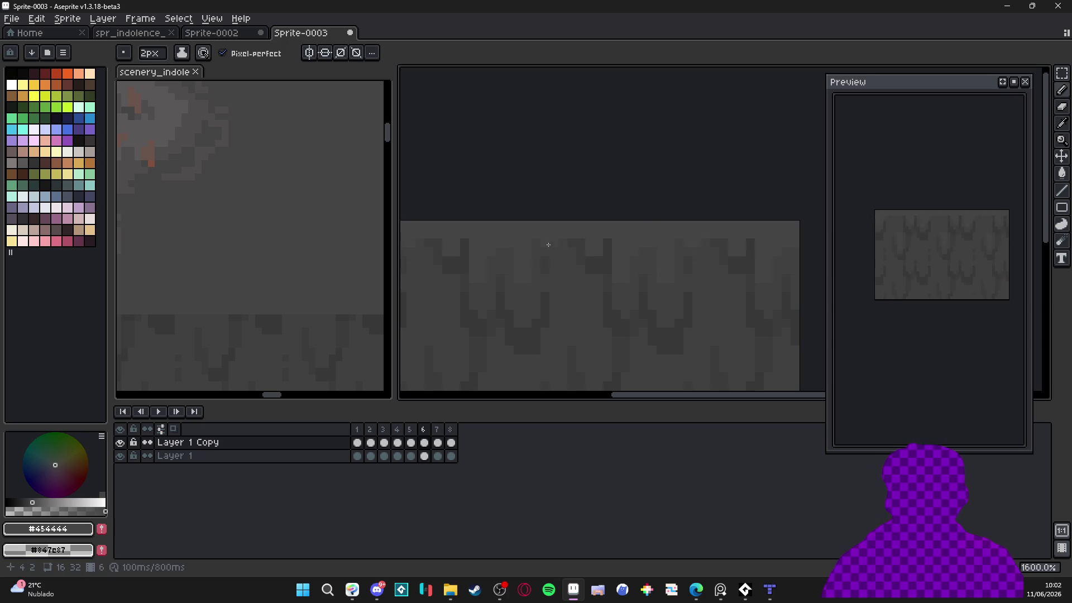
Lighten the dark pixels along frame 7's top rows
{"action": "scroll", "coordinate": [522, 249], "scroll_direction": "left", "scroll_amount": 3}
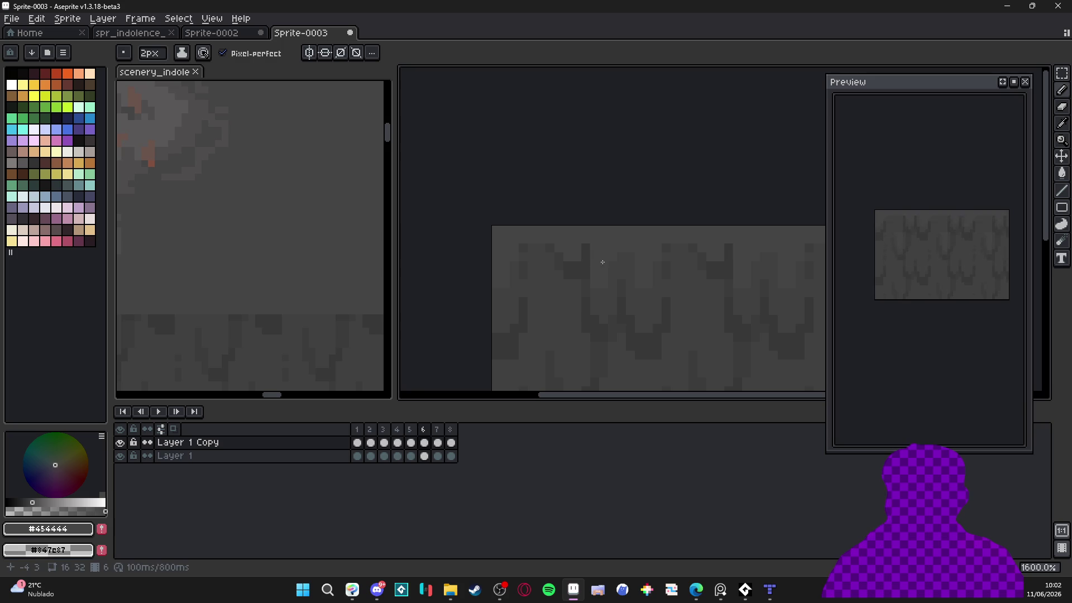
{"action": "scroll", "coordinate": [635, 272], "scroll_direction": "down", "scroll_amount": 3}
{"action": "scroll", "coordinate": [599, 270], "scroll_direction": "right", "scroll_amount": 2}
{"action": "left_click", "coordinate": [438, 442]}
{"action": "left_click", "coordinate": [438, 442]}
{"action": "scroll", "coordinate": [450, 237], "scroll_direction": "up", "scroll_amount": 2}
{"action": "left_click_drag", "start_coordinate": [450, 236], "coordinate": [628, 240]}
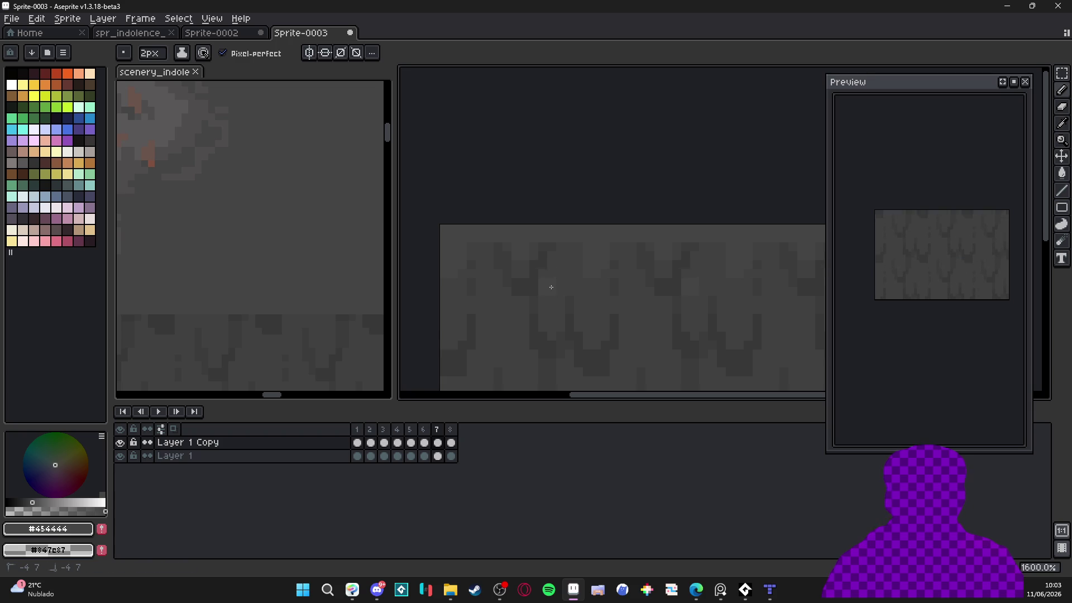
Lighten frame 8's top row of pixels, then return to frame 1
{"action": "scroll", "coordinate": [553, 278], "scroll_direction": "left", "scroll_amount": 1}
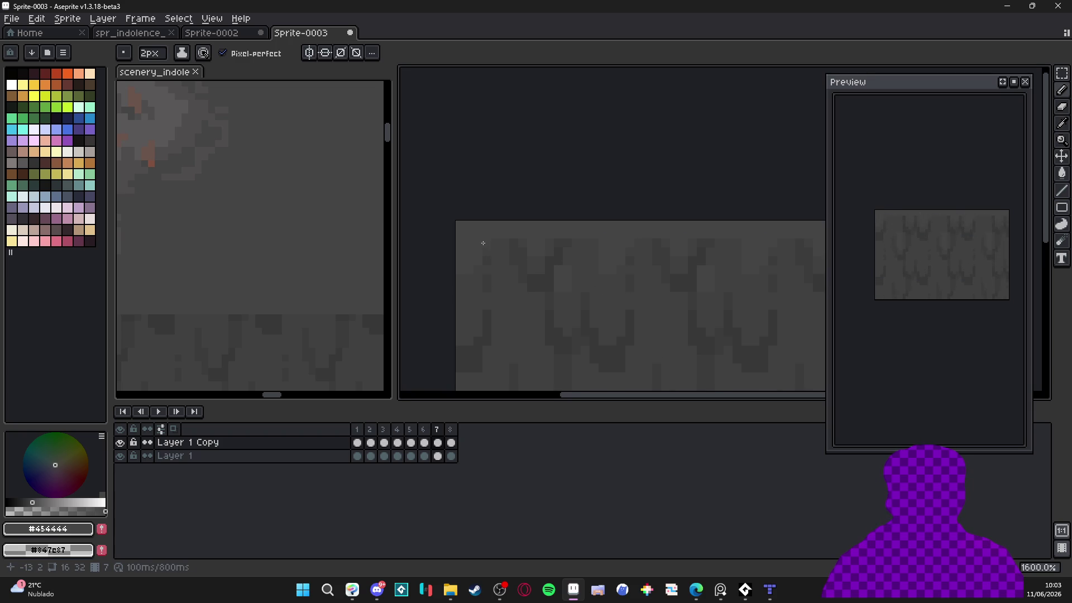
{"action": "scroll", "coordinate": [556, 242], "scroll_direction": "right", "scroll_amount": 3}
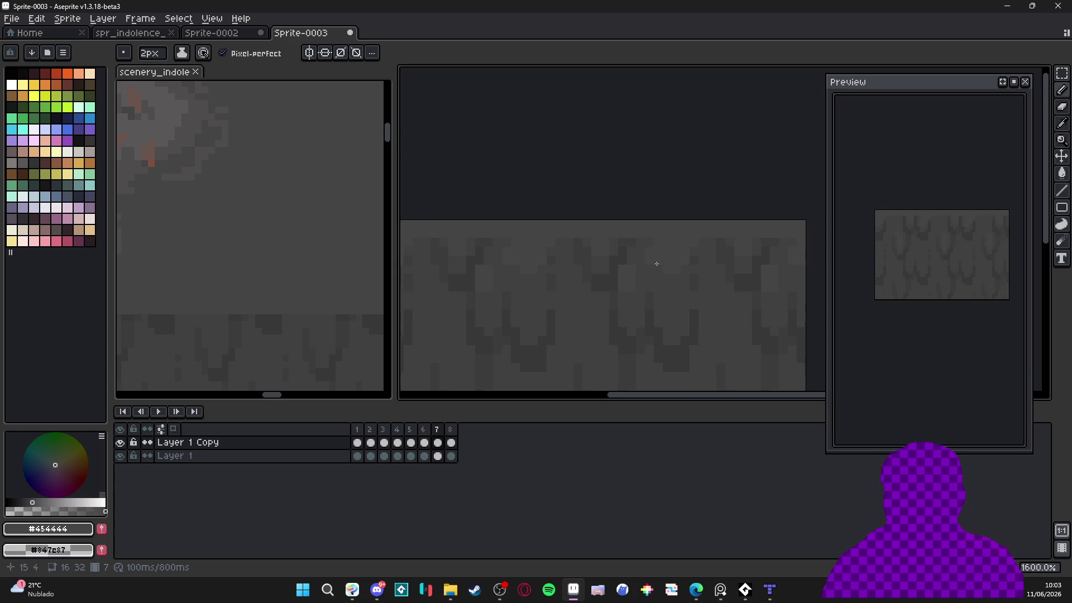
{"action": "scroll", "coordinate": [656, 264], "scroll_direction": "down", "scroll_amount": 1}
{"action": "scroll", "coordinate": [646, 264], "scroll_direction": "down", "scroll_amount": 2}
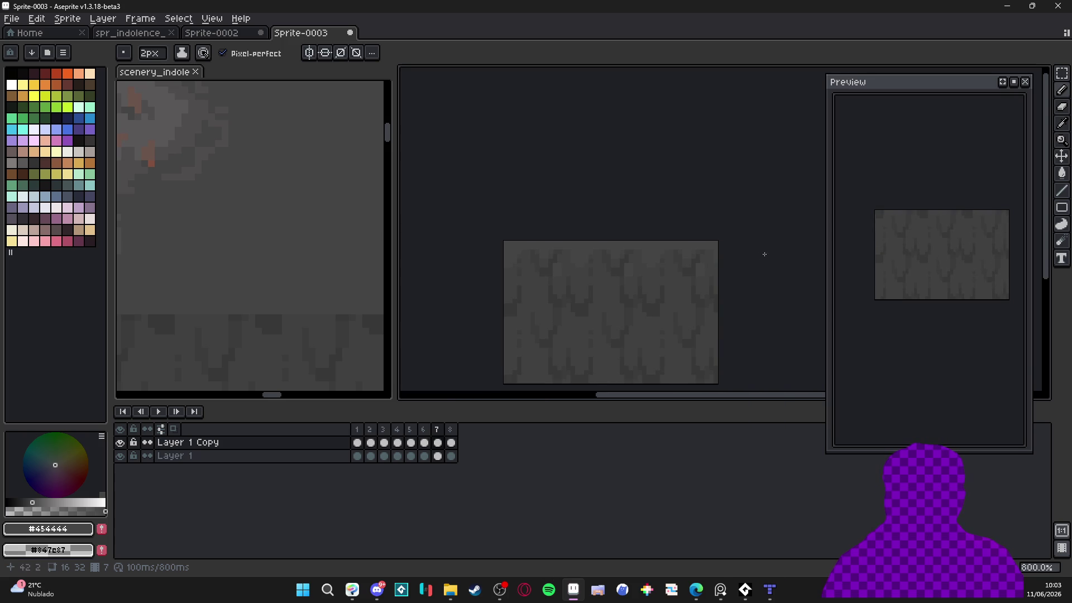
{"action": "left_click", "coordinate": [451, 443]}
{"action": "scroll", "coordinate": [535, 263], "scroll_direction": "up", "scroll_amount": 3}
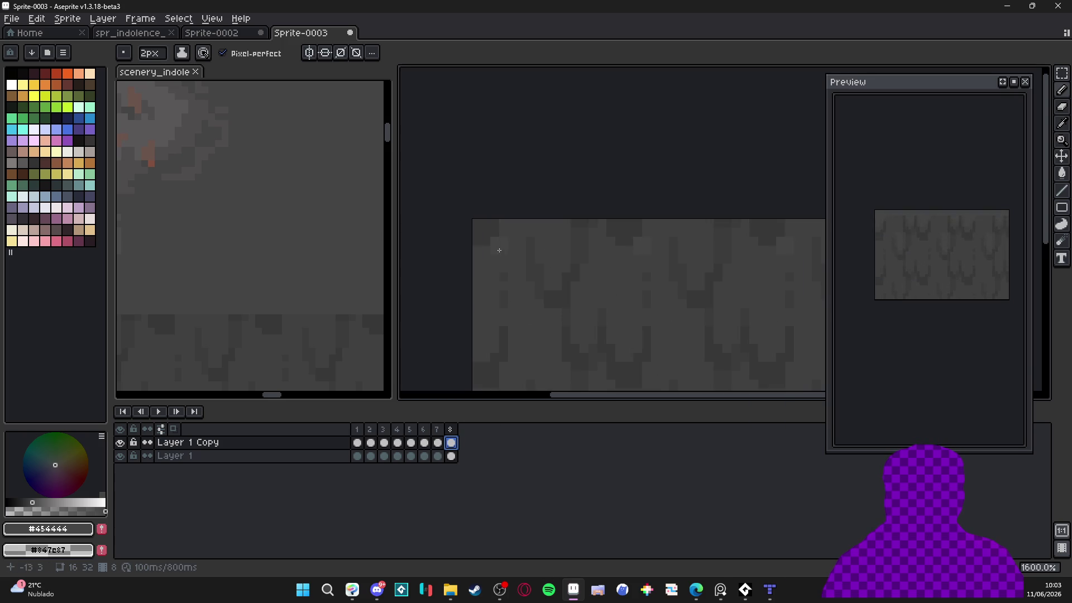
{"action": "left_click_drag", "start_coordinate": [529, 229], "coordinate": [618, 232]}
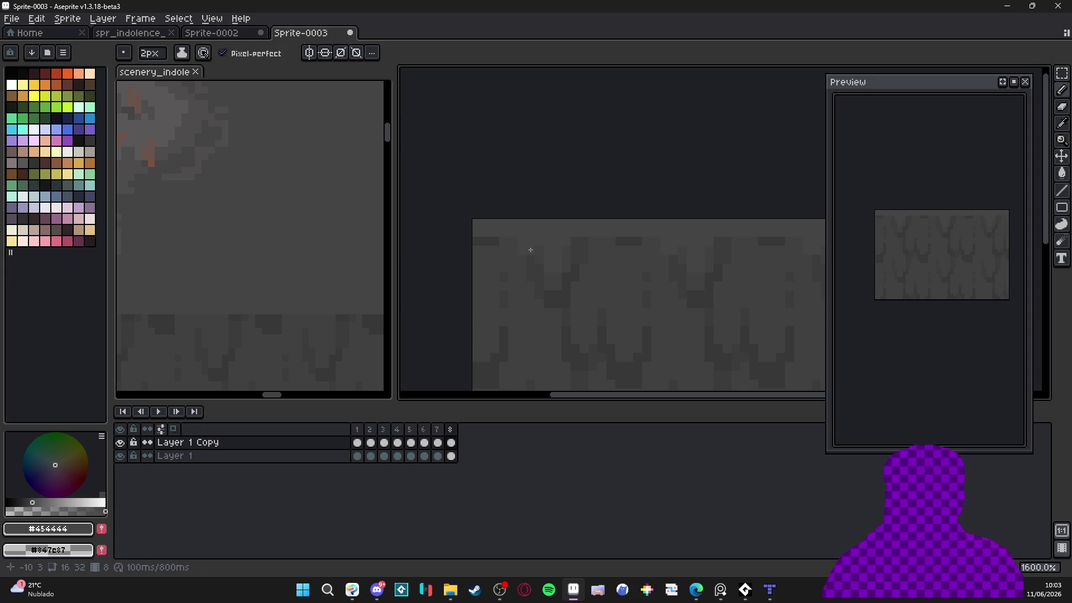
{"action": "scroll", "coordinate": [559, 251], "scroll_direction": "down", "scroll_amount": 1}
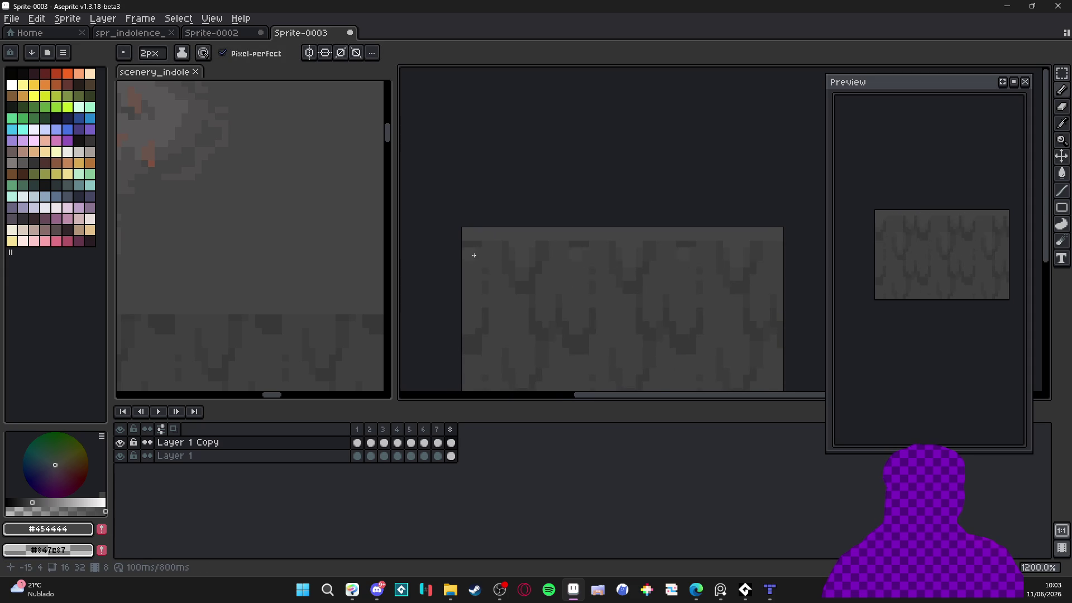
{"action": "scroll", "coordinate": [475, 255], "scroll_direction": "up", "scroll_amount": 1}
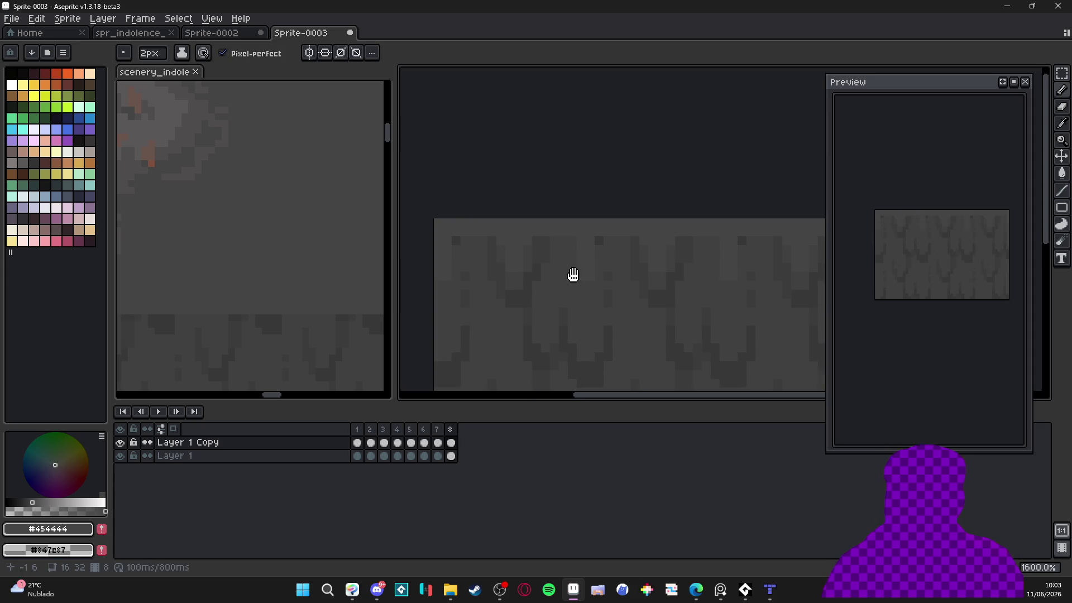
{"action": "scroll", "coordinate": [612, 274], "scroll_direction": "down", "scroll_amount": 2}
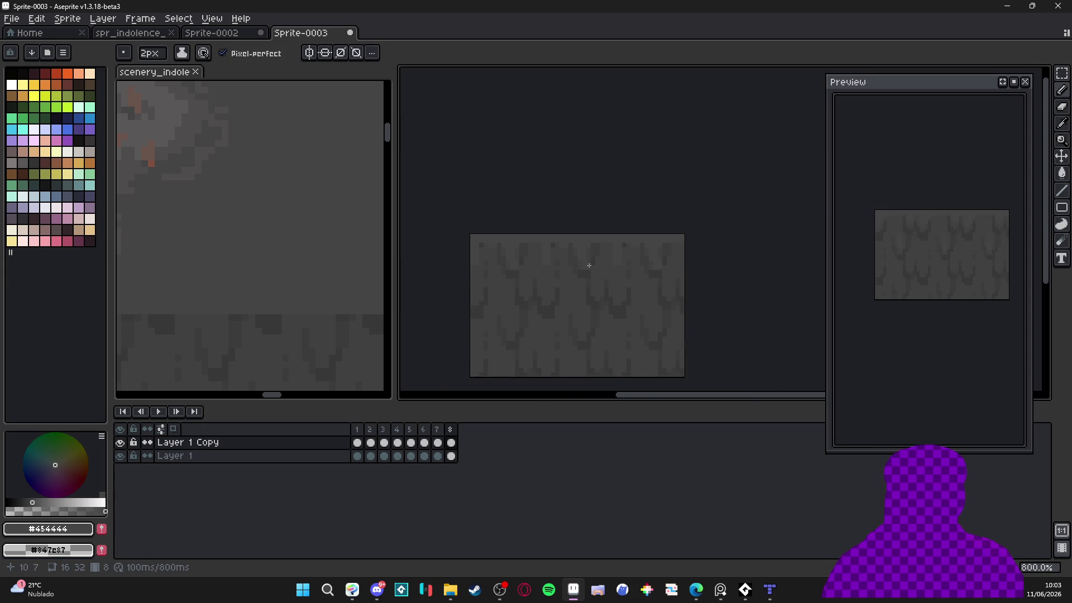
{"action": "scroll", "coordinate": [602, 272], "scroll_direction": "up", "scroll_amount": 2}
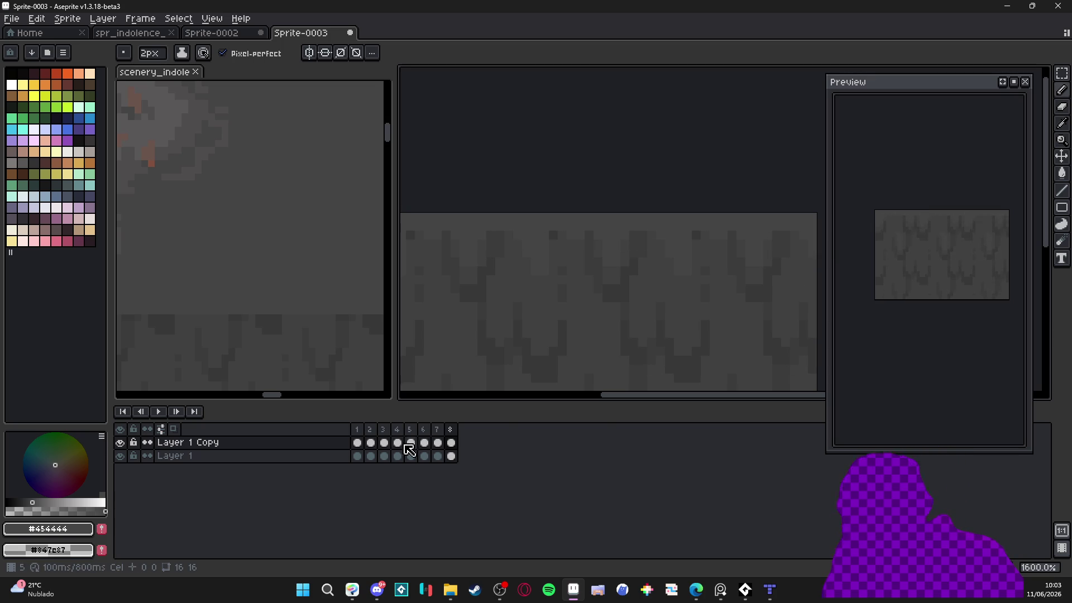
{"action": "left_click", "coordinate": [357, 442]}
Pick #4f4d4d from the sprite and step through frames 2 to 4 using a 1px brush
{"action": "left_click", "coordinate": [512, 229], "text": "alt"}
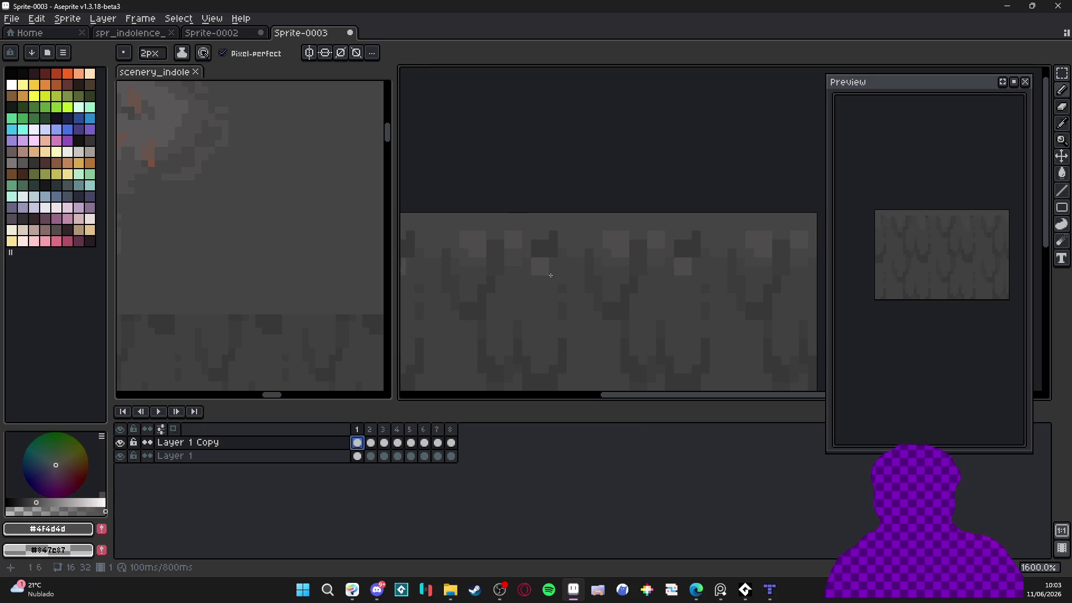
{"action": "key", "text": "Right"}
{"action": "left_click_drag", "start_coordinate": [521, 283], "coordinate": [570, 301]}
{"action": "key", "text": "Right"}
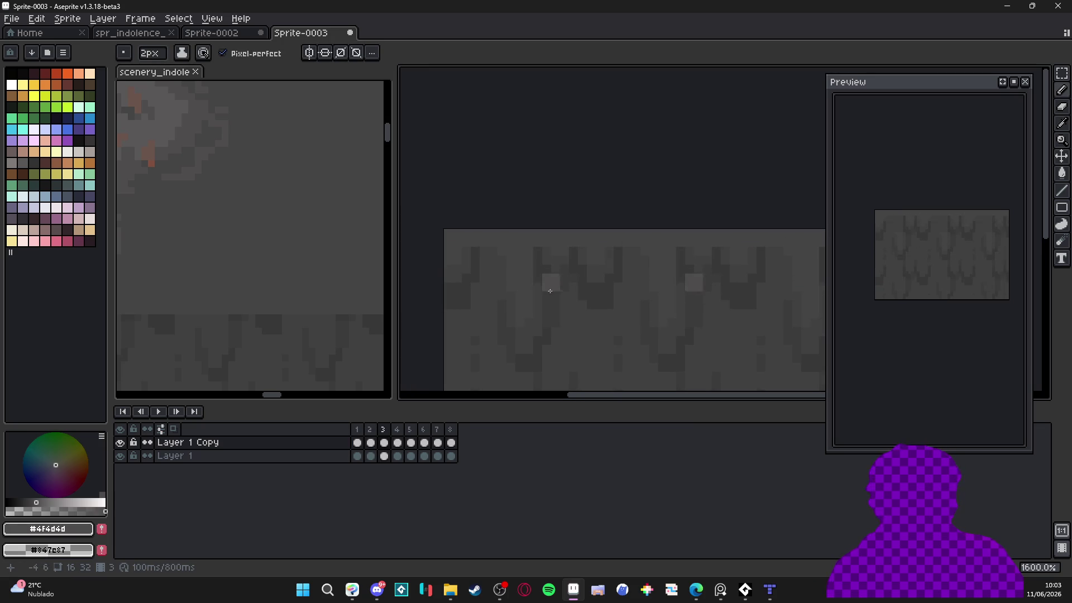
{"action": "key", "text": "minus"}
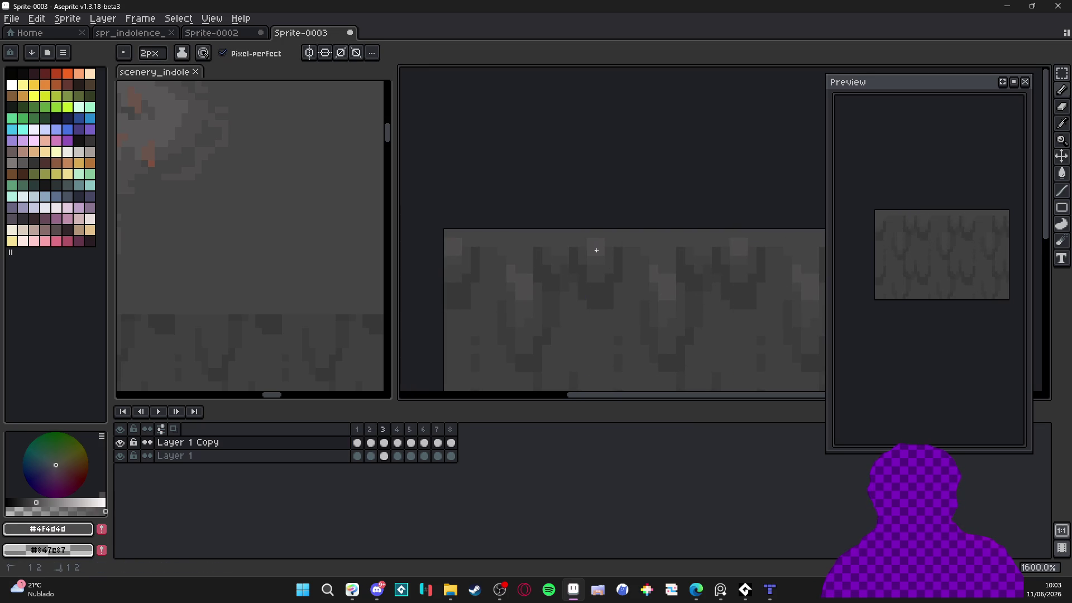
{"action": "mouse_move", "coordinate": [559, 249]}
{"action": "left_mouse_down"}
{"action": "mouse_move", "coordinate": [529, 287]}
{"action": "mouse_move", "coordinate": [658, 300]}
{"action": "left_mouse_up"}
{"action": "key", "text": "Right"}
{"action": "key", "text": "plus"}
{"action": "key", "text": "minus"}
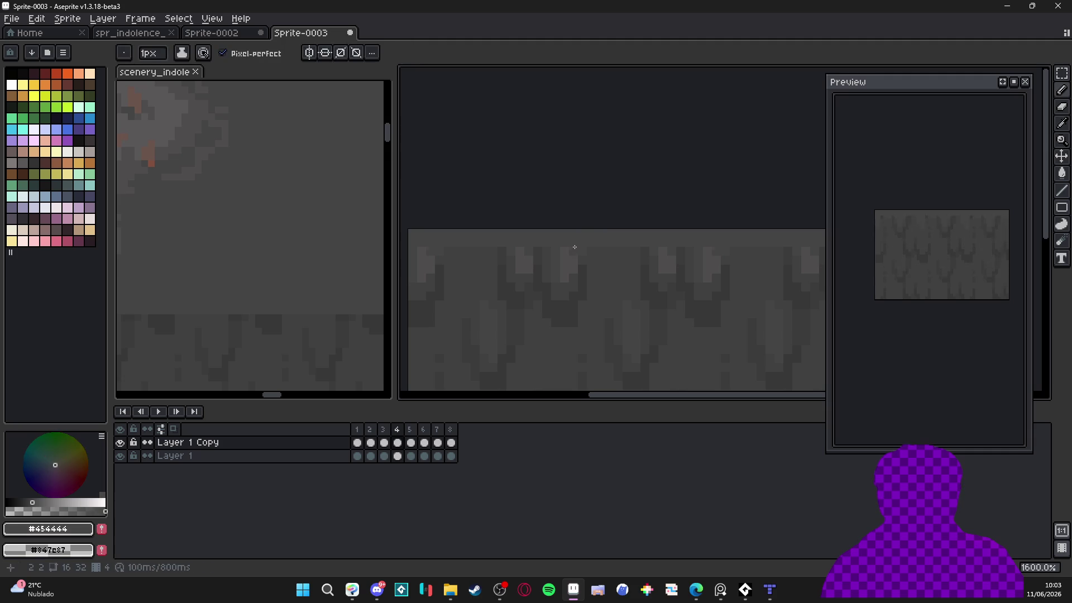
Add a single 1px highlight pixel on frame 5, then check the View menu's Tiled Mode
{"action": "scroll", "coordinate": [528, 267], "scroll_direction": "left", "scroll_amount": 2}
{"action": "scroll", "coordinate": [529, 267], "scroll_direction": "down", "scroll_amount": 1}
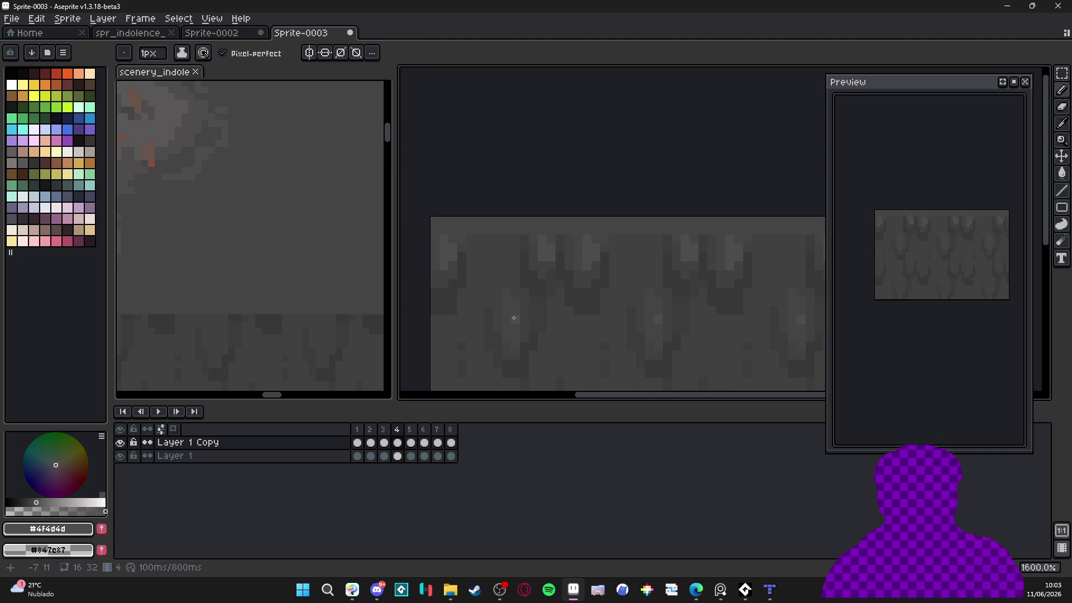
{"action": "scroll", "coordinate": [560, 281], "scroll_direction": "right", "scroll_amount": 2}
{"action": "key", "text": "Right"}
{"action": "key", "text": "plus"}
{"action": "key", "text": "minus"}
{"action": "left_click", "coordinate": [592, 257]}
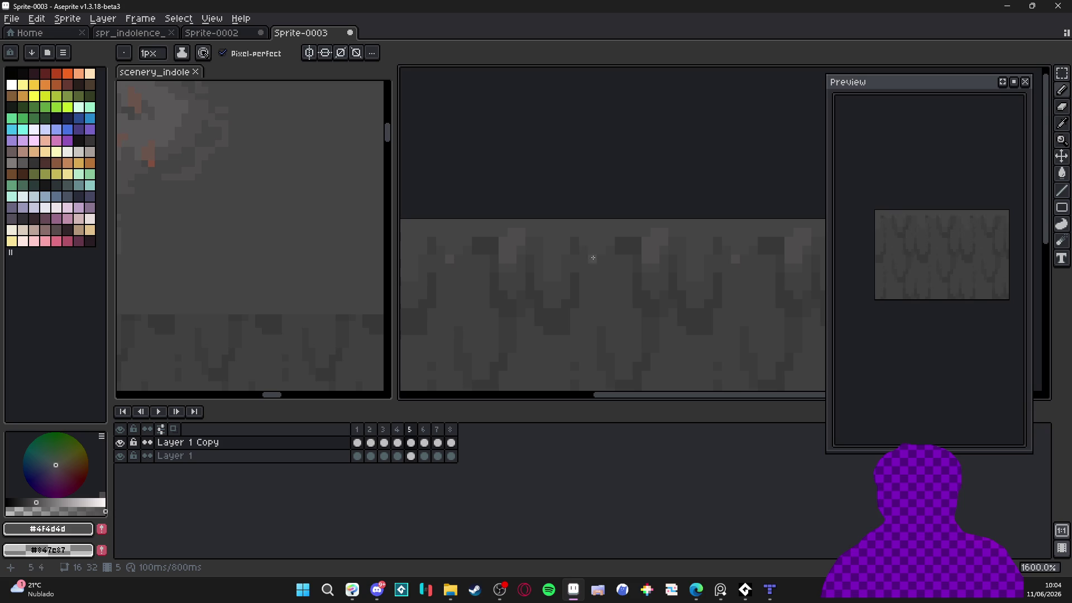
{"action": "key", "text": "plus"}
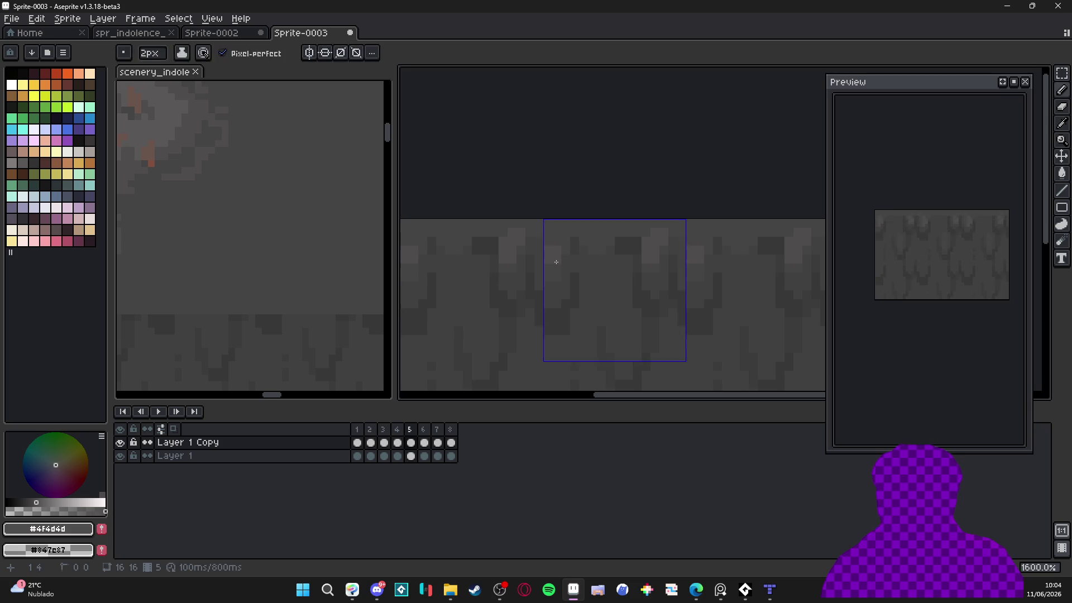
{"action": "key", "text": "minus"}
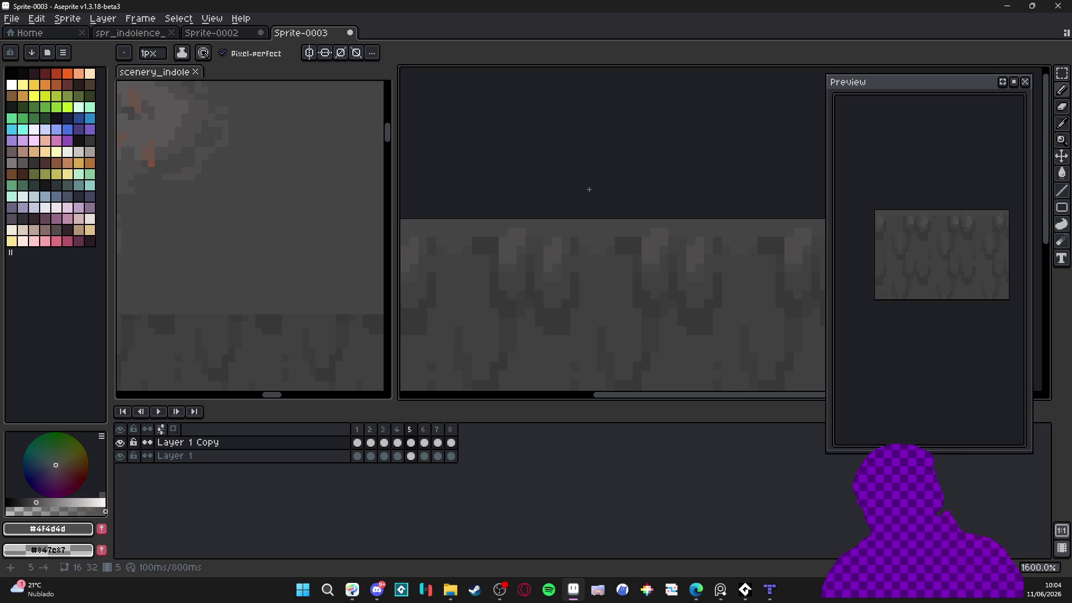
{"action": "left_click", "coordinate": [212, 18]}
Set the duration of all 8 frames to 150 ms
{"action": "mouse_move", "coordinate": [299, 126]}
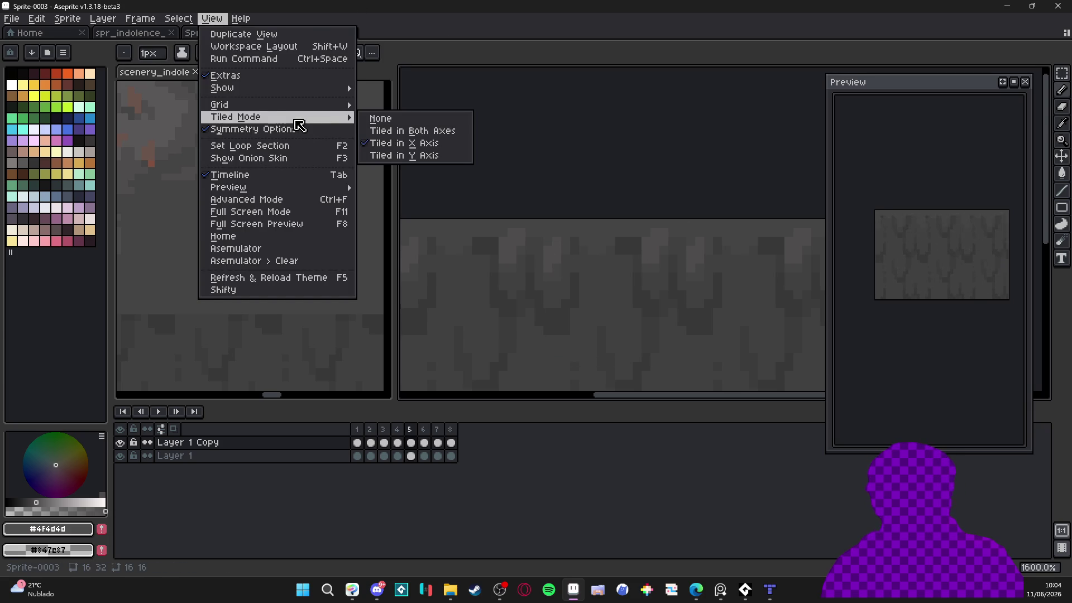
{"action": "left_click", "coordinate": [140, 19]}
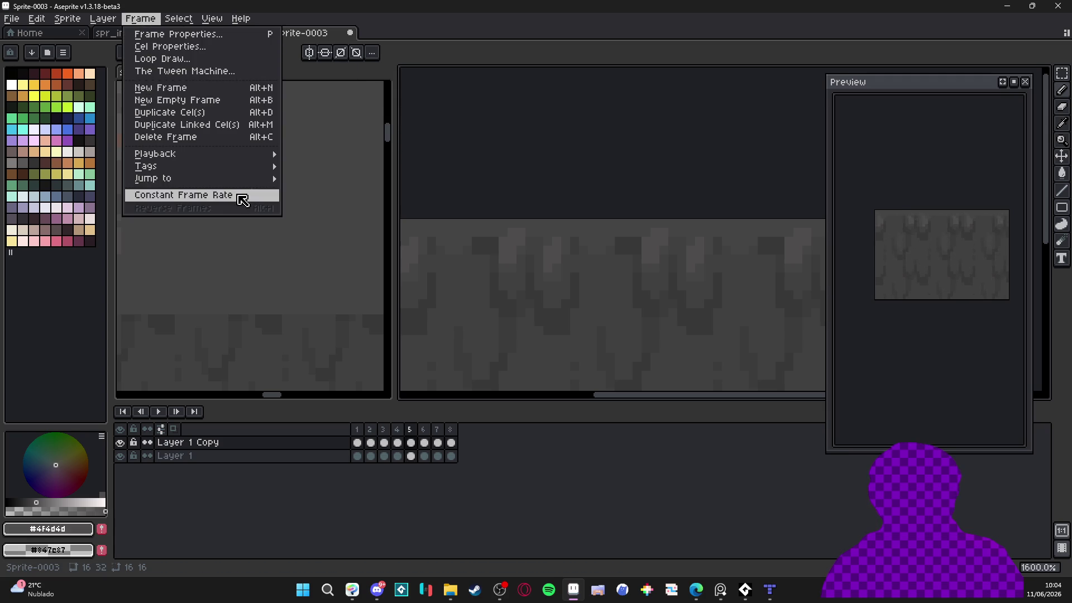
{"action": "left_click", "coordinate": [239, 199]}
{"action": "key", "text": "Return"}
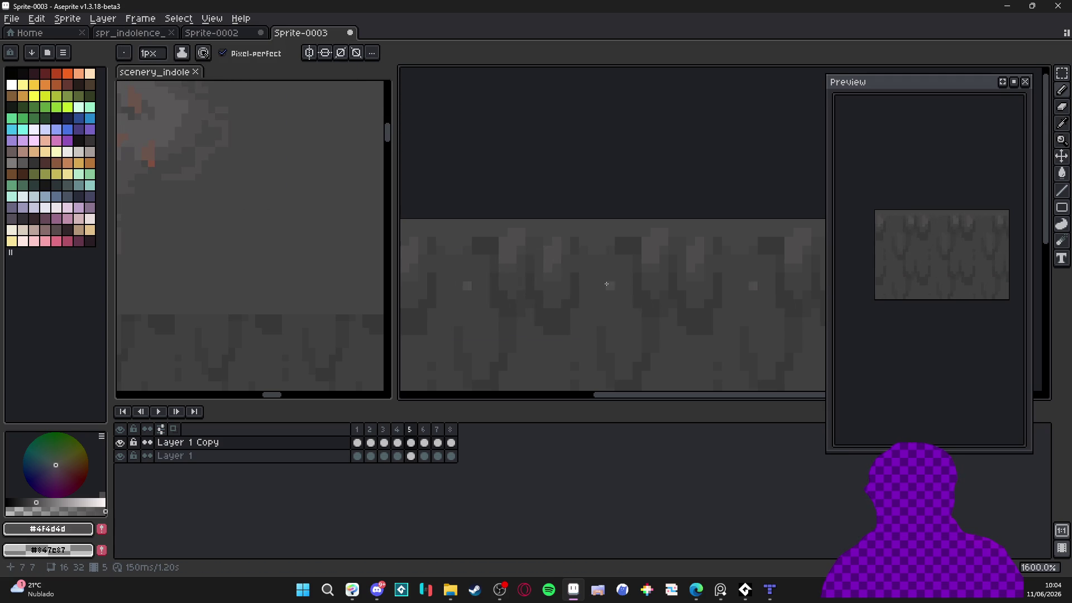
On frame 6, show the 16x16 tile boundary and switch between greys #454444 and #4f4d4d at 1px/2px
{"action": "left_click_drag", "start_coordinate": [605, 287], "coordinate": [618, 298]}
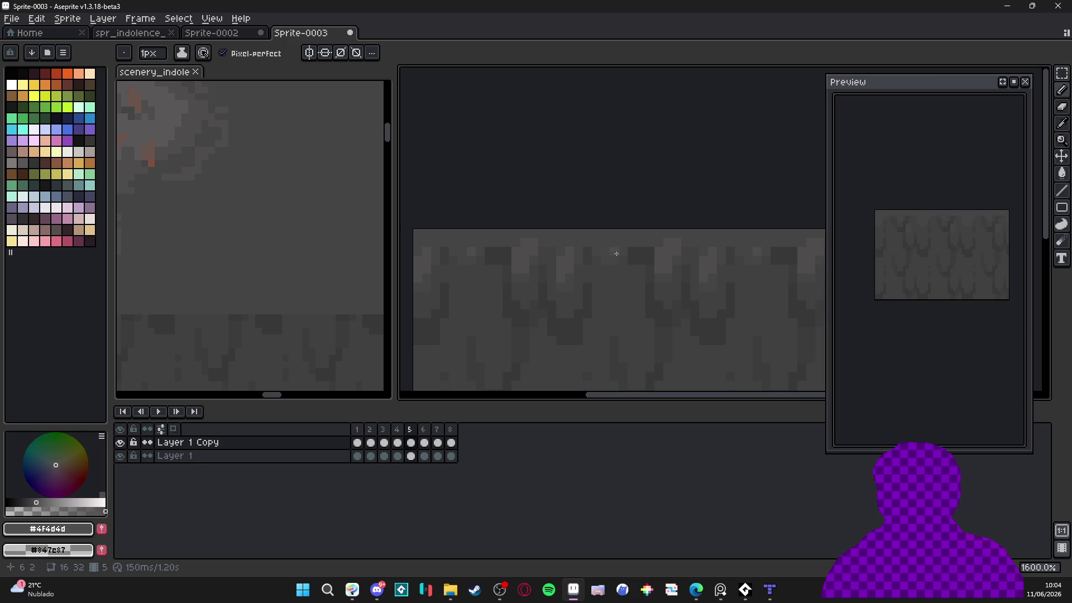
{"action": "left_click_drag", "start_coordinate": [609, 261], "coordinate": [606, 260]}
{"action": "key", "text": "period"}
{"action": "key", "text": "plus"}
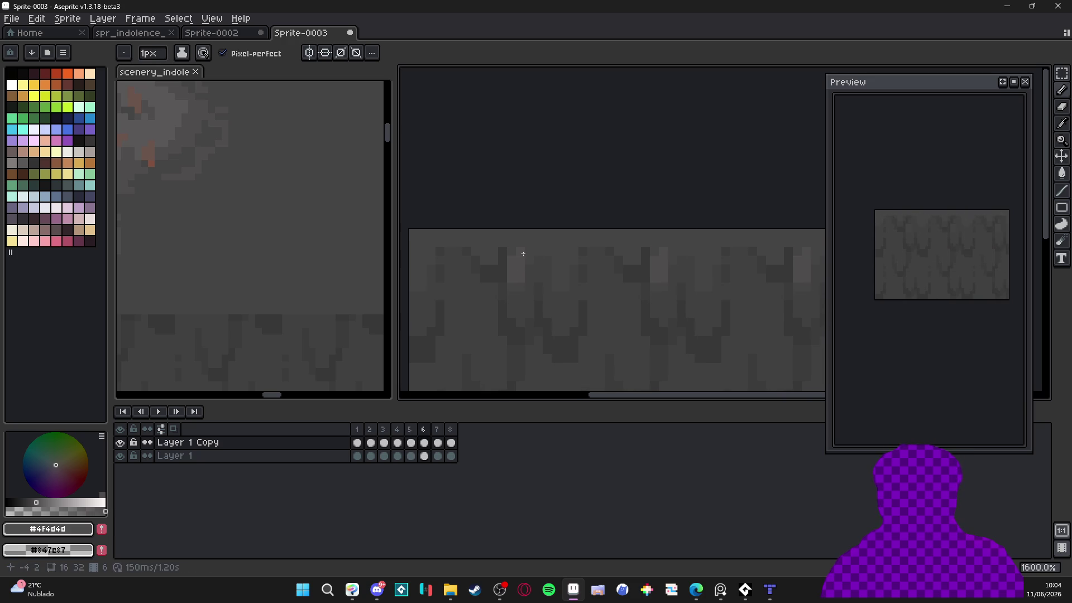
{"action": "key", "text": "ctrl+a"}
{"action": "key", "text": "minus"}
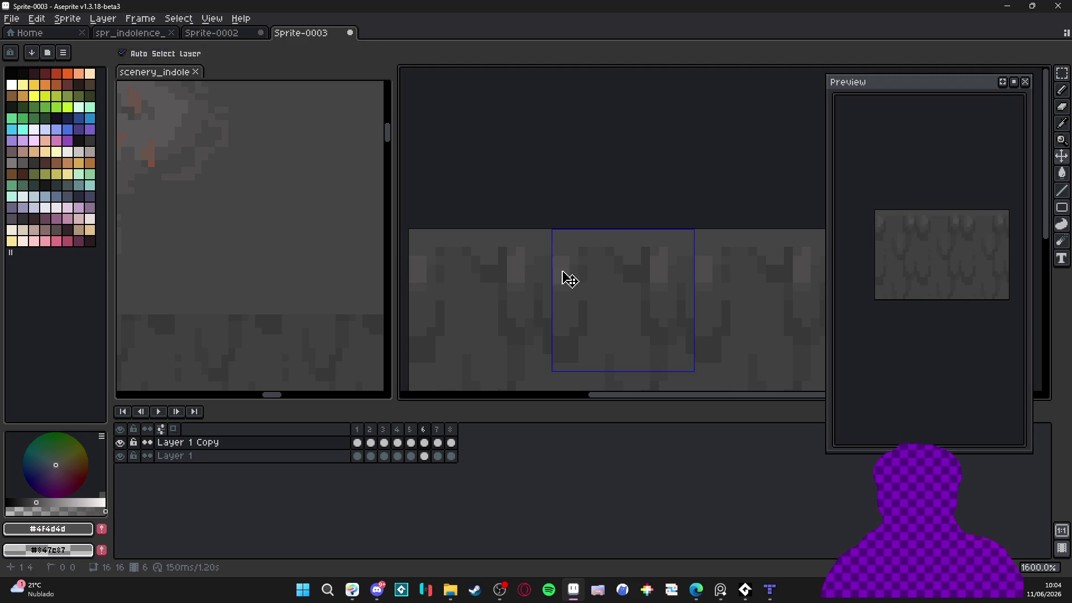
{"action": "left_click", "coordinate": [574, 252], "text": "alt"}
{"action": "left_click_drag", "start_coordinate": [579, 301], "coordinate": [598, 307]}
{"action": "left_click", "coordinate": [558, 266], "text": "alt"}
{"action": "key", "text": "plus"}
{"action": "scroll", "coordinate": [632, 253], "scroll_direction": "down", "scroll_amount": 3}
{"action": "key", "text": "minus"}
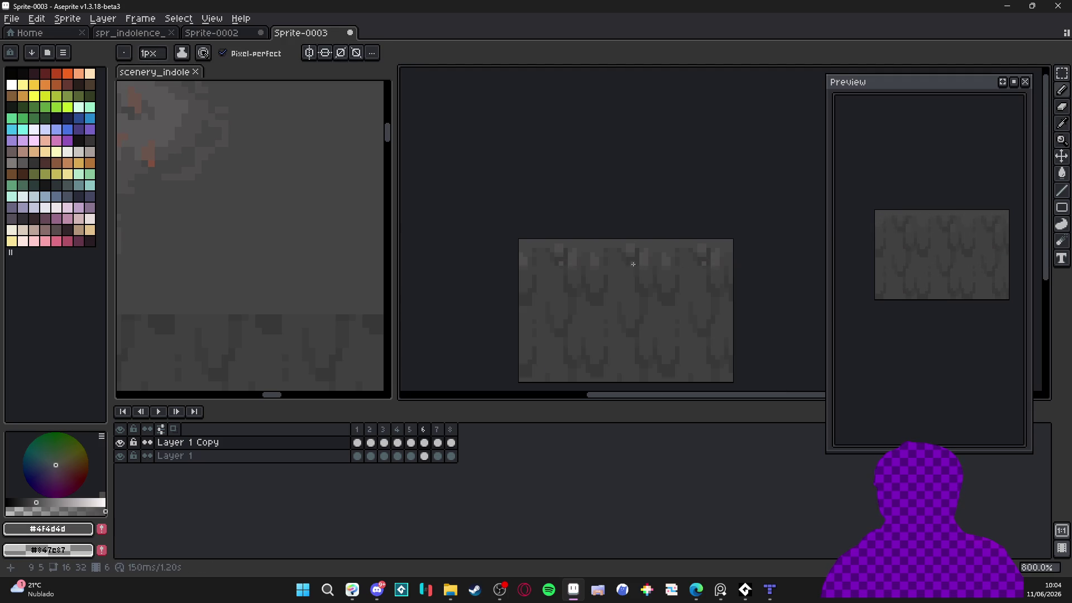
{"action": "scroll", "coordinate": [589, 240], "scroll_direction": "up", "scroll_amount": 5}
Touch up frame 7's highlights, alternating between 1px and 2px brushes
{"action": "key", "text": "period"}
{"action": "key", "text": "plus"}
{"action": "key", "text": "minus"}
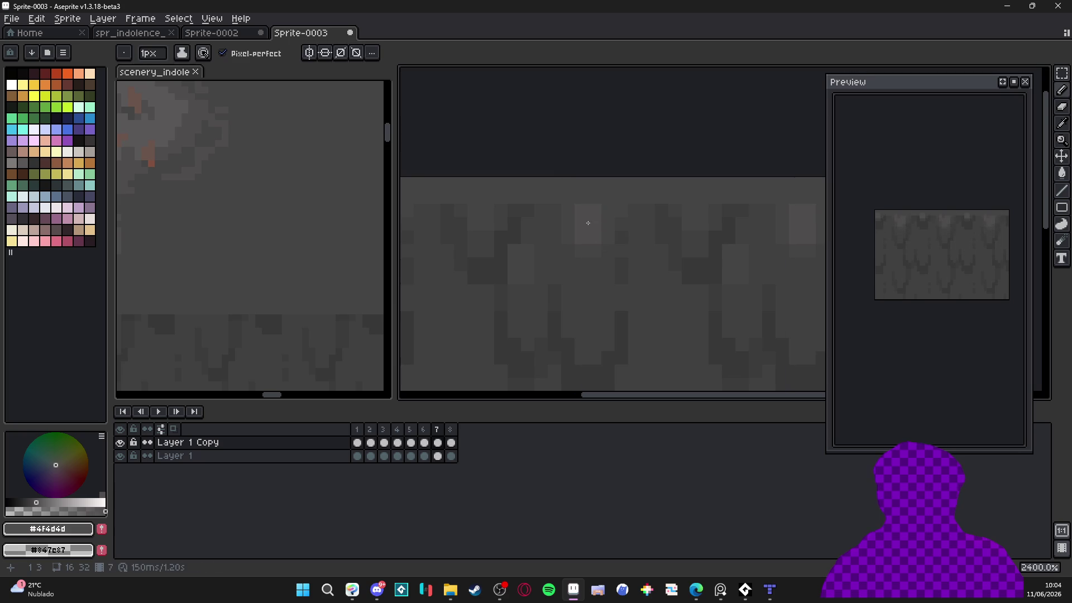
{"action": "key", "text": "plus"}
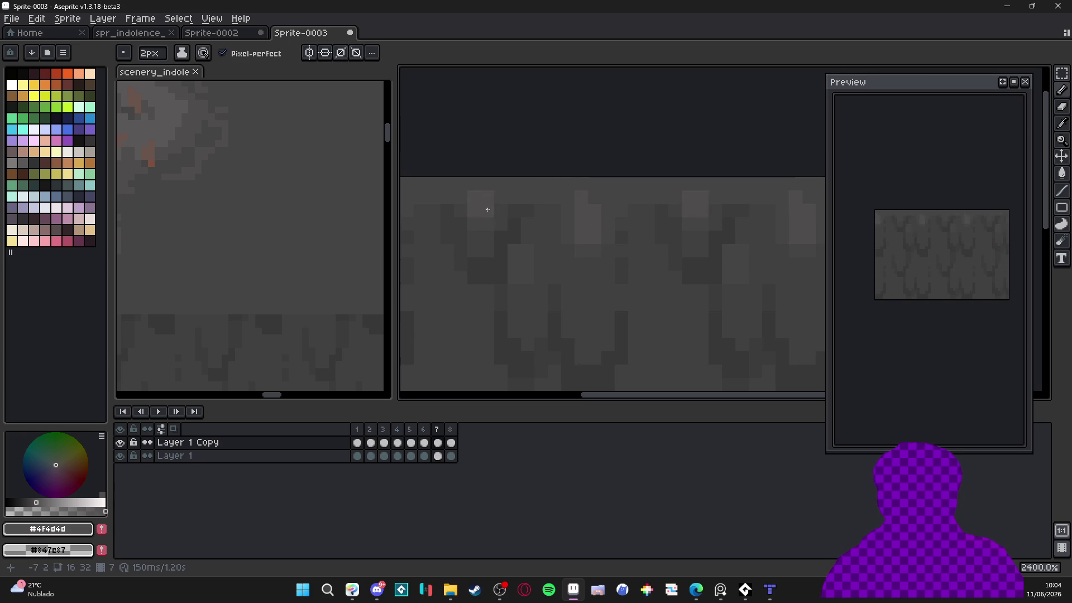
{"action": "scroll", "coordinate": [509, 245], "scroll_direction": "down", "scroll_amount": 2}
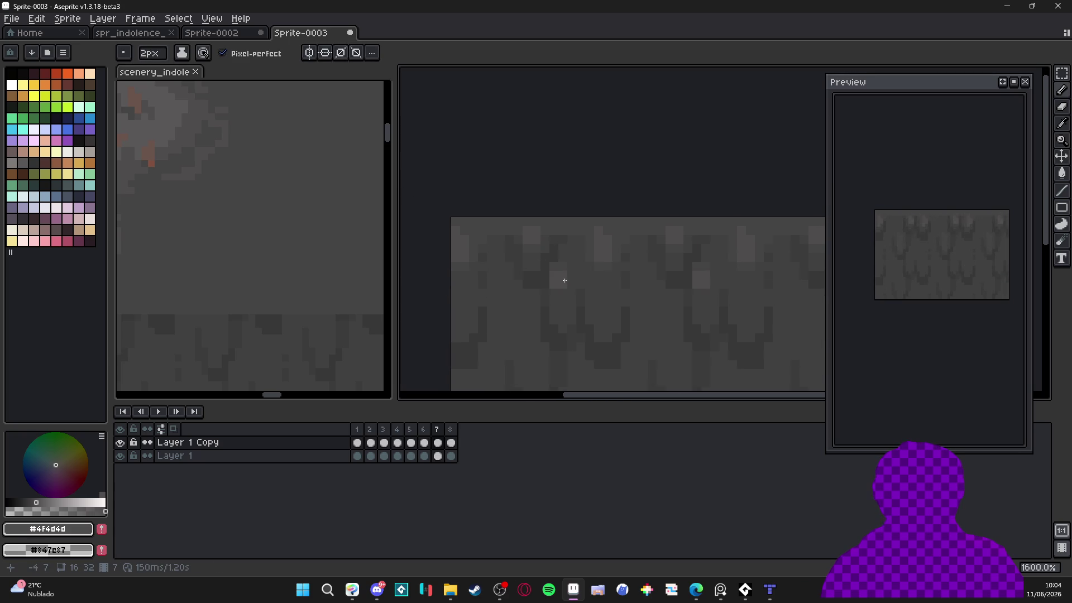
{"action": "scroll", "coordinate": [575, 283], "scroll_direction": "down", "scroll_amount": 3}
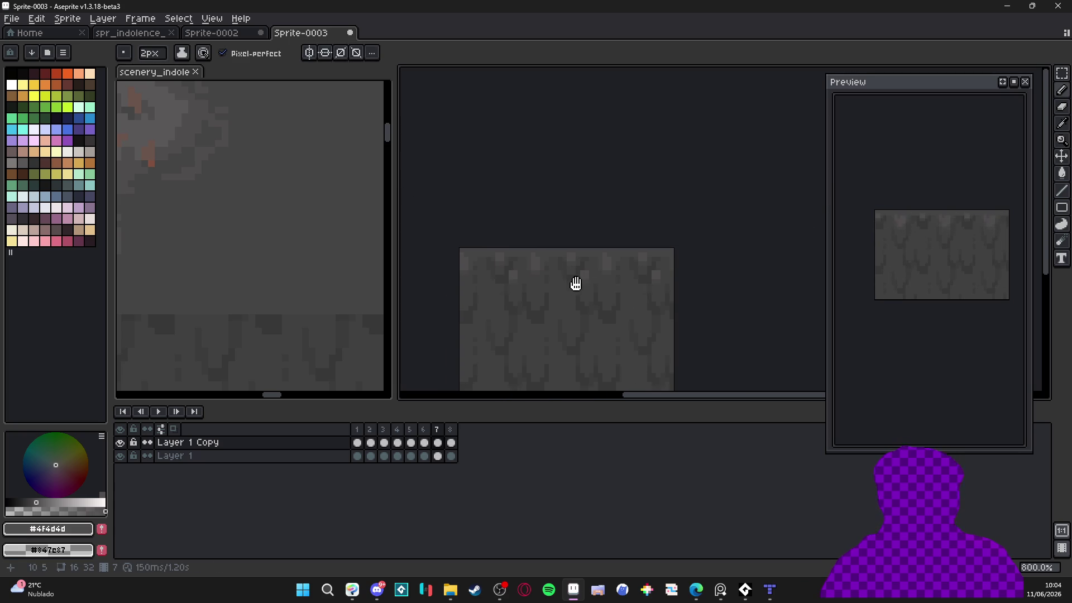
{"action": "scroll", "coordinate": [522, 282], "scroll_direction": "up", "scroll_amount": 2}
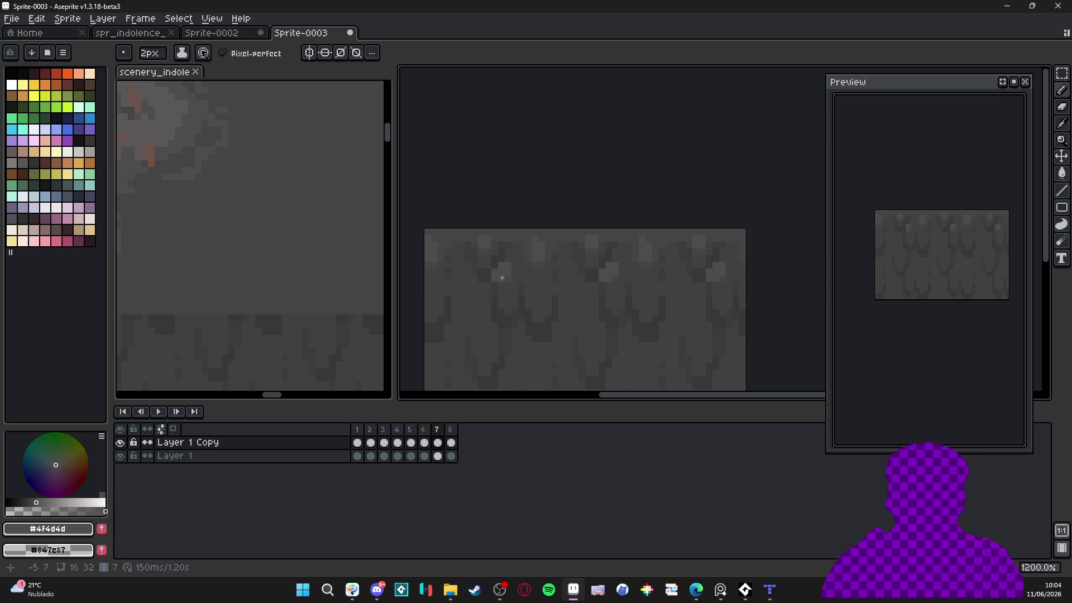
{"action": "key", "text": "minus"}
Paint lighter highlight pixels on frame 8 with a 2px brush, then wrap to frame 1
{"action": "key", "text": "Right"}
{"action": "scroll", "coordinate": [535, 248], "scroll_direction": "up", "scroll_amount": 3}
{"action": "key", "text": "plus"}
{"action": "key", "text": "minus"}
{"action": "key", "text": "plus"}
{"action": "left_click", "coordinate": [643, 241]}
{"action": "scroll", "coordinate": [660, 266], "scroll_direction": "down", "scroll_amount": 5}
{"action": "scroll", "coordinate": [625, 282], "scroll_direction": "up", "scroll_amount": 3}
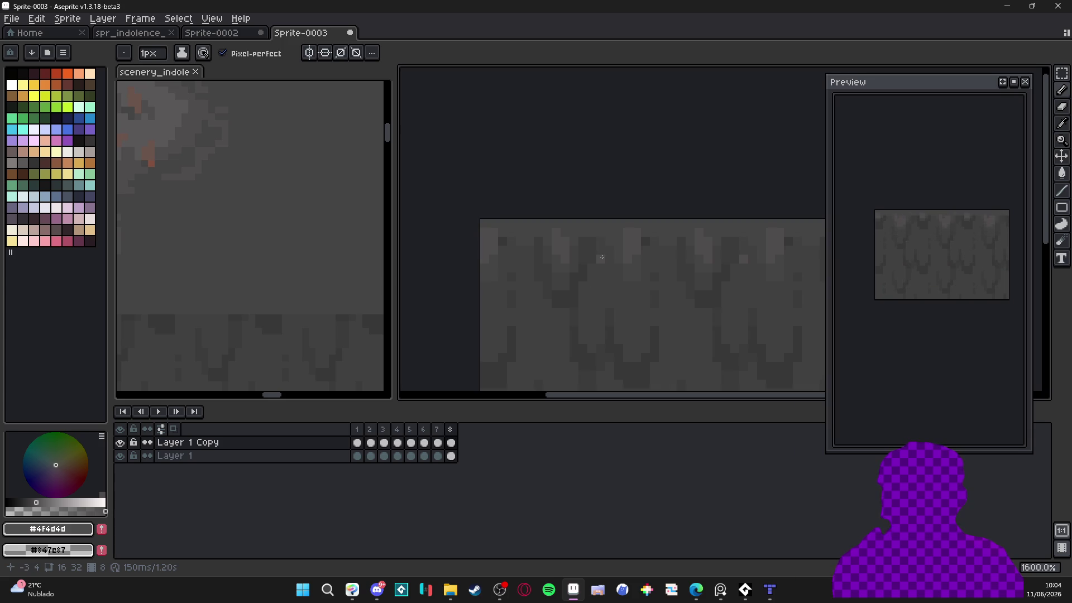
{"action": "key", "text": "Right"}
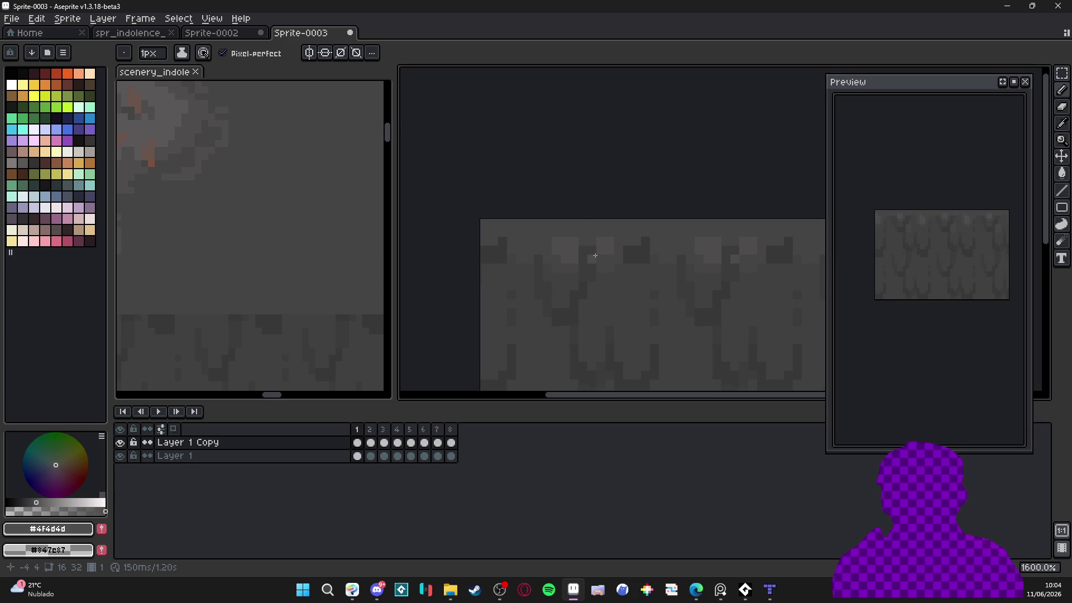
Widen the brush to 2px and play the animation to check the scroll
{"action": "scroll", "coordinate": [546, 244], "scroll_direction": "up", "scroll_amount": 2}
{"action": "key", "text": "plus"}
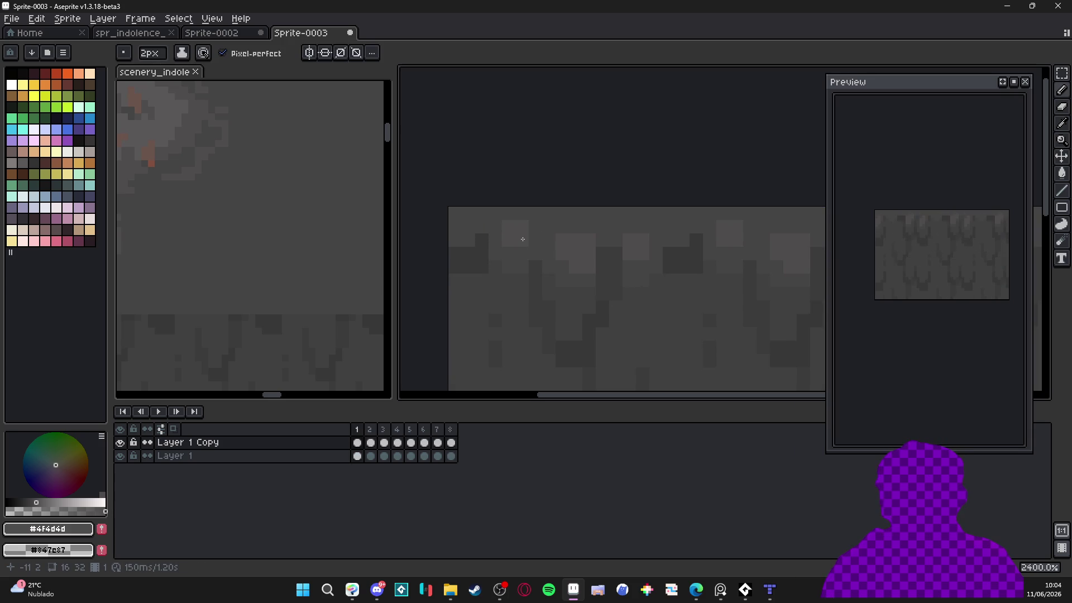
{"action": "key", "text": "Right"}
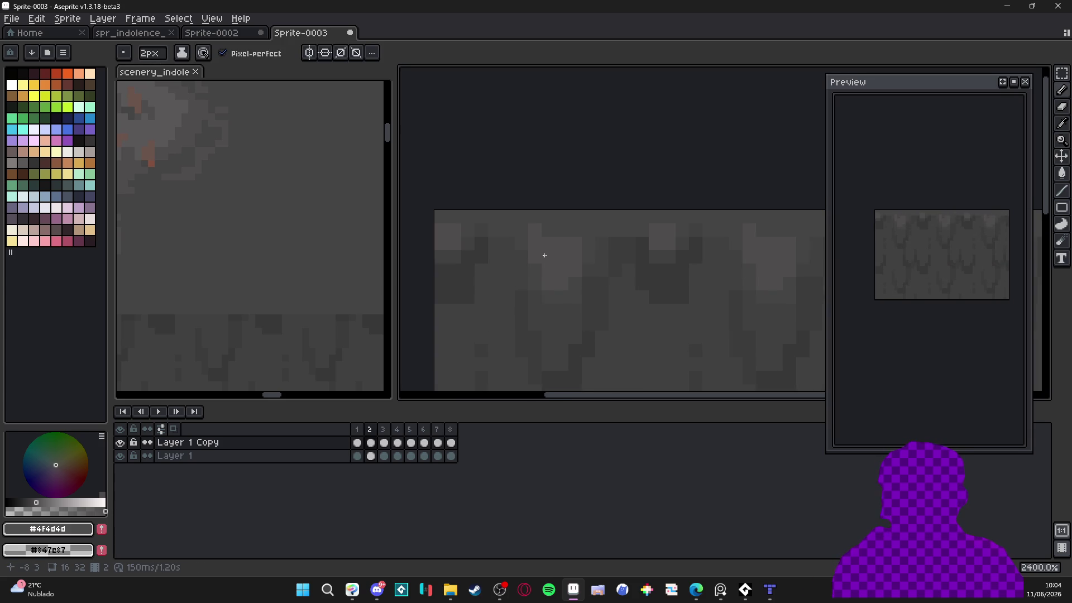
{"action": "scroll", "coordinate": [595, 280], "scroll_direction": "down", "scroll_amount": 3}
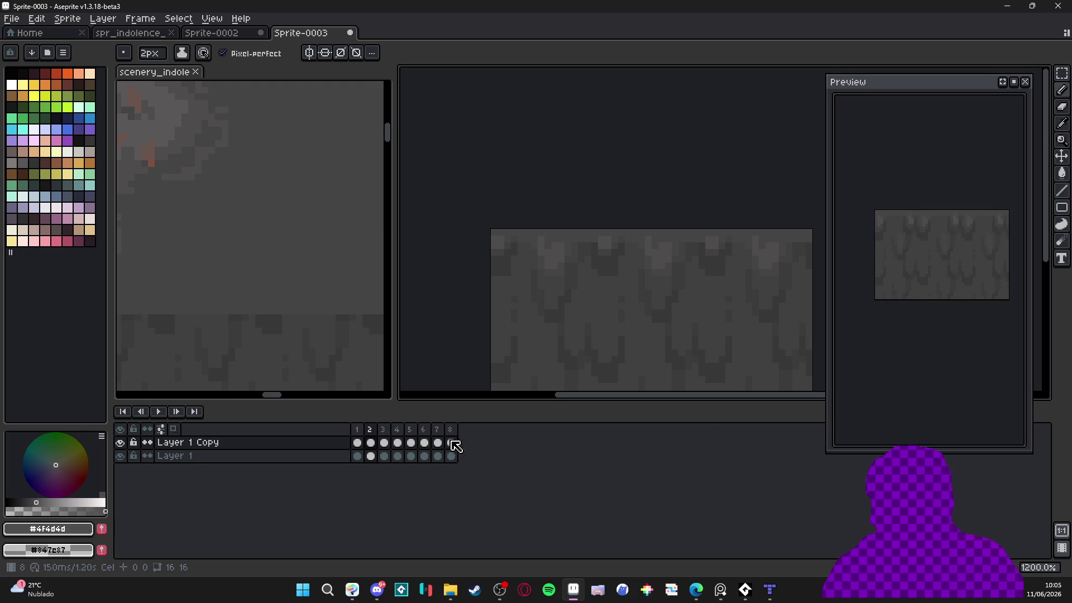
{"action": "scroll", "coordinate": [552, 303], "scroll_direction": "down", "scroll_amount": 3}
{"action": "key", "text": "Return"}
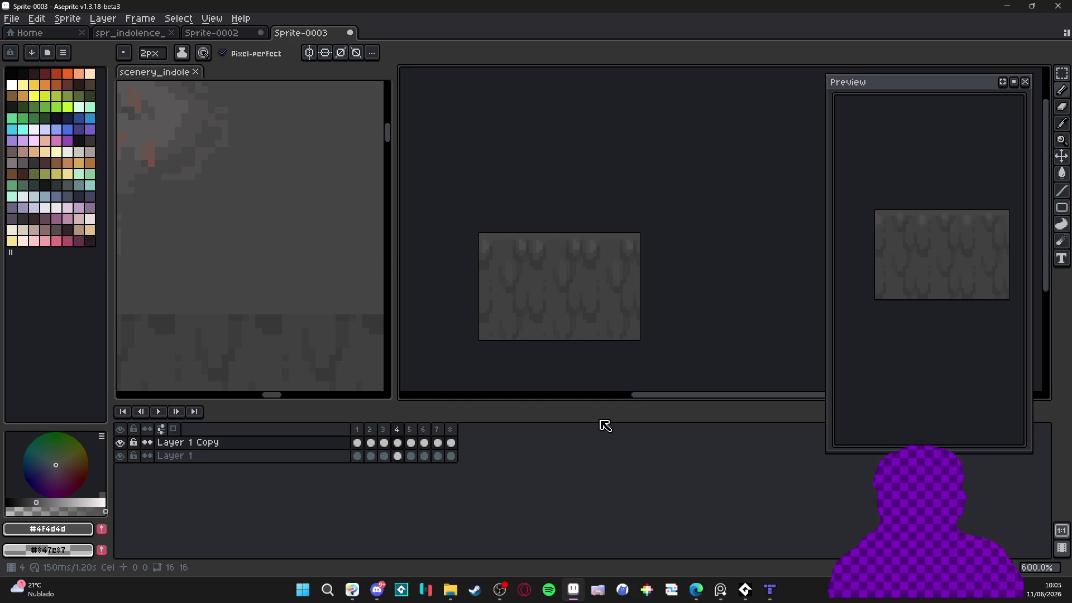
{"action": "scroll", "coordinate": [558, 289], "scroll_direction": "up", "scroll_amount": 4}
Pick greys #404040 and #454444, then paint a short lighter 1px stroke on frame 6
{"action": "left_click", "coordinate": [575, 275], "text": "alt"}
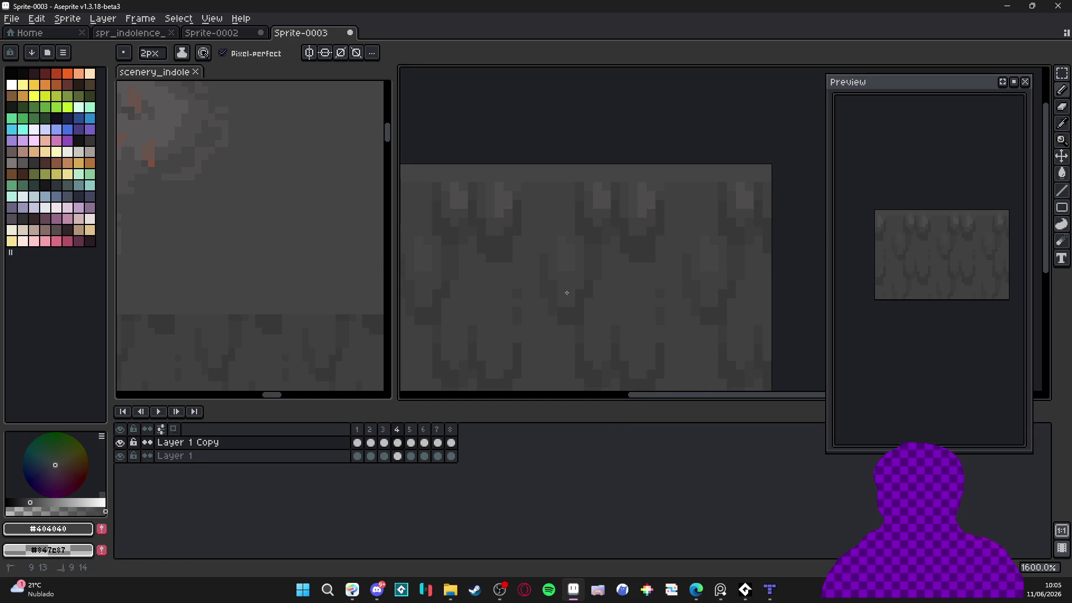
{"action": "left_click", "coordinate": [568, 255], "text": "alt"}
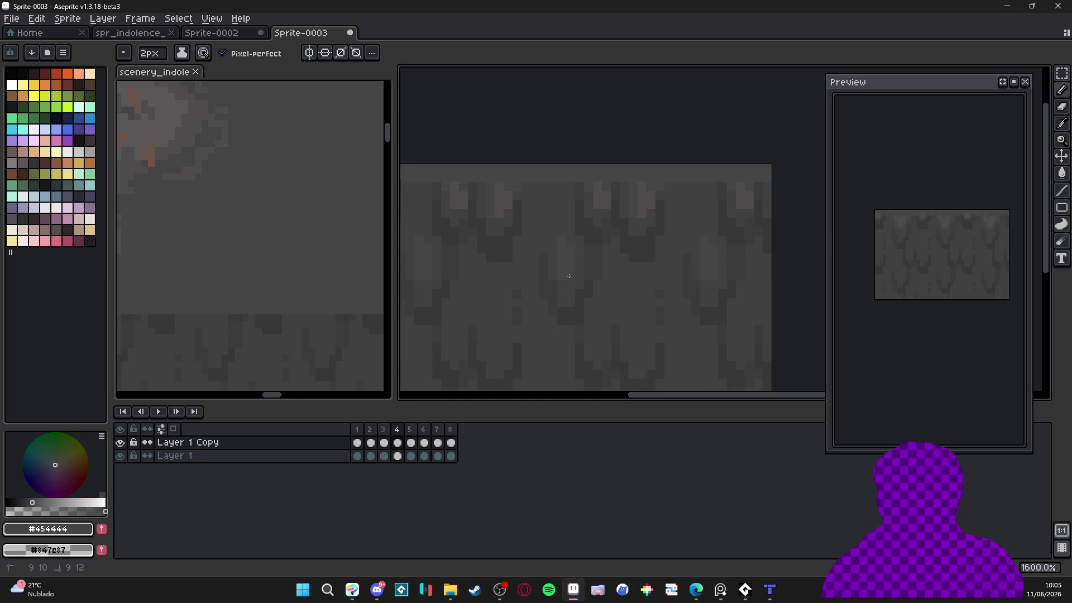
{"action": "mouse_move", "coordinate": [543, 280]}
{"action": "left_mouse_down"}
{"action": "mouse_move", "coordinate": [583, 269]}
{"action": "mouse_move", "coordinate": [569, 275]}
{"action": "left_mouse_up"}
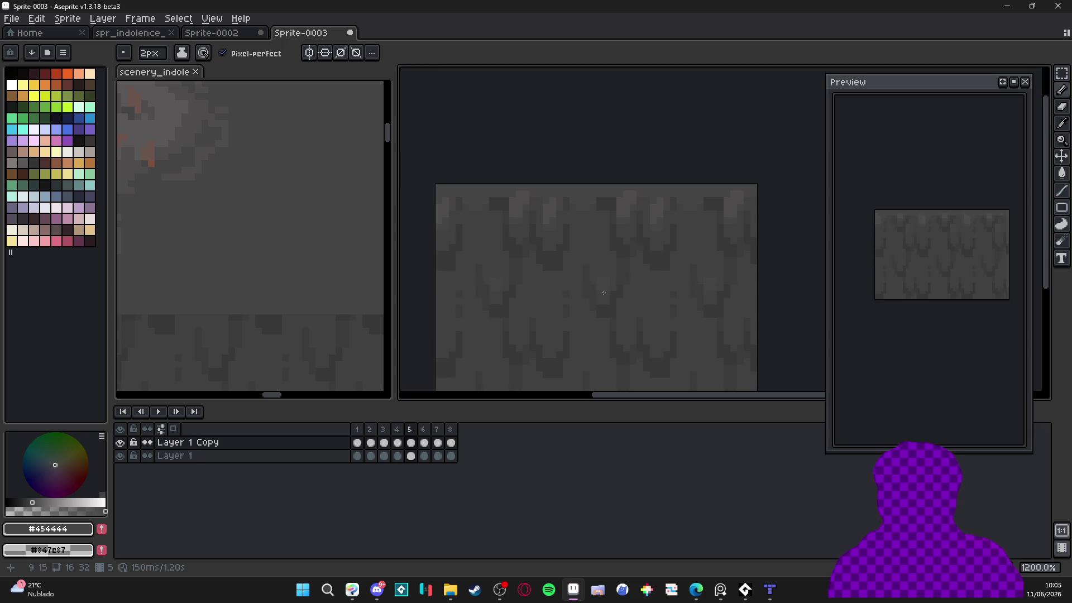
{"action": "key", "text": "Right"}
{"action": "key", "text": "minus"}
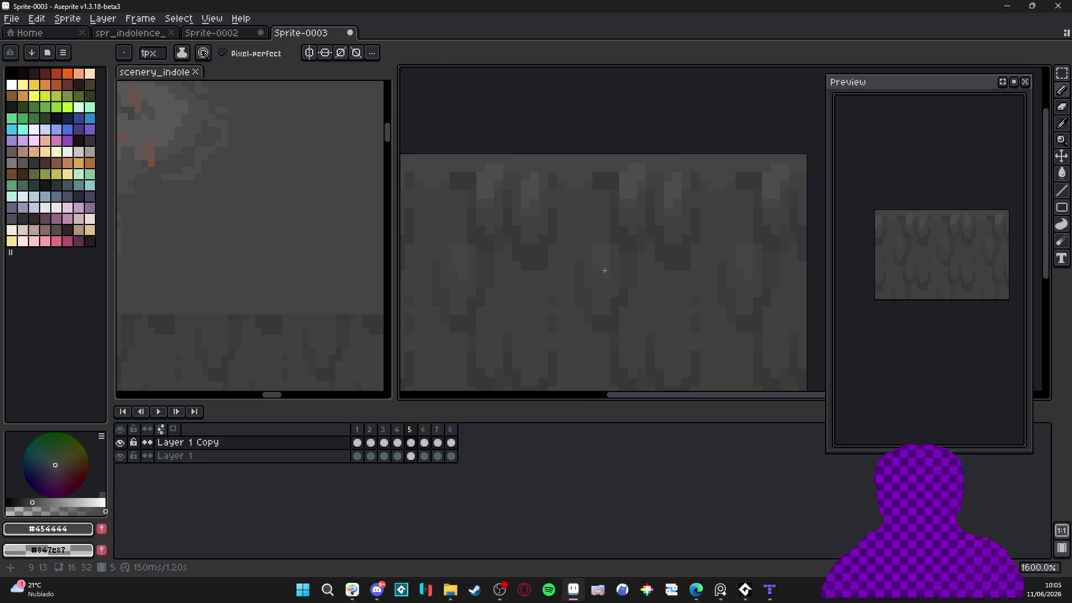
{"action": "key", "text": "Right"}
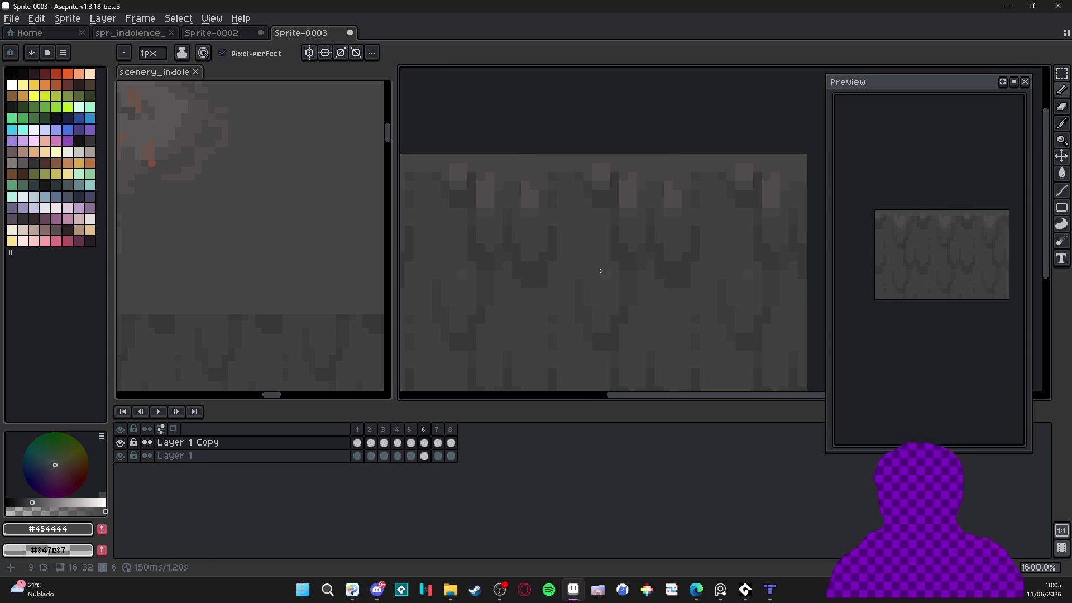
{"action": "left_click_drag", "start_coordinate": [602, 273], "coordinate": [600, 248]}
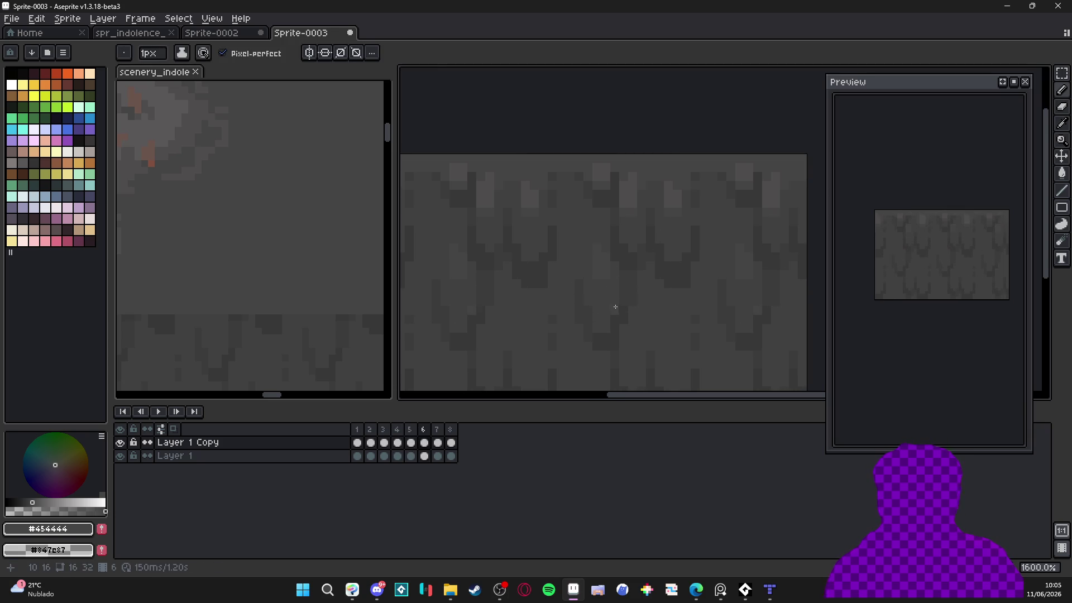
Paint thin lighter vertical streaks on frame 7 and frame 1
{"action": "key", "text": "Right"}
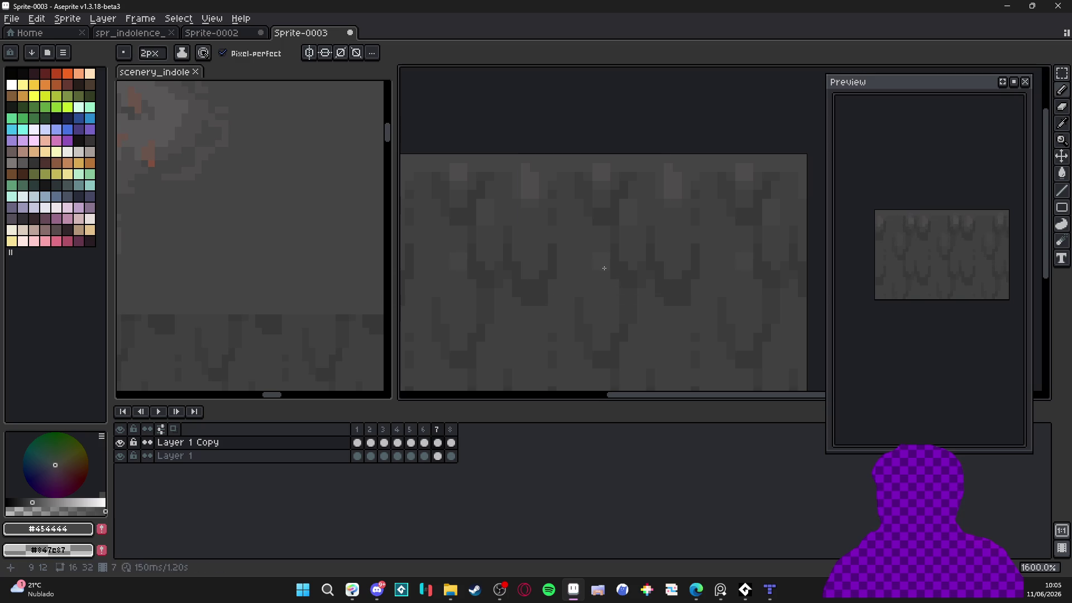
{"action": "left_click_drag", "start_coordinate": [598, 242], "coordinate": [606, 291]}
{"action": "key", "text": "Right"}
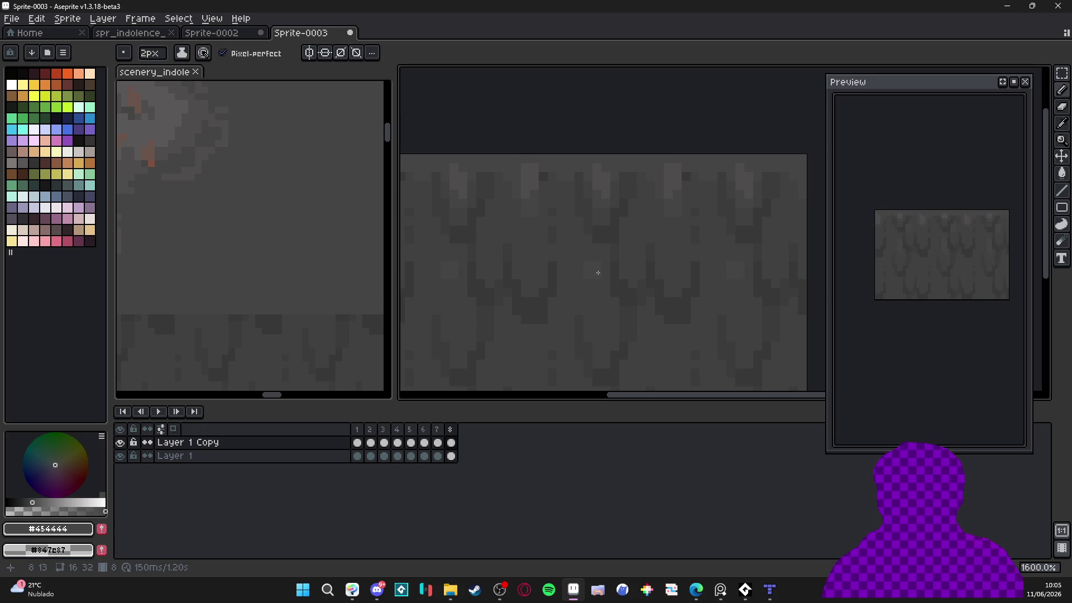
{"action": "key", "text": "minus"}
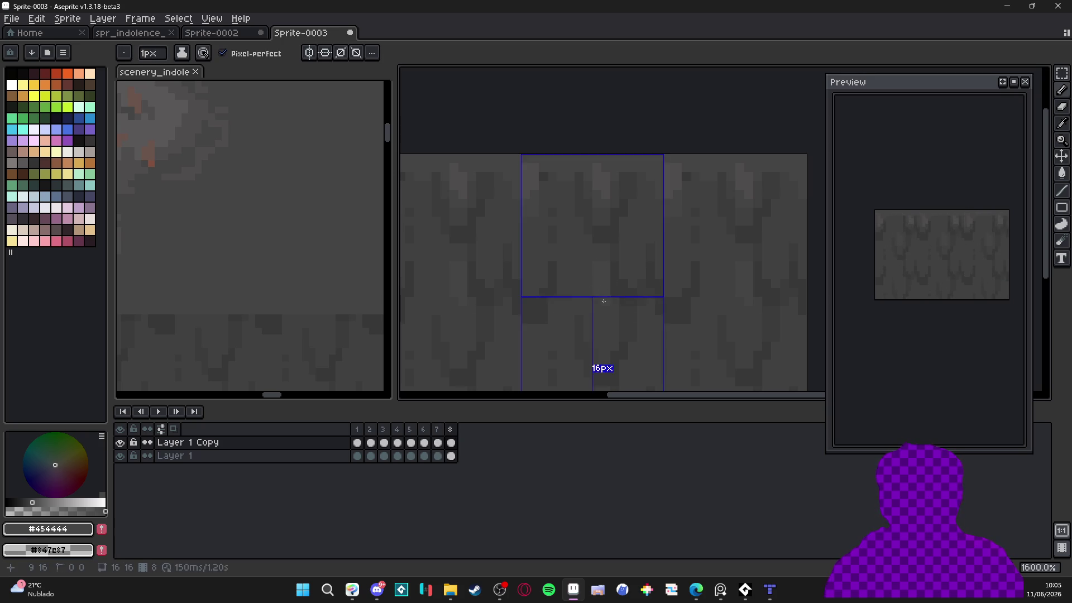
{"action": "key", "text": "Right"}
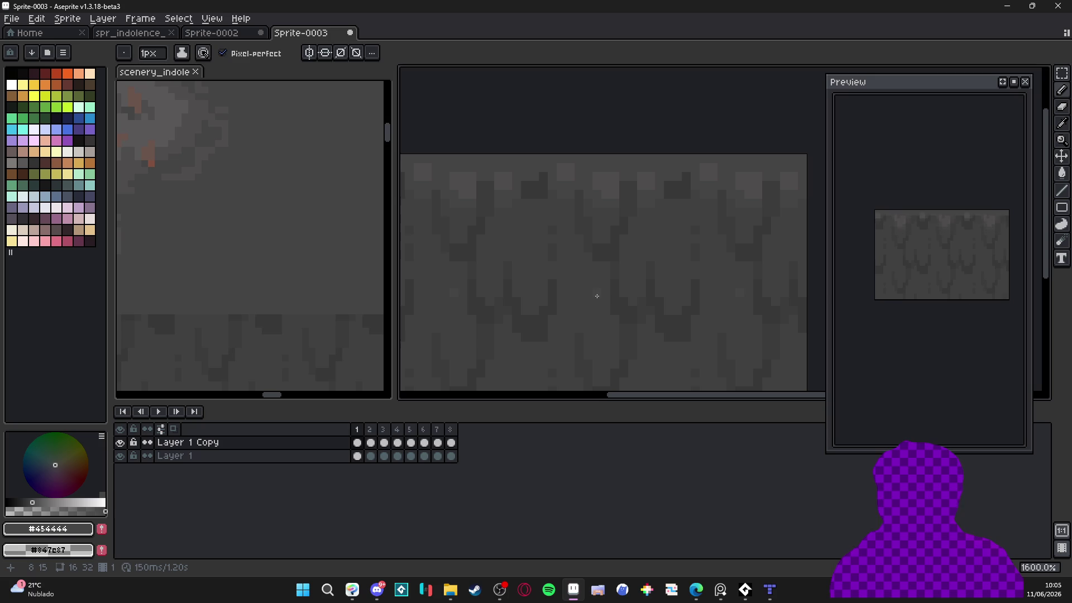
{"action": "left_click_drag", "start_coordinate": [596, 281], "coordinate": [595, 321]}
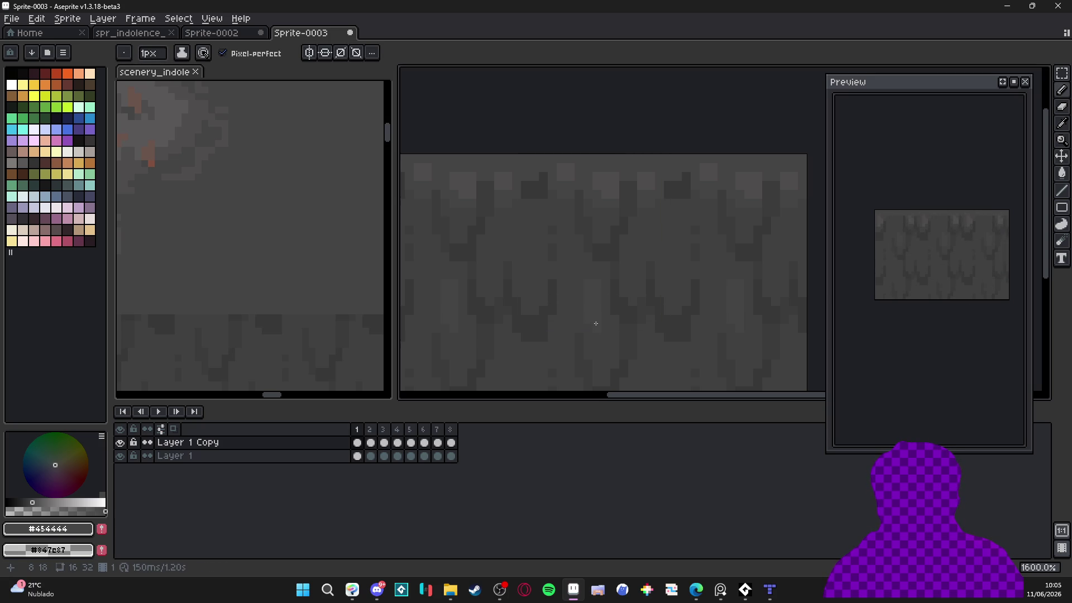
Pick #404040, step through the frames to check the loop, and return to frame 1
{"action": "left_click", "coordinate": [587, 280], "text": "alt"}
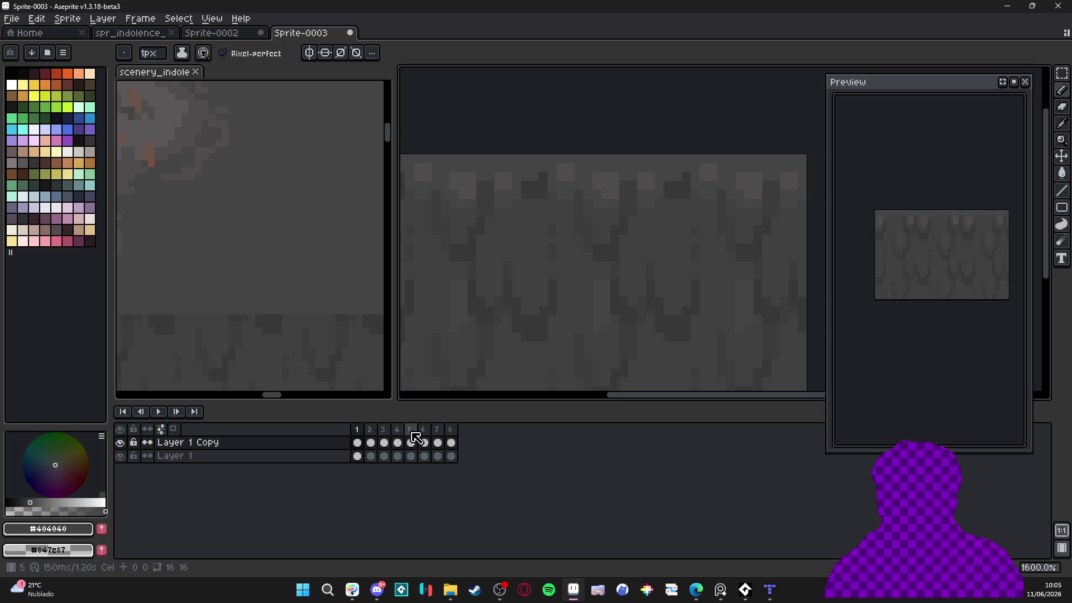
{"action": "key", "text": "Right"}
{"action": "key", "text": "Right"}
{"action": "key", "text": "Right"}
{"action": "key", "text": "Right"}
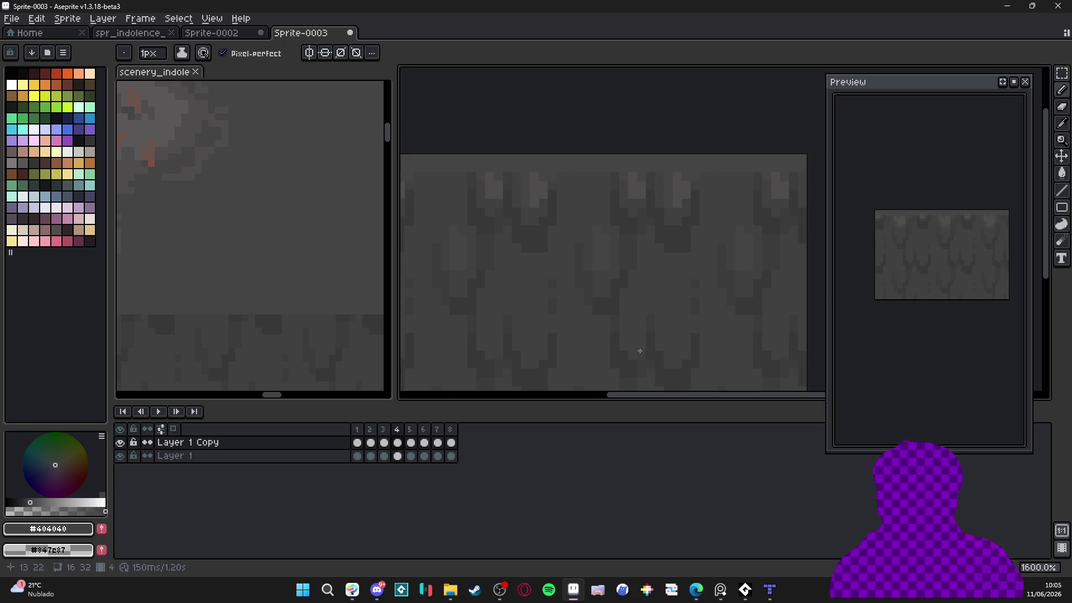
{"action": "key", "text": "Right"}
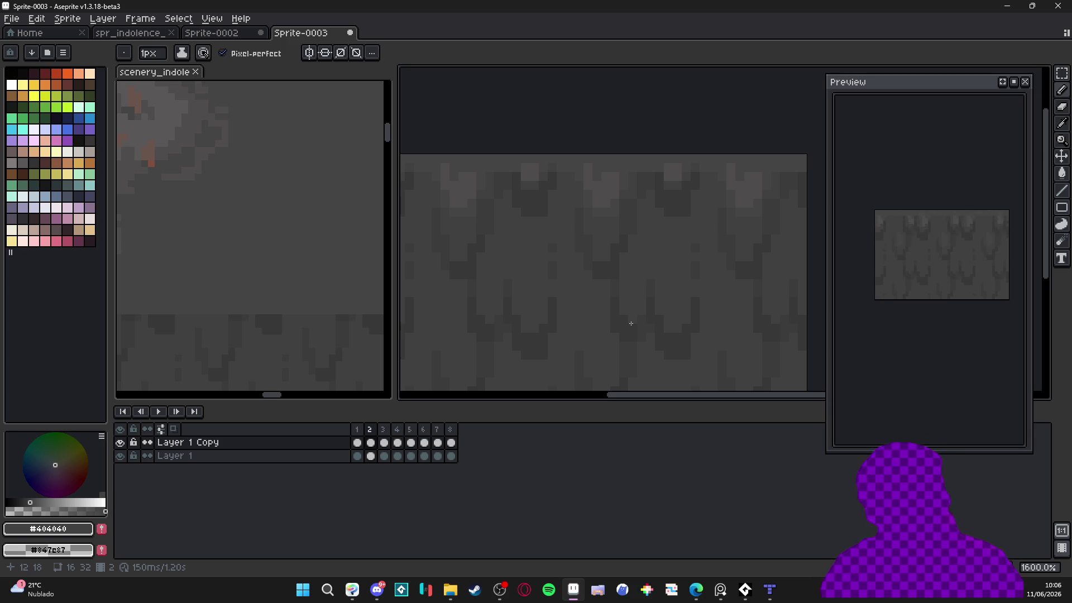
{"action": "left_click", "coordinate": [357, 441]}
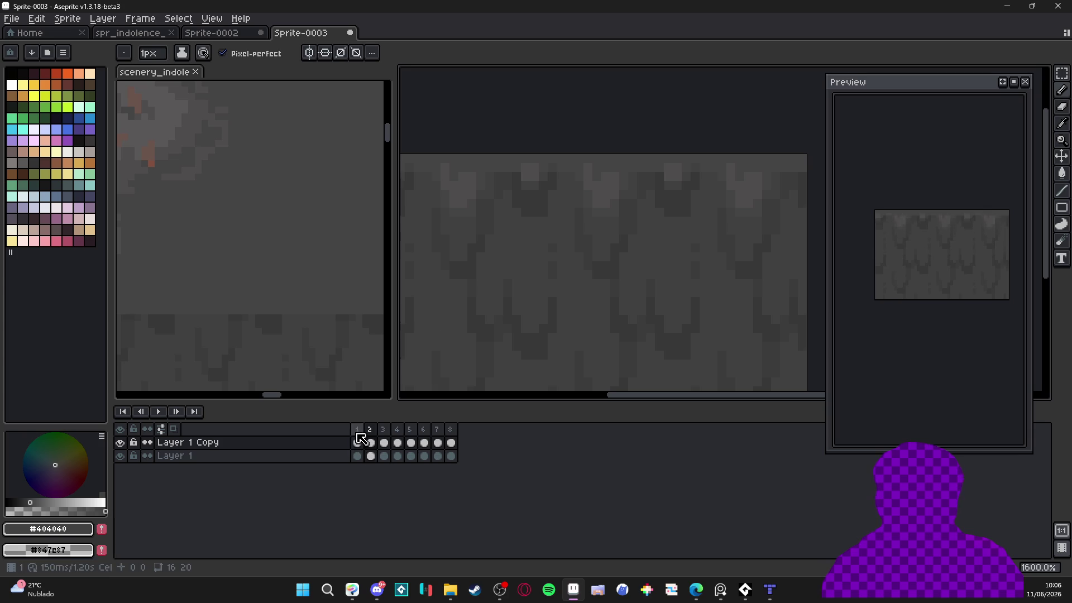
Select the Layer 1 Copy row in the timeline and delete that layer
{"action": "scroll", "coordinate": [567, 277], "scroll_direction": "down", "scroll_amount": 3}
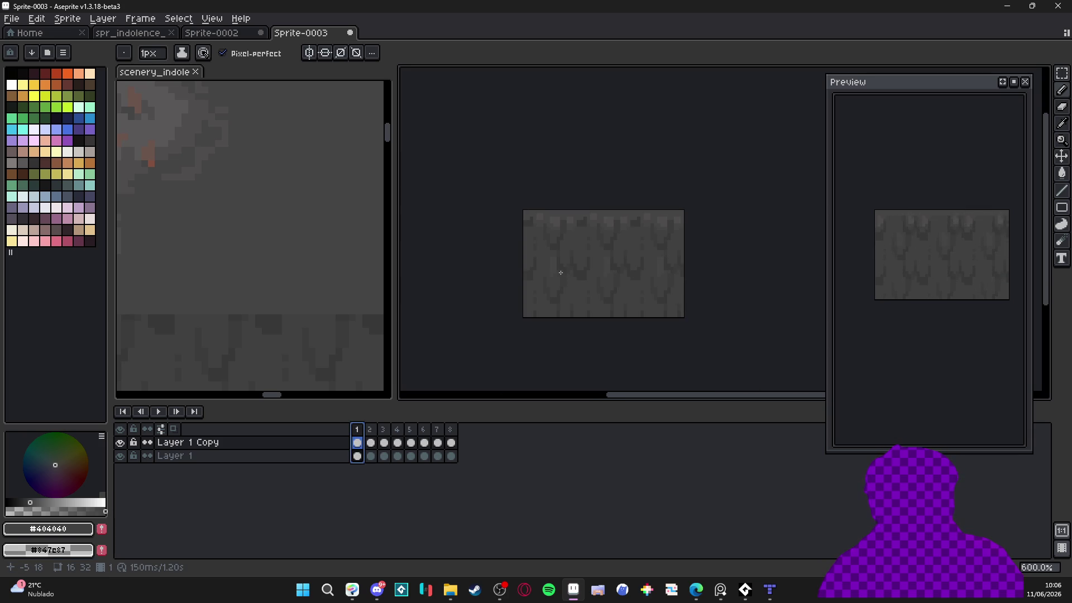
{"action": "left_click", "coordinate": [376, 442]}
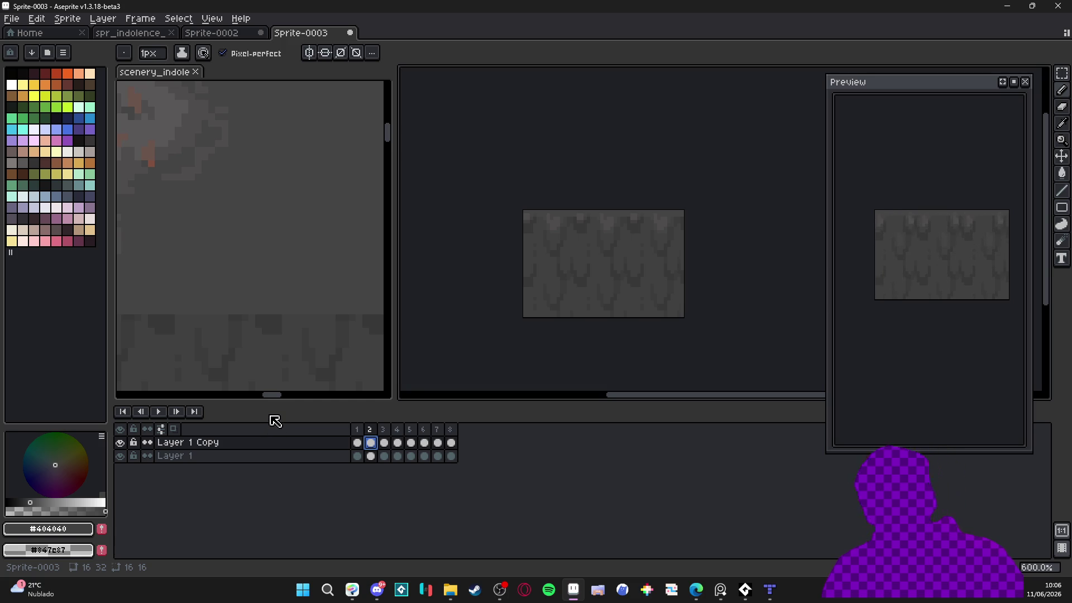
{"action": "left_click", "coordinate": [330, 445]}
{"action": "key", "text": "Delete"}
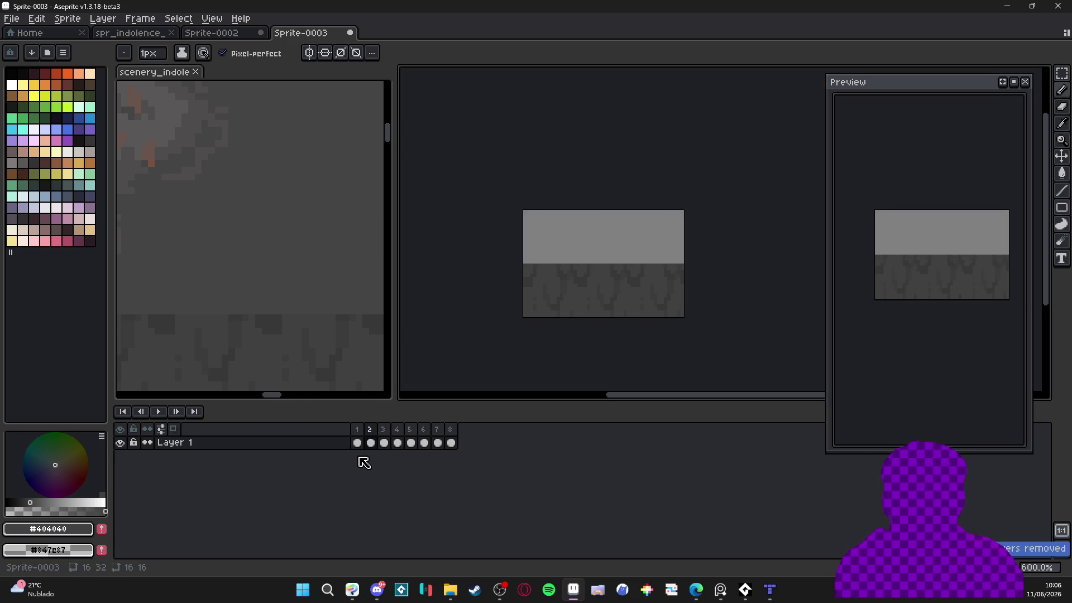
Duplicate Layer 1 and move the copy's cels up about 19 px to fill the tile's top
{"action": "right_click", "coordinate": [345, 444]}
{"action": "left_click", "coordinate": [399, 515]}
{"action": "left_click_drag", "start_coordinate": [451, 443], "coordinate": [398, 446]}
{"action": "left_click", "coordinate": [357, 443]}
{"action": "scroll", "coordinate": [578, 302], "scroll_direction": "up", "scroll_amount": 3}
{"action": "key", "text": "v"}
{"action": "mouse_move", "coordinate": [603, 290]}
{"action": "left_mouse_down"}
{"action": "mouse_move", "coordinate": [614, 166]}
{"action": "mouse_move", "coordinate": [593, 229]}
{"action": "mouse_move", "coordinate": [609, 246]}
{"action": "left_mouse_up"}
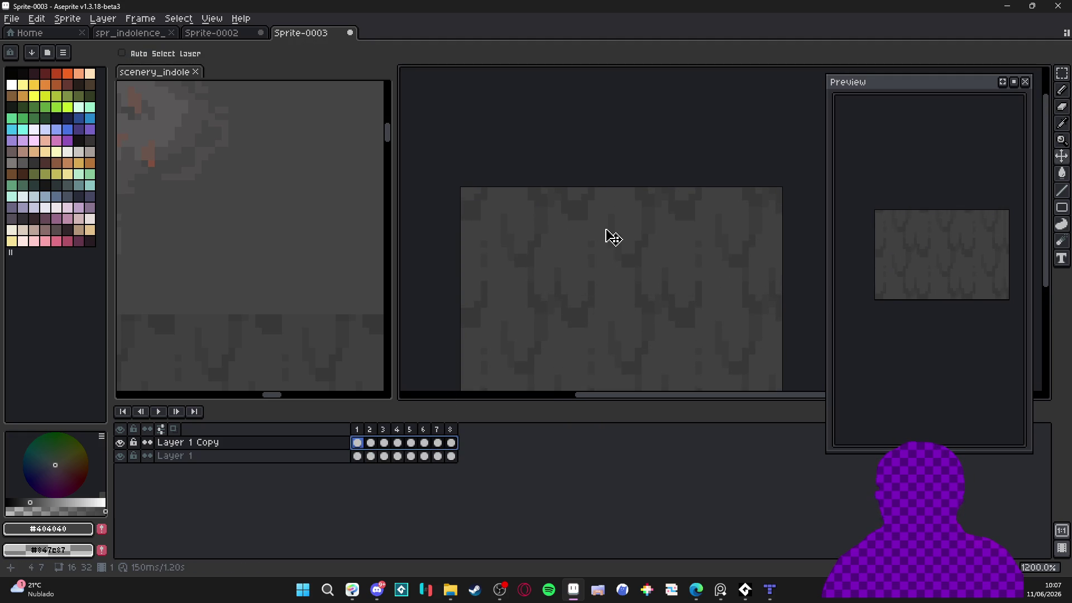
{"action": "key", "text": "b"}
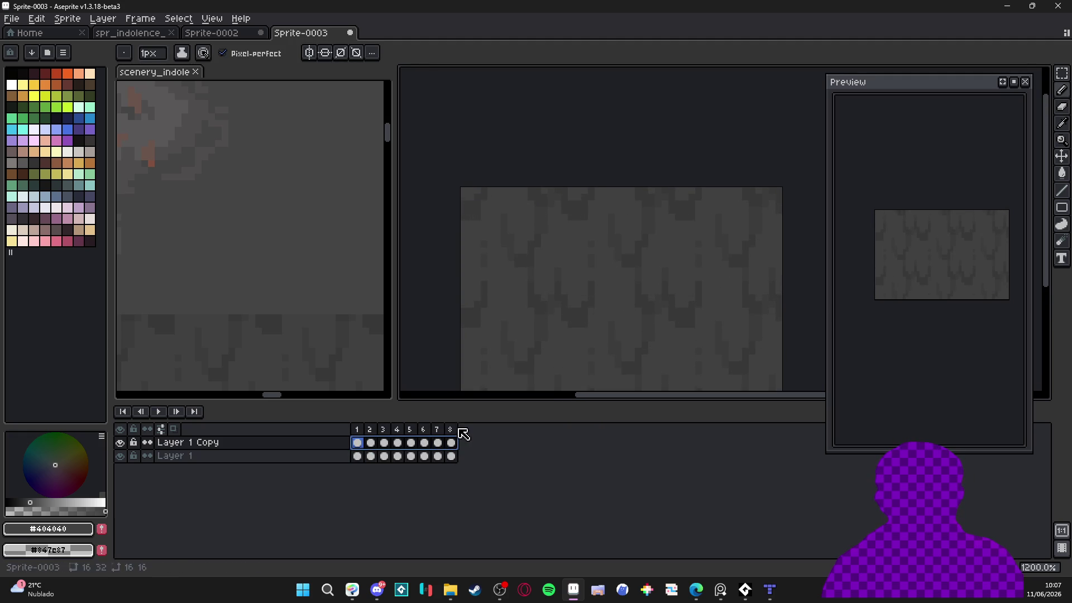
Draw a #454444 straight line along the tile's top row, then undo it
{"action": "left_click", "coordinate": [513, 226], "text": "ctrl"}
{"action": "left_click", "coordinate": [202, 164]}
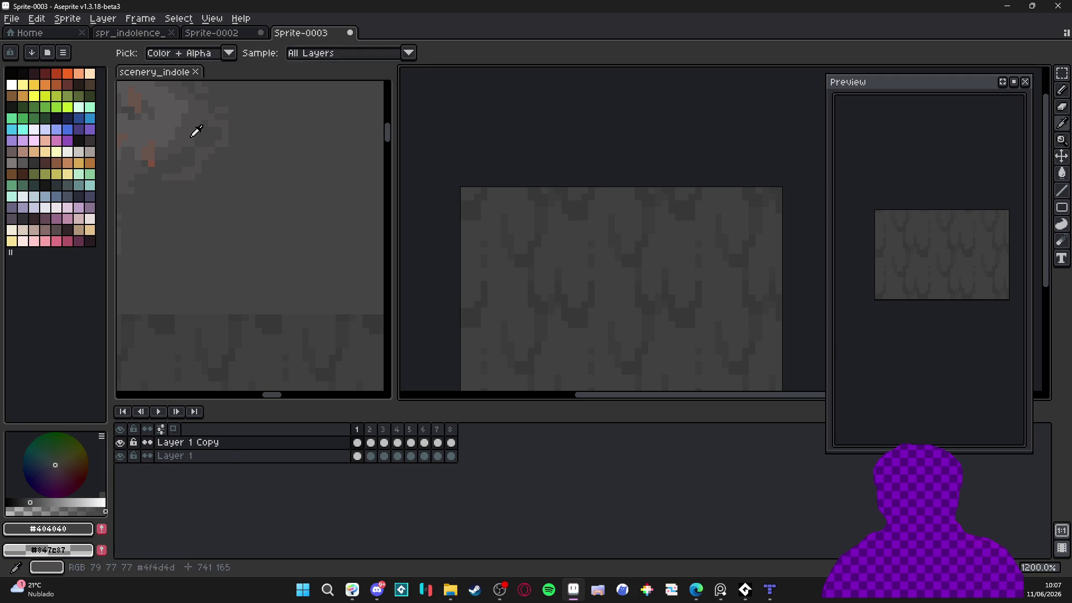
{"action": "left_click", "coordinate": [473, 196]}
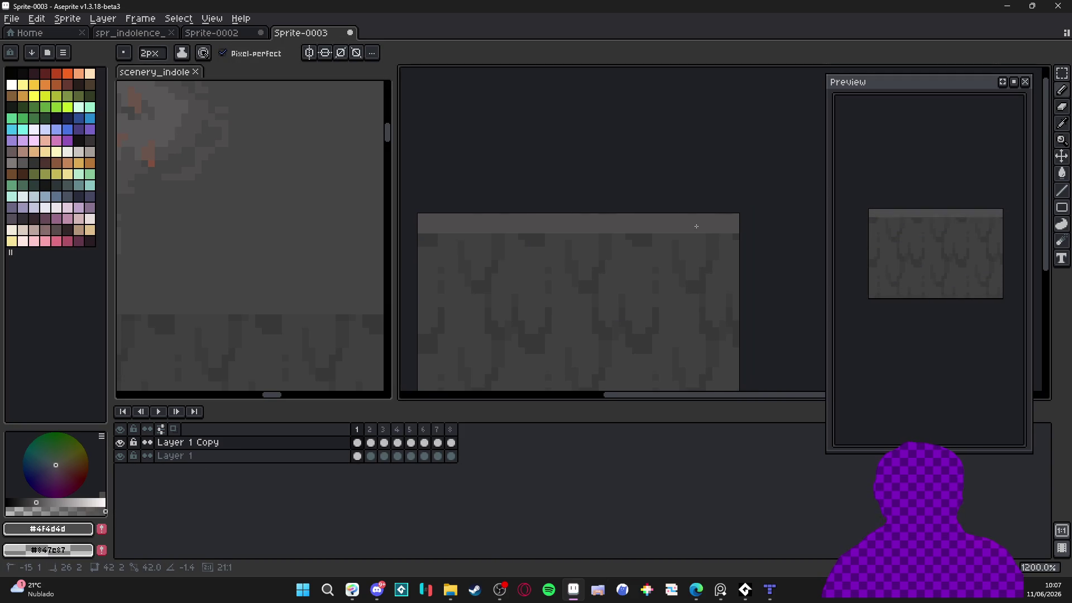
{"action": "left_click", "coordinate": [196, 148], "text": "alt"}
{"action": "left_click", "coordinate": [224, 161], "text": "alt"}
{"action": "left_click", "coordinate": [609, 234]}
{"action": "mouse_move", "coordinate": [609, 234]}
{"action": "left_mouse_down"}
{"action": "mouse_move", "coordinate": [736, 235]}
{"action": "mouse_move", "coordinate": [484, 235]}
{"action": "left_mouse_up"}
{"action": "scroll", "coordinate": [531, 255], "scroll_direction": "down", "scroll_amount": 2}
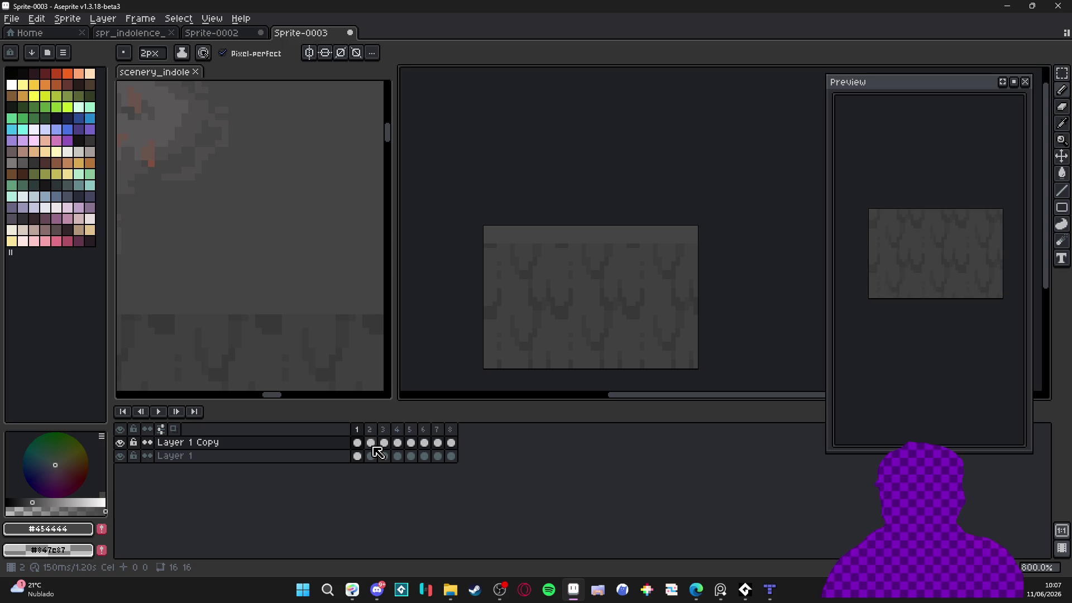
{"action": "key", "text": "ctrl+z"}
Add a new empty Layer 2 and reposition the canvas view over the tile
{"action": "key", "text": "shift+n"}
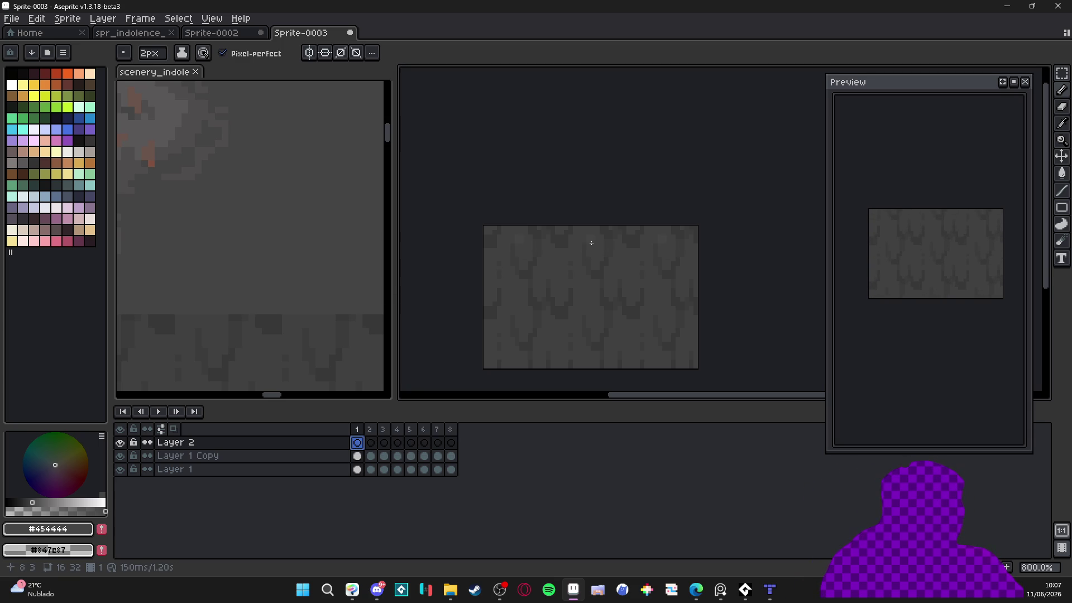
{"action": "scroll", "coordinate": [481, 223], "scroll_direction": "right", "scroll_amount": 1}
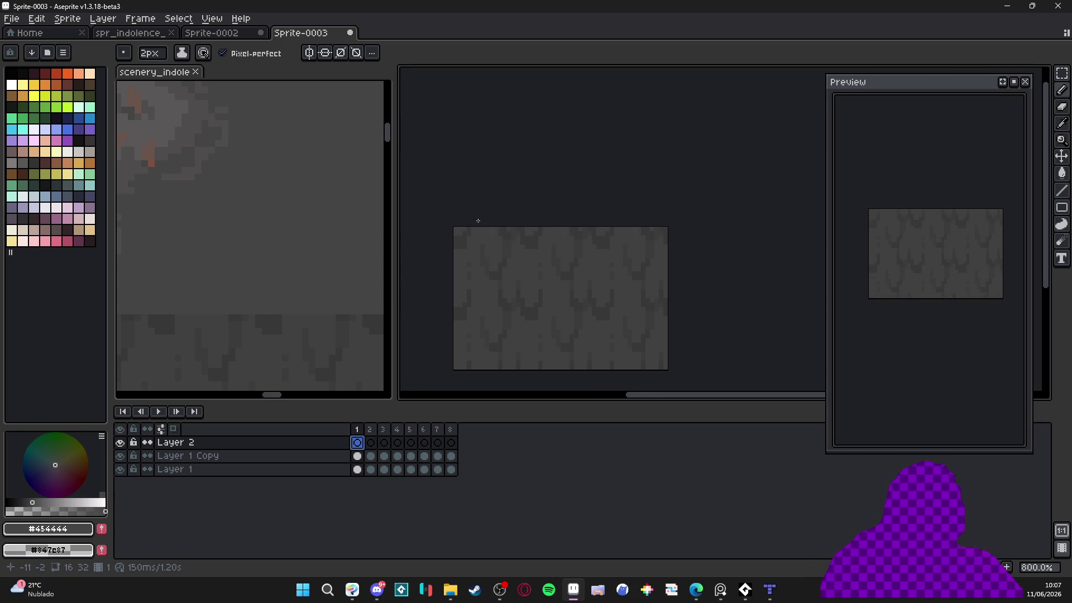
{"action": "scroll", "coordinate": [481, 223], "scroll_direction": "up", "scroll_amount": 3}
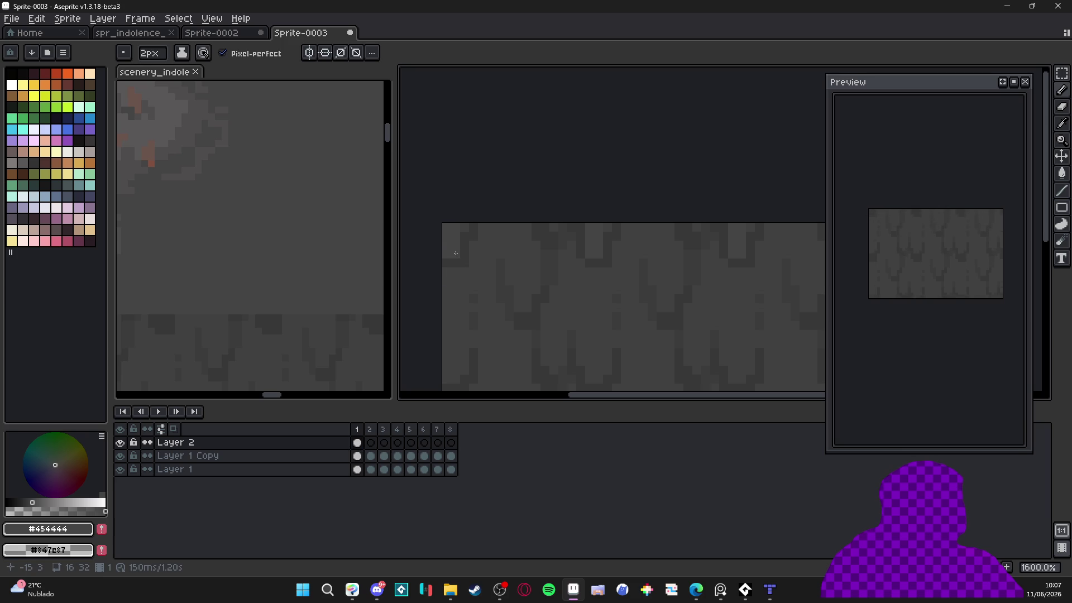
{"action": "left_click_drag", "start_coordinate": [455, 252], "coordinate": [661, 242]}
{"action": "scroll", "coordinate": [662, 242], "scroll_direction": "down", "scroll_amount": 1}
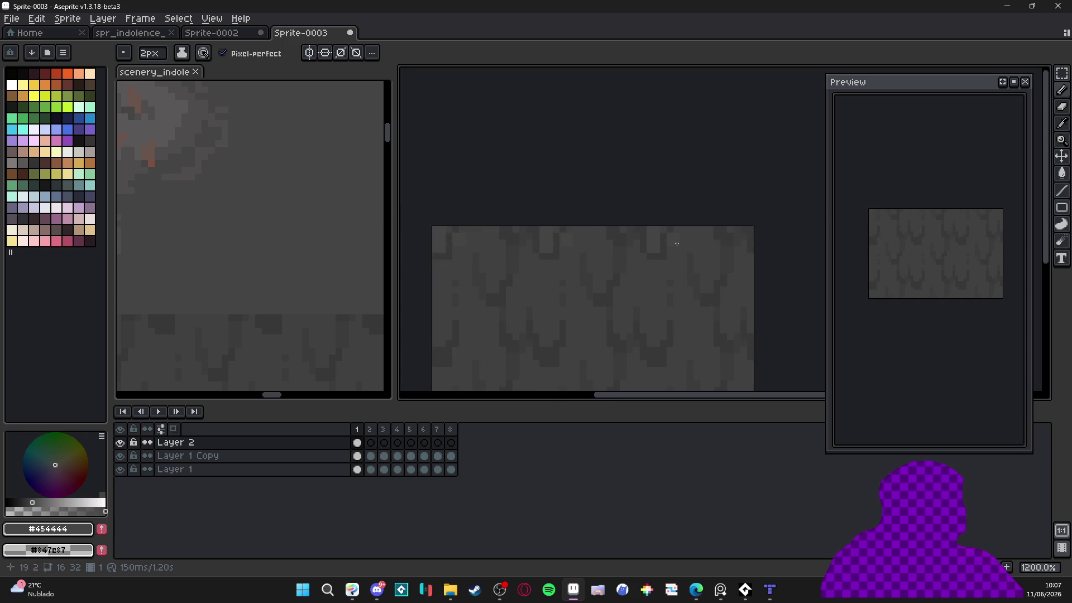
Magic-wand the lighter top strip with Contiguous enabled and copy it
{"action": "key", "text": "w"}
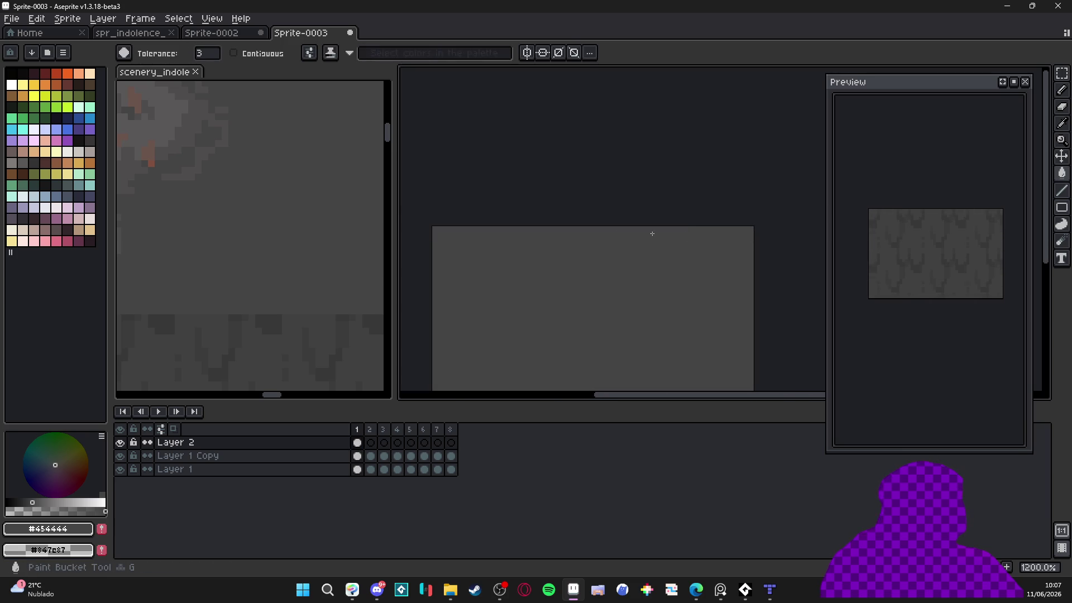
{"action": "left_click", "coordinate": [237, 55]}
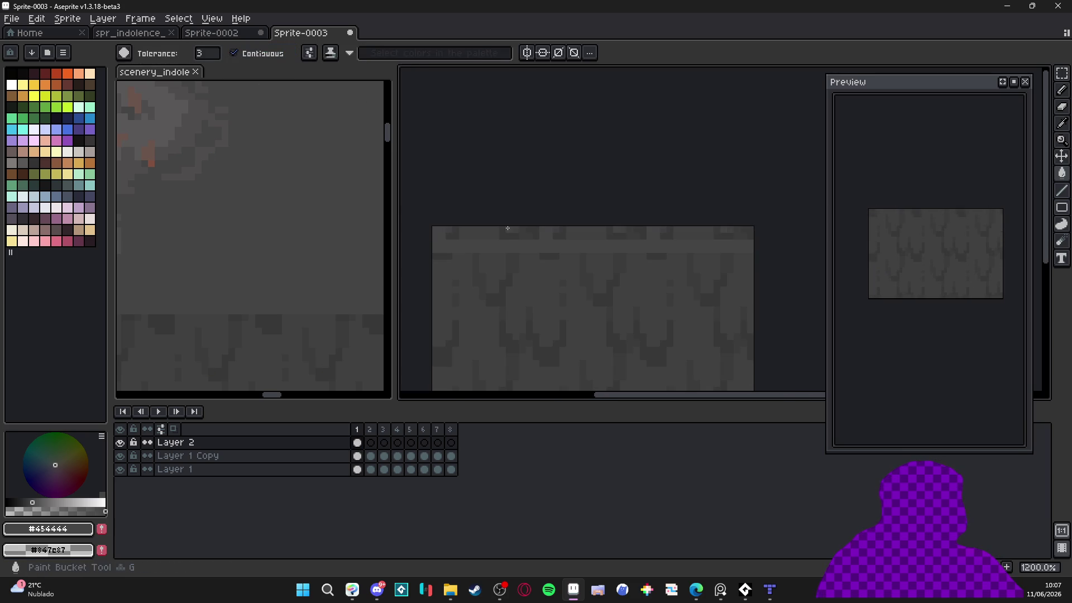
{"action": "left_click", "coordinate": [592, 241]}
{"action": "key", "text": "ctrl+c"}
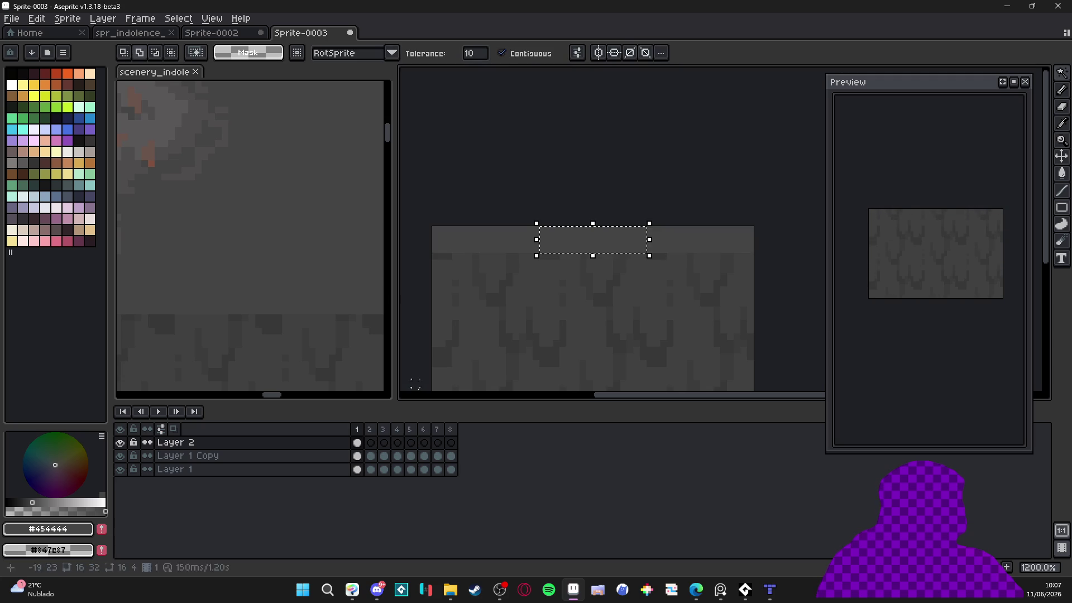
Paste the top strip into frames 2 through 8, then deselect
{"action": "left_click", "coordinate": [371, 442]}
{"action": "key", "text": "ctrl+v"}
{"action": "left_click", "coordinate": [384, 442]}
{"action": "key", "text": "ctrl+v"}
{"action": "left_click", "coordinate": [398, 442]}
{"action": "key", "text": "ctrl+v"}
{"action": "left_click", "coordinate": [411, 442]}
{"action": "left_click", "coordinate": [424, 442]}
{"action": "key", "text": "ctrl+v"}
{"action": "left_click", "coordinate": [438, 442]}
{"action": "key", "text": "ctrl+v"}
{"action": "left_click", "coordinate": [451, 442]}
{"action": "key", "text": "ctrl+v"}
{"action": "key", "text": "Right"}
{"action": "scroll", "coordinate": [570, 283], "scroll_direction": "left", "scroll_amount": 5}
{"action": "key", "text": "ctrl+d"}
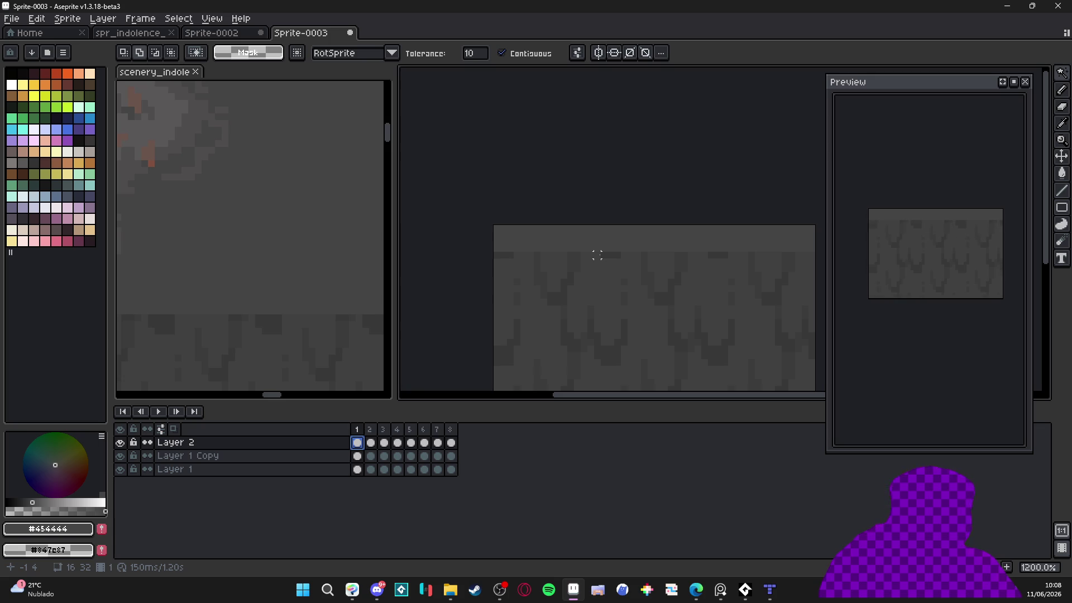
With the Pencil, sample #454444 and #404040 from the tile to touch up frame 1
{"action": "key", "text": "b"}
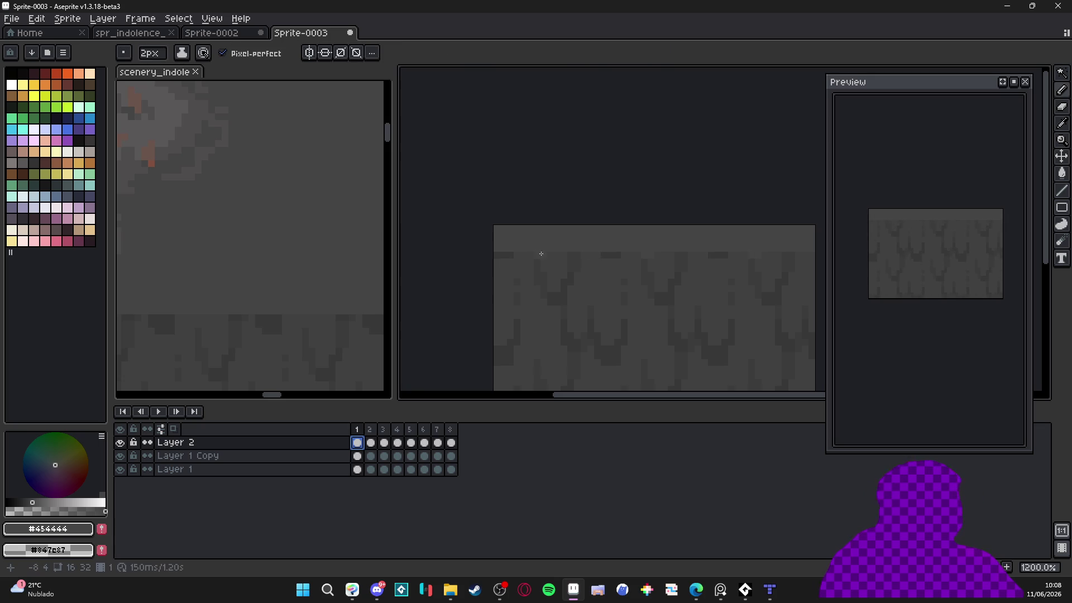
{"action": "scroll", "coordinate": [531, 268], "scroll_direction": "up", "scroll_amount": 3}
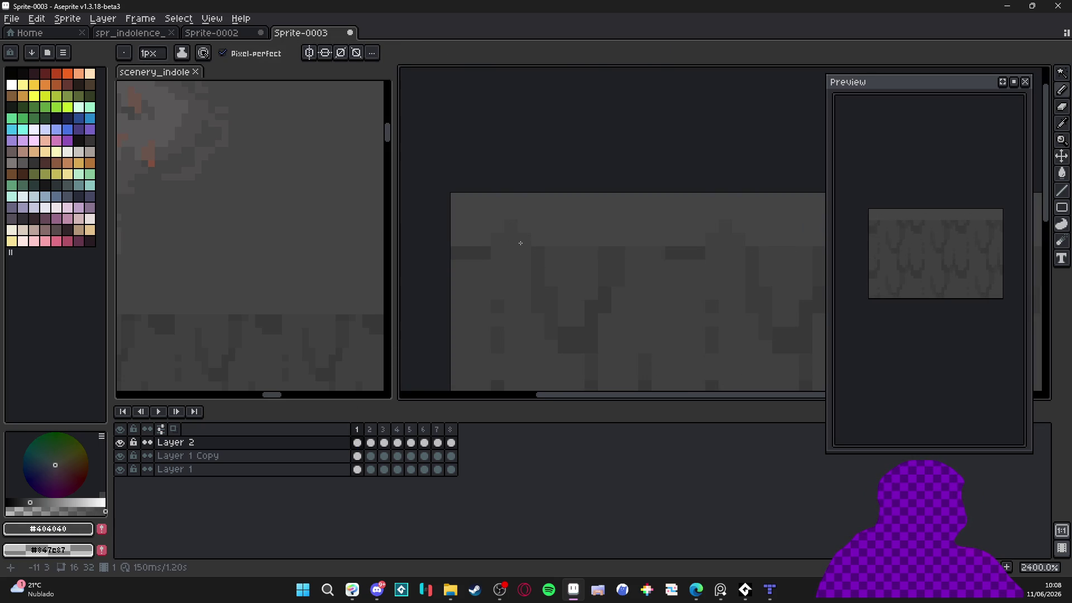
{"action": "left_click", "coordinate": [558, 224], "text": "alt"}
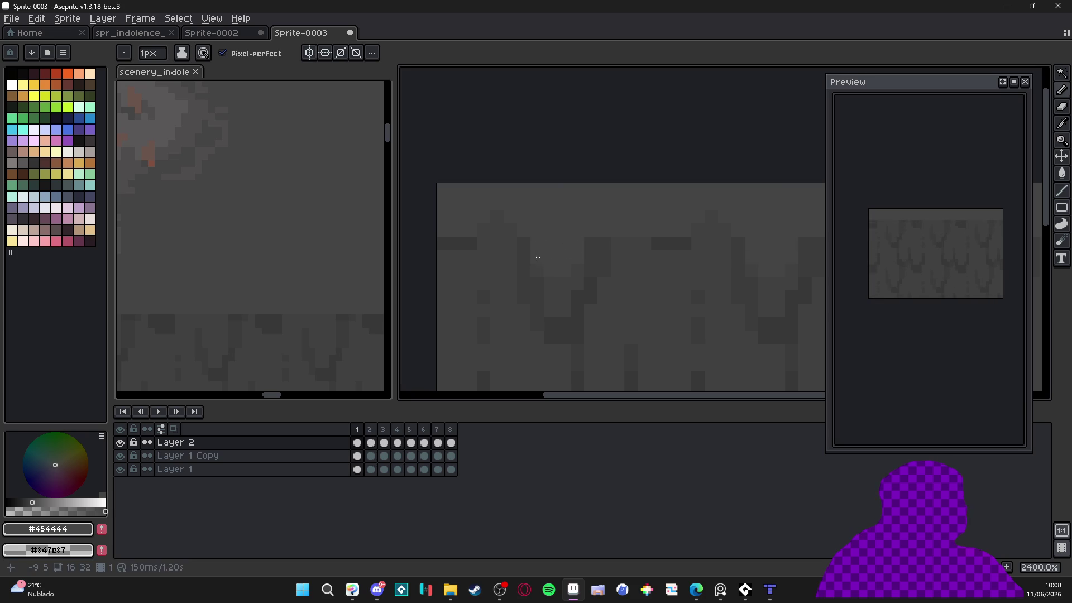
{"action": "left_click", "coordinate": [580, 256], "text": "alt"}
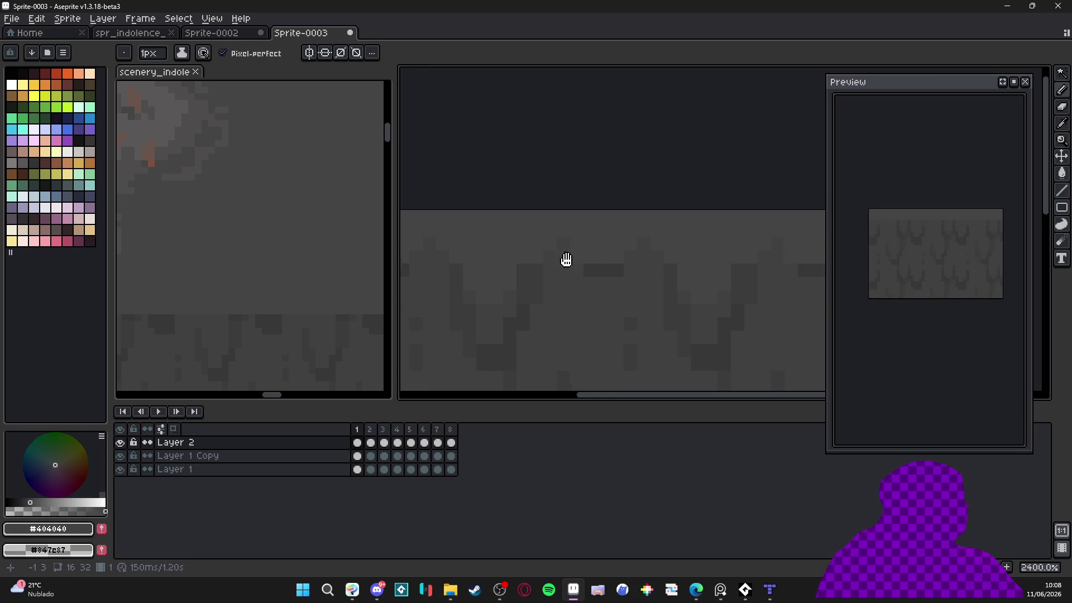
{"action": "scroll", "coordinate": [589, 243], "scroll_direction": "down", "scroll_amount": 3}
{"action": "scroll", "coordinate": [575, 242], "scroll_direction": "up", "scroll_amount": 1}
{"action": "left_click", "coordinate": [646, 247], "text": "alt"}
{"action": "scroll", "coordinate": [614, 254], "scroll_direction": "down", "scroll_amount": 3}
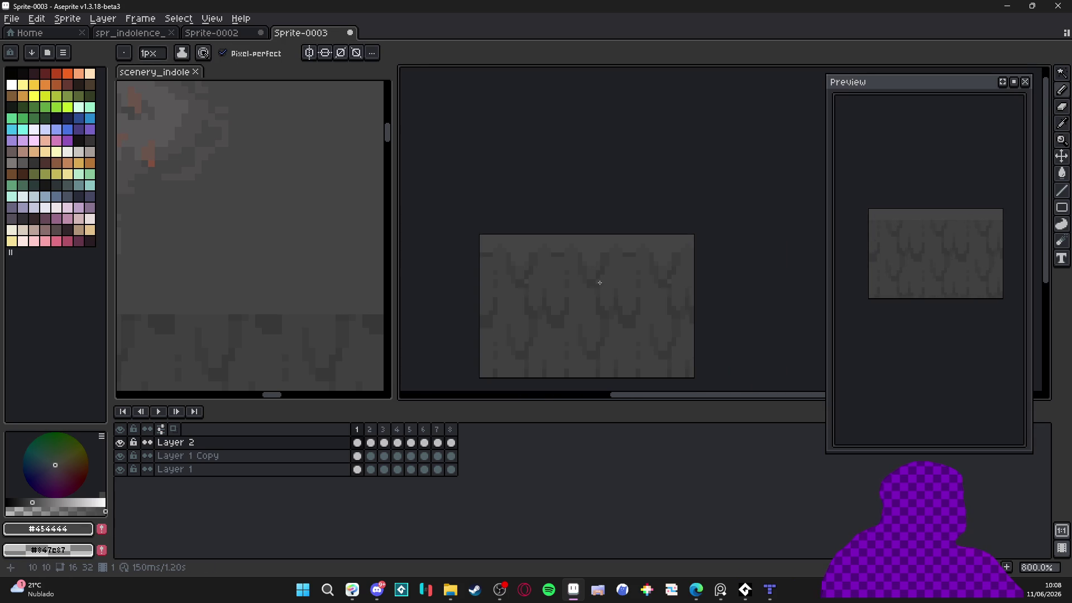
{"action": "scroll", "coordinate": [530, 246], "scroll_direction": "up", "scroll_amount": 3}
On frame 2 of Layer 2, paint #404040 details at 1–2px, comparing against frame 1
{"action": "left_click", "coordinate": [364, 443]}
{"action": "left_click", "coordinate": [369, 442]}
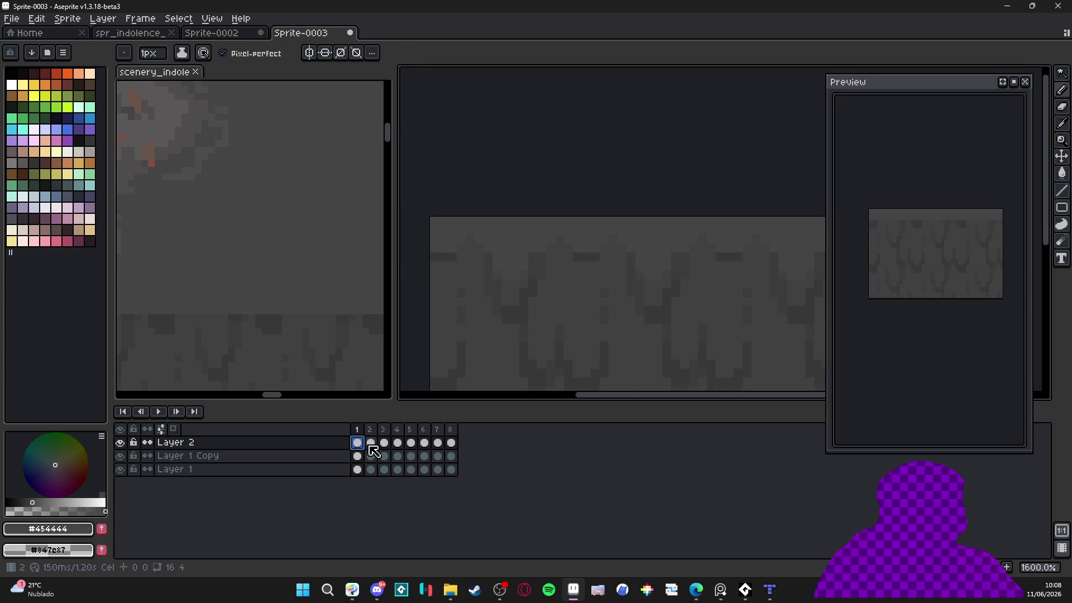
{"action": "key", "text": "plus"}
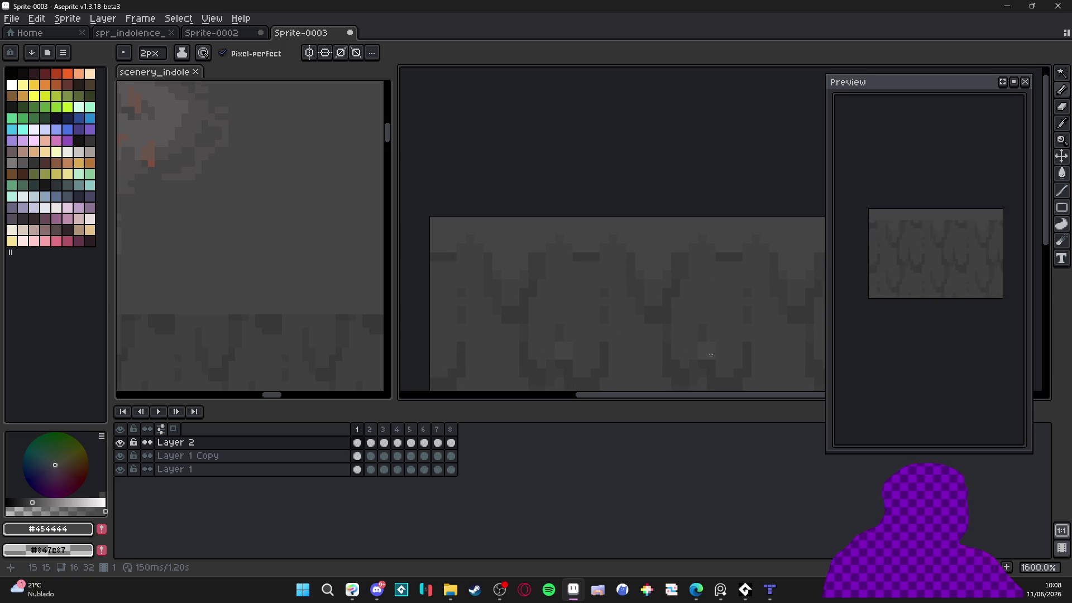
{"action": "left_click", "coordinate": [478, 255], "text": "alt"}
{"action": "key", "text": "minus"}
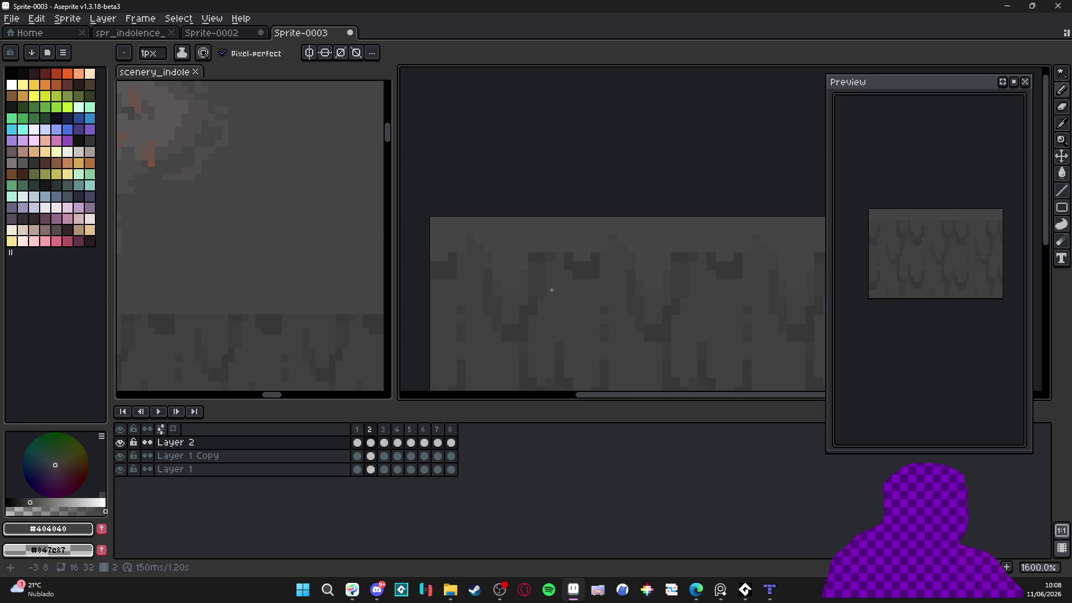
{"action": "key", "text": "comma"}
{"action": "key", "text": "period"}
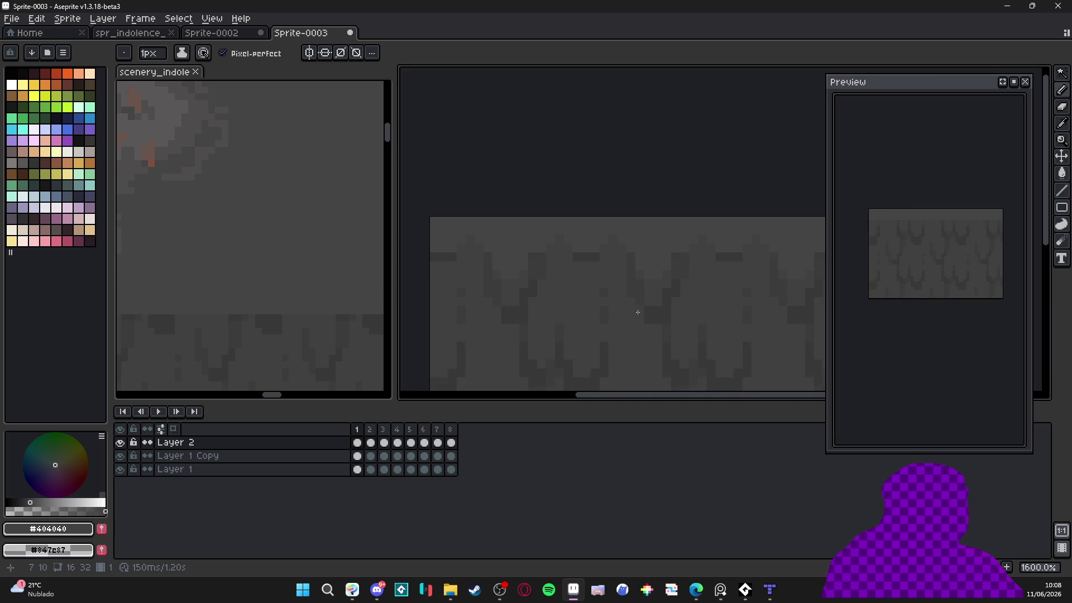
{"action": "scroll", "coordinate": [754, 275], "scroll_direction": "down", "scroll_amount": 1}
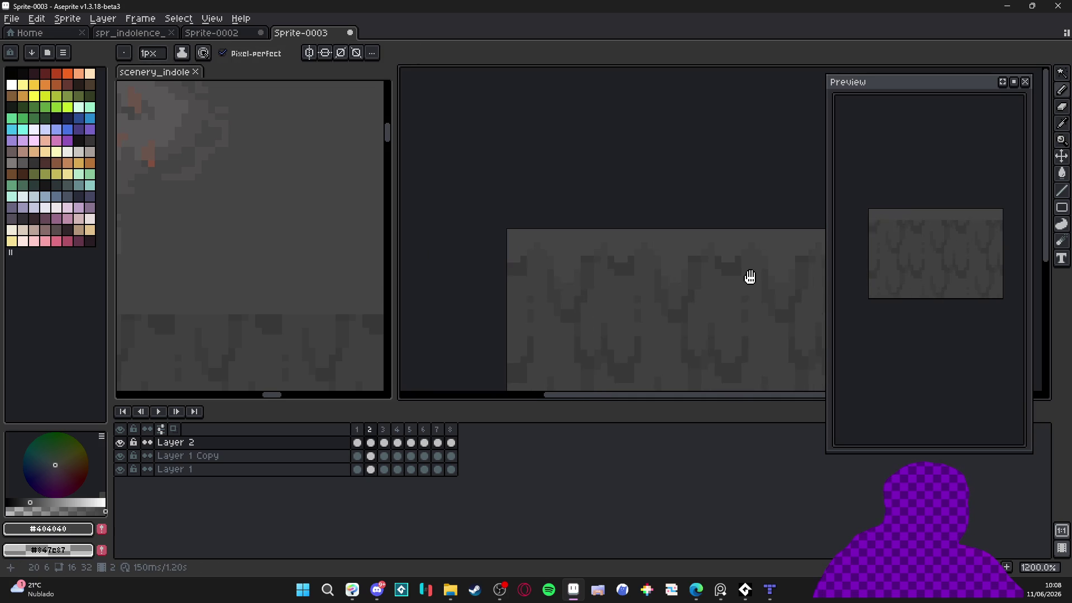
{"action": "scroll", "coordinate": [732, 265], "scroll_direction": "up", "scroll_amount": 1}
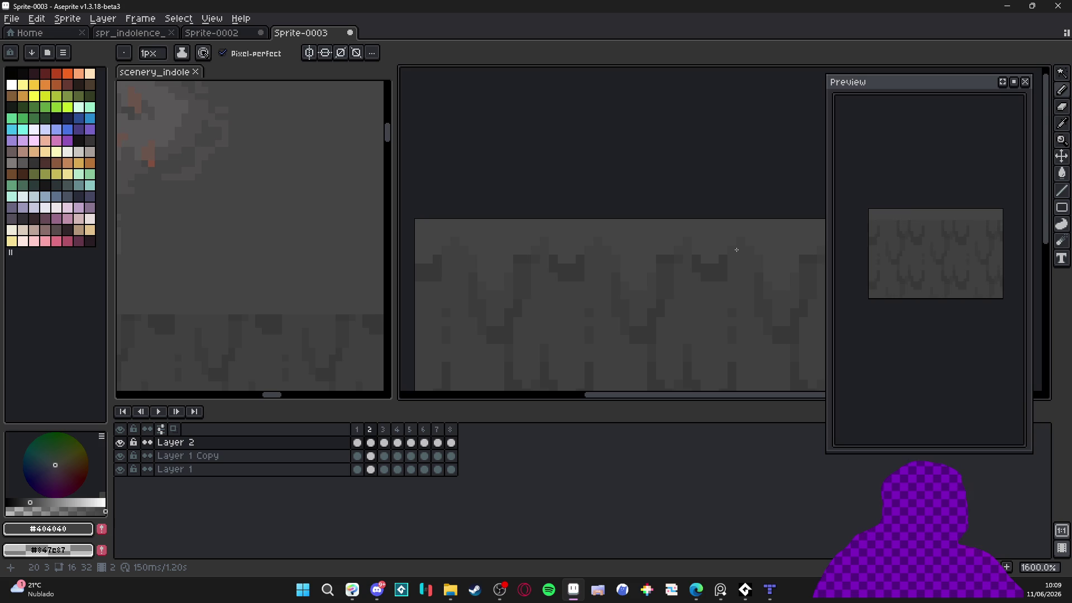
{"action": "scroll", "coordinate": [725, 251], "scroll_direction": "down", "scroll_amount": 1}
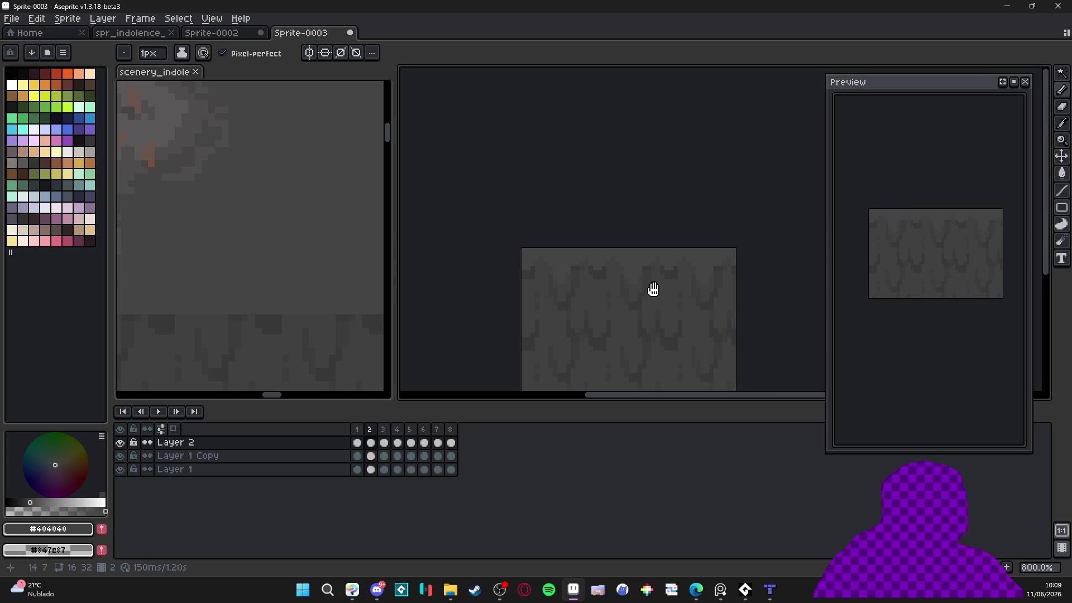
On frame 3, sample #454444 and #404040 with a 2 px brush and stroke a streak
{"action": "key", "text": "Right"}
{"action": "scroll", "coordinate": [565, 259], "scroll_direction": "up", "scroll_amount": 1}
{"action": "left_click", "coordinate": [545, 239], "text": "alt"}
{"action": "key", "text": "plus"}
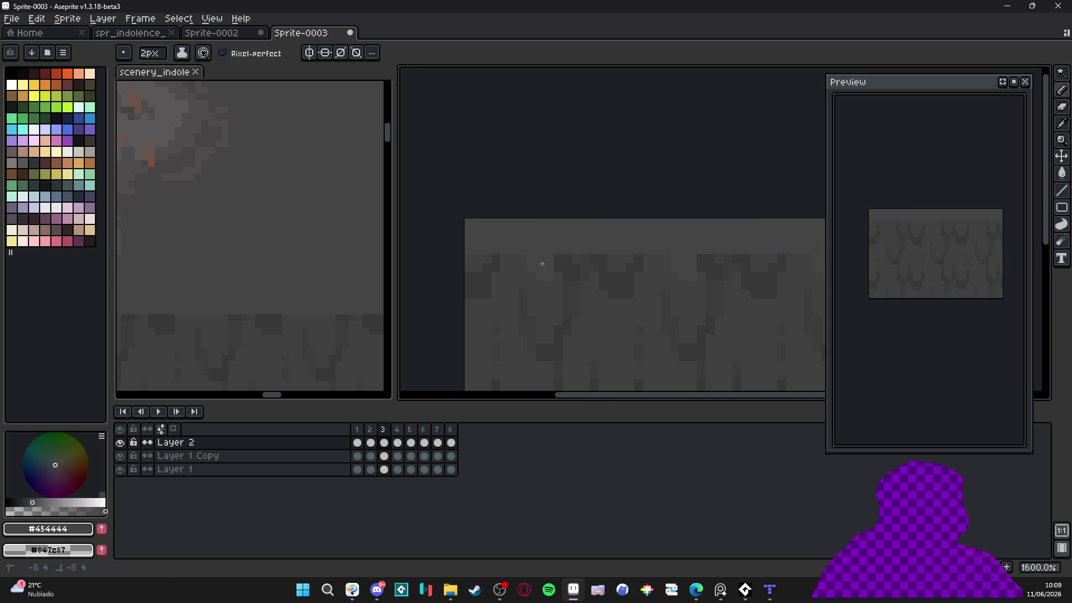
{"action": "left_click", "coordinate": [478, 256], "text": "alt"}
{"action": "key", "text": "ctrl"}
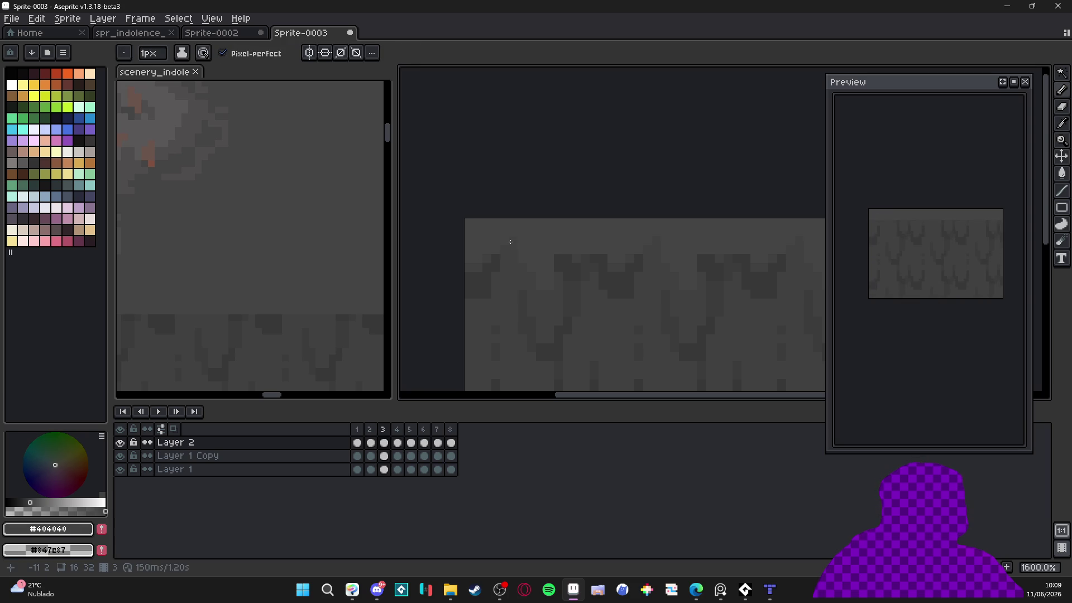
{"action": "left_click_drag", "start_coordinate": [613, 270], "coordinate": [589, 281]}
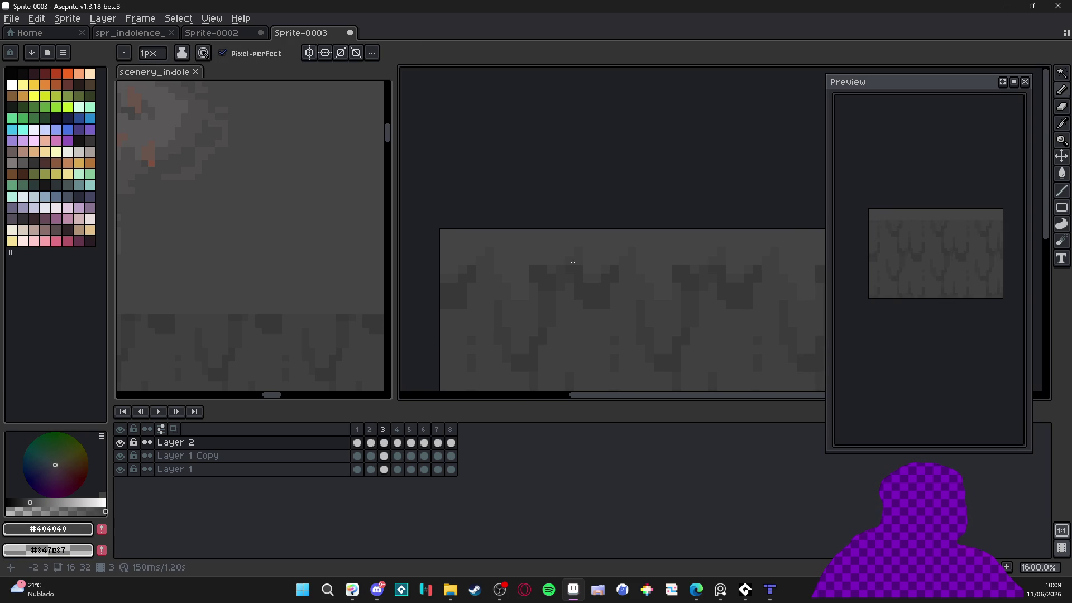
{"action": "scroll", "coordinate": [585, 272], "scroll_direction": "right", "scroll_amount": 1}
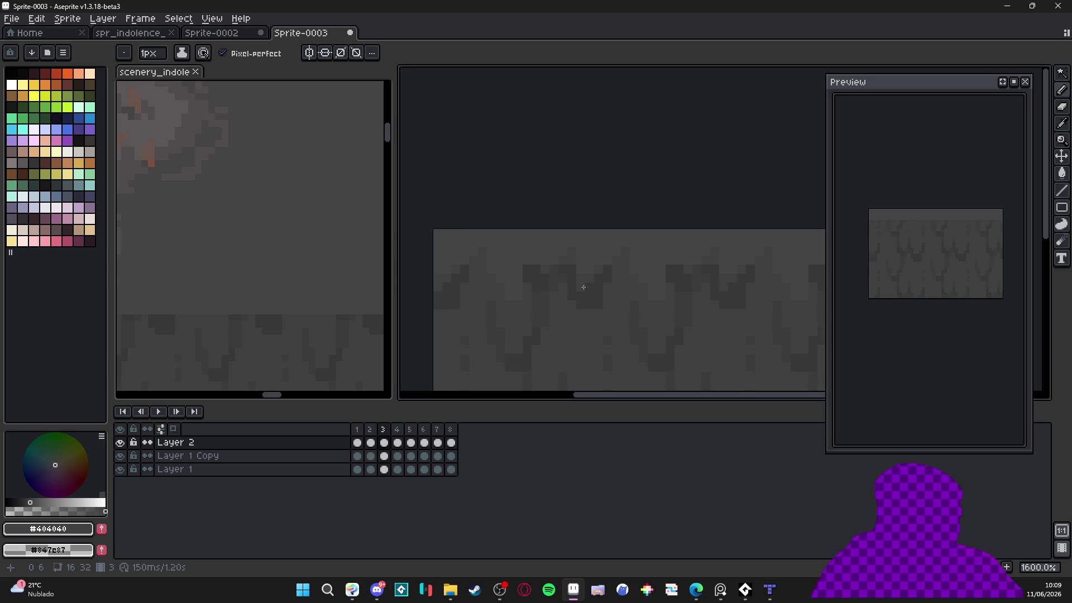
{"action": "scroll", "coordinate": [584, 281], "scroll_direction": "down", "scroll_amount": 1}
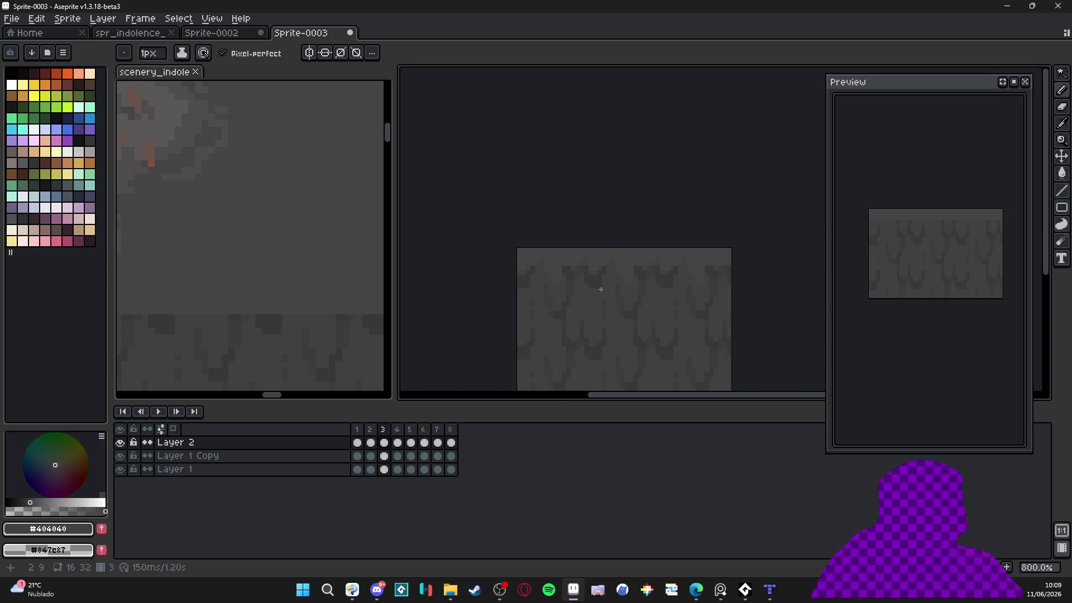
{"action": "scroll", "coordinate": [563, 238], "scroll_direction": "up", "scroll_amount": 2}
Touch up frame 3's streaks with #454444, #3c3c3c and #404040 pixels
{"action": "left_click", "coordinate": [519, 257], "text": "alt"}
{"action": "scroll", "coordinate": [570, 278], "scroll_direction": "down", "scroll_amount": 3}
{"action": "scroll", "coordinate": [543, 256], "scroll_direction": "up", "scroll_amount": 2}
{"action": "left_click", "coordinate": [548, 263], "text": "alt"}
{"action": "scroll", "coordinate": [574, 304], "scroll_direction": "down", "scroll_amount": 3}
{"action": "scroll", "coordinate": [642, 268], "scroll_direction": "up", "scroll_amount": 2}
{"action": "left_click", "coordinate": [663, 253], "text": "alt"}
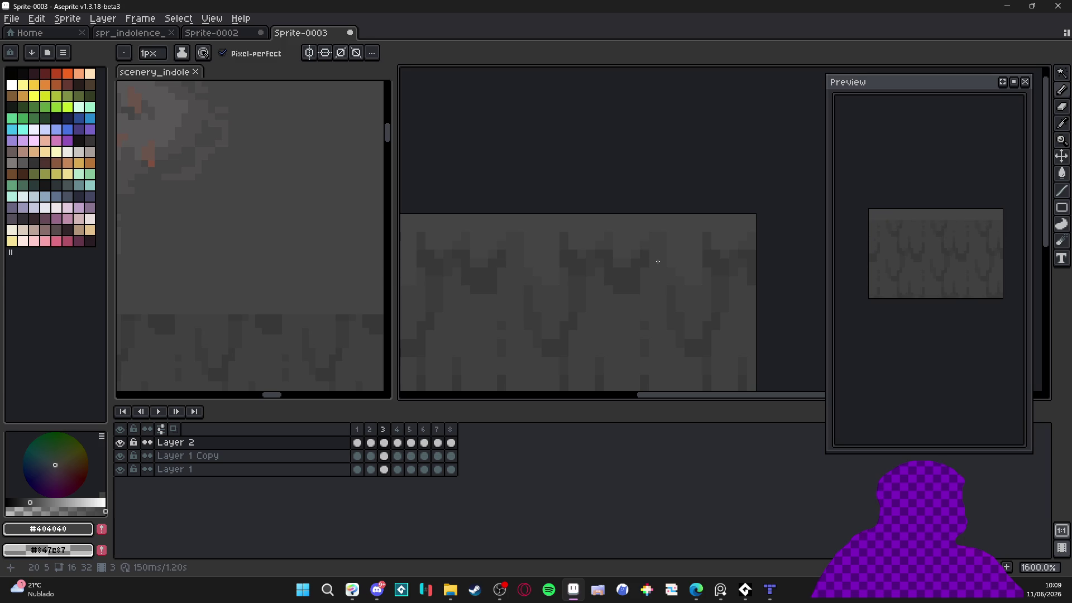
{"action": "left_click", "coordinate": [677, 287], "text": "alt"}
{"action": "left_click", "coordinate": [669, 268], "text": "alt"}
{"action": "scroll", "coordinate": [686, 290], "scroll_direction": "down", "scroll_amount": 3}
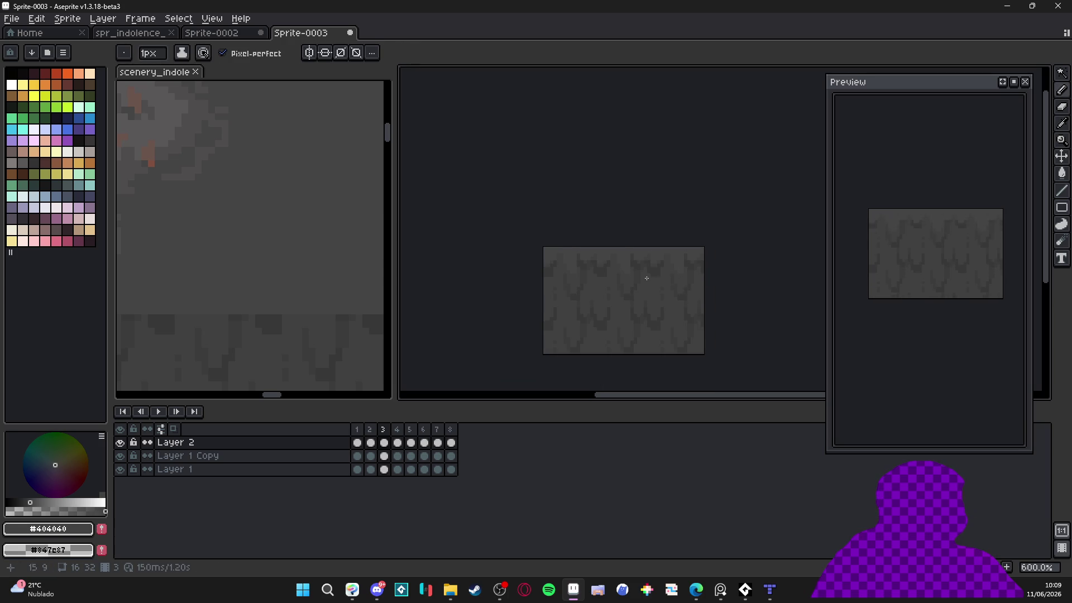
{"action": "scroll", "coordinate": [650, 278], "scroll_direction": "up", "scroll_amount": 3}
On frame 4, undo a 2 px #454444 stroke and sample #404040 at 1 px
{"action": "left_click", "coordinate": [370, 429]}
{"action": "left_click", "coordinate": [384, 441]}
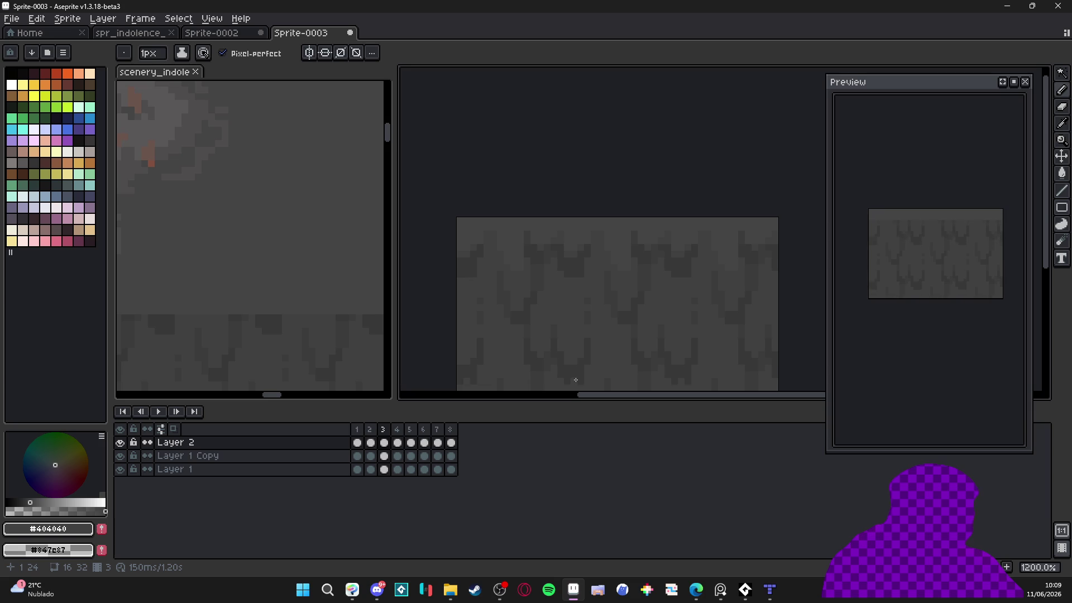
{"action": "scroll", "coordinate": [637, 307], "scroll_direction": "down", "scroll_amount": 3}
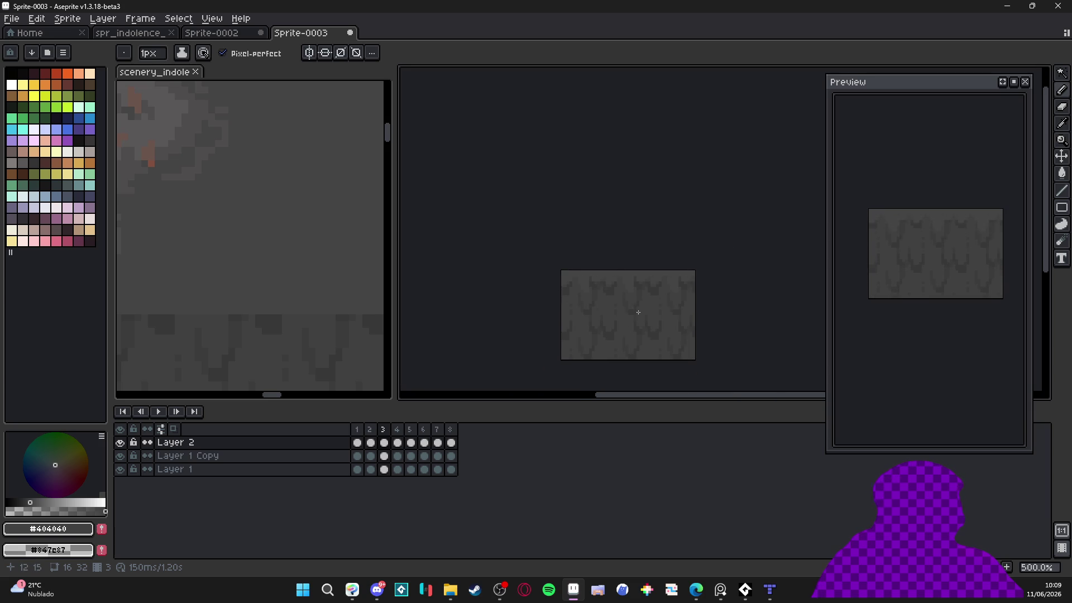
{"action": "key", "text": "Right"}
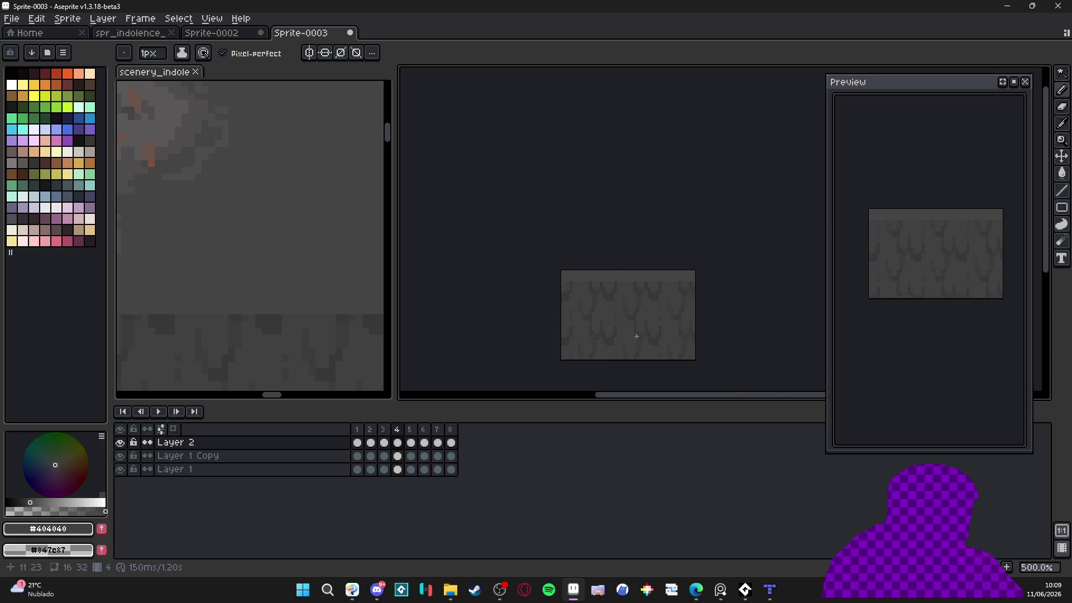
{"action": "scroll", "coordinate": [610, 284], "scroll_direction": "up", "scroll_amount": 4}
{"action": "key", "text": "plus"}
{"action": "left_click", "coordinate": [614, 261], "text": "alt"}
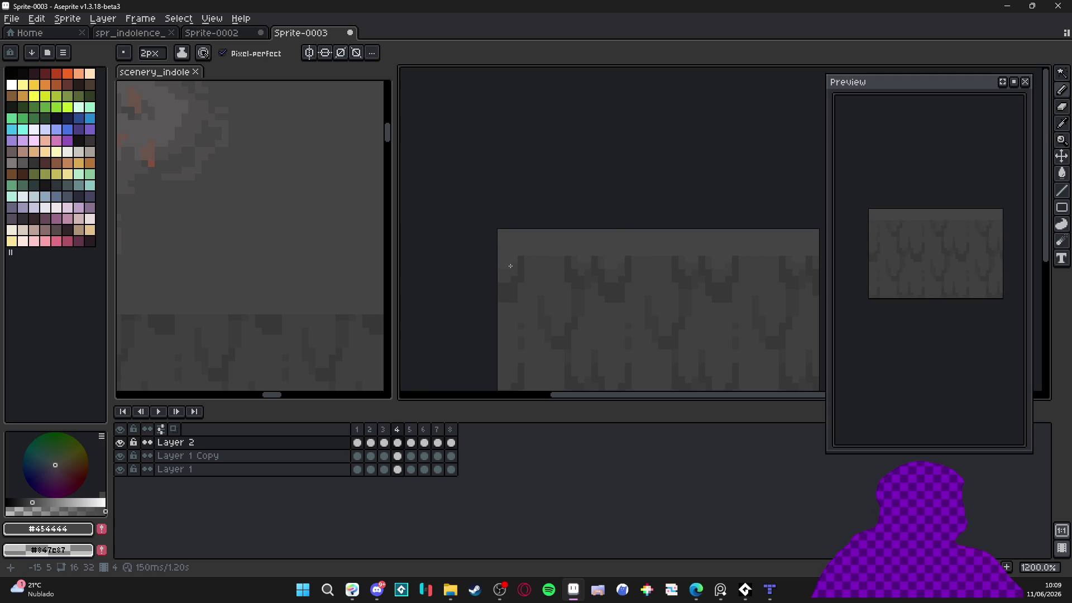
{"action": "scroll", "coordinate": [679, 268], "scroll_direction": "right", "scroll_amount": 2}
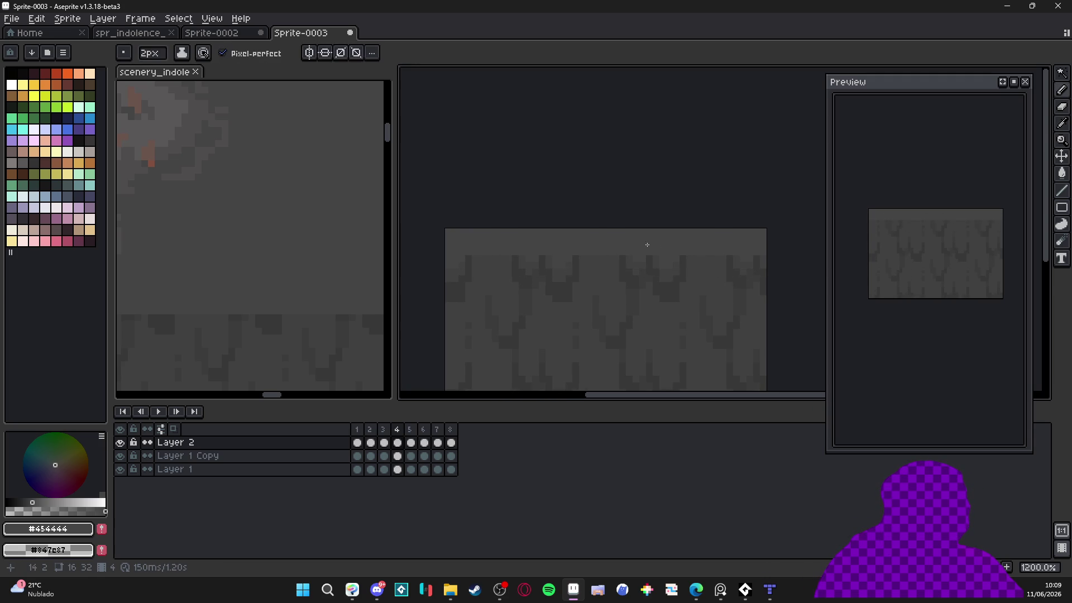
{"action": "key", "text": "ctrl+z"}
{"action": "key", "text": "minus"}
{"action": "left_click", "coordinate": [591, 252], "text": "alt"}
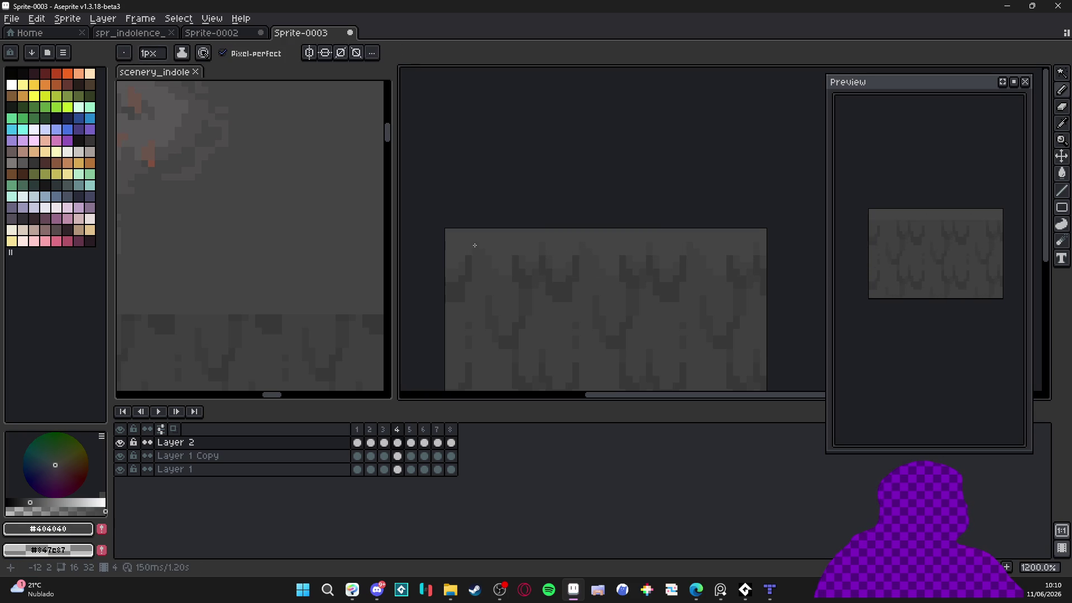
{"action": "scroll", "coordinate": [568, 283], "scroll_direction": "right", "scroll_amount": 1}
On frame 5, draw #454444 highlight pixels and #404040 gray pixels along the streaks
{"action": "key", "text": "Right"}
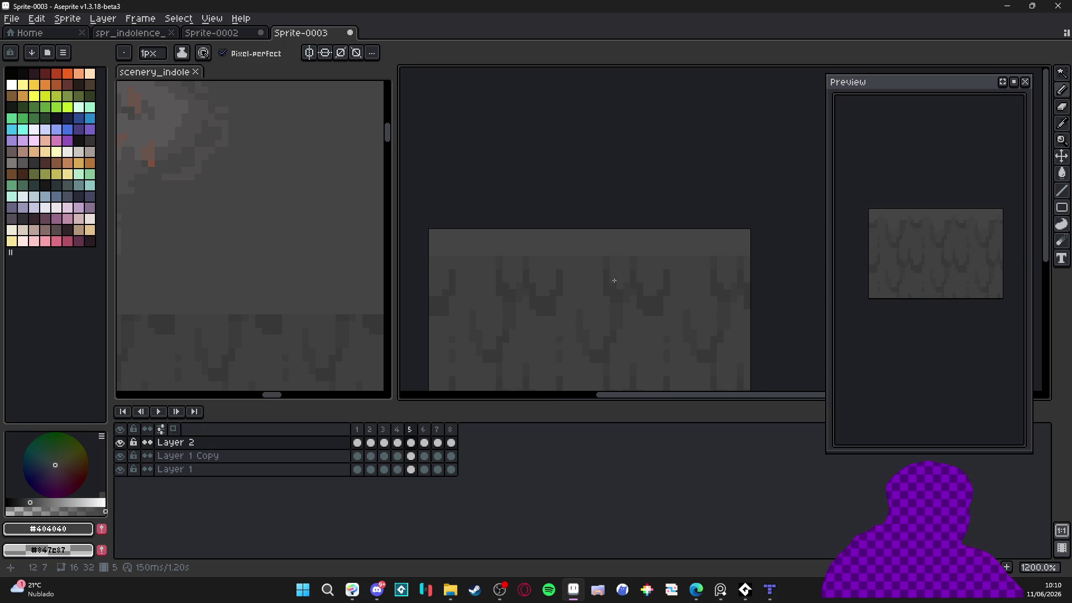
{"action": "left_click", "coordinate": [545, 249], "text": "alt"}
{"action": "key", "text": "plus"}
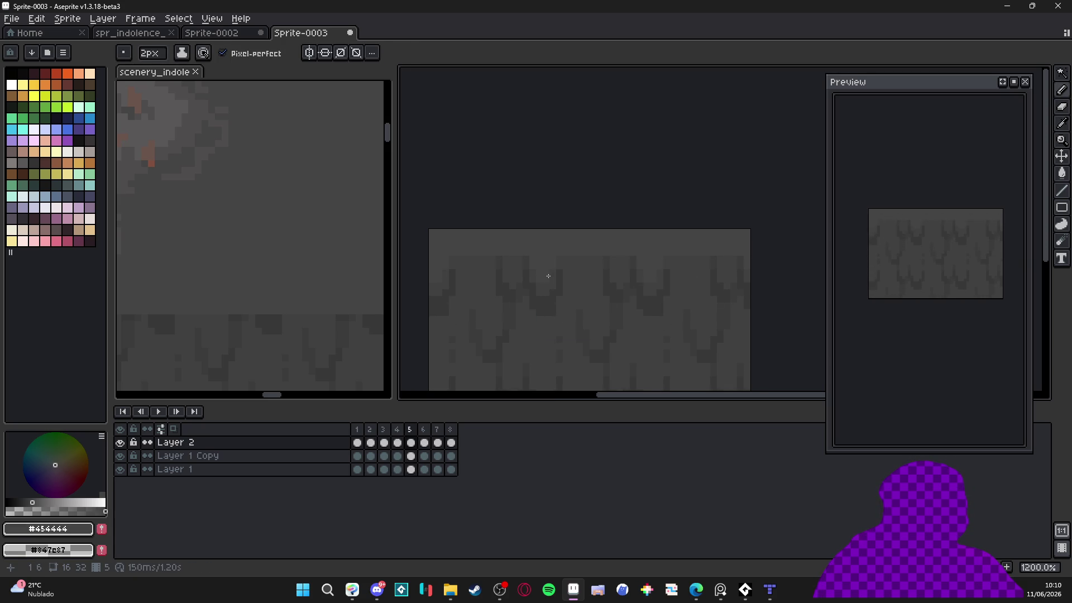
{"action": "left_click", "coordinate": [515, 264]}
{"action": "left_click", "coordinate": [466, 258], "text": "alt"}
{"action": "key", "text": "minus"}
{"action": "left_click", "coordinate": [454, 253]}
{"action": "left_click", "coordinate": [475, 256], "text": "alt"}
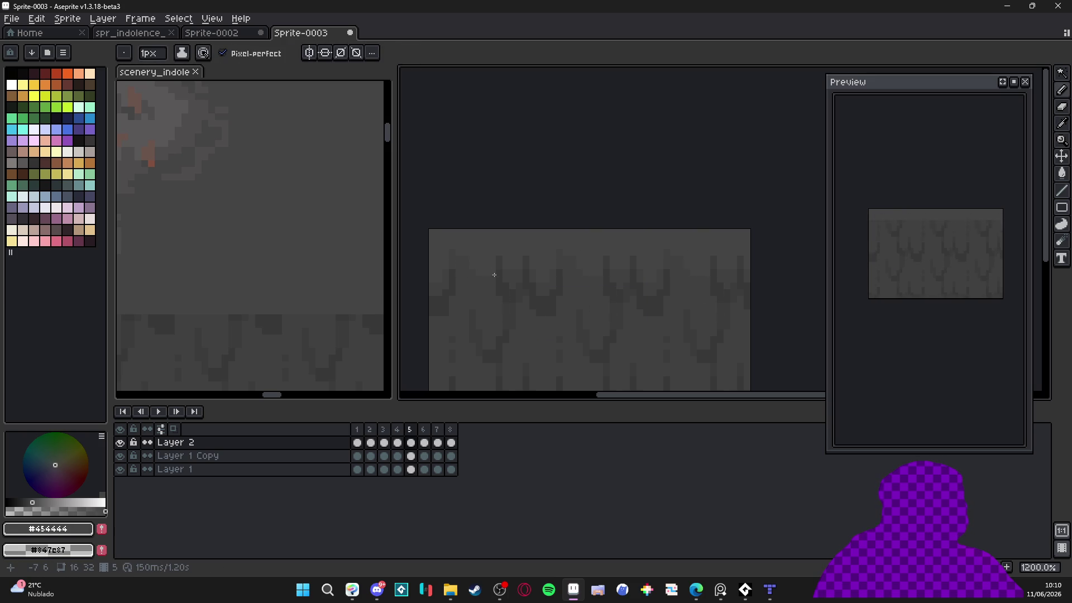
{"action": "left_click", "coordinate": [493, 264], "text": "alt"}
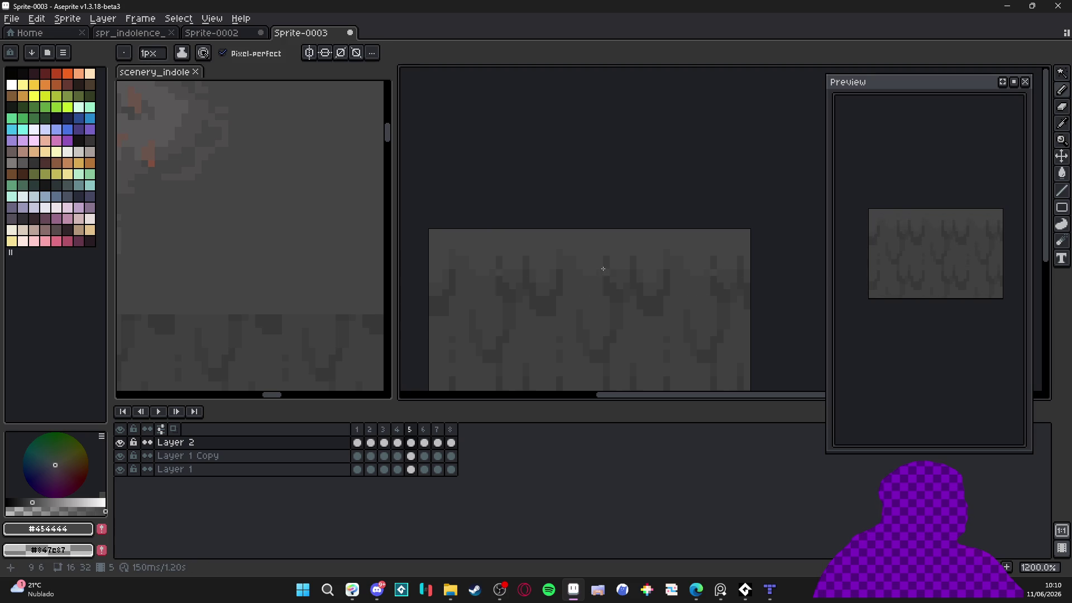
{"action": "left_click", "coordinate": [625, 273], "text": "alt"}
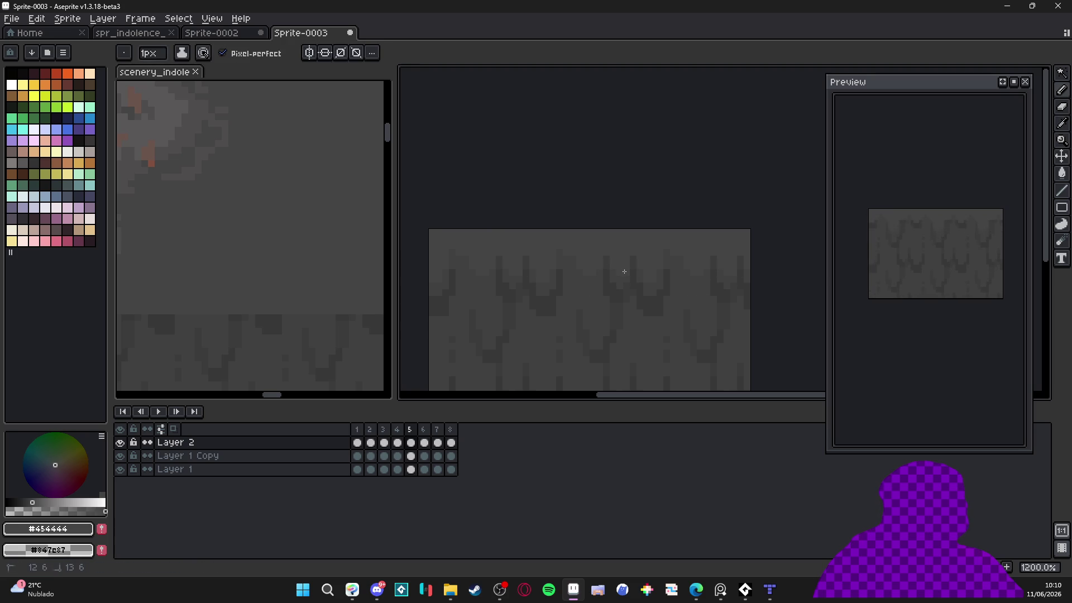
{"action": "scroll", "coordinate": [624, 273], "scroll_direction": "down", "scroll_amount": 2}
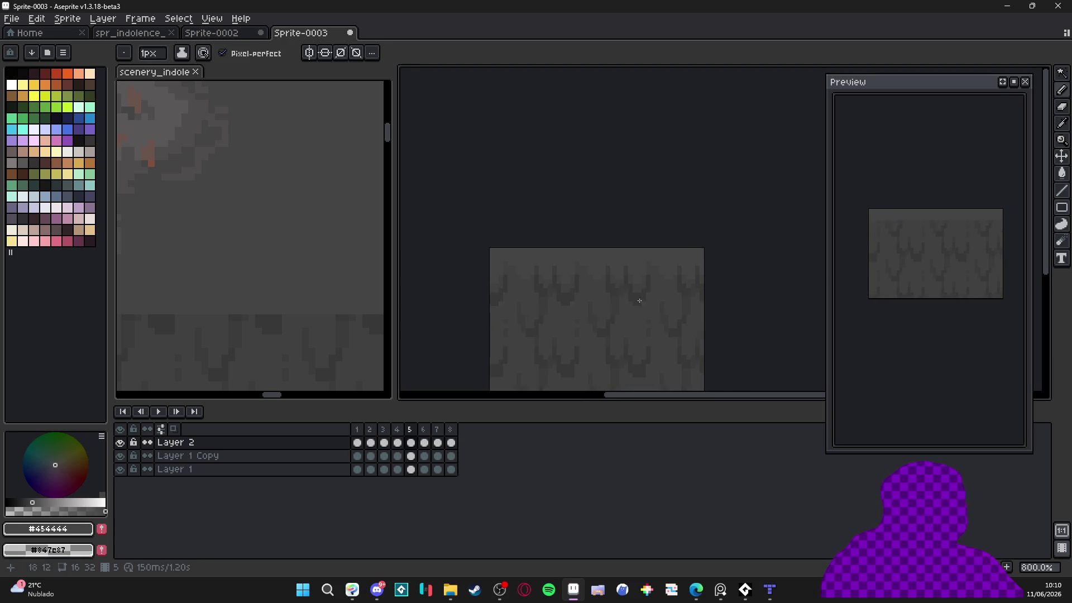
{"action": "scroll", "coordinate": [642, 274], "scroll_direction": "up", "scroll_amount": 3}
{"action": "key", "text": "Right"}
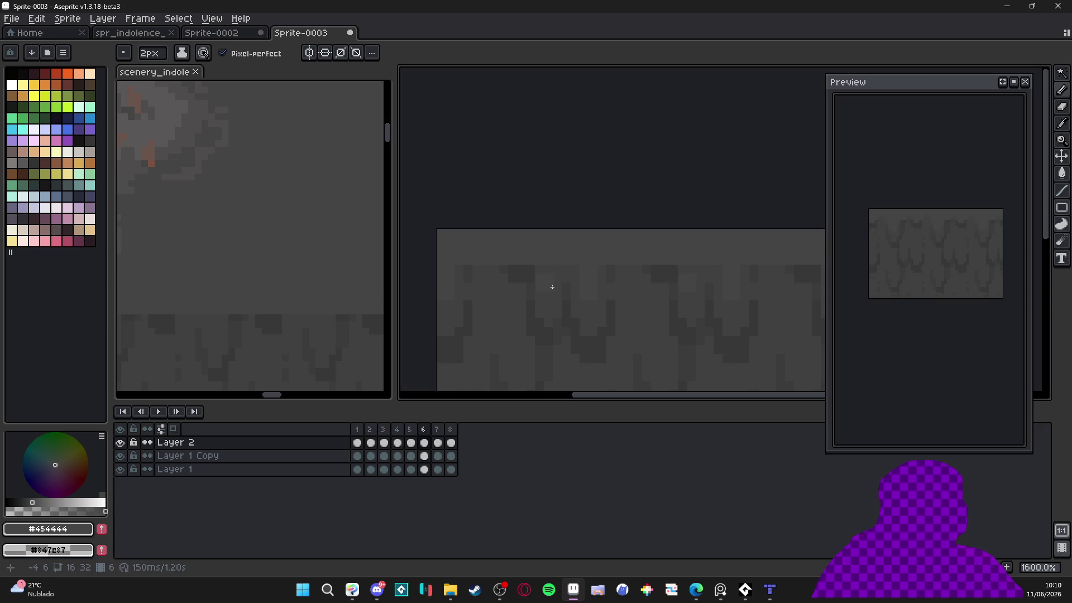
On frame 6, place #404040, #454444 and #3c3c3c gray pixels along the streaks
{"action": "left_click", "coordinate": [565, 269], "text": "alt"}
{"action": "left_click", "coordinate": [508, 254], "text": "alt"}
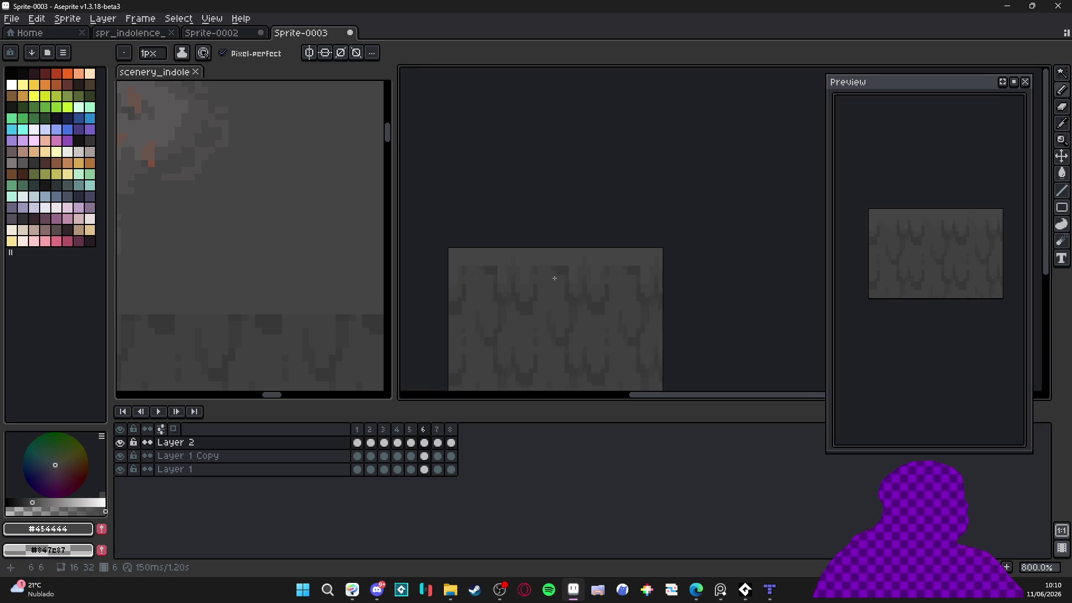
{"action": "left_click", "coordinate": [639, 256], "text": "alt"}
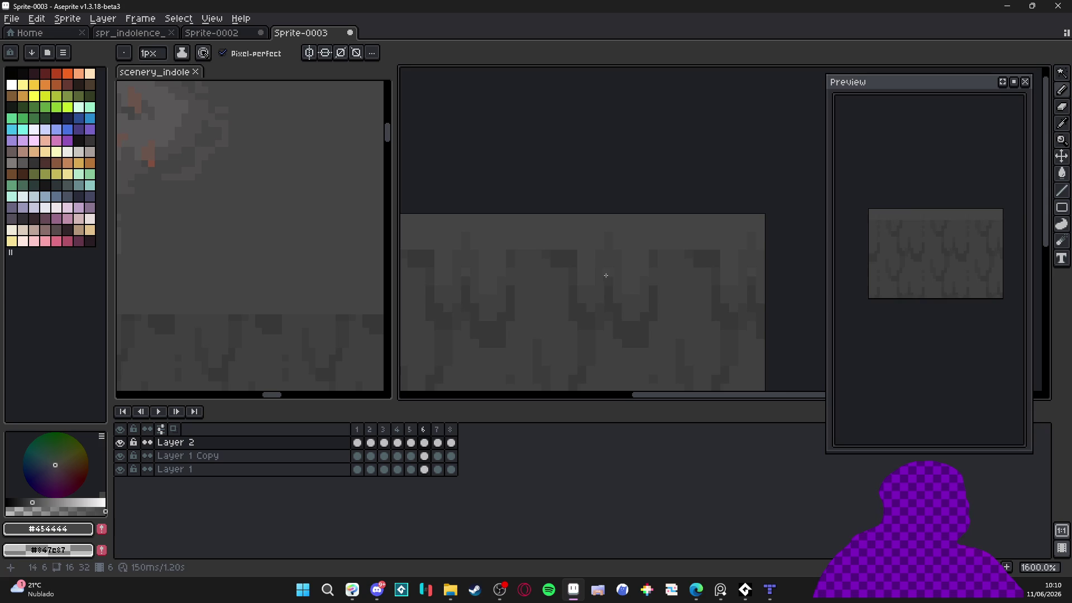
{"action": "left_click", "coordinate": [569, 256], "text": "alt"}
{"action": "left_click", "coordinate": [558, 239], "text": "alt"}
{"action": "scroll", "coordinate": [560, 245], "scroll_direction": "down", "scroll_amount": 2}
{"action": "scroll", "coordinate": [562, 248], "scroll_direction": "up", "scroll_amount": 1}
{"action": "left_click", "coordinate": [560, 253], "text": "alt"}
{"action": "left_click", "coordinate": [554, 260], "text": "alt"}
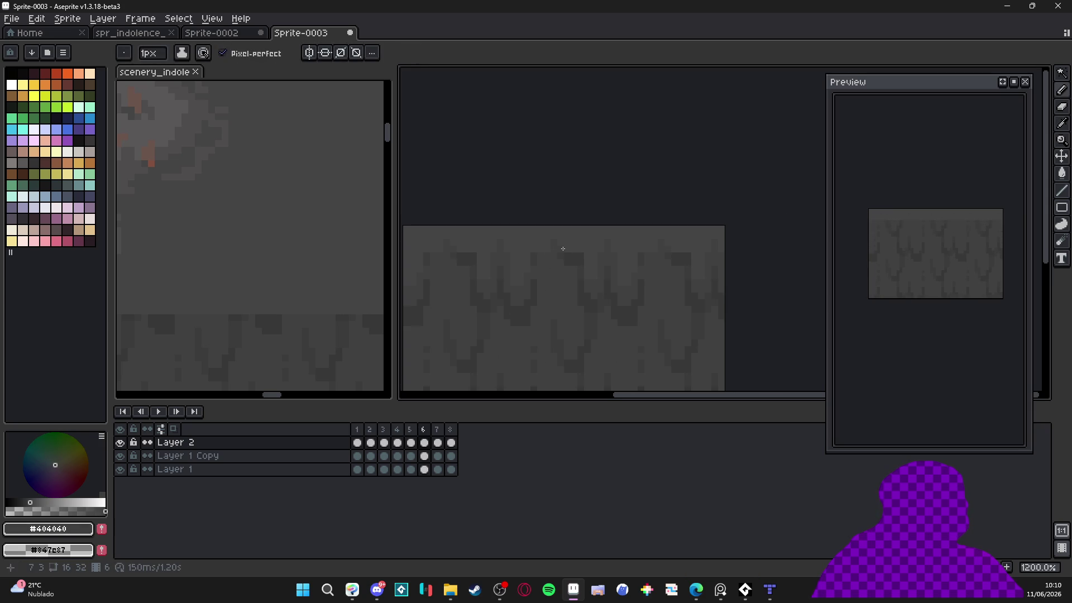
{"action": "scroll", "coordinate": [562, 246], "scroll_direction": "down", "scroll_amount": 1}
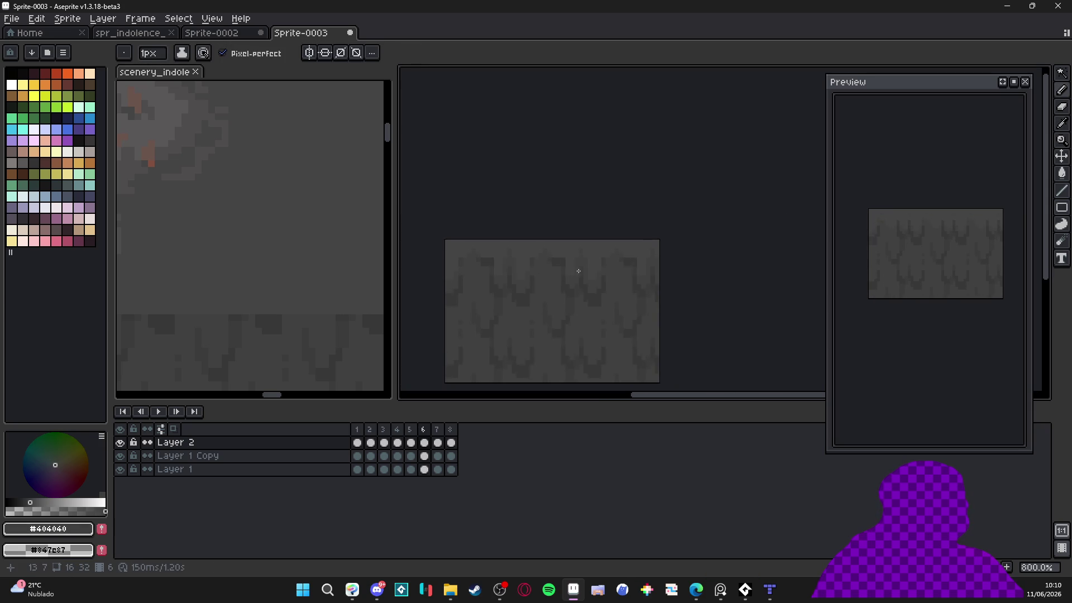
{"action": "scroll", "coordinate": [562, 247], "scroll_direction": "up", "scroll_amount": 2}
Add a #454444 highlight pixel on frame 6 and compare it with frame 5
{"action": "left_click", "coordinate": [595, 248], "text": "alt"}
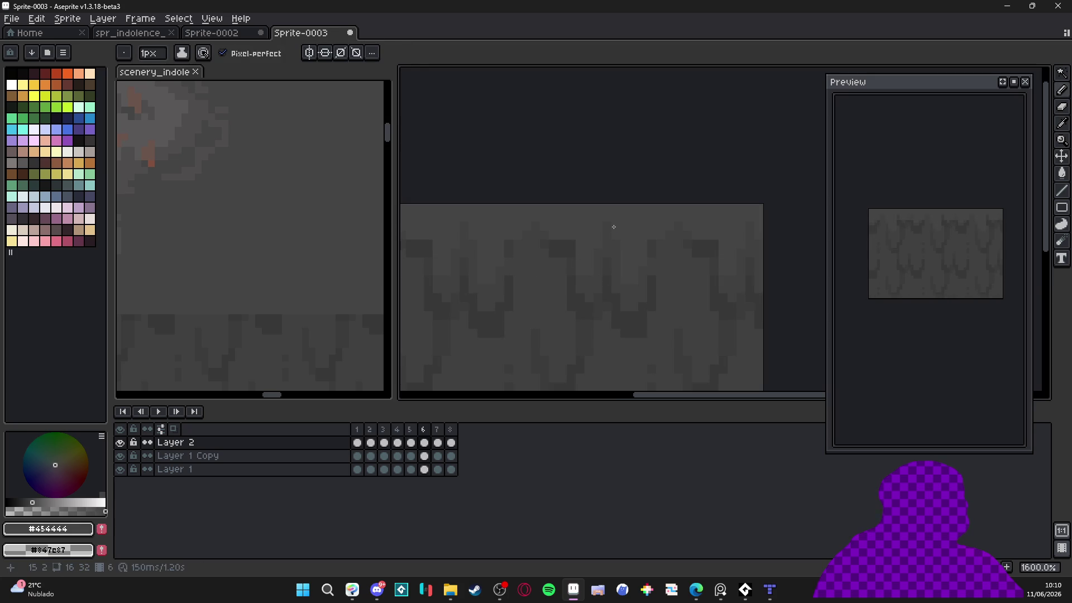
{"action": "scroll", "coordinate": [597, 254], "scroll_direction": "down", "scroll_amount": 2}
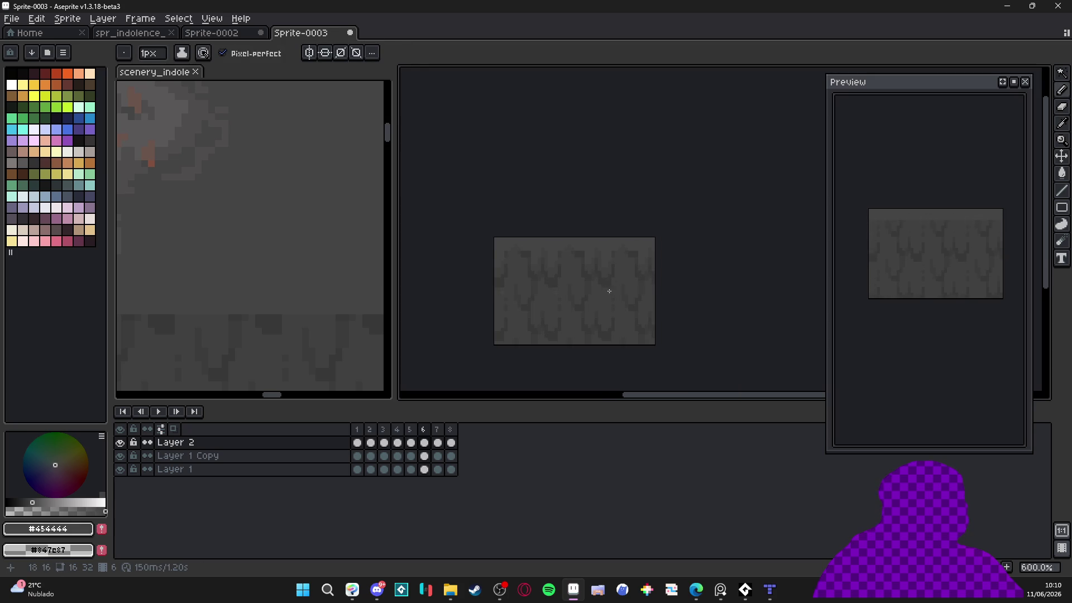
{"action": "scroll", "coordinate": [603, 274], "scroll_direction": "up", "scroll_amount": 1}
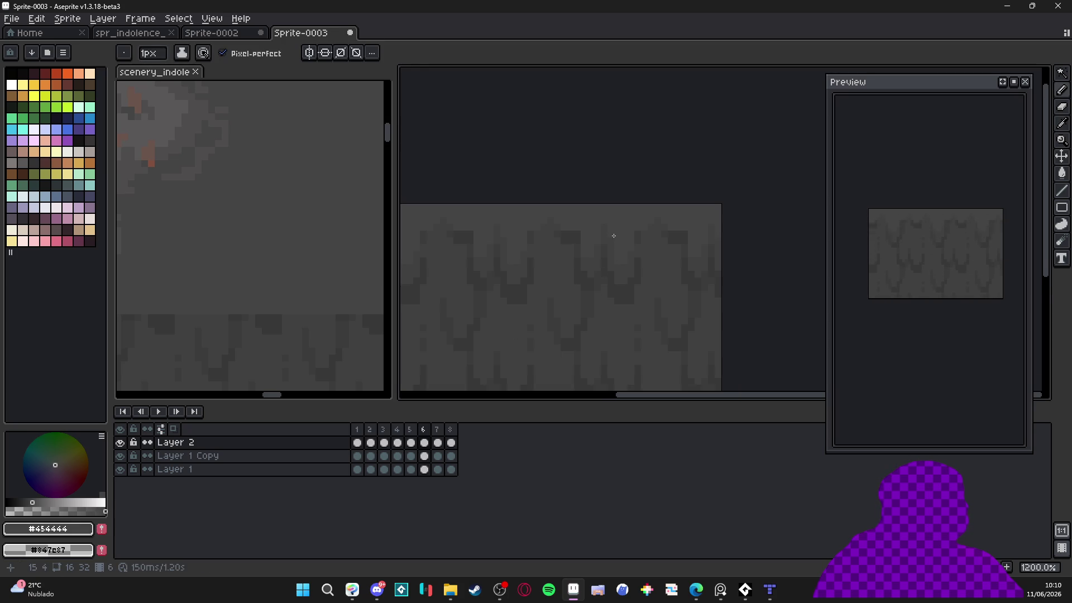
{"action": "scroll", "coordinate": [613, 236], "scroll_direction": "down", "scroll_amount": 3}
{"action": "scroll", "coordinate": [595, 246], "scroll_direction": "up", "scroll_amount": 6}
{"action": "left_click", "coordinate": [590, 250]}
{"action": "scroll", "coordinate": [591, 240], "scroll_direction": "down", "scroll_amount": 5}
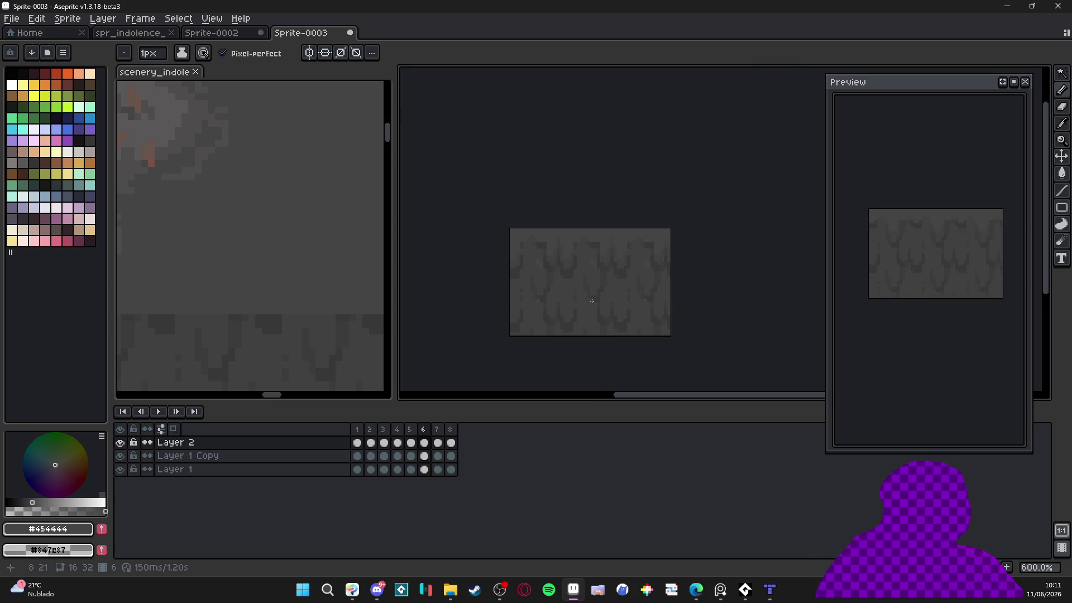
{"action": "scroll", "coordinate": [589, 276], "scroll_direction": "up", "scroll_amount": 2}
{"action": "left_click", "coordinate": [411, 429]}
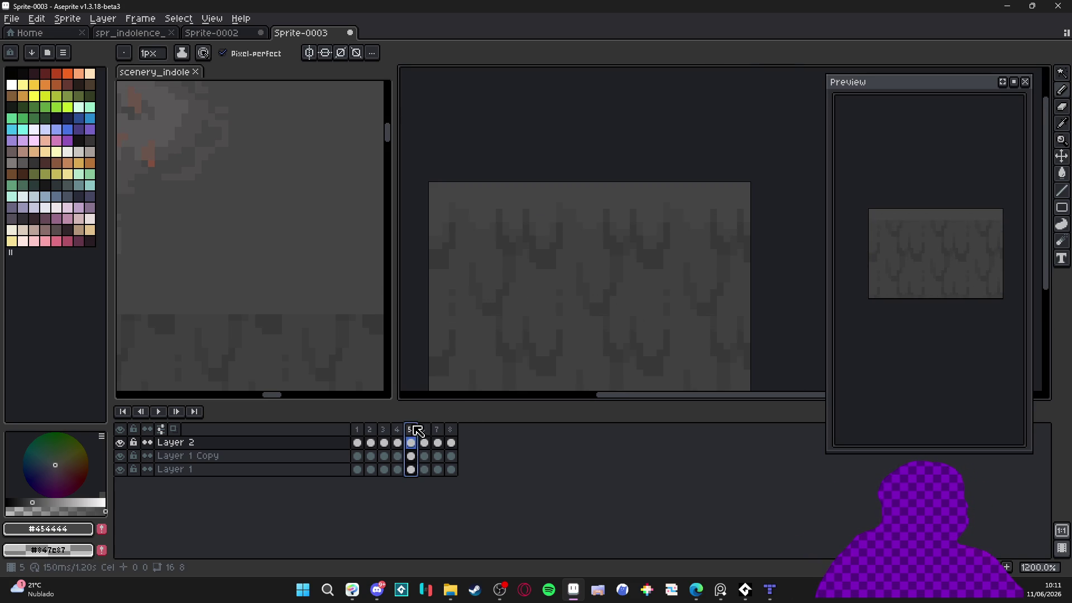
{"action": "left_click", "coordinate": [424, 429]}
Add more #404040 and #454444 pixels to frame 6's upper streaks
{"action": "left_click", "coordinate": [593, 265], "text": "alt"}
{"action": "left_click", "coordinate": [589, 251]}
{"action": "left_click", "coordinate": [423, 429]}
{"action": "left_click", "coordinate": [610, 201], "text": "alt"}
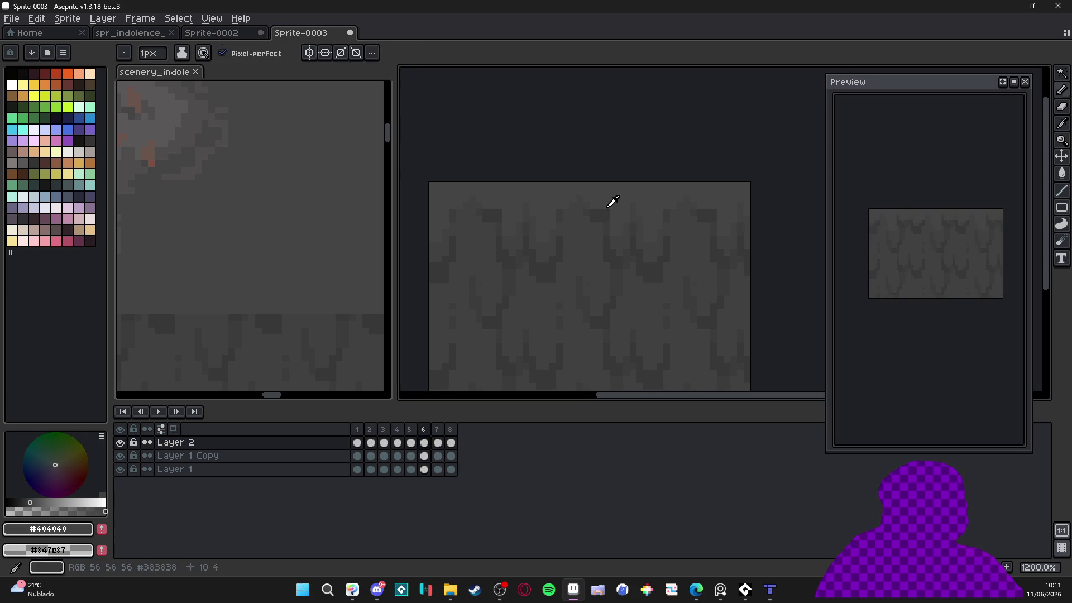
{"action": "left_click", "coordinate": [581, 224], "text": "alt"}
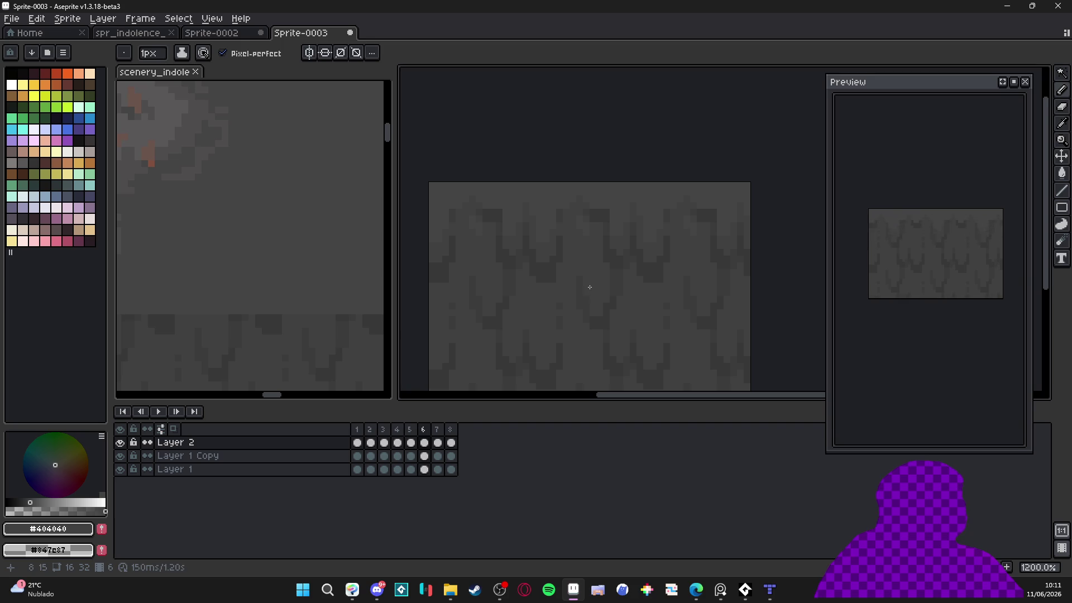
{"action": "scroll", "coordinate": [620, 292], "scroll_direction": "down", "scroll_amount": 3}
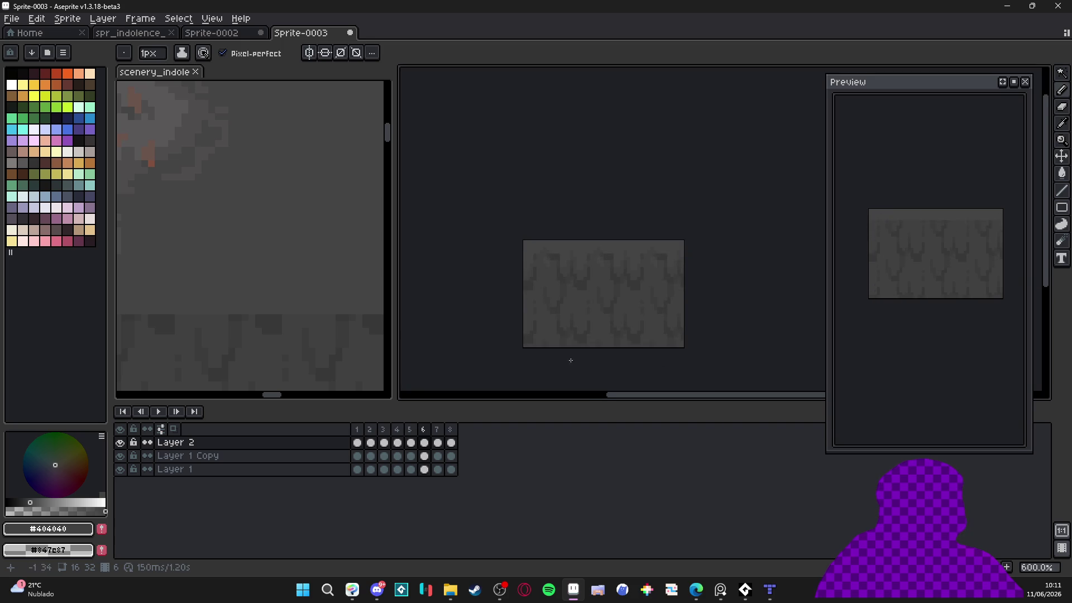
{"action": "scroll", "coordinate": [581, 301], "scroll_direction": "up", "scroll_amount": 1}
{"action": "left_click", "coordinate": [438, 443]}
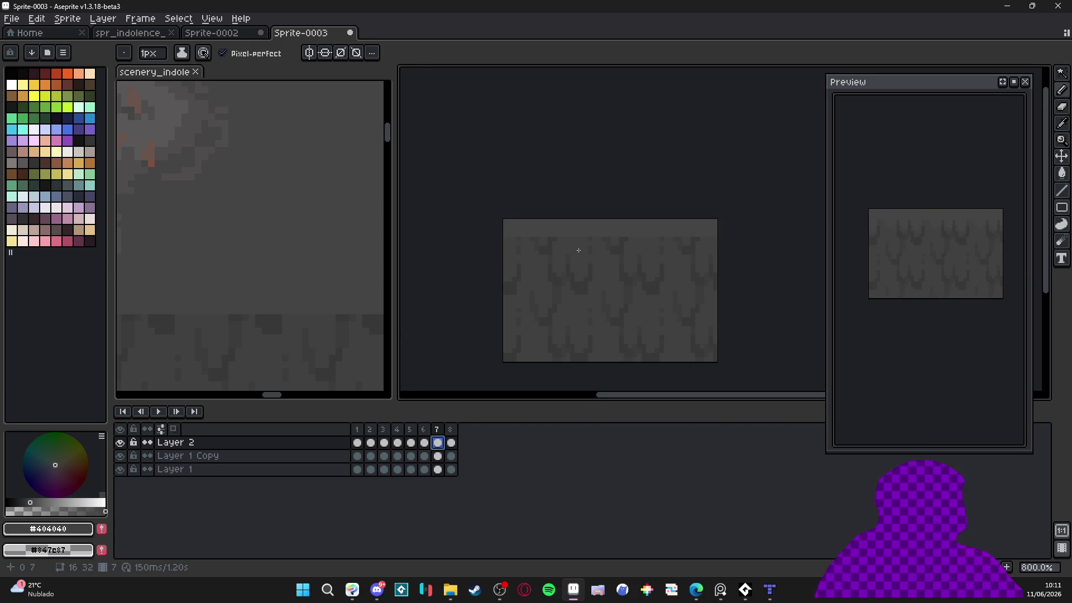
On frame 7, use a 1 px Pencil with #404040 sampled, then start saving the sprite
{"action": "scroll", "coordinate": [579, 253], "scroll_direction": "up", "scroll_amount": 1}
{"action": "key", "text": "b"}
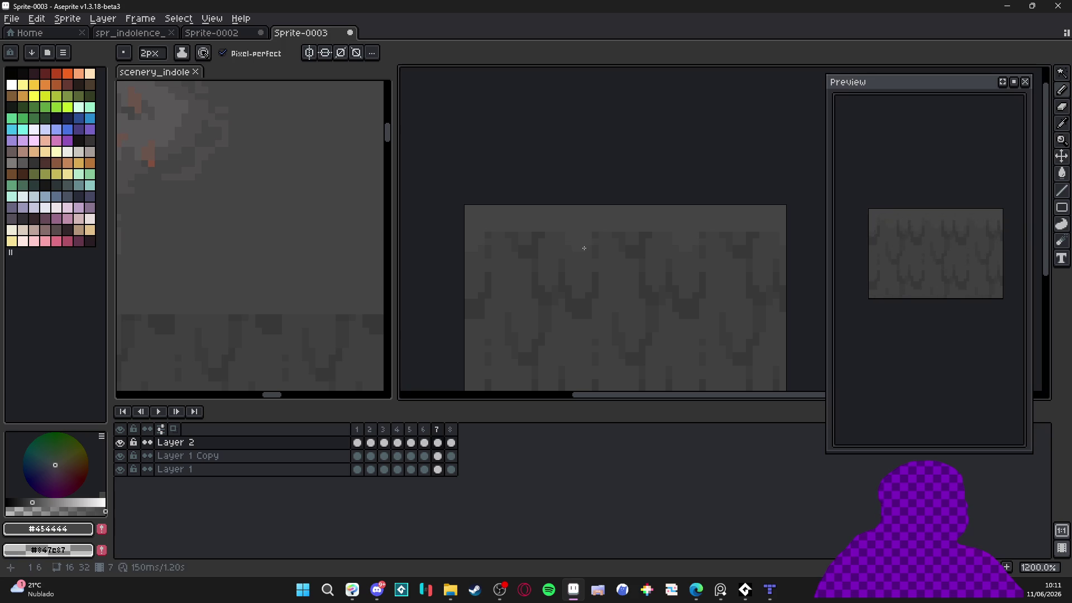
{"action": "key", "text": "minus"}
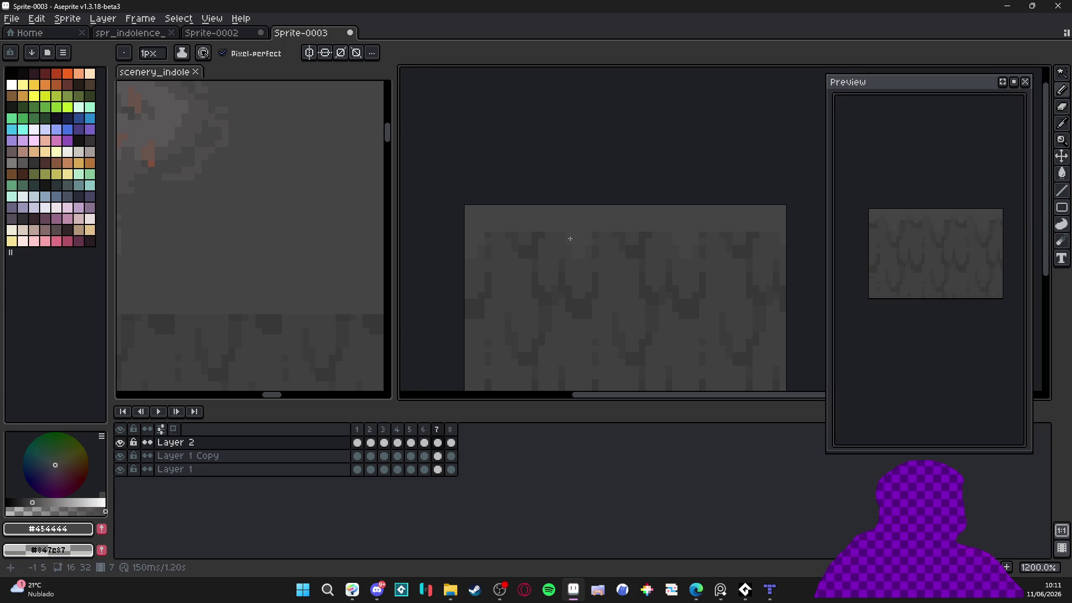
{"action": "key", "text": "plus"}
{"action": "key", "text": "minus"}
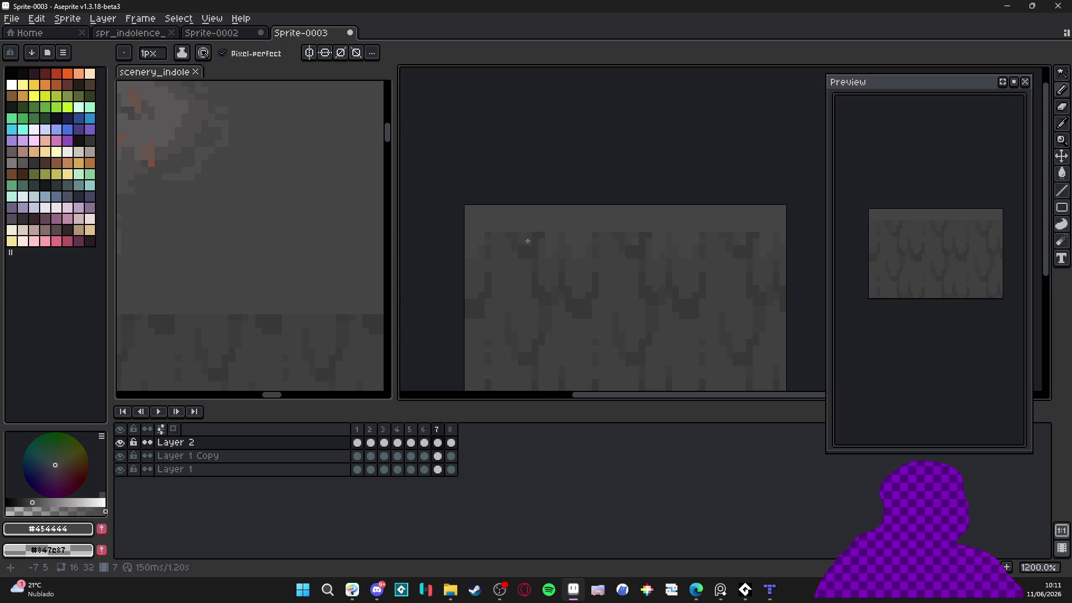
{"action": "key", "text": "v"}
{"action": "key", "text": "b"}
{"action": "left_click", "coordinate": [507, 236], "text": "alt"}
{"action": "key", "text": "minus"}
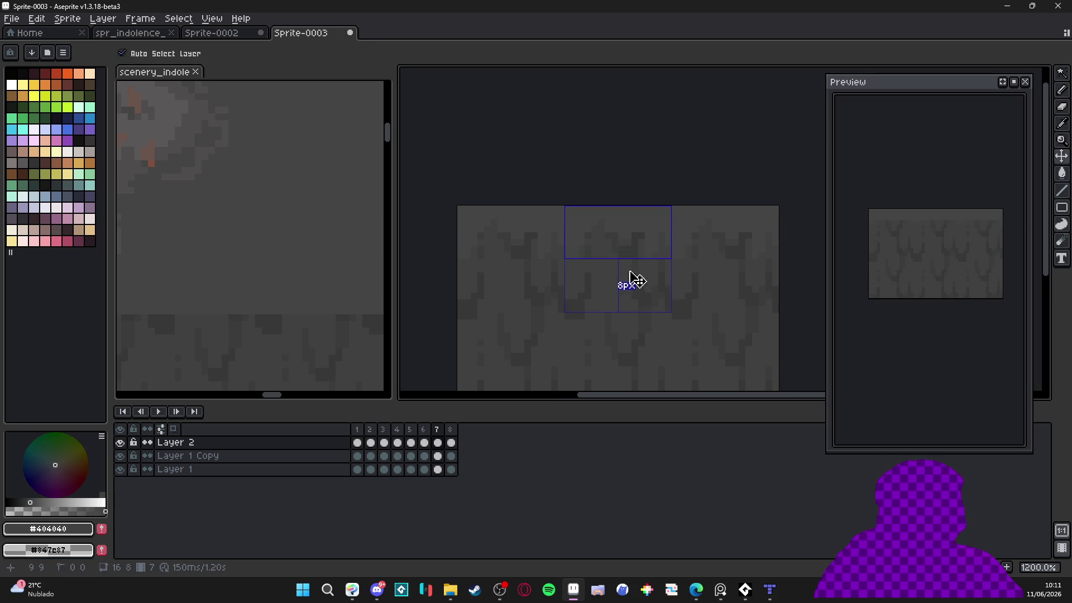
{"action": "key", "text": "ctrl+s"}
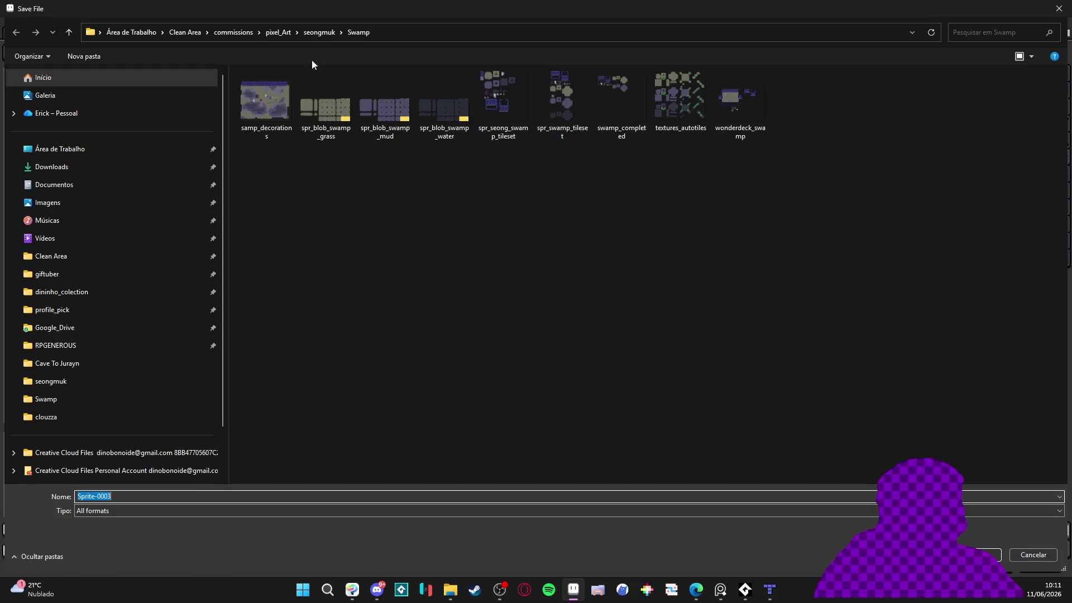
Save the sprite as mudfall.aseprite in RPGENEROUS > tilesets > indolencia
{"action": "left_click", "coordinate": [109, 346]}
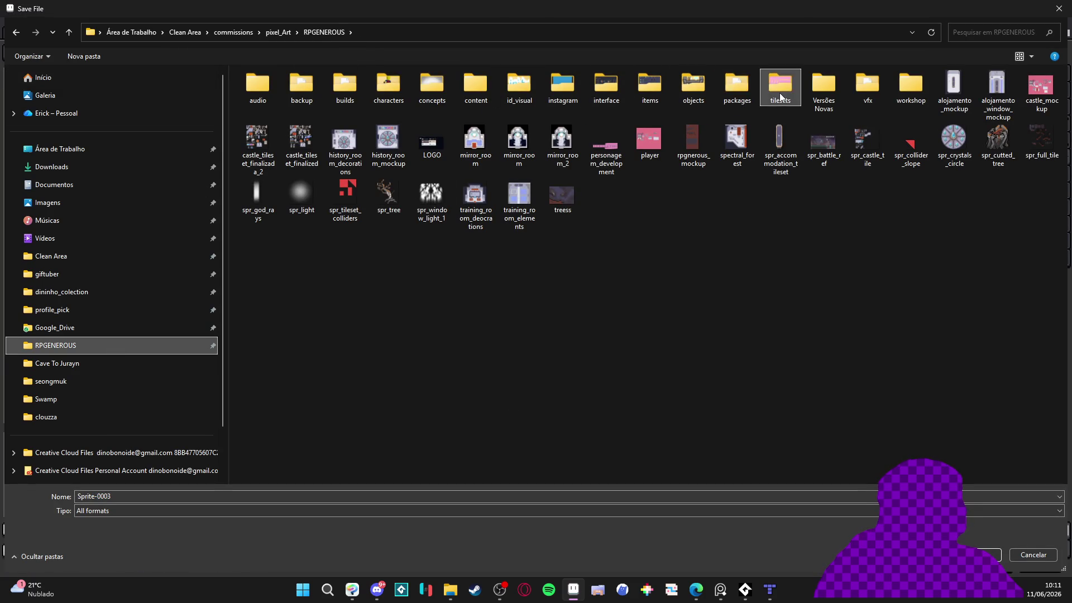
{"action": "double_click", "coordinate": [781, 87]}
{"action": "double_click", "coordinate": [447, 131]}
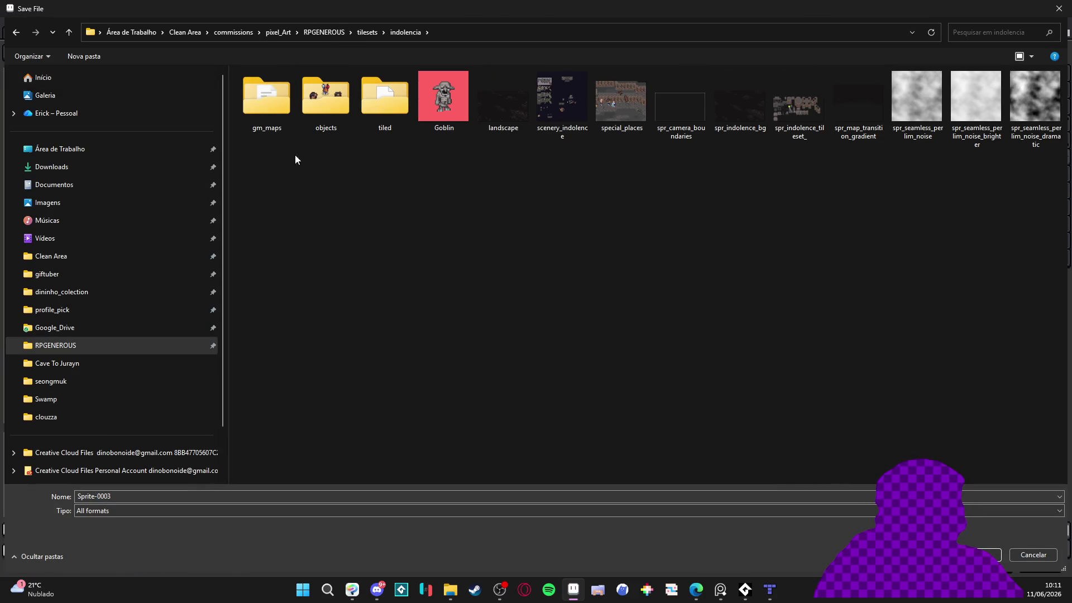
{"action": "left_click", "coordinate": [185, 496]}
{"action": "type", "text": "m"}
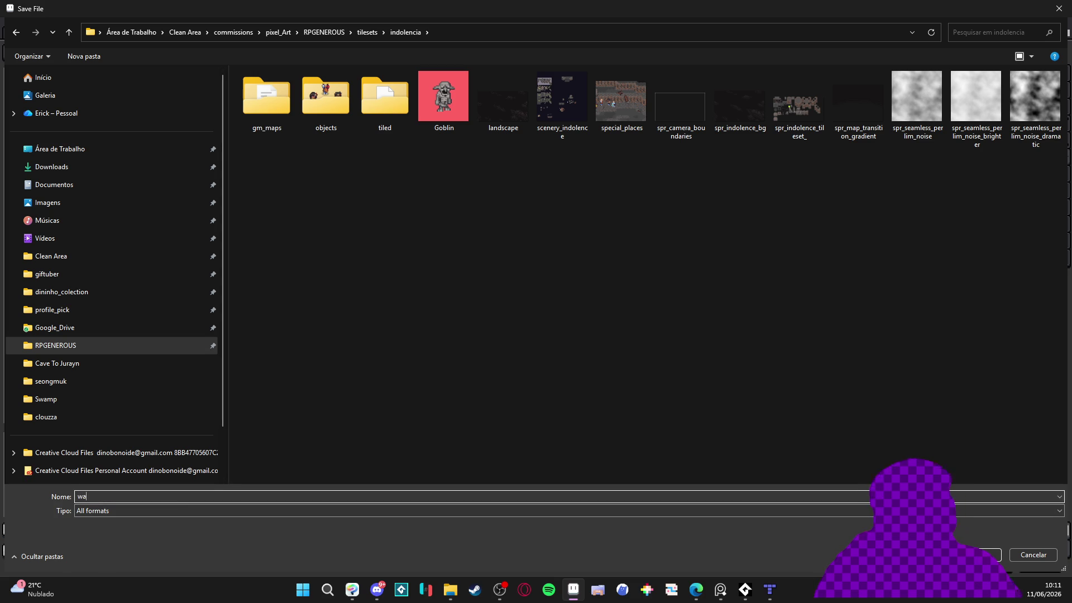
{"action": "type", "text": "udfall"}
{"action": "key", "text": "Return"}
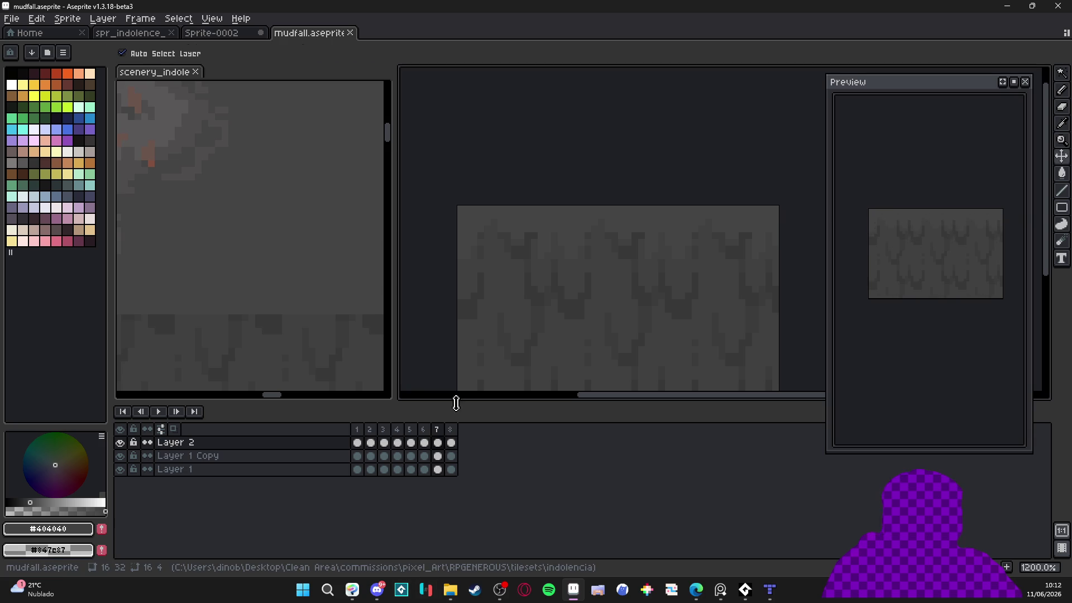
Compare frames 6 and 7, then redraw frame 7's streak pixels with #3c3c3c and #404040
{"action": "key", "text": "b"}
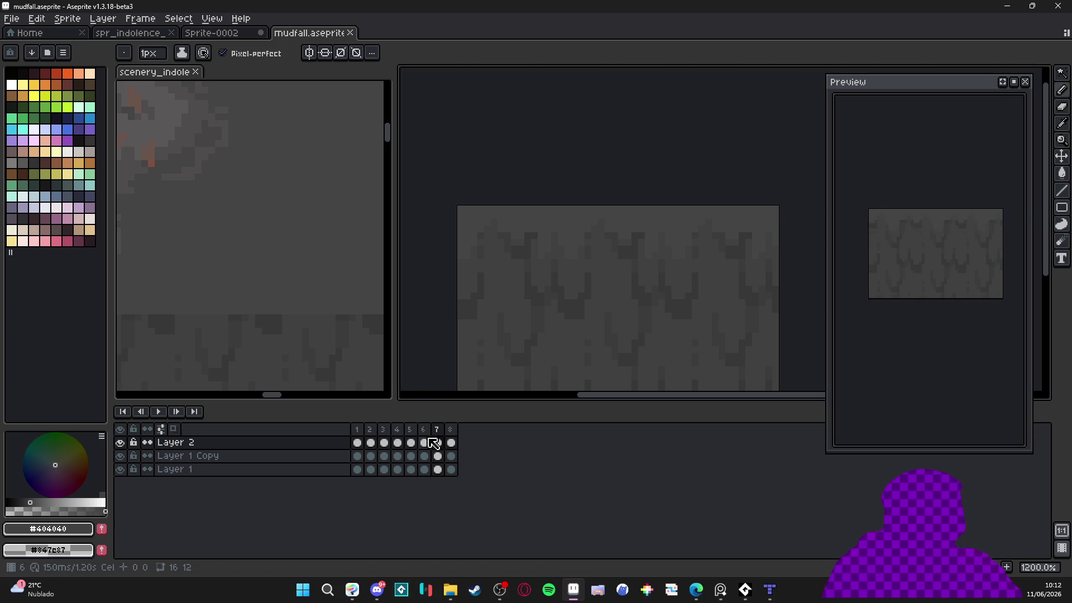
{"action": "left_click", "coordinate": [424, 440]}
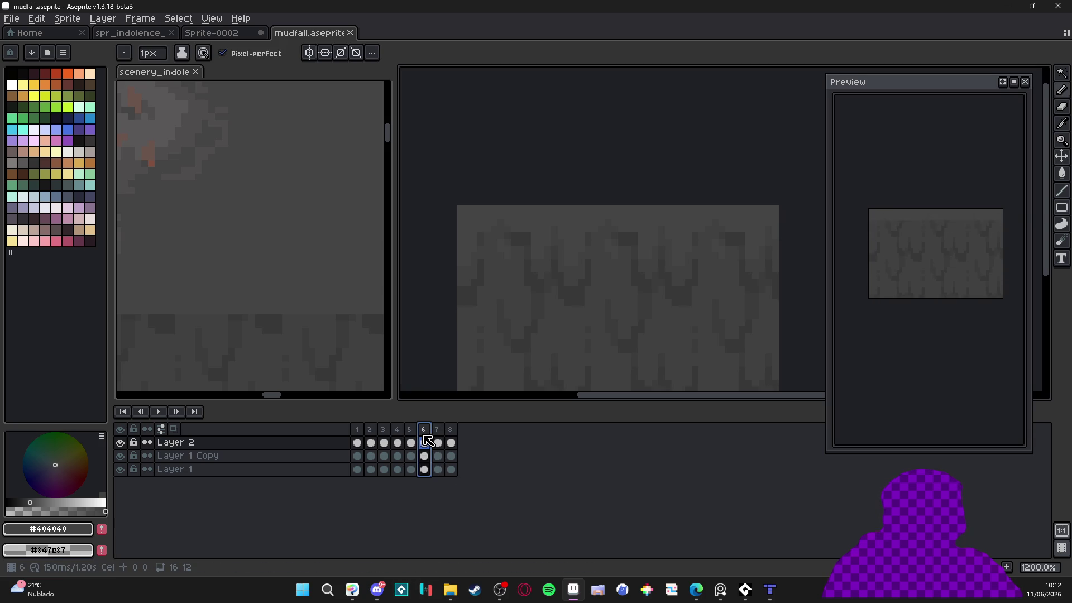
{"action": "left_click", "coordinate": [439, 433]}
{"action": "scroll", "coordinate": [713, 244], "scroll_direction": "up", "scroll_amount": 3}
{"action": "left_click", "coordinate": [691, 233]}
{"action": "left_click", "coordinate": [687, 215], "text": "alt"}
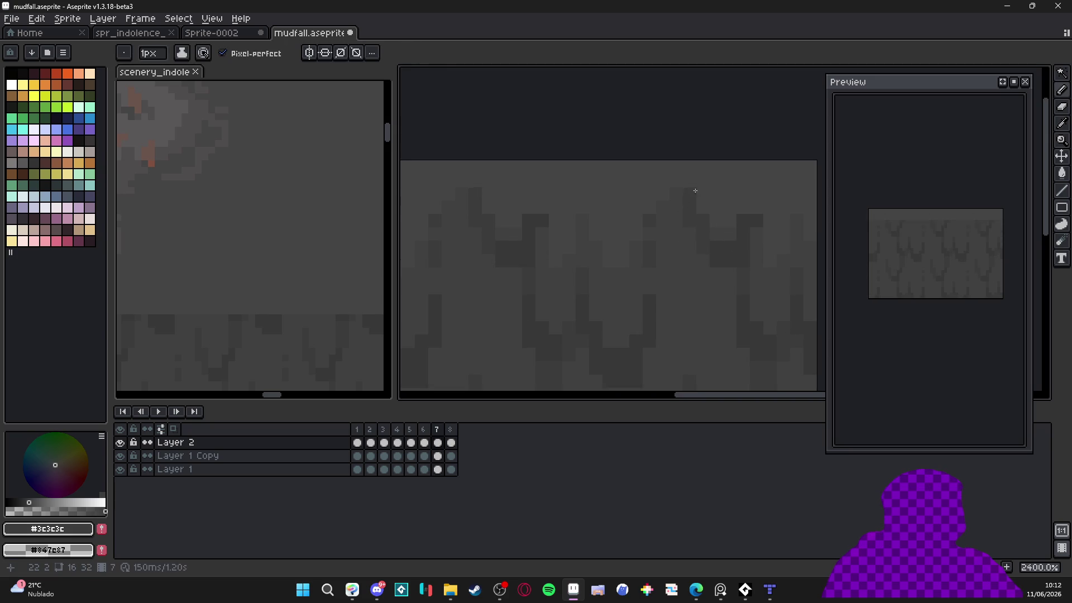
{"action": "left_click", "coordinate": [704, 205], "text": "alt"}
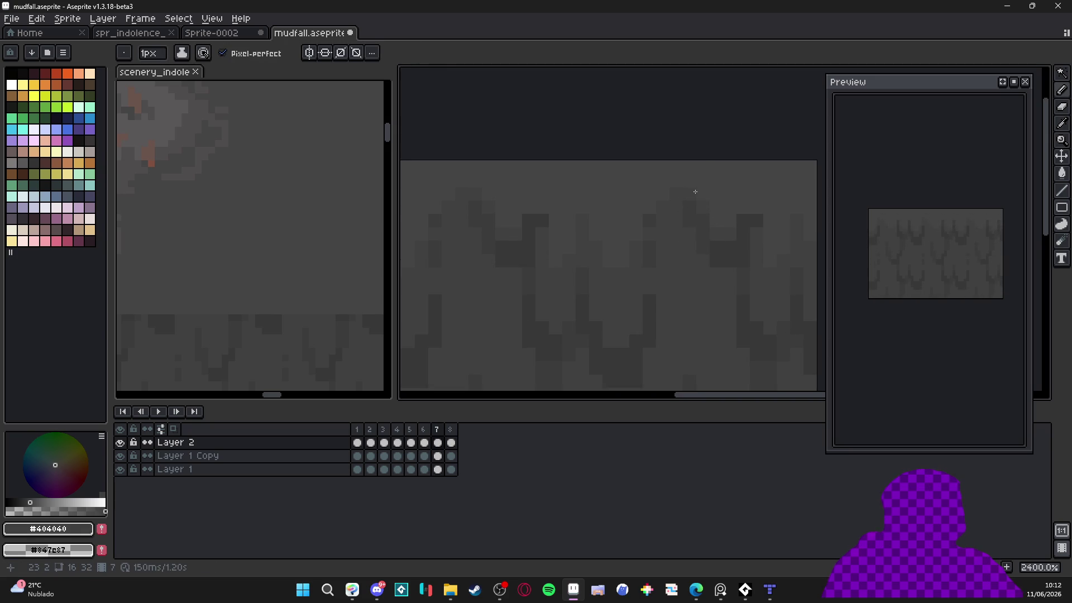
{"action": "scroll", "coordinate": [759, 229], "scroll_direction": "down", "scroll_amount": 1}
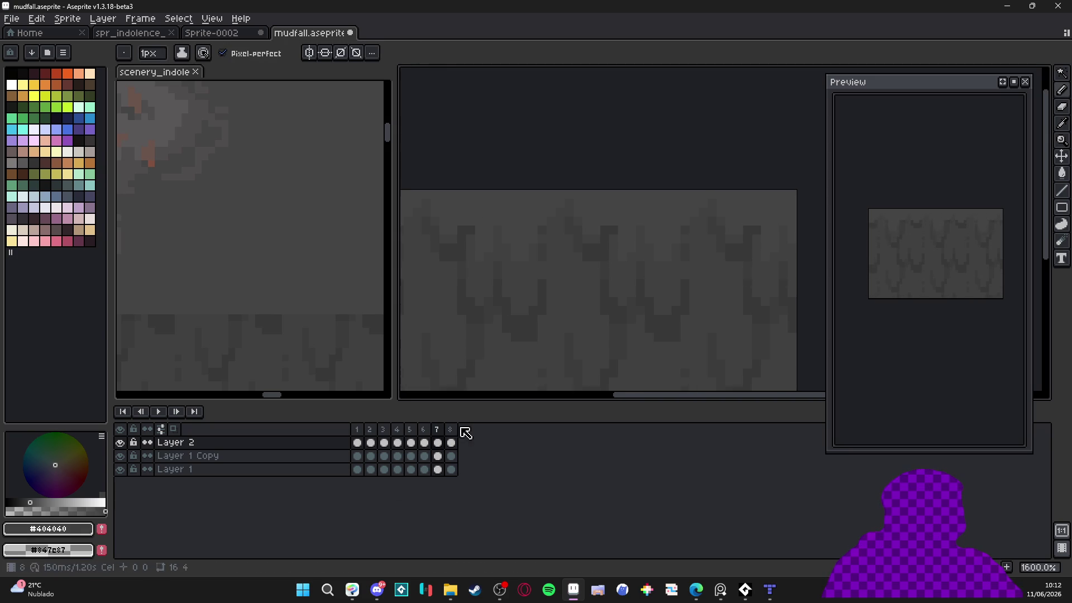
{"action": "scroll", "coordinate": [634, 309], "scroll_direction": "down", "scroll_amount": 4}
{"action": "scroll", "coordinate": [610, 300], "scroll_direction": "up", "scroll_amount": 1}
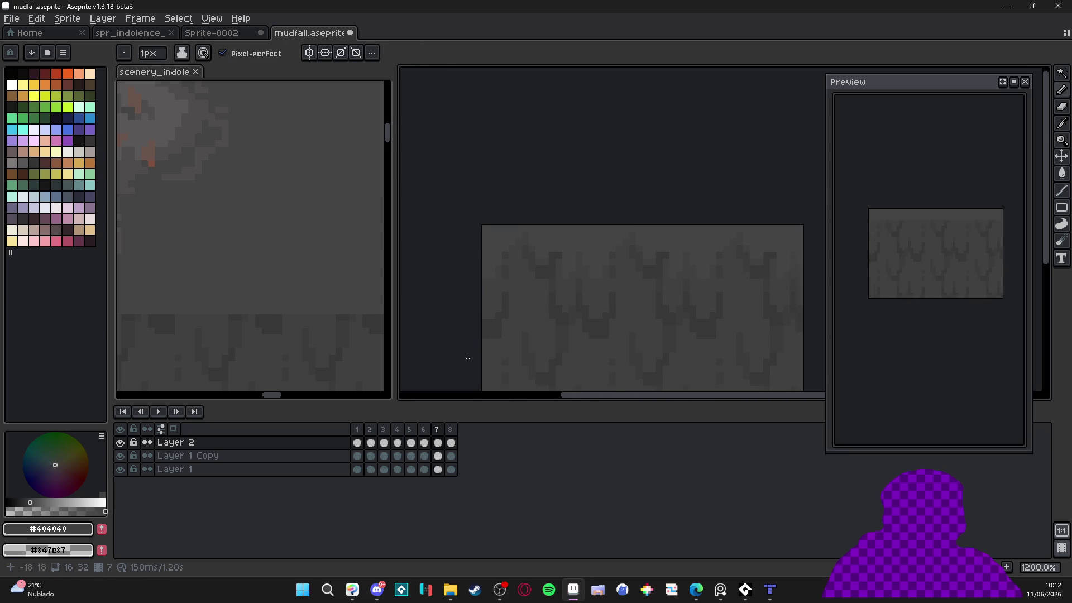
On frame 8, sample #454444 and #404040 mud colours, then return to frame 1
{"action": "left_click", "coordinate": [449, 430]}
{"action": "scroll", "coordinate": [555, 252], "scroll_direction": "up", "scroll_amount": 1}
{"action": "key", "text": "plus"}
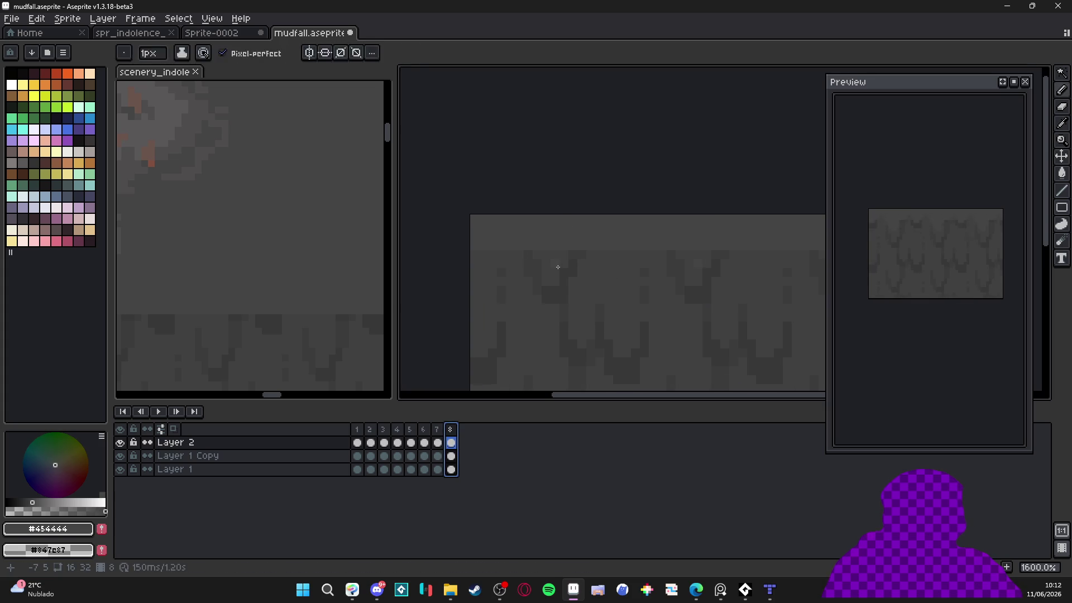
{"action": "left_click", "coordinate": [504, 258], "text": "alt"}
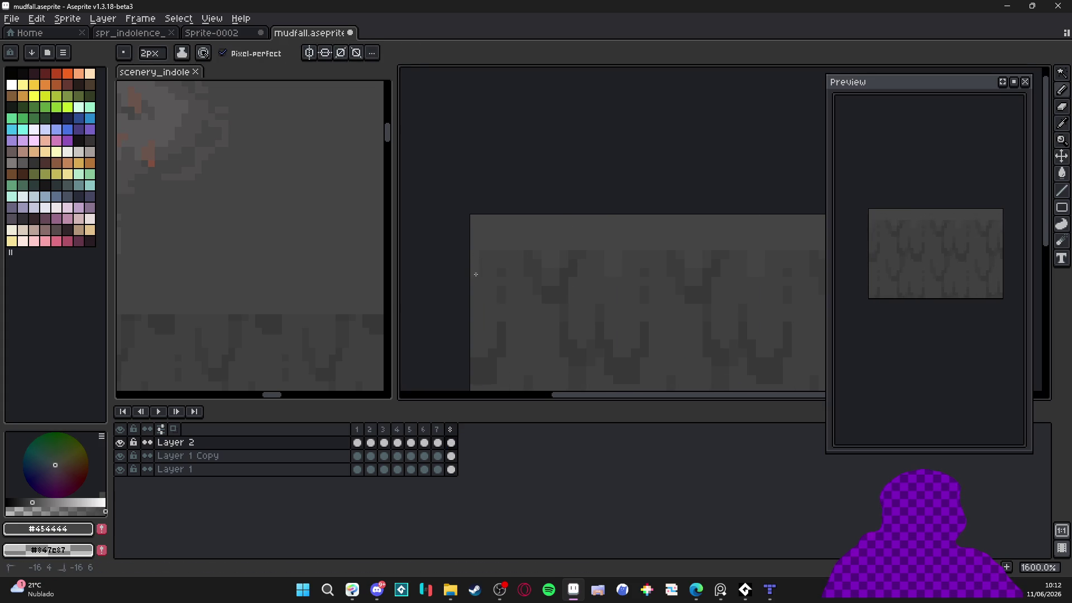
{"action": "key", "text": "minus"}
{"action": "left_click", "coordinate": [502, 246], "text": "alt"}
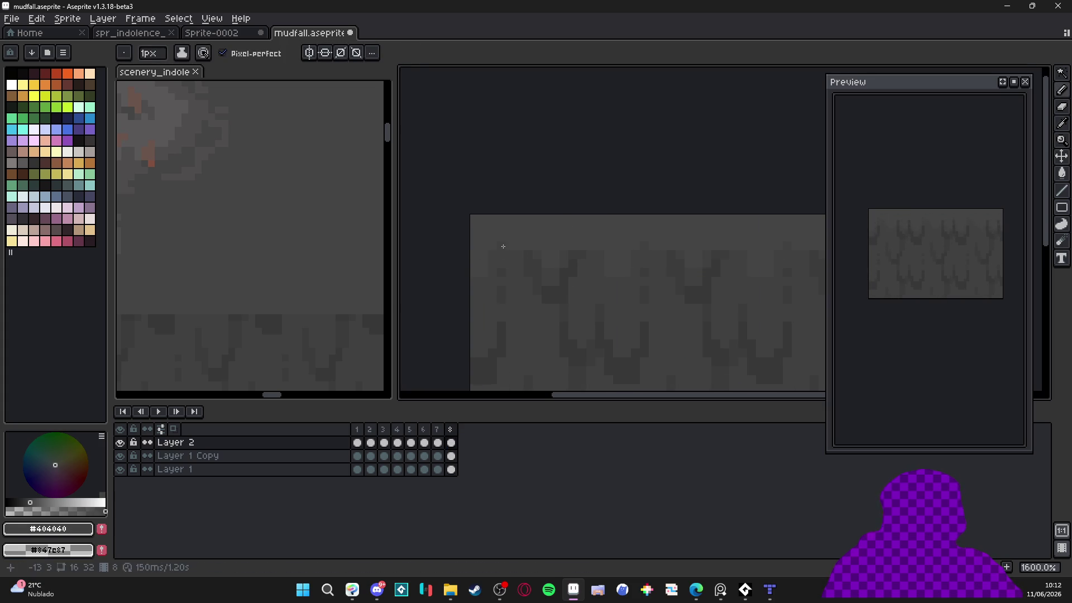
{"action": "scroll", "coordinate": [510, 247], "scroll_direction": "right", "scroll_amount": 2}
{"action": "left_click", "coordinate": [598, 263], "text": "alt"}
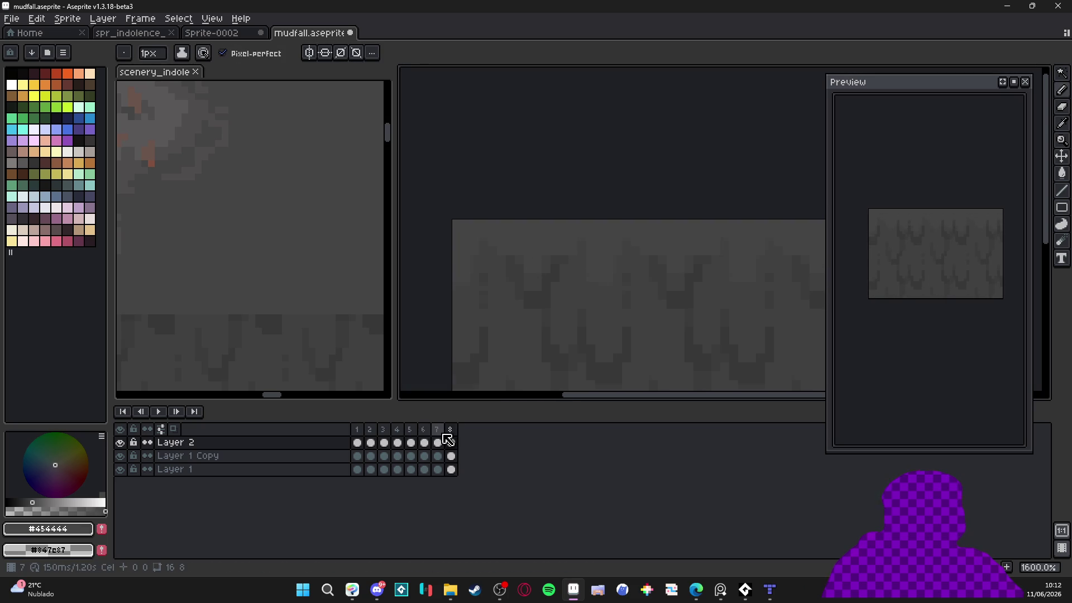
{"action": "key", "text": "alt"}
{"action": "left_click", "coordinate": [588, 287], "text": "alt"}
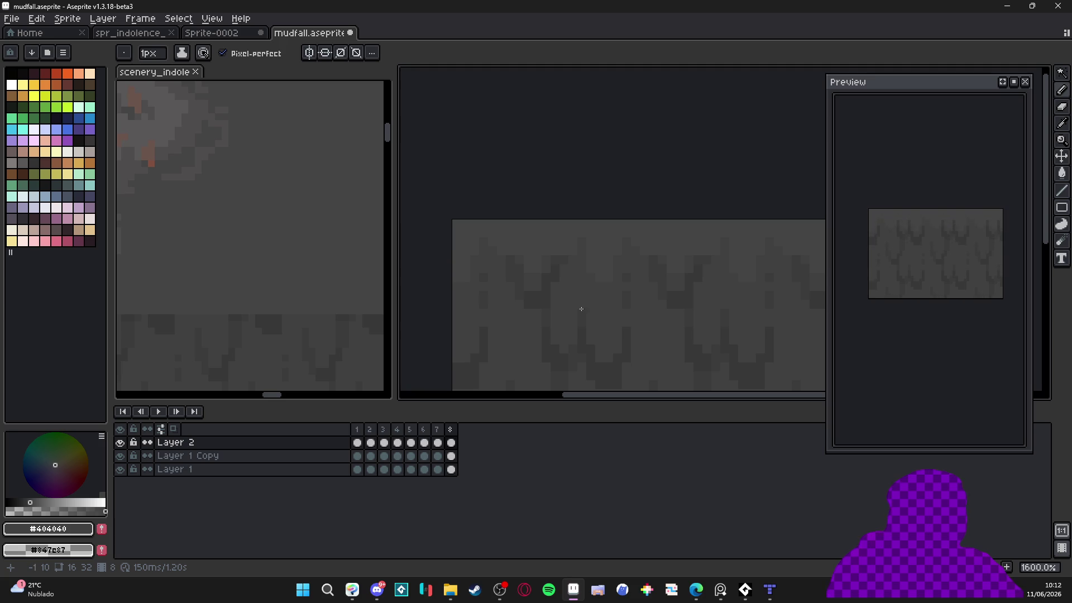
{"action": "left_click", "coordinate": [358, 443]}
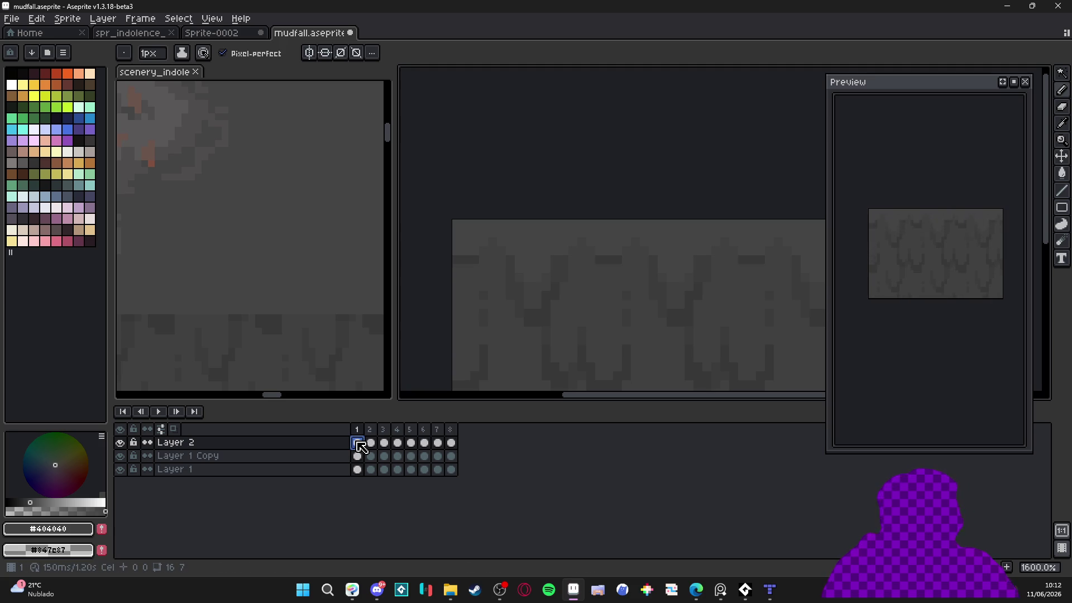
Add Layer 3 and paint 2 px #4f4d4d highlights on frame 1's drip tops
{"action": "key", "text": "shift+n"}
{"action": "scroll", "coordinate": [528, 241], "scroll_direction": "down", "scroll_amount": 1}
{"action": "scroll", "coordinate": [276, 239], "scroll_direction": "down", "scroll_amount": 2}
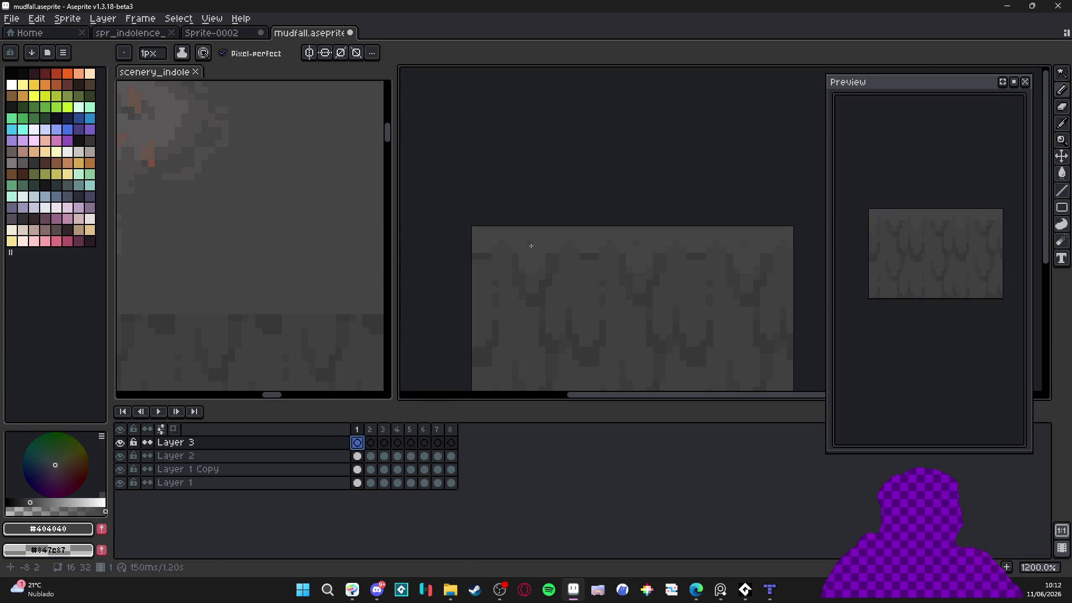
{"action": "scroll", "coordinate": [276, 238], "scroll_direction": "up", "scroll_amount": 1}
{"action": "left_click", "coordinate": [276, 239]}
{"action": "scroll", "coordinate": [479, 230], "scroll_direction": "up", "scroll_amount": 1}
{"action": "key", "text": "plus"}
{"action": "left_click", "coordinate": [479, 242]}
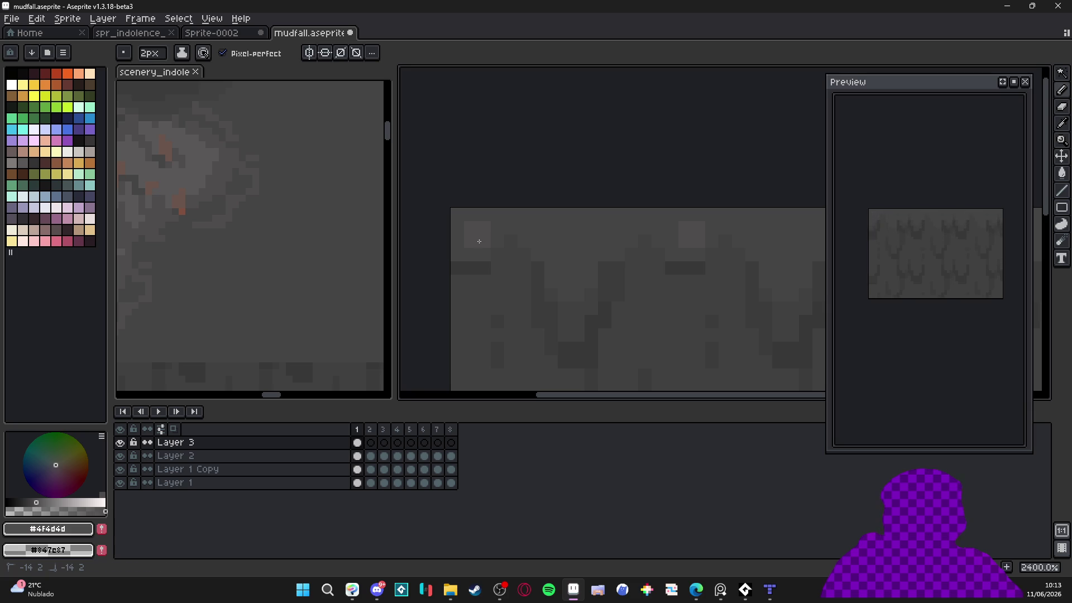
{"action": "mouse_move", "coordinate": [564, 249]}
{"action": "left_mouse_down"}
{"action": "mouse_move", "coordinate": [580, 245]}
{"action": "mouse_move", "coordinate": [555, 273]}
{"action": "left_mouse_up"}
{"action": "key", "text": "minus"}
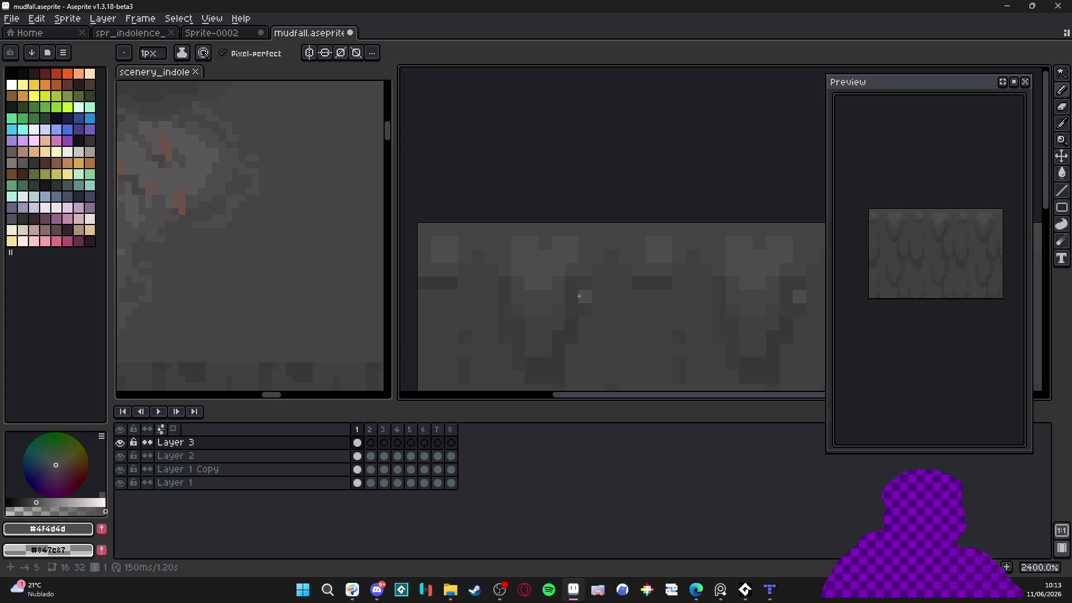
{"action": "scroll", "coordinate": [556, 318], "scroll_direction": "down", "scroll_amount": 3}
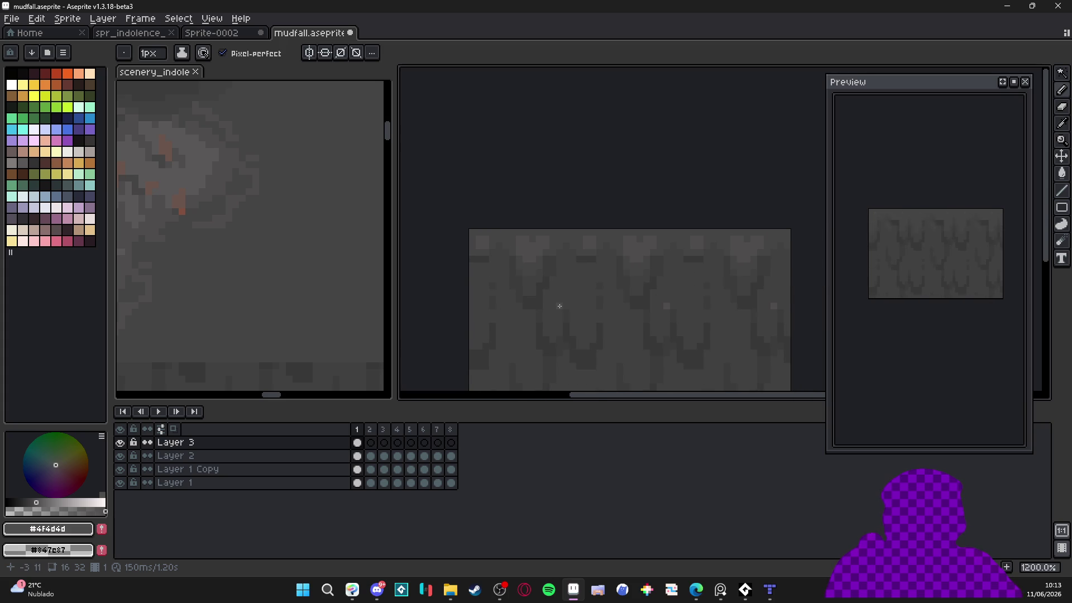
{"action": "scroll", "coordinate": [559, 306], "scroll_direction": "down", "scroll_amount": 1}
Paint a 2x2 #4f4d4d highlight on frame 2 and compare it against frame 1
{"action": "key", "text": "period"}
{"action": "scroll", "coordinate": [539, 257], "scroll_direction": "up", "scroll_amount": 4}
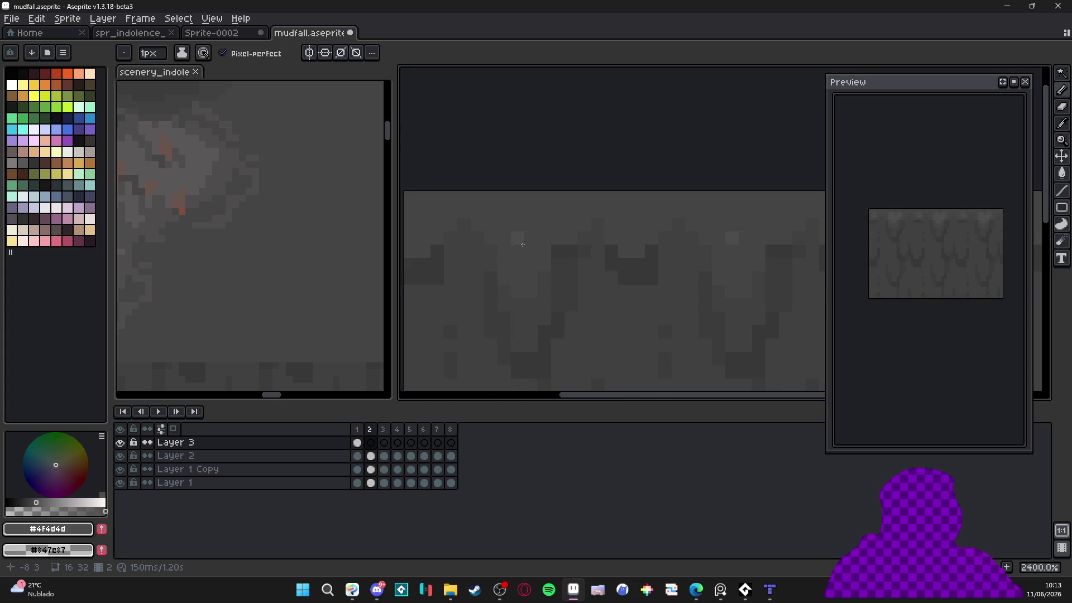
{"action": "key", "text": "plus"}
{"action": "left_click", "coordinate": [521, 251]}
{"action": "key", "text": "minus"}
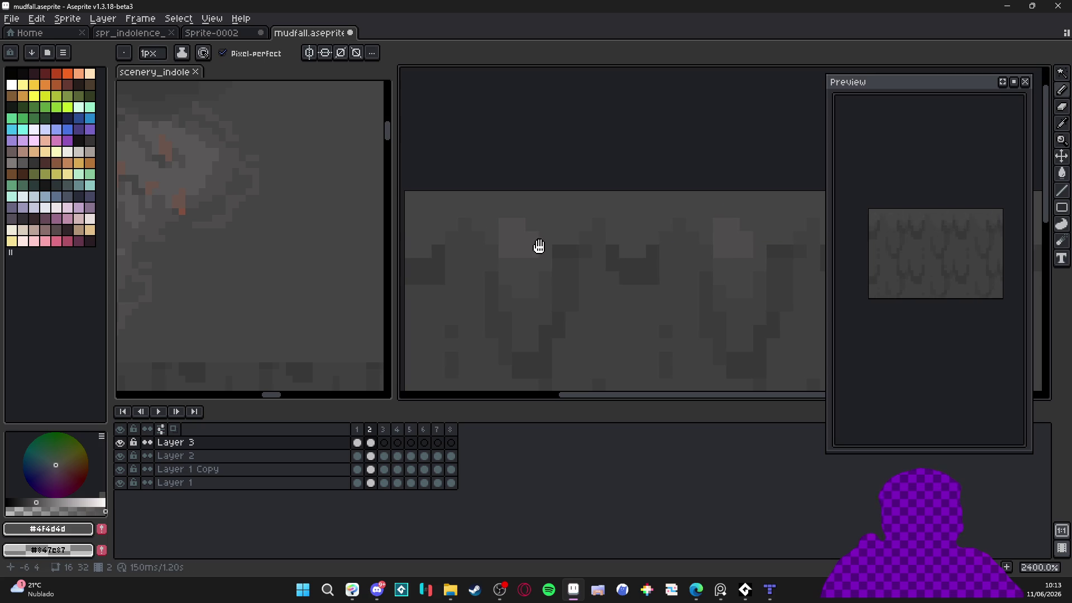
{"action": "scroll", "coordinate": [543, 249], "scroll_direction": "down", "scroll_amount": 2}
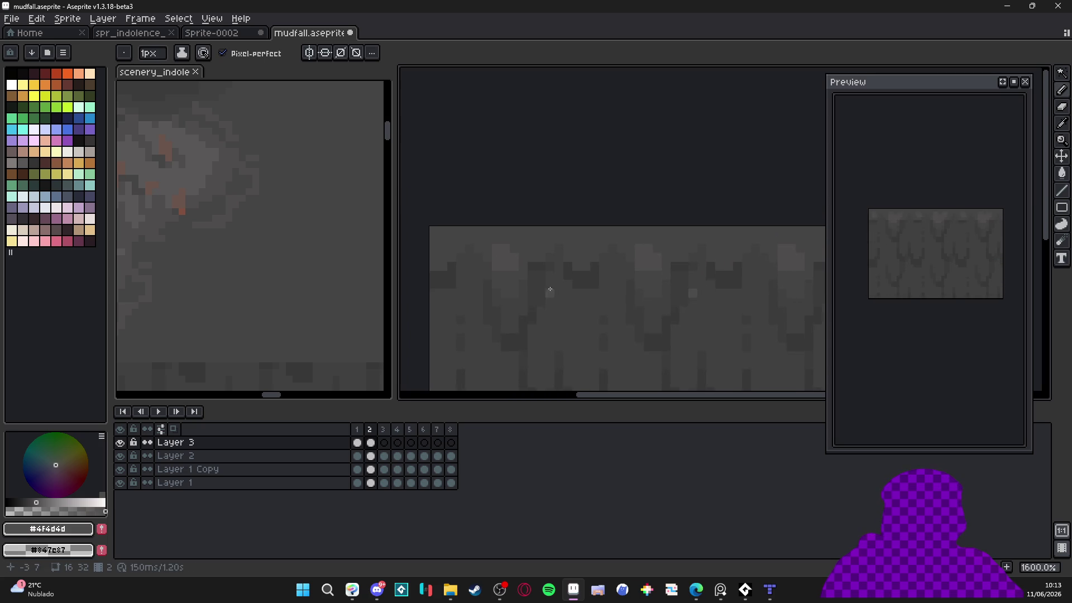
{"action": "scroll", "coordinate": [578, 245], "scroll_direction": "up", "scroll_amount": 2}
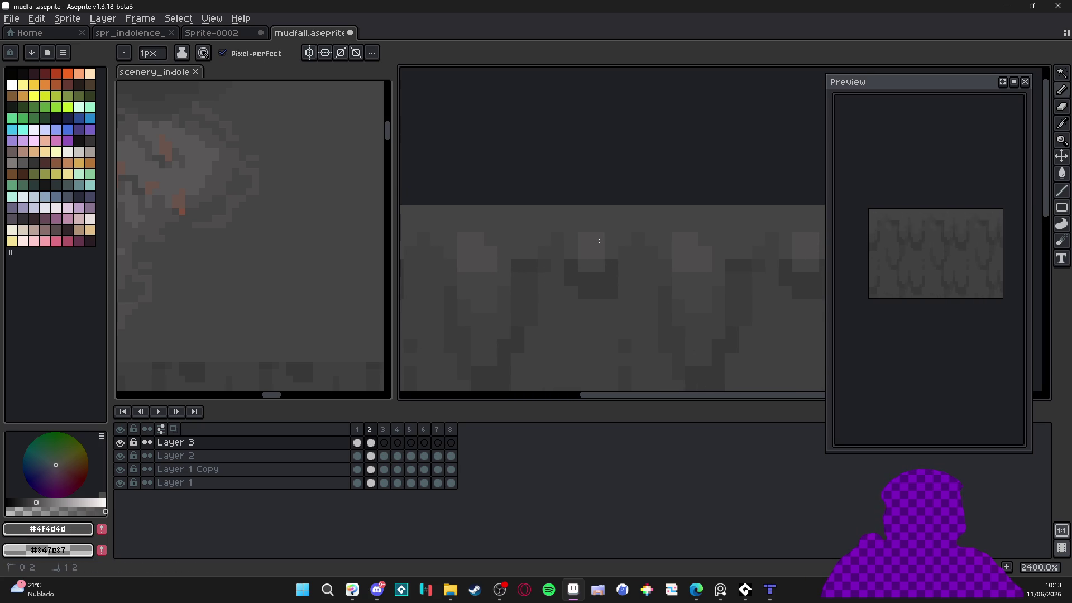
{"action": "key", "text": "Left"}
{"action": "key", "text": "Right"}
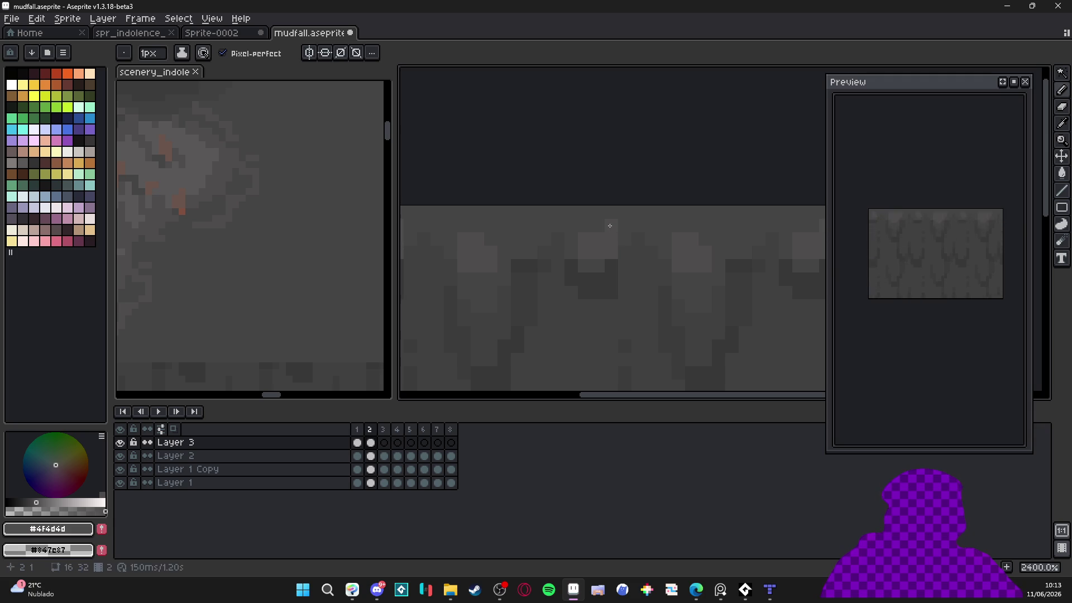
Go to frame 3 and paint a light highlight pixel on the drip
{"action": "scroll", "coordinate": [592, 268], "scroll_direction": "up", "scroll_amount": 2}
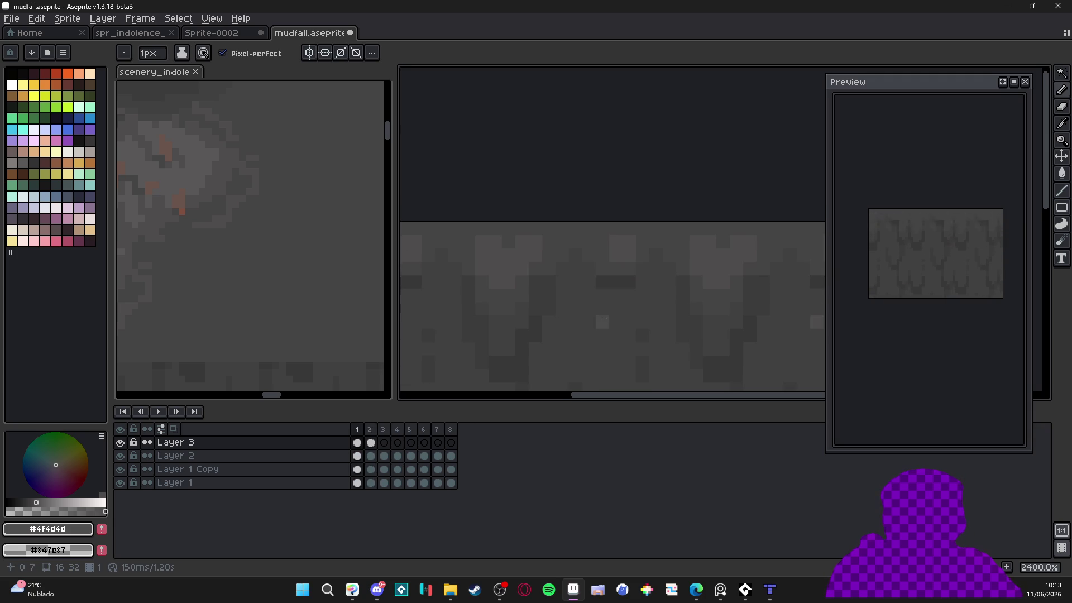
{"action": "scroll", "coordinate": [565, 267], "scroll_direction": "down", "scroll_amount": 3}
{"action": "key", "text": "Right"}
{"action": "scroll", "coordinate": [575, 250], "scroll_direction": "up", "scroll_amount": 1}
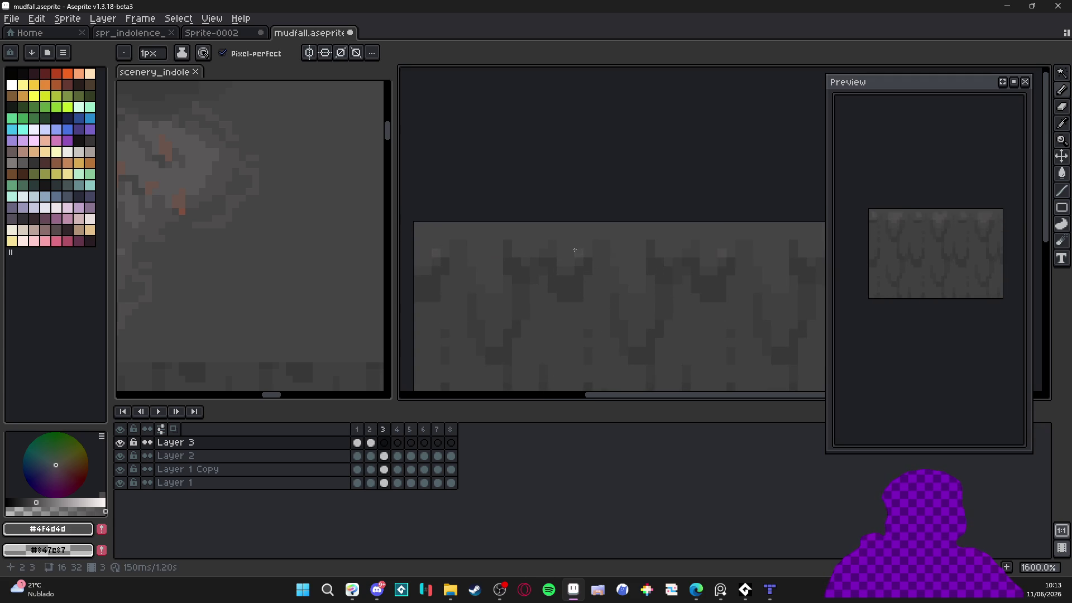
{"action": "scroll", "coordinate": [573, 251], "scroll_direction": "up", "scroll_amount": 2}
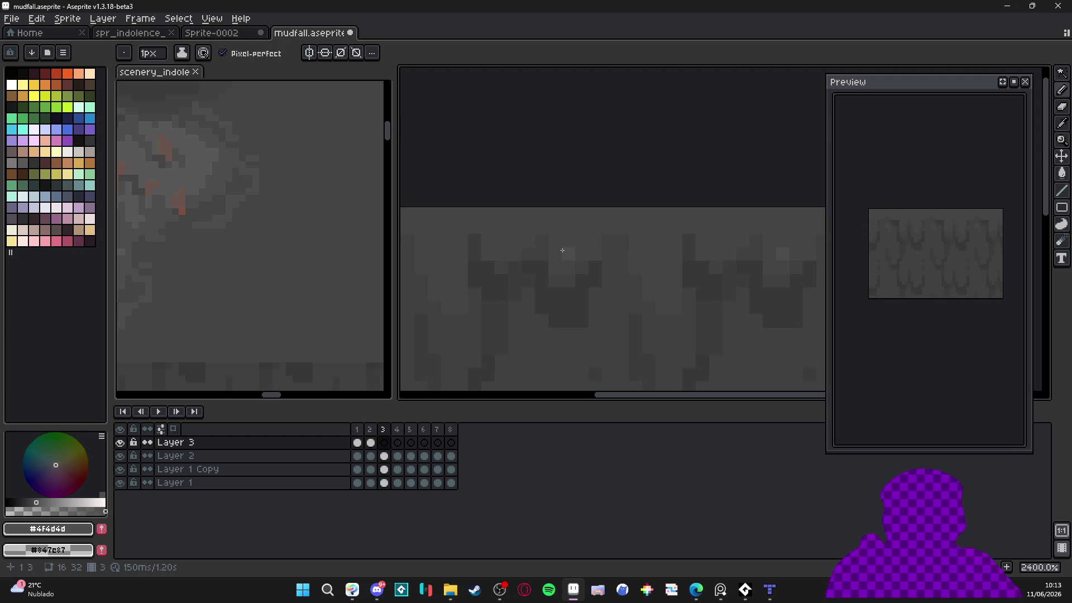
{"action": "left_click", "coordinate": [575, 250]}
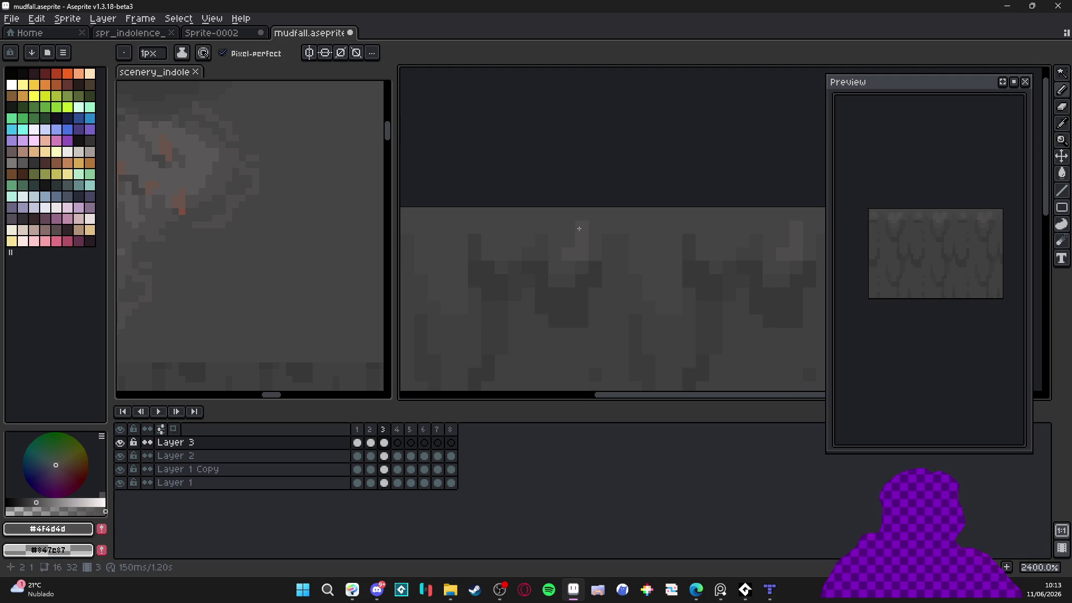
Pan to show the tile's left side, then sample the #454444 colour from the canvas
{"action": "scroll", "coordinate": [575, 237], "scroll_direction": "up", "scroll_amount": 1}
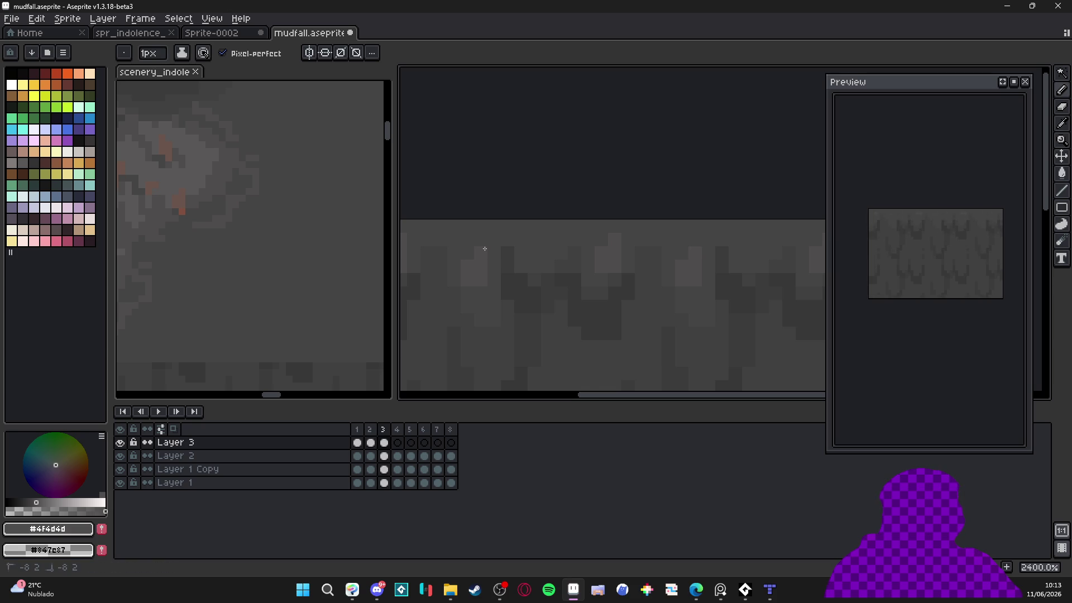
{"action": "scroll", "coordinate": [510, 287], "scroll_direction": "down", "scroll_amount": 2}
{"action": "left_click_drag", "start_coordinate": [510, 287], "coordinate": [531, 286]}
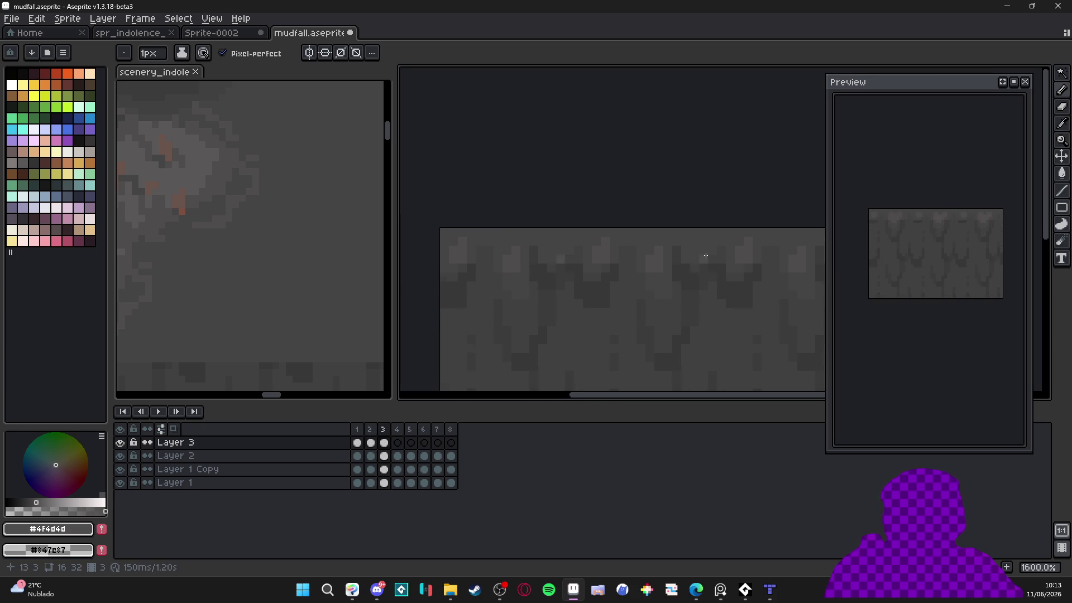
{"action": "left_click", "coordinate": [701, 241]}
{"action": "left_click", "coordinate": [701, 241]}
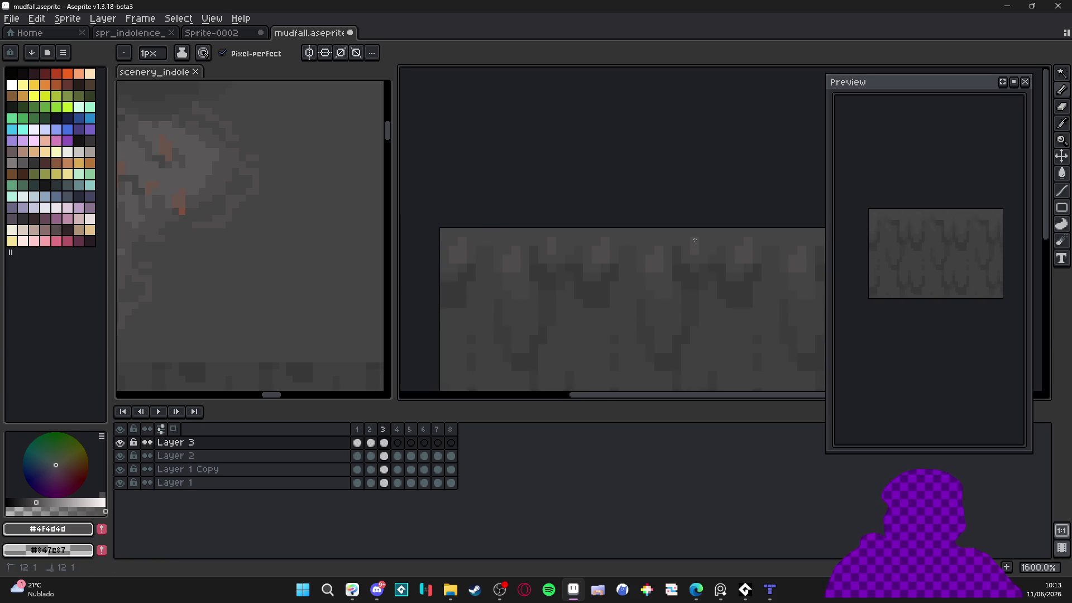
{"action": "left_click", "coordinate": [701, 240]}
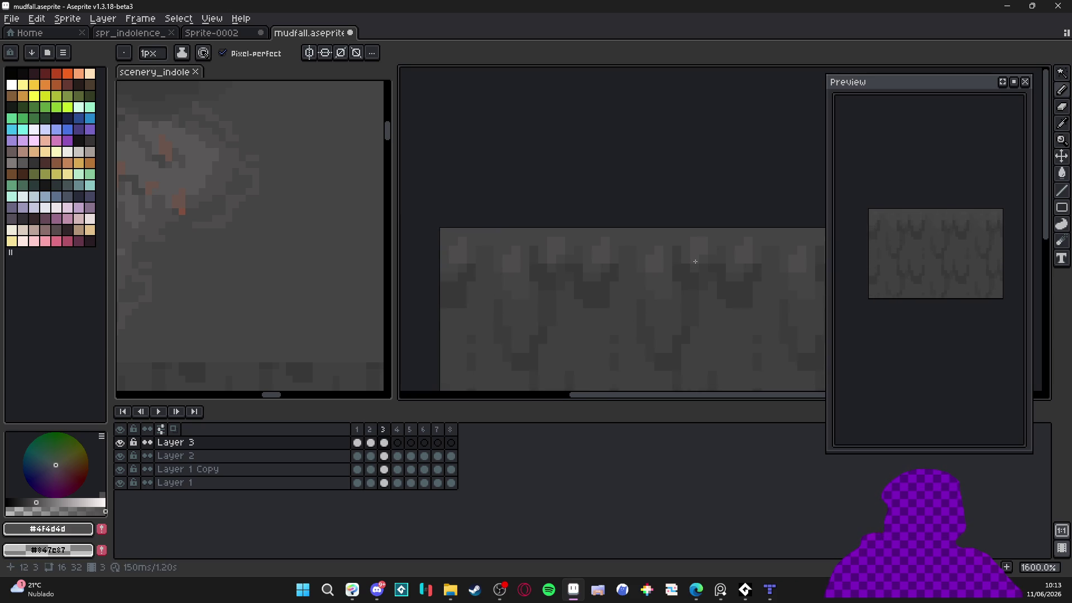
{"action": "left_click", "coordinate": [738, 273], "text": "alt"}
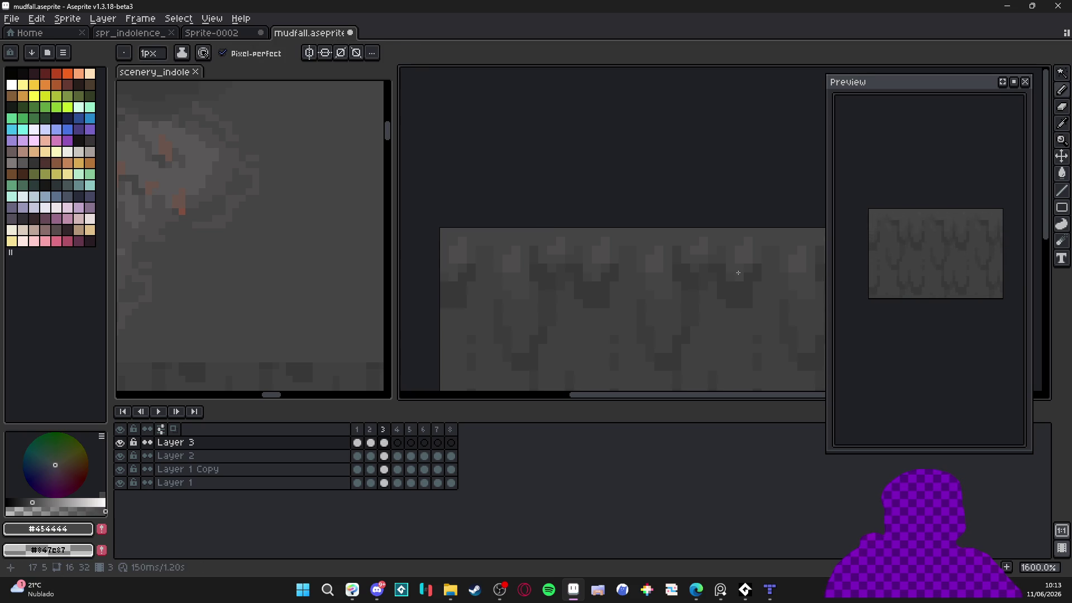
Back on frame 3, pick the lighter #4f4d4d highlight colour from the canvas
{"action": "key", "text": "Right"}
{"action": "key", "text": "Left"}
{"action": "left_click", "coordinate": [559, 272], "text": "alt"}
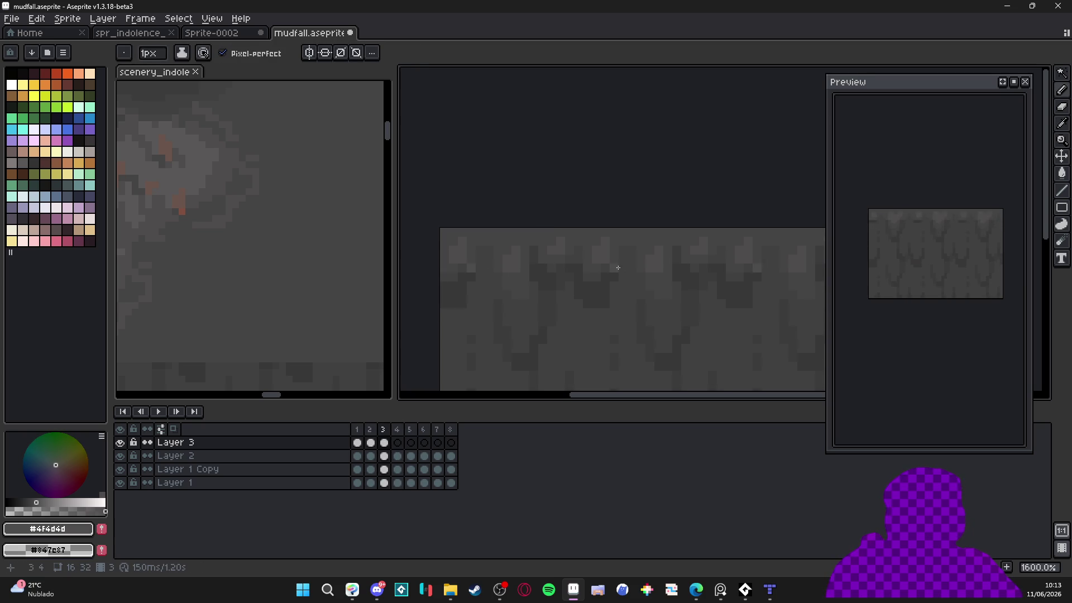
{"action": "left_click", "coordinate": [663, 257], "text": "alt"}
{"action": "left_click", "coordinate": [657, 257], "text": "alt"}
Advance to frame 4 and adjust the brush size for highlighting
{"action": "key", "text": "Right"}
{"action": "key", "text": "Right"}
{"action": "scroll", "coordinate": [522, 258], "scroll_direction": "up", "scroll_amount": 1, "text": "alt"}
{"action": "key", "text": "Left"}
{"action": "key", "text": "Right"}
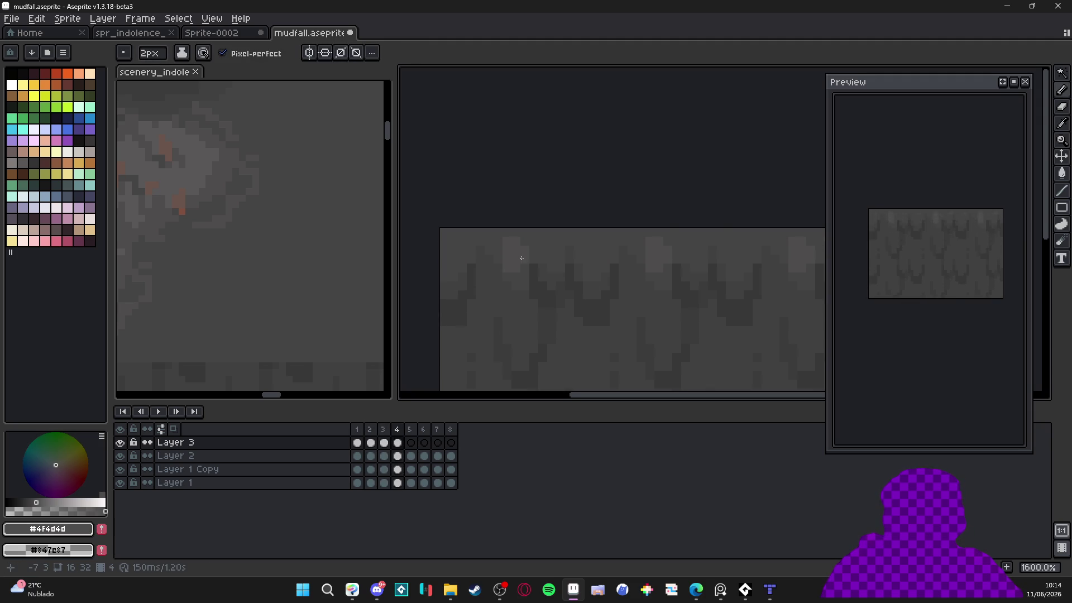
Undo the last pencil stroke, return to frame 4 and set a 2px brush
{"action": "key", "text": "ctrl+z"}
{"action": "scroll", "coordinate": [516, 259], "scroll_direction": "down", "scroll_amount": 1, "text": "alt"}
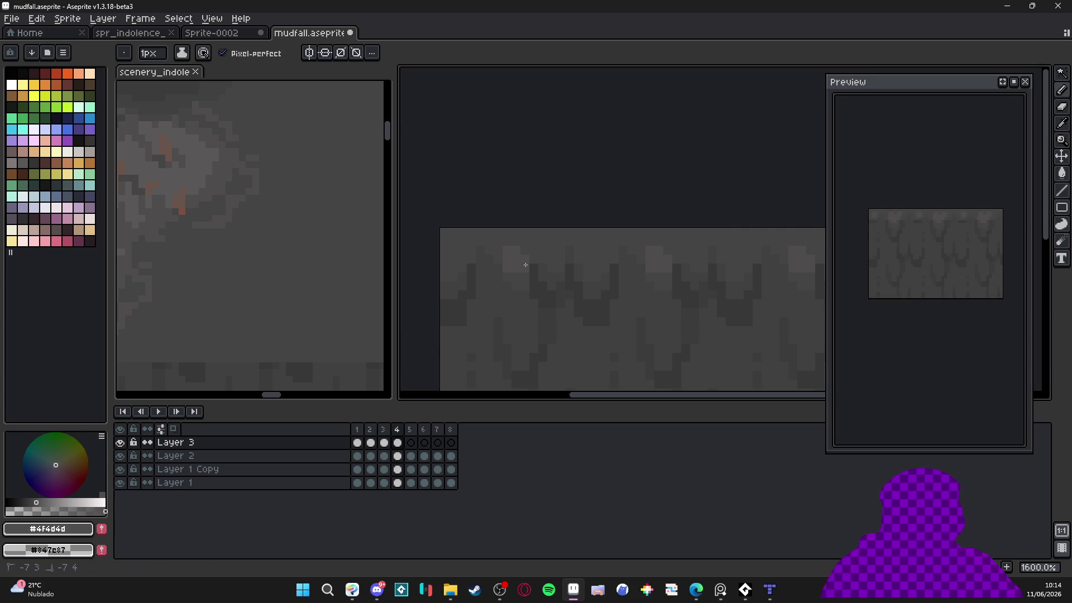
{"action": "key", "text": "Left"}
{"action": "key", "text": "Right"}
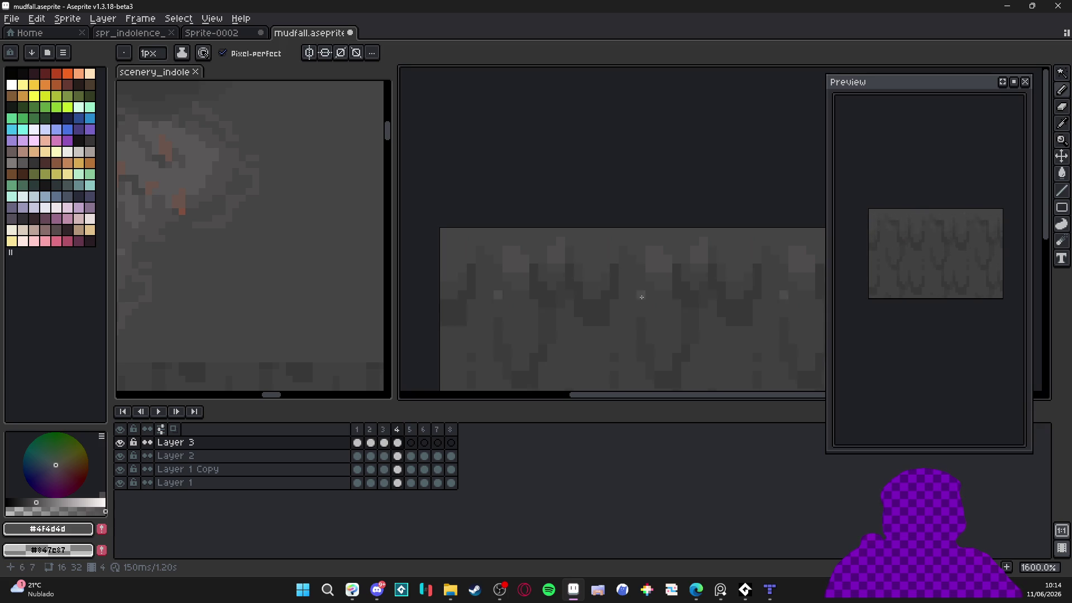
{"action": "key", "text": "plus"}
Sample #454444, then the lighter #4f4d4d grey from the tile, and go to frame 5
{"action": "left_click", "coordinate": [606, 263], "text": "alt"}
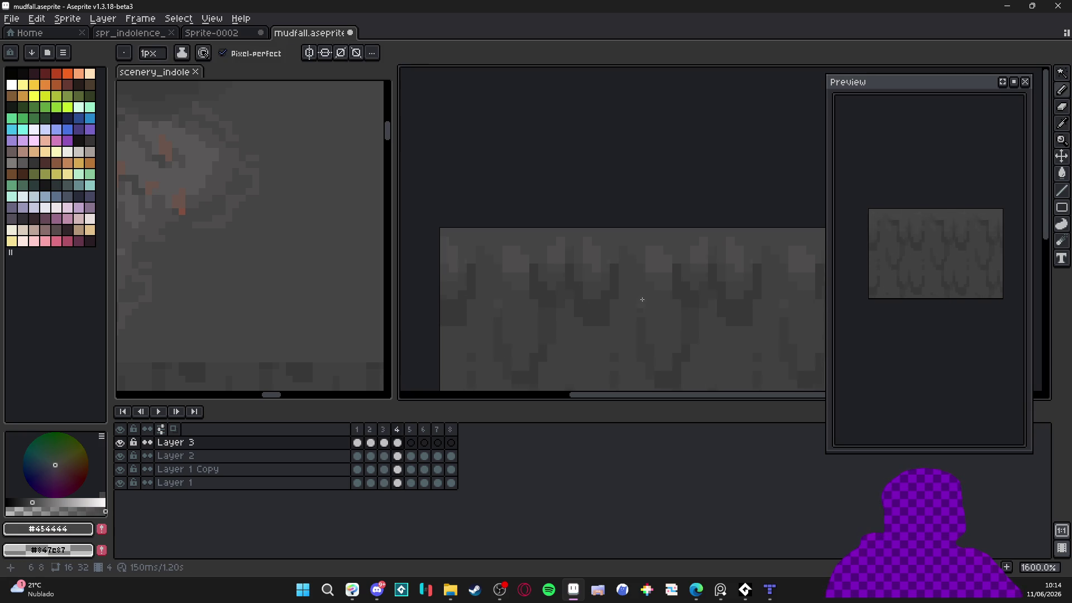
{"action": "scroll", "coordinate": [628, 277], "scroll_direction": "down", "scroll_amount": 3}
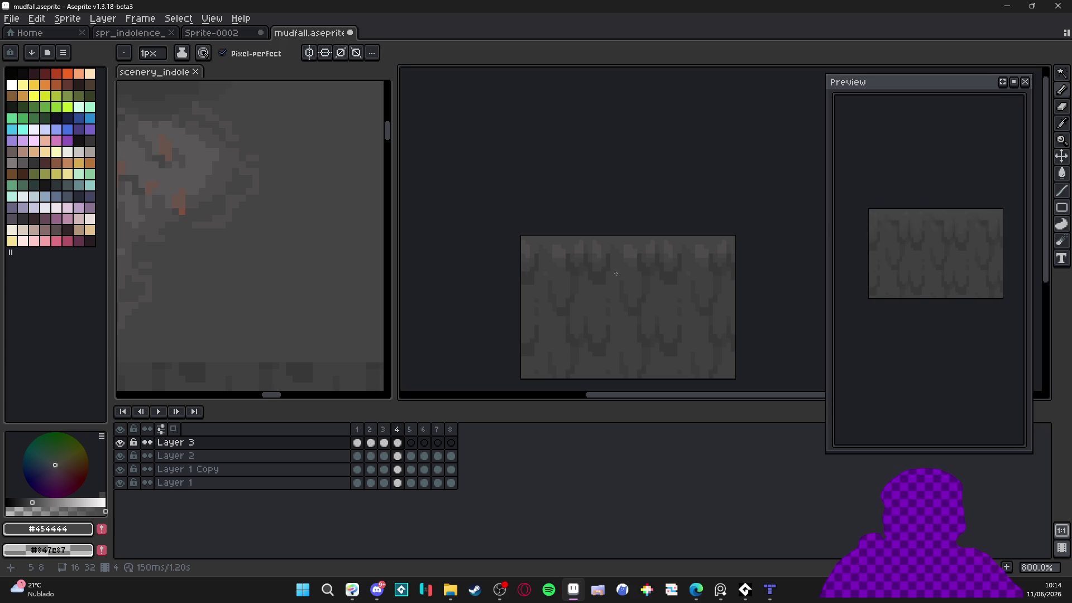
{"action": "scroll", "coordinate": [624, 250], "scroll_direction": "up", "scroll_amount": 3}
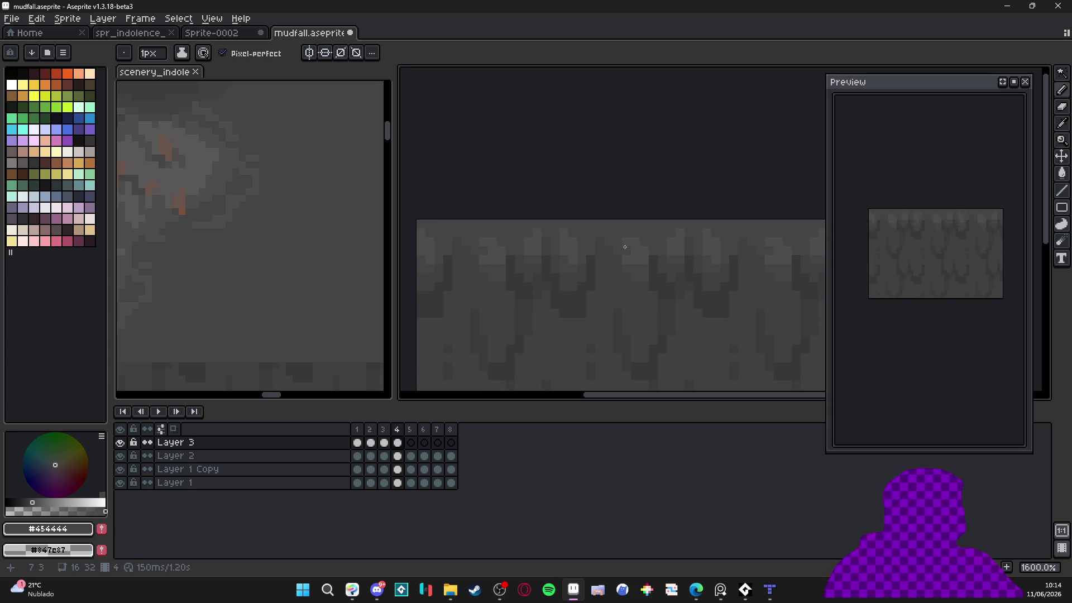
{"action": "left_click", "coordinate": [639, 244], "text": "alt"}
{"action": "scroll", "coordinate": [644, 240], "scroll_direction": "down", "scroll_amount": 1}
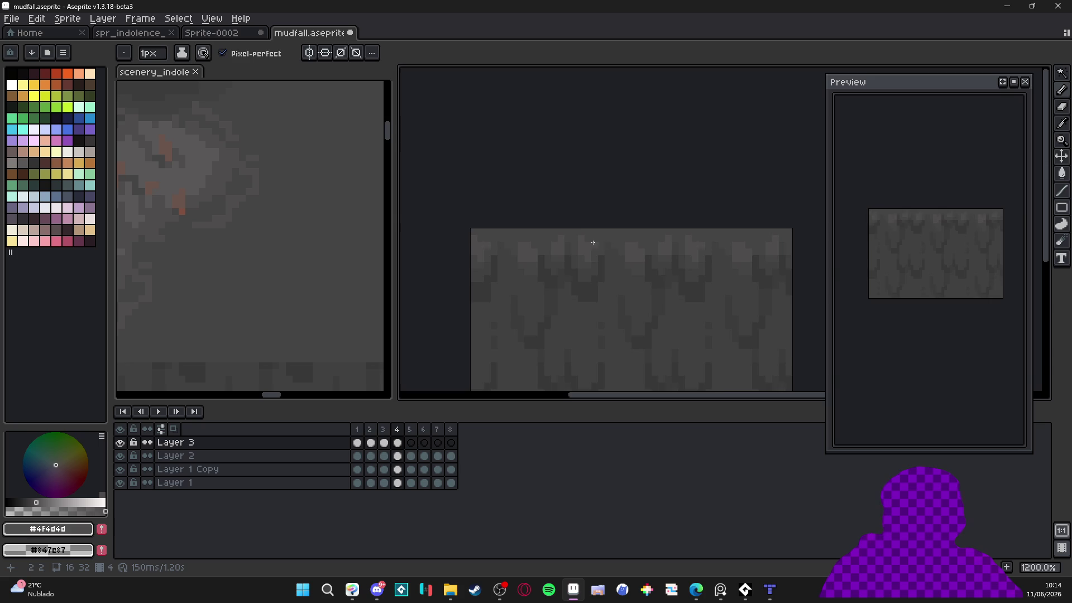
{"action": "scroll", "coordinate": [589, 243], "scroll_direction": "up", "scroll_amount": 3}
{"action": "scroll", "coordinate": [593, 248], "scroll_direction": "down", "scroll_amount": 2}
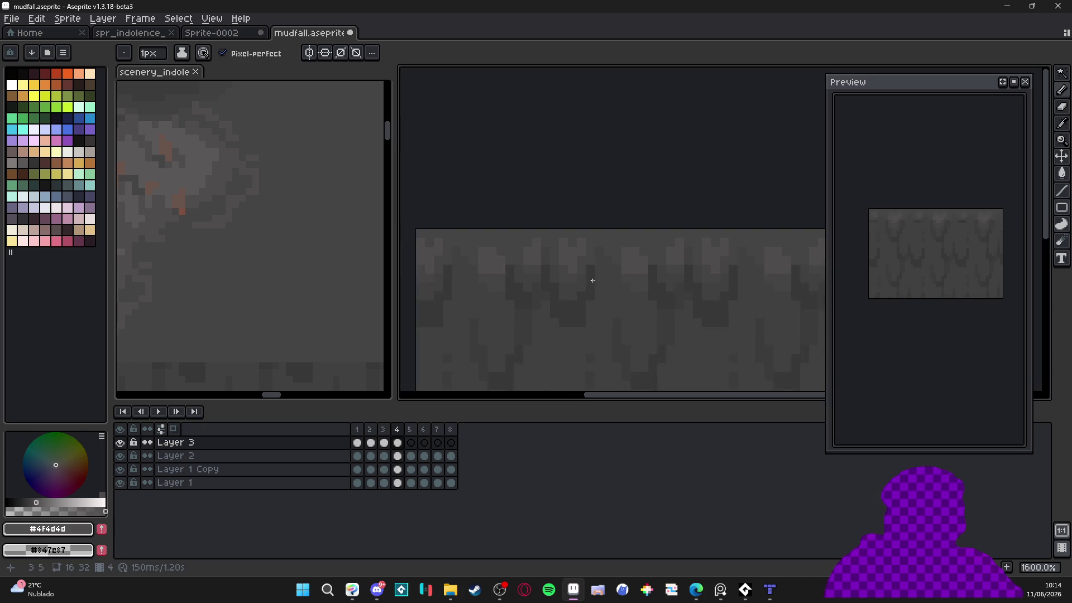
{"action": "key", "text": "period"}
Undo the previous stroke and paint light highlight patches and pixels on frame 5
{"action": "key", "text": "plus"}
{"action": "key", "text": "ctrl+v"}
{"action": "key", "text": "ctrl+z"}
{"action": "left_click_drag", "start_coordinate": [581, 273], "coordinate": [570, 263]}
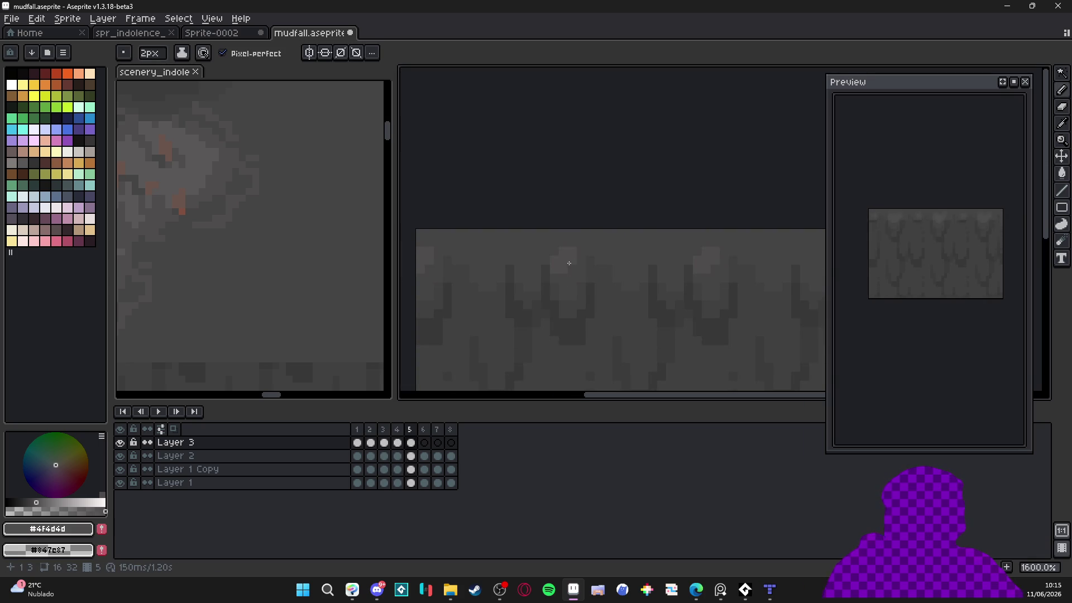
{"action": "key", "text": "minus"}
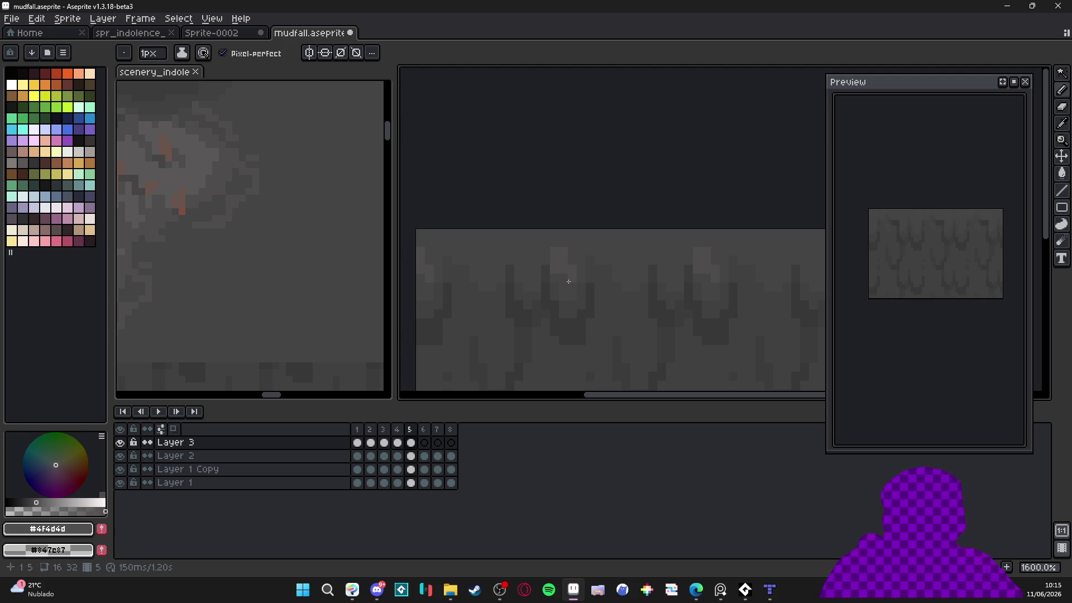
{"action": "scroll", "coordinate": [553, 270], "scroll_direction": "left", "scroll_amount": 1}
{"action": "left_click", "coordinate": [536, 270]}
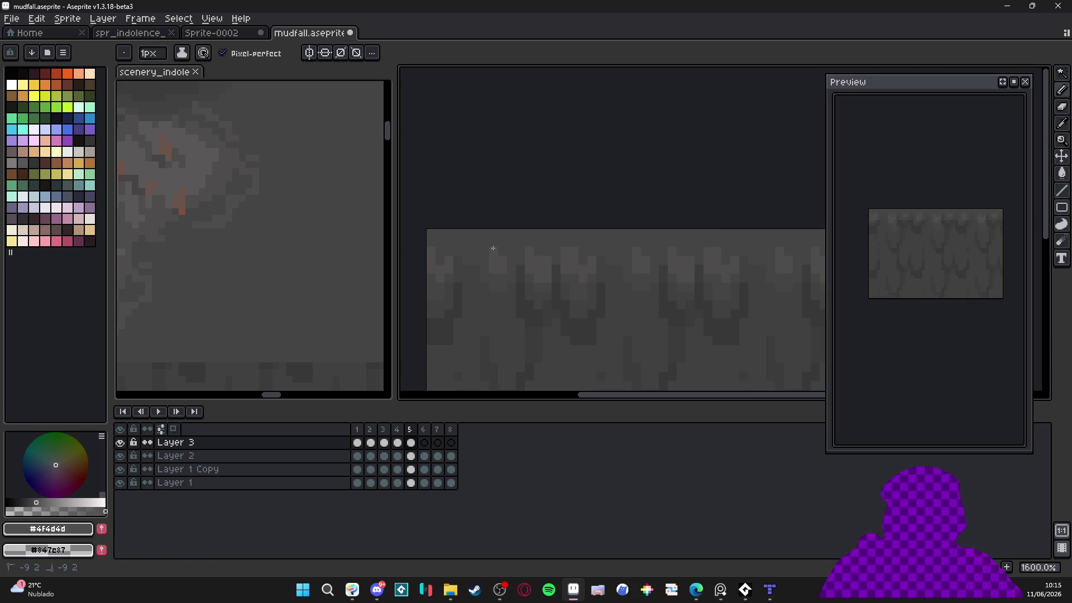
Eyedrop the lighter grey, add a highlight pixel on frame 6, and go to frame 7
{"action": "scroll", "coordinate": [500, 275], "scroll_direction": "left", "scroll_amount": 1}
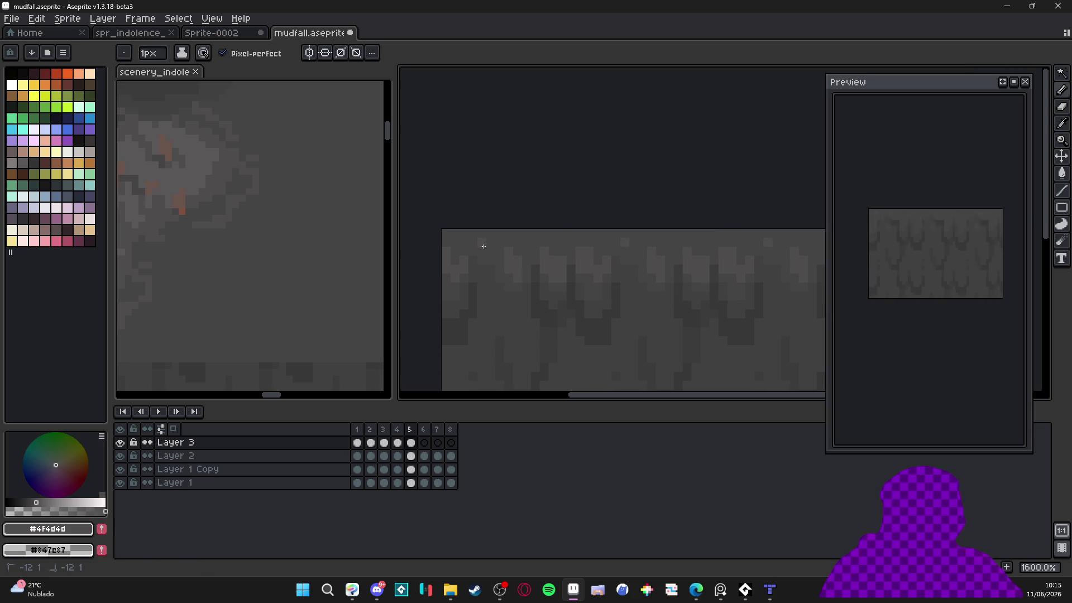
{"action": "scroll", "coordinate": [496, 263], "scroll_direction": "down", "scroll_amount": 3}
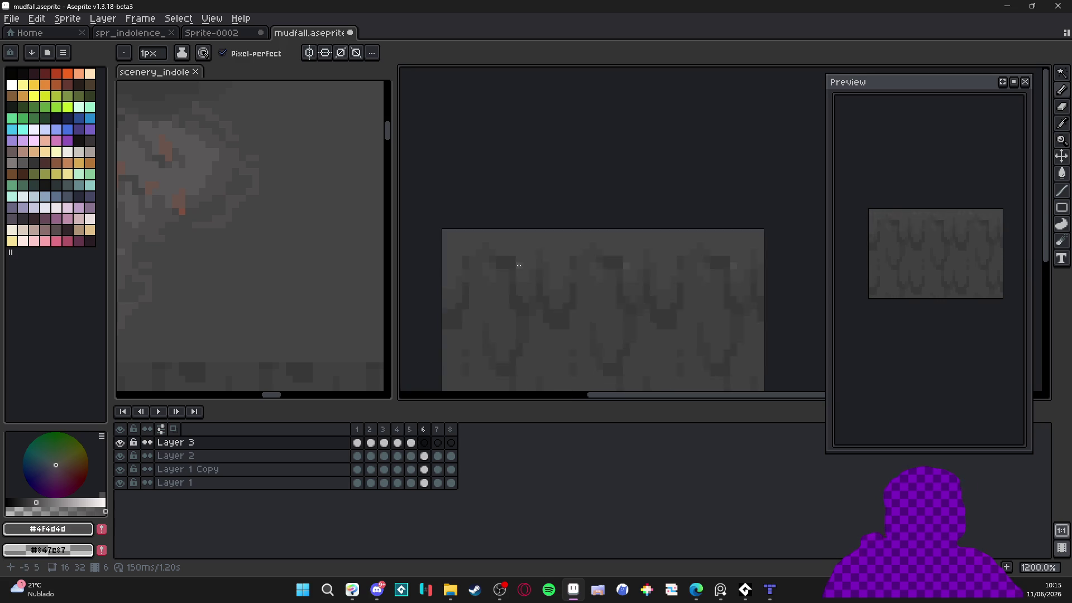
{"action": "scroll", "coordinate": [520, 257], "scroll_direction": "up", "scroll_amount": 5}
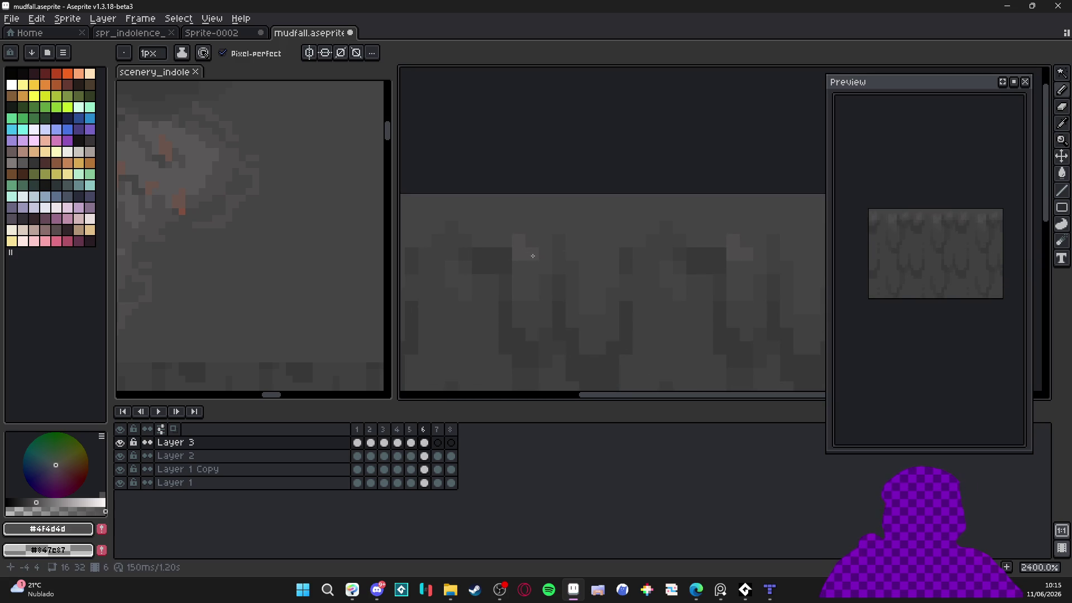
{"action": "scroll", "coordinate": [536, 263], "scroll_direction": "down", "scroll_amount": 2}
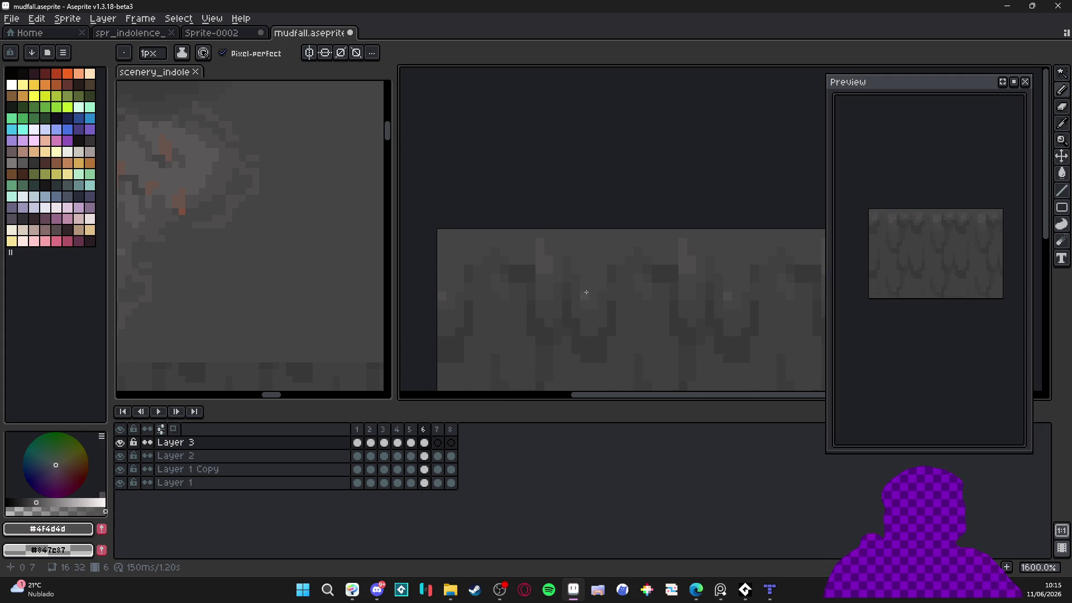
{"action": "key", "text": "i"}
{"action": "left_click", "coordinate": [586, 250], "text": "alt"}
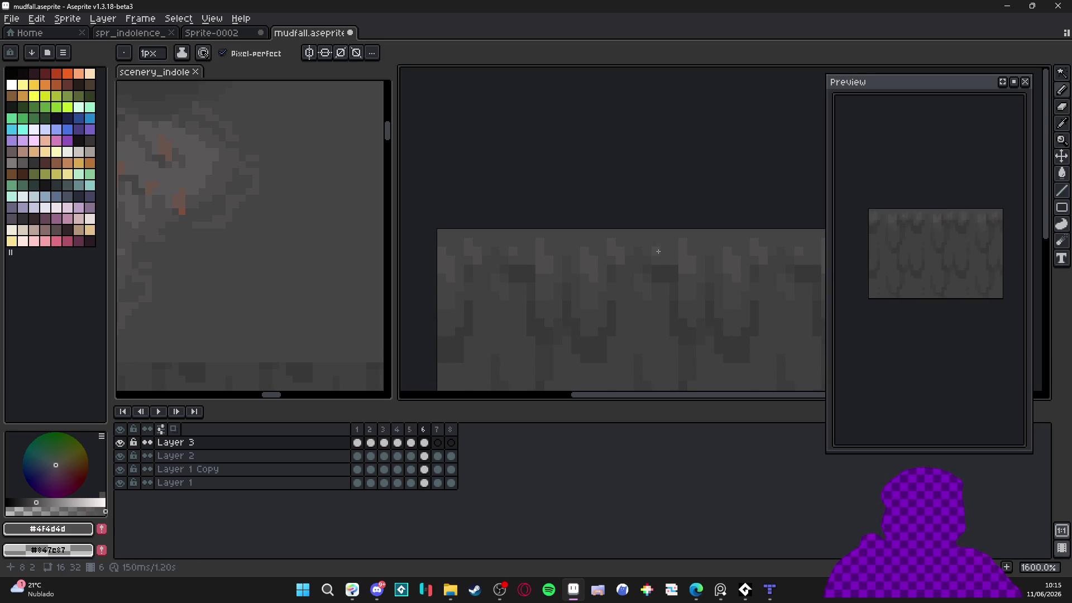
{"action": "left_click", "coordinate": [664, 322]}
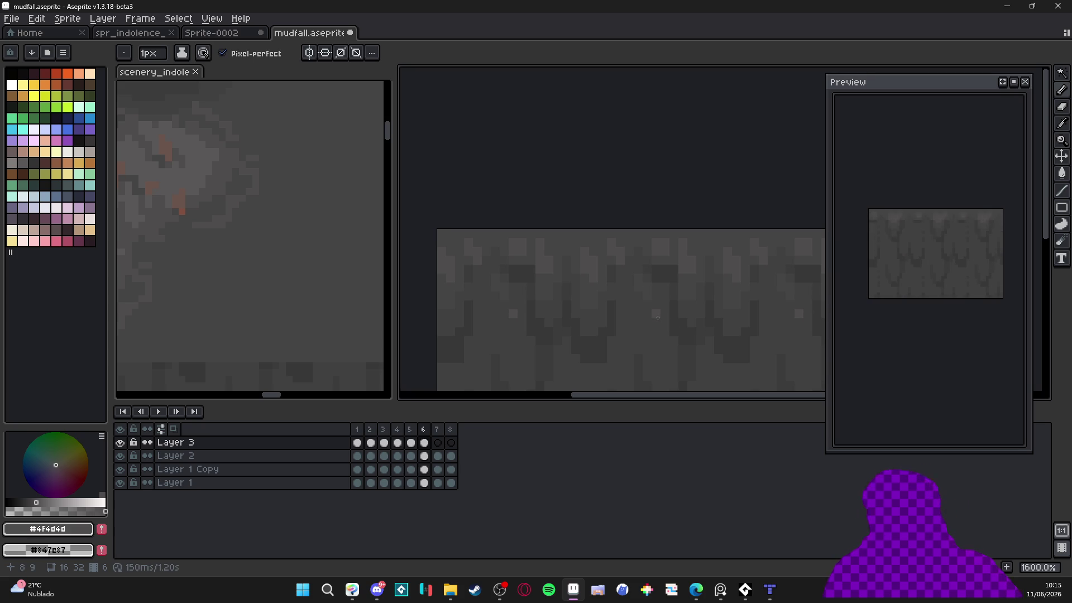
{"action": "key", "text": "period"}
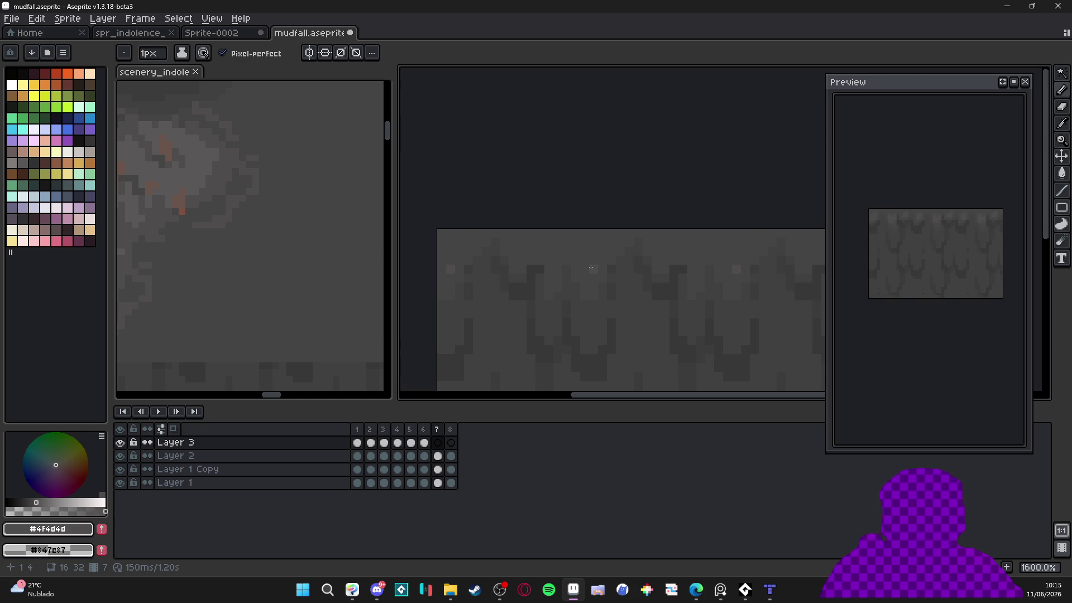
Paint a 2px lighter patch on frame 7, then return the brush to 1px
{"action": "key", "text": "plus"}
{"action": "left_click", "coordinate": [590, 271]}
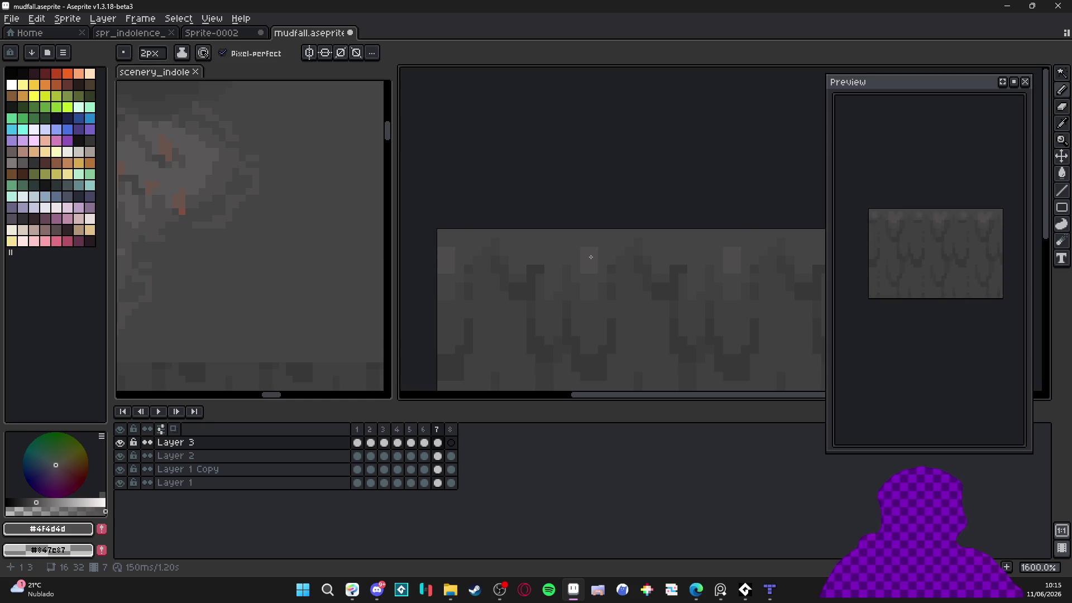
{"action": "scroll", "coordinate": [591, 263], "scroll_direction": "down", "scroll_amount": 1}
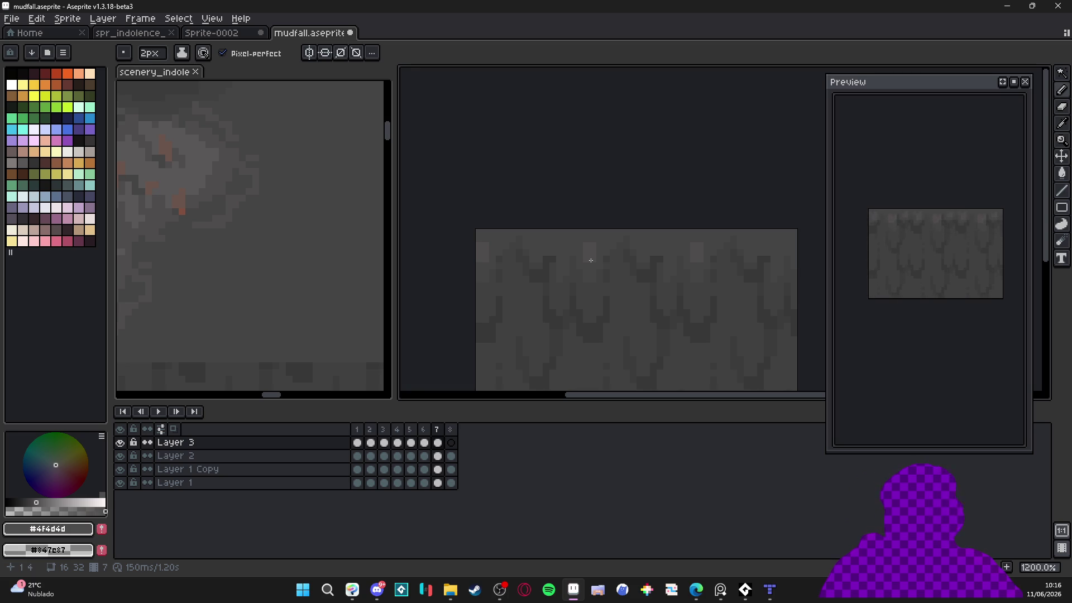
{"action": "scroll", "coordinate": [584, 230], "scroll_direction": "up", "scroll_amount": 3}
{"action": "key", "text": "minus"}
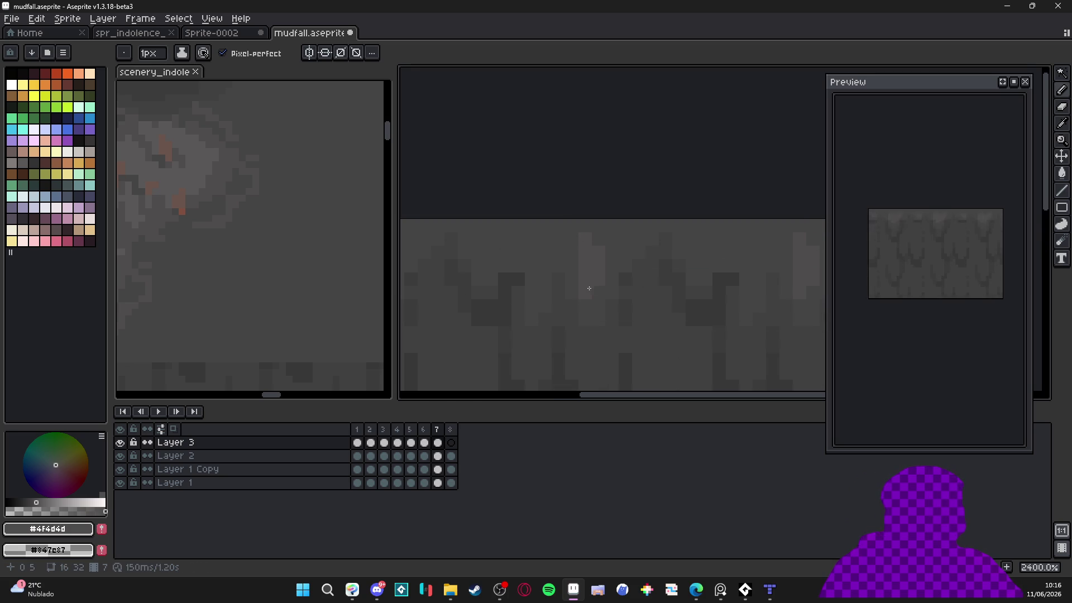
Flip between frames 6 and 7 to compare the drip motion
{"action": "key", "text": "Left"}
{"action": "key", "text": "Right"}
{"action": "key", "text": "Left"}
{"action": "key", "text": "Right"}
{"action": "key", "text": "Left"}
{"action": "key", "text": "Right"}
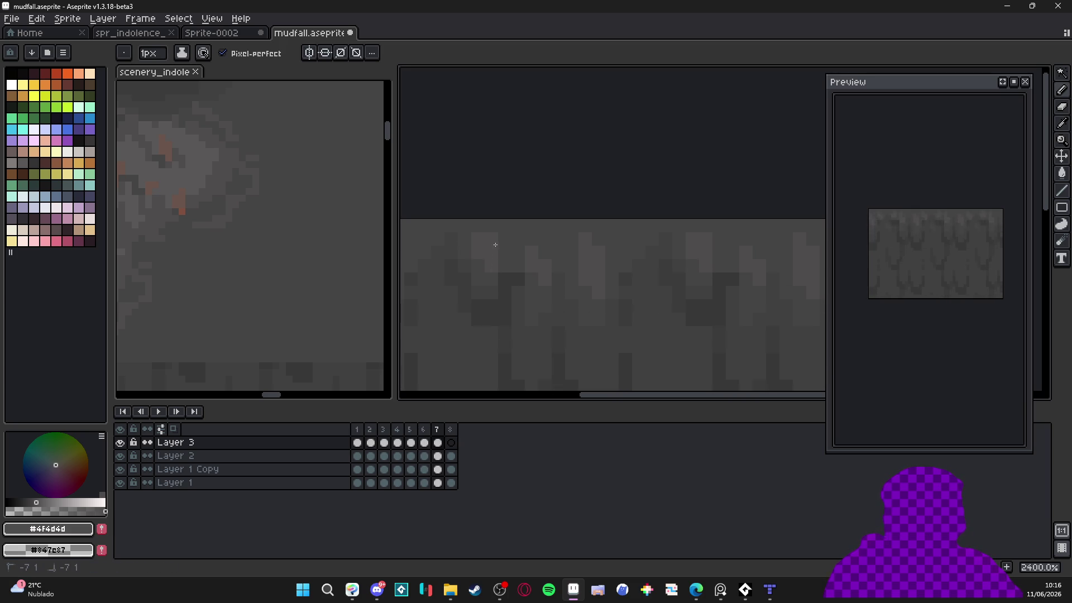
Sample the darker grey, view the tile's right side, then resample the lighter #4f4d4d grey
{"action": "left_click", "coordinate": [483, 247], "text": "alt"}
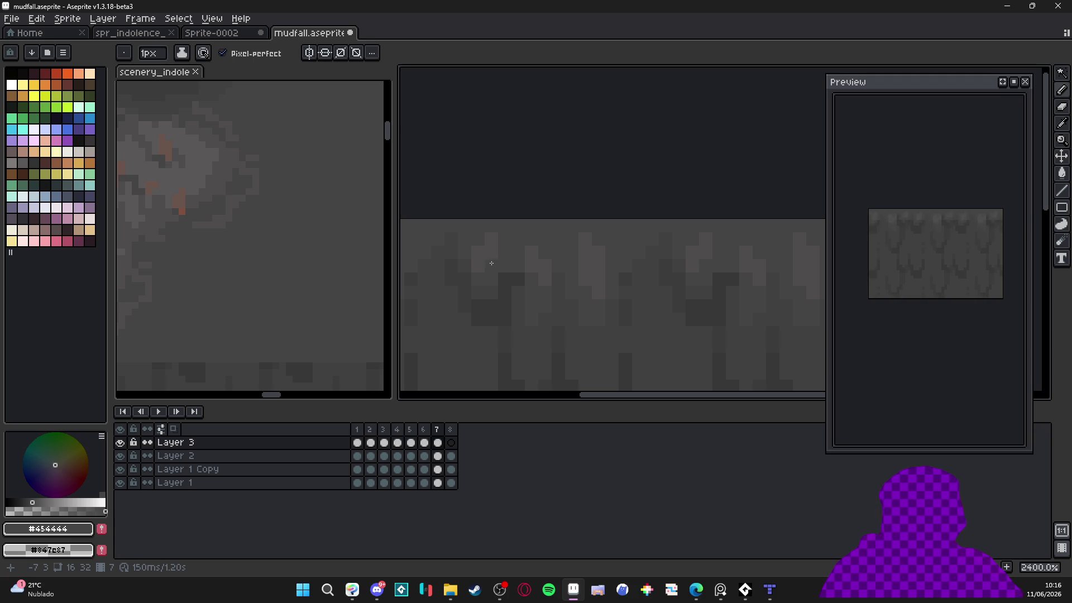
{"action": "scroll", "coordinate": [483, 247], "scroll_direction": "down", "scroll_amount": 2}
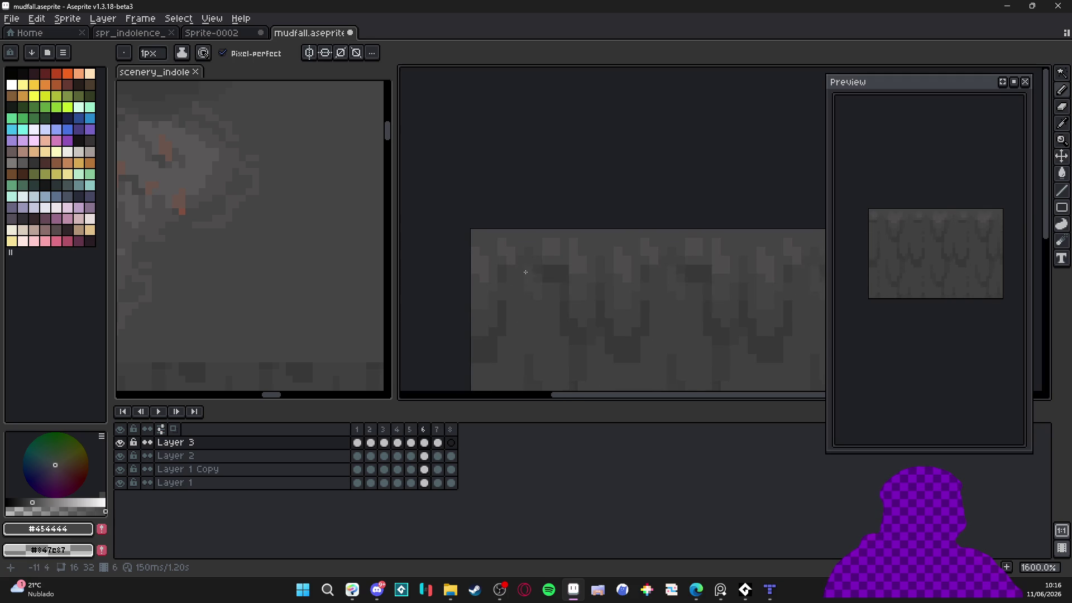
{"action": "left_click_drag", "start_coordinate": [604, 301], "coordinate": [534, 304]}
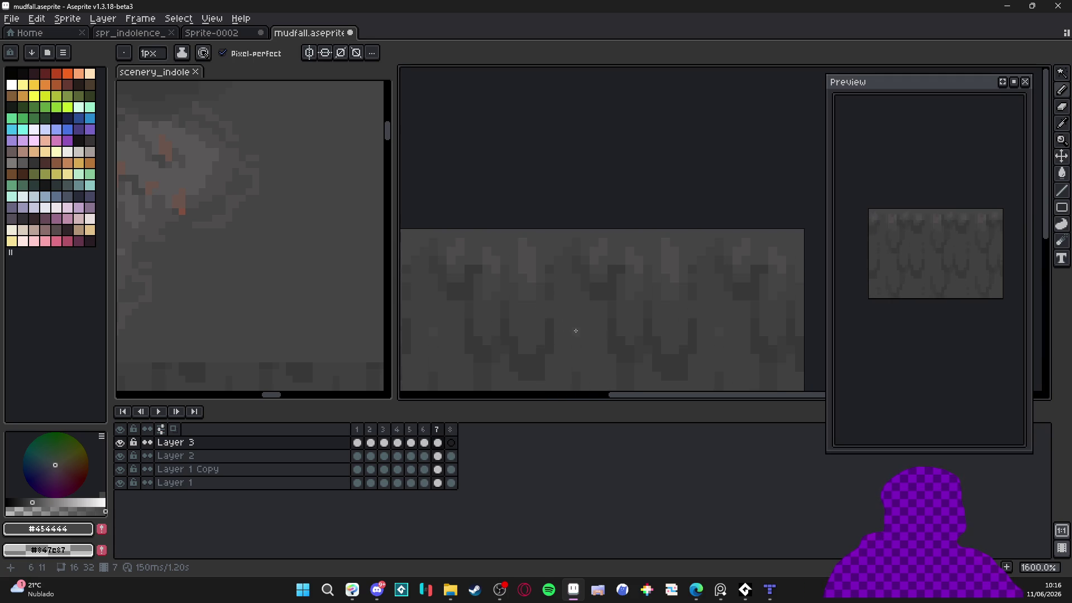
{"action": "key", "text": "Left"}
{"action": "key", "text": "Right"}
{"action": "scroll", "coordinate": [687, 256], "scroll_direction": "up", "scroll_amount": 2}
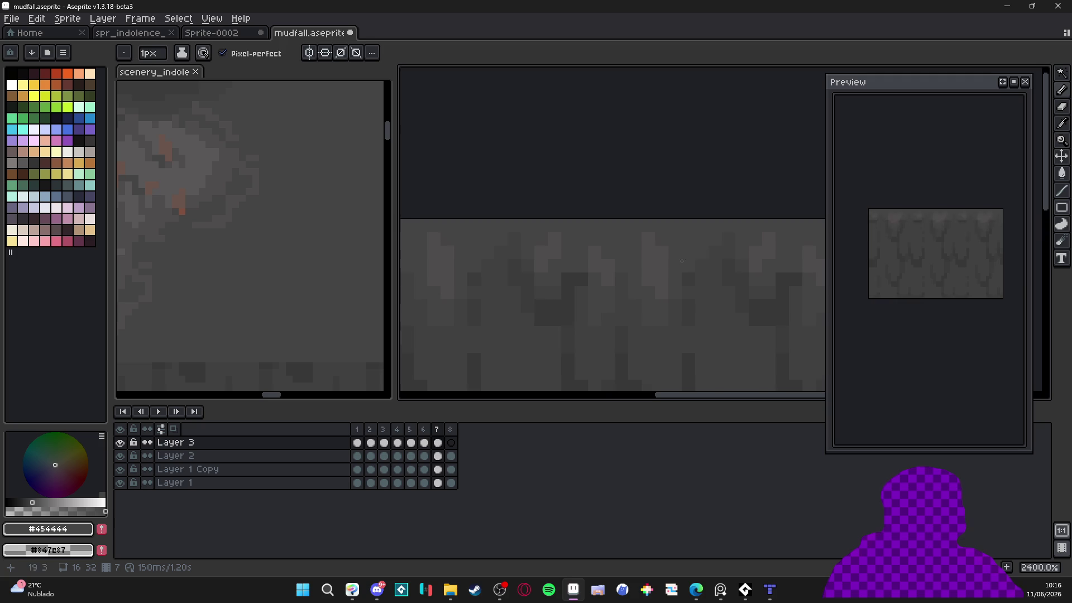
{"action": "left_click", "coordinate": [664, 251], "text": "alt"}
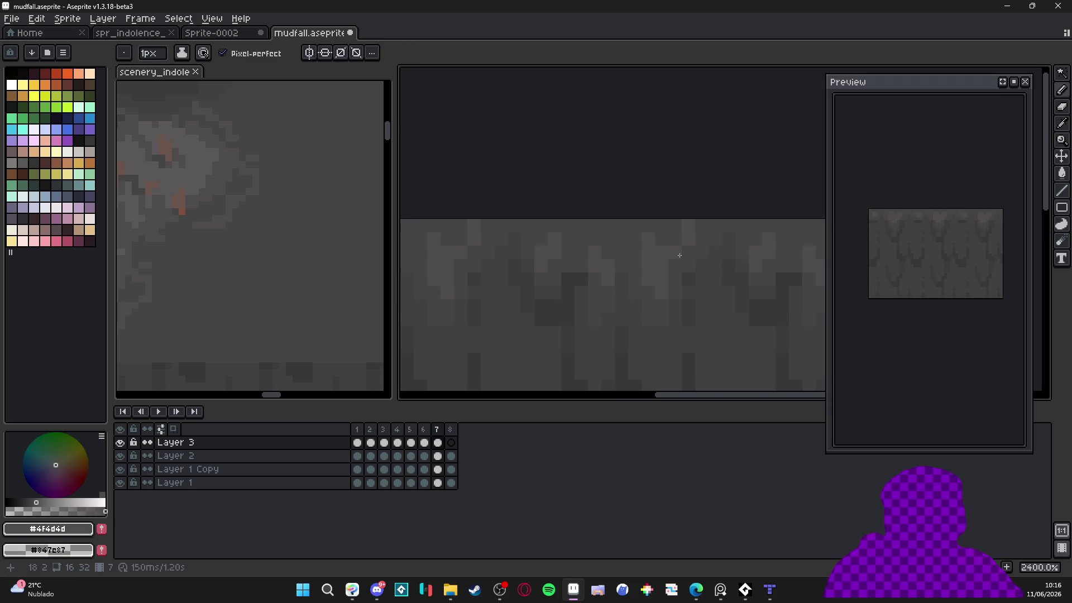
Go to frame 8 and flip against frames 7 and 1 to compare the motion
{"action": "key", "text": "Right"}
{"action": "left_click_drag", "start_coordinate": [642, 281], "coordinate": [646, 292]}
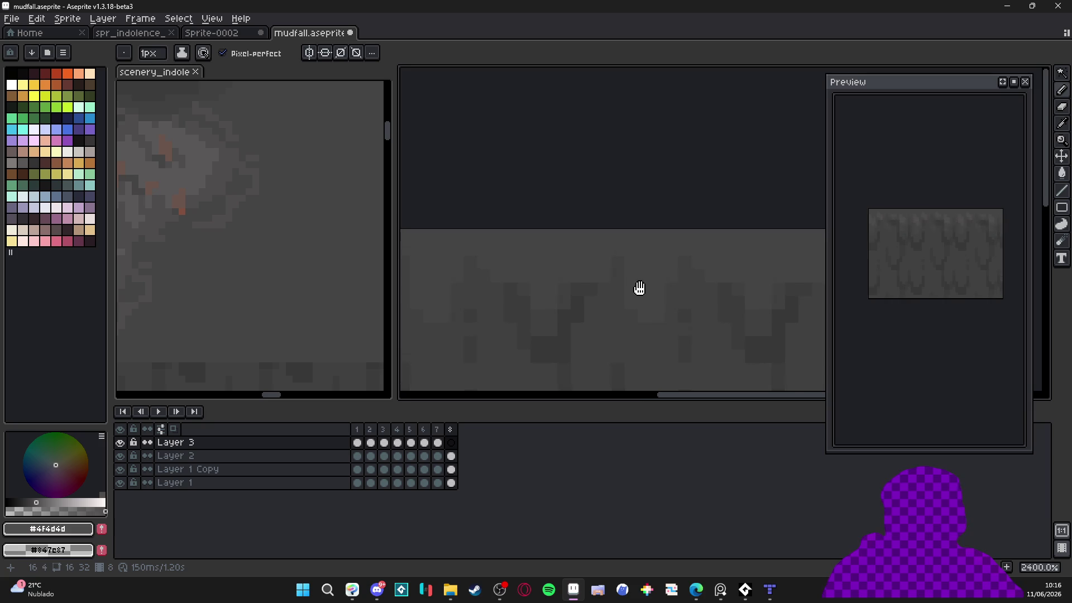
{"action": "key", "text": "Right"}
{"action": "key", "text": "Left"}
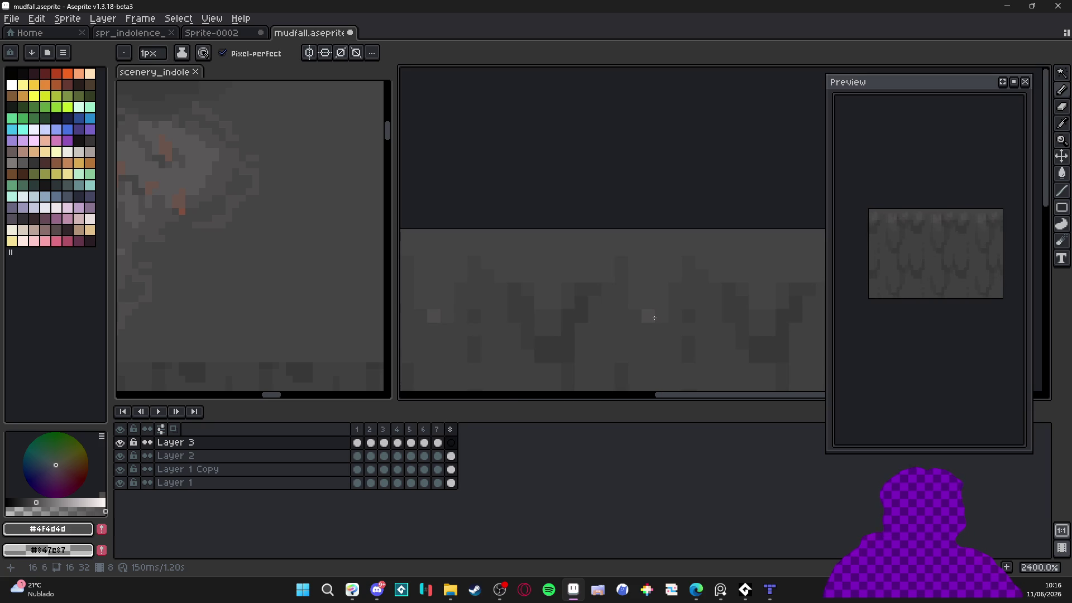
{"action": "key", "text": "Right"}
{"action": "key", "text": "Left"}
{"action": "key", "text": "Right"}
{"action": "key", "text": "Left"}
{"action": "key", "text": "Right"}
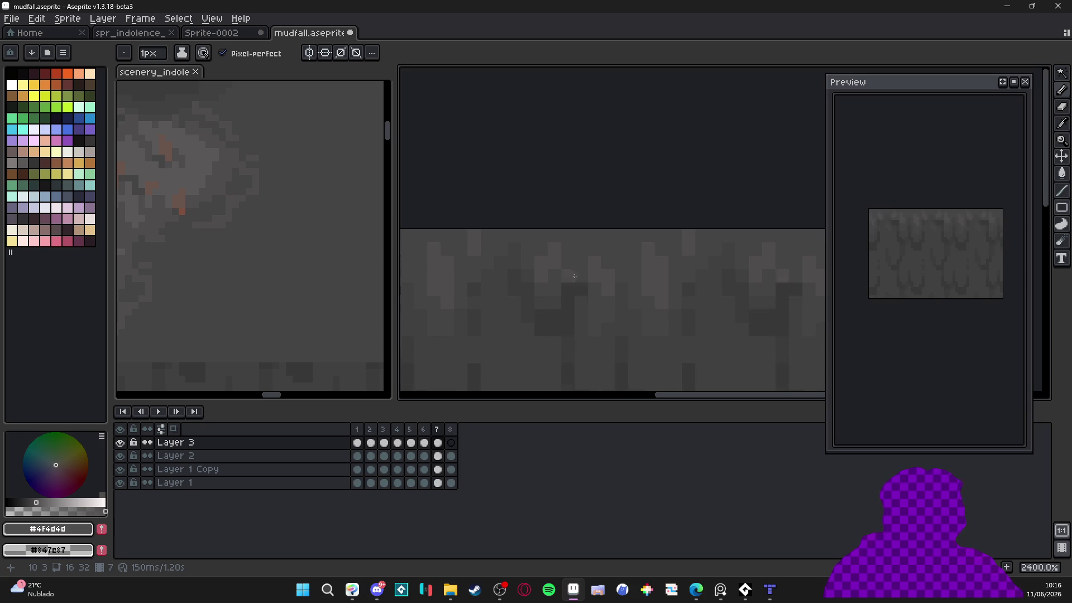
{"action": "key", "text": "Left"}
{"action": "key", "text": "Right"}
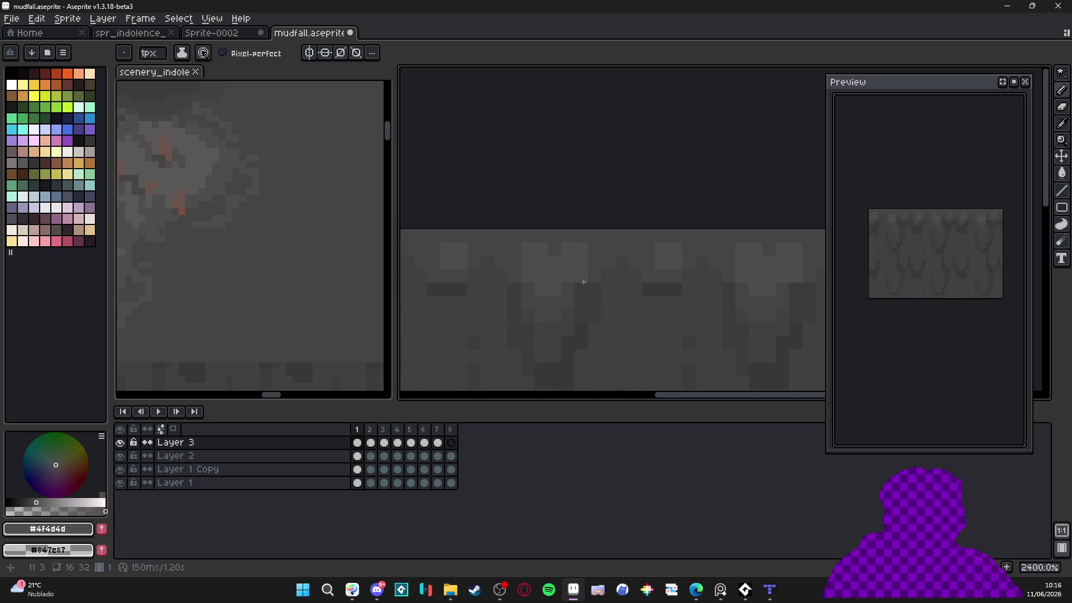
{"action": "key", "text": "Left"}
With the Pencil, paint lighter highlight pixels and a short light column on frame 8
{"action": "key", "text": "v"}
{"action": "key", "text": "b"}
{"action": "left_click_drag", "start_coordinate": [555, 271], "coordinate": [567, 253]}
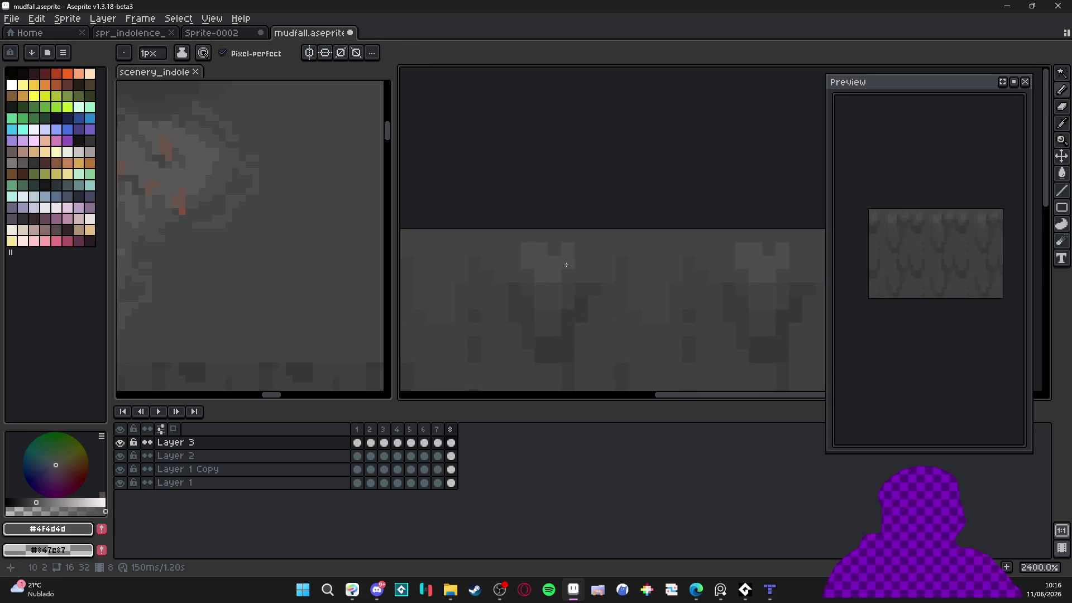
{"action": "left_click_drag", "start_coordinate": [575, 313], "coordinate": [581, 330]}
{"action": "left_click_drag", "start_coordinate": [443, 248], "coordinate": [437, 287]}
Play the animation to check the eight-frame mudfall loop
{"action": "scroll", "coordinate": [481, 247], "scroll_direction": "down", "scroll_amount": 3}
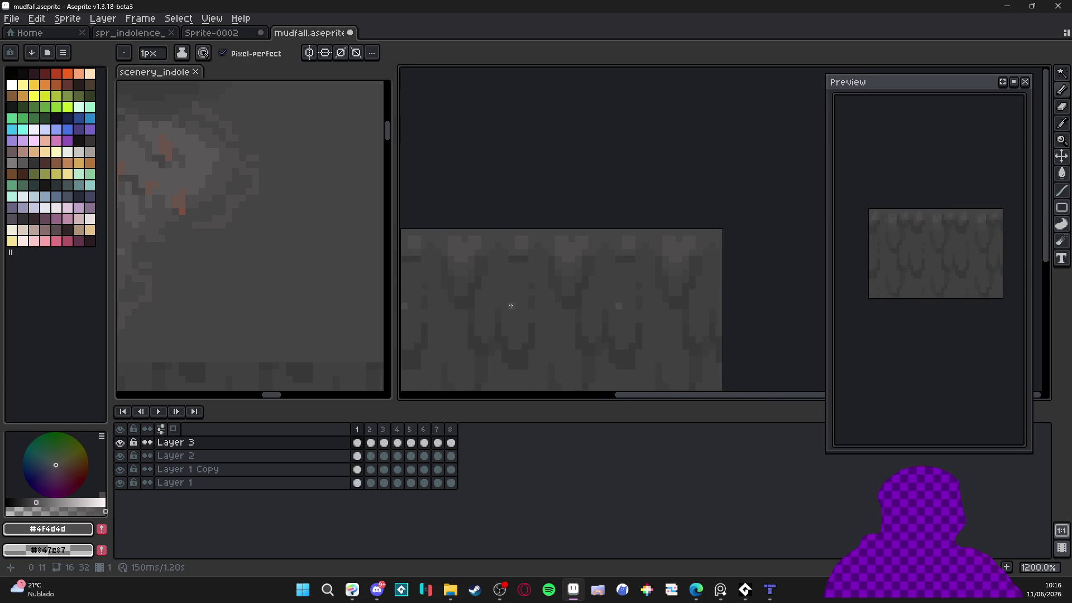
{"action": "scroll", "coordinate": [486, 249], "scroll_direction": "up", "scroll_amount": 1}
{"action": "key", "text": "Return"}
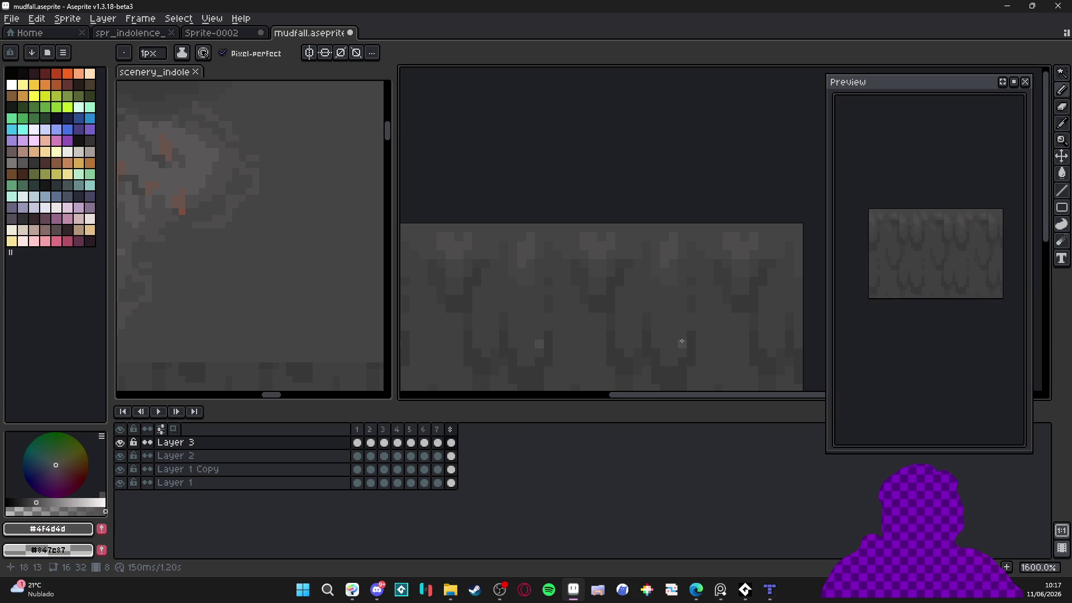
Save mudfall, then merge Layer 3 and Layer 2 down into Layer 1 Copy
{"action": "scroll", "coordinate": [682, 341], "scroll_direction": "down", "scroll_amount": 4}
{"action": "key", "text": "ctrl+s"}
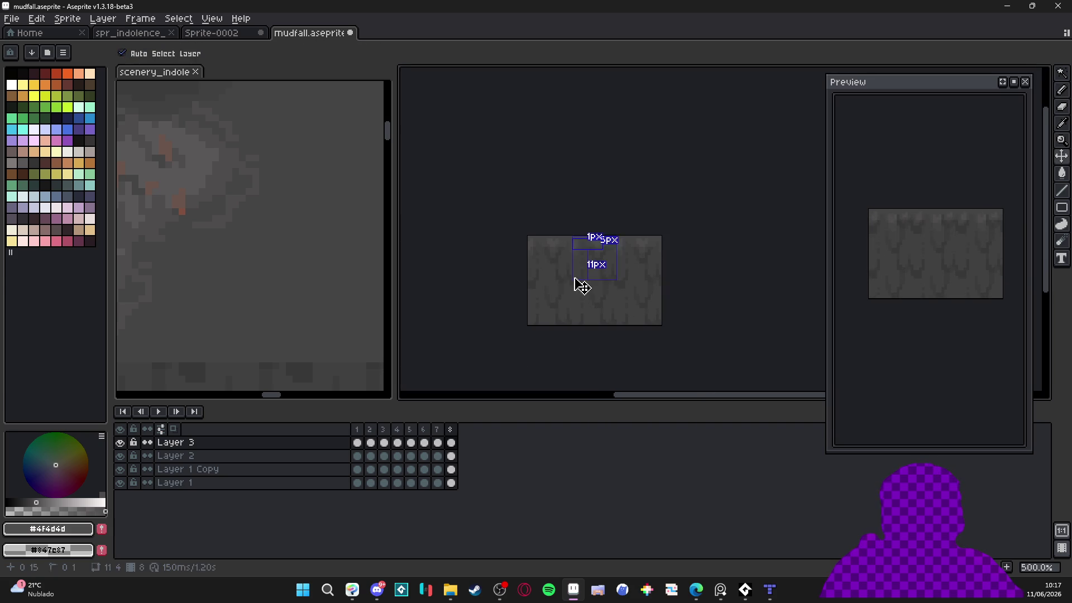
{"action": "right_click", "coordinate": [250, 445]}
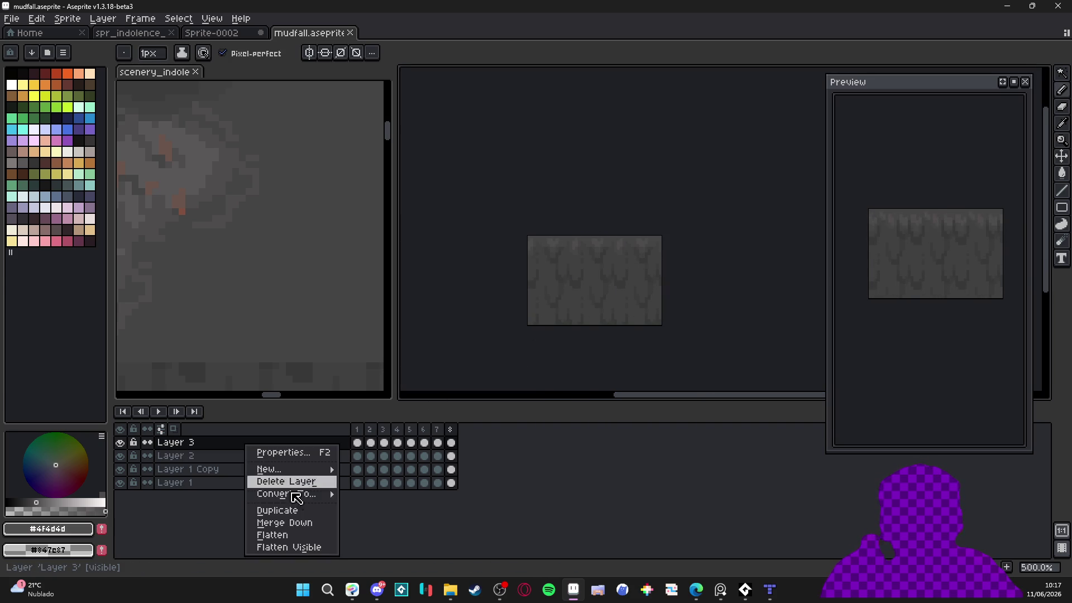
{"action": "left_click", "coordinate": [305, 521]}
{"action": "right_click", "coordinate": [295, 445]}
{"action": "left_click", "coordinate": [321, 519]}
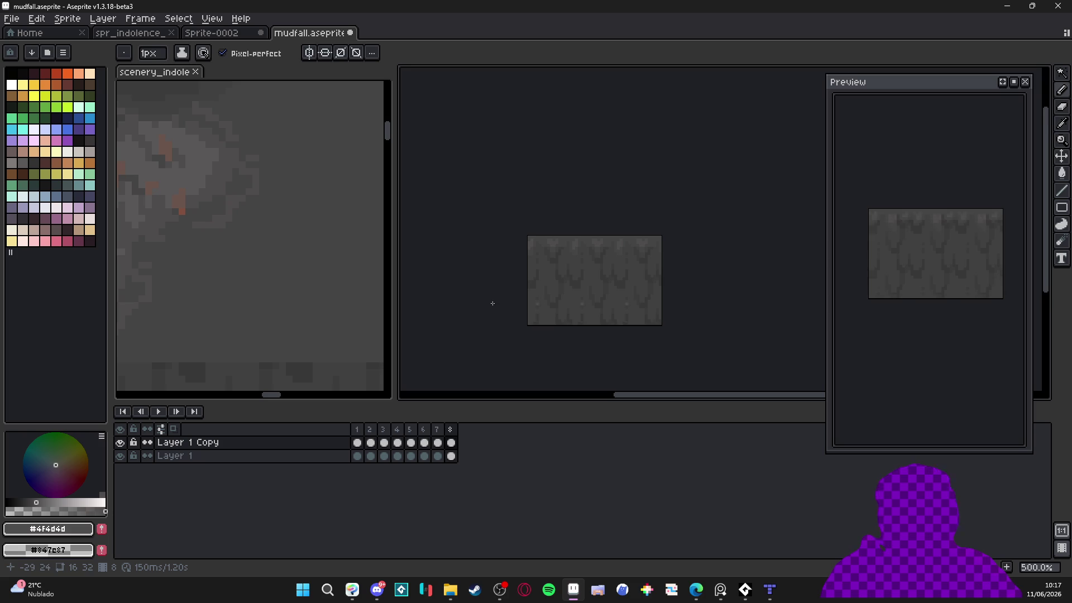
Check the canvas size settings twice, leaving them unchanged
{"action": "left_click_drag", "start_coordinate": [492, 307], "coordinate": [493, 257]}
{"action": "left_click_drag", "start_coordinate": [536, 308], "coordinate": [520, 289]}
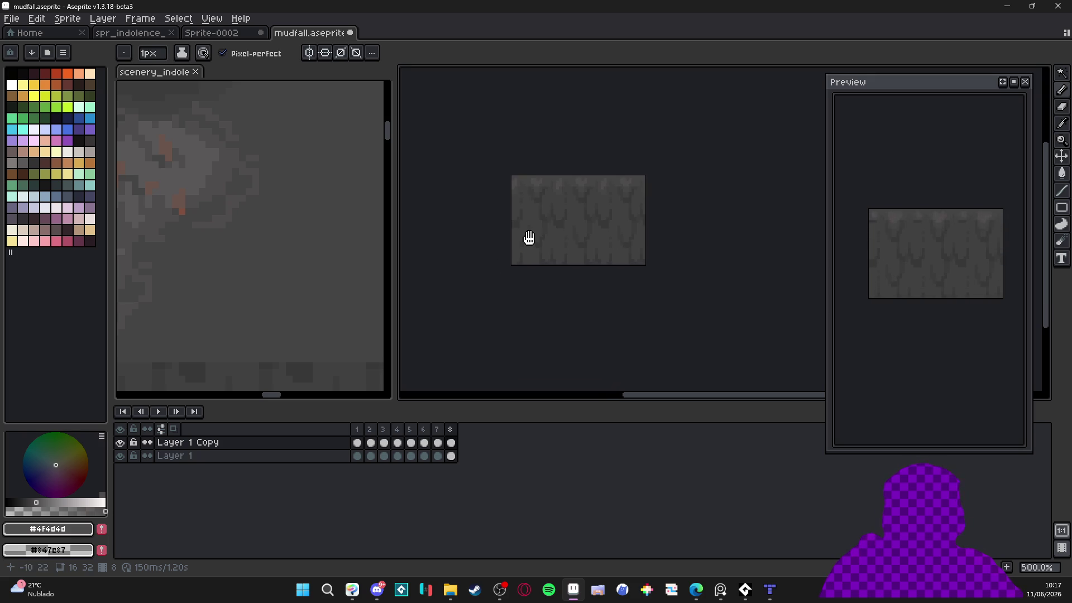
{"action": "key", "text": "ctrl+alt+c"}
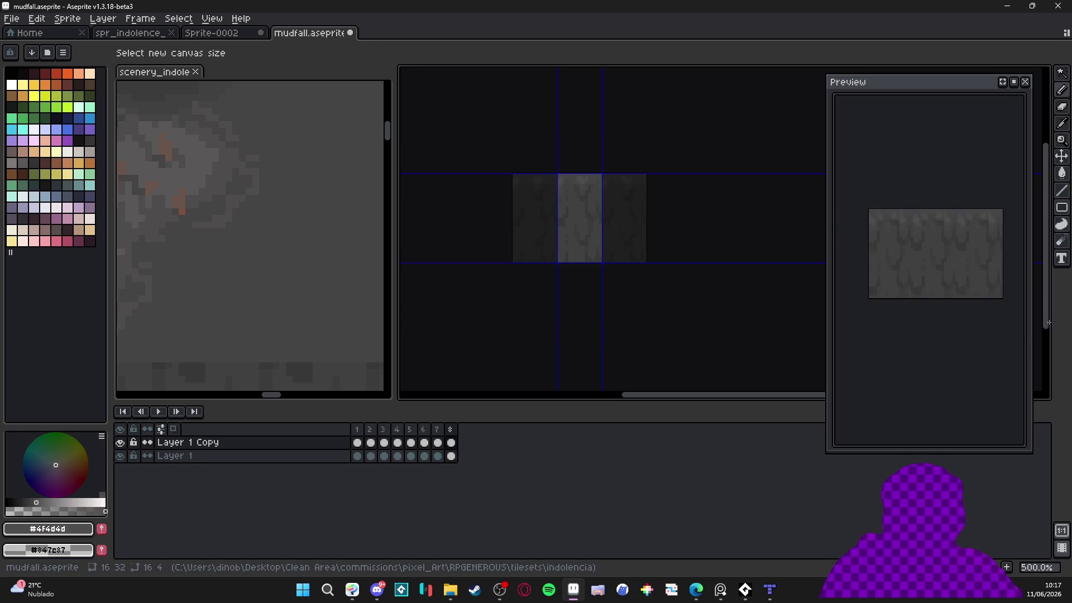
{"action": "left_click", "coordinate": [1057, 328]}
{"action": "key", "text": "ctrl+alt+c"}
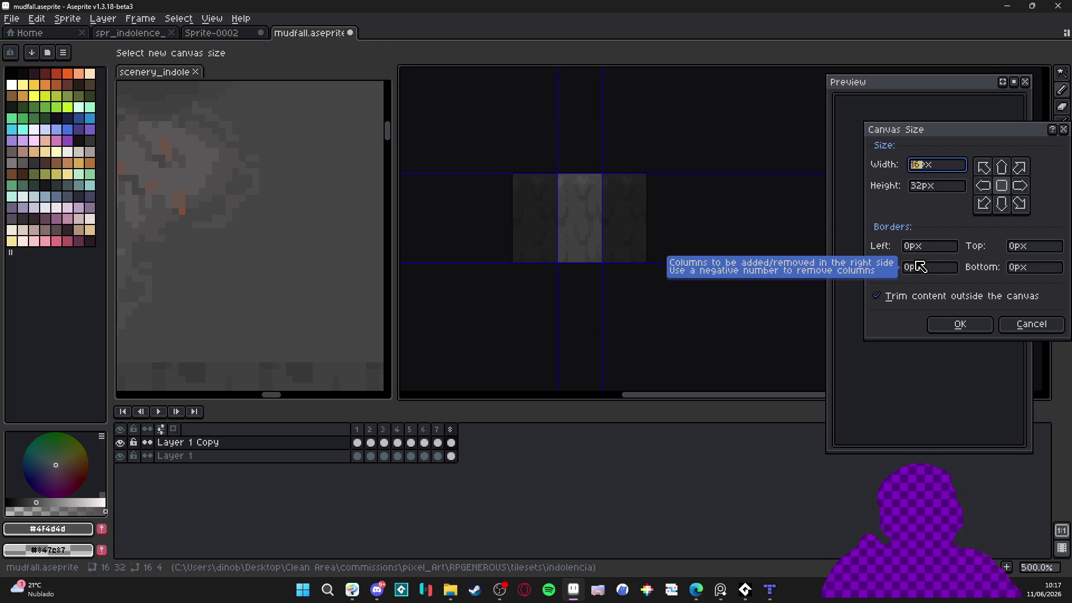
{"action": "left_click", "coordinate": [1060, 326]}
Pick the dark #14121d from the Sprite-0002 scenery tileset as foreground colour, then return to mudfall
{"action": "left_click", "coordinate": [220, 32]}
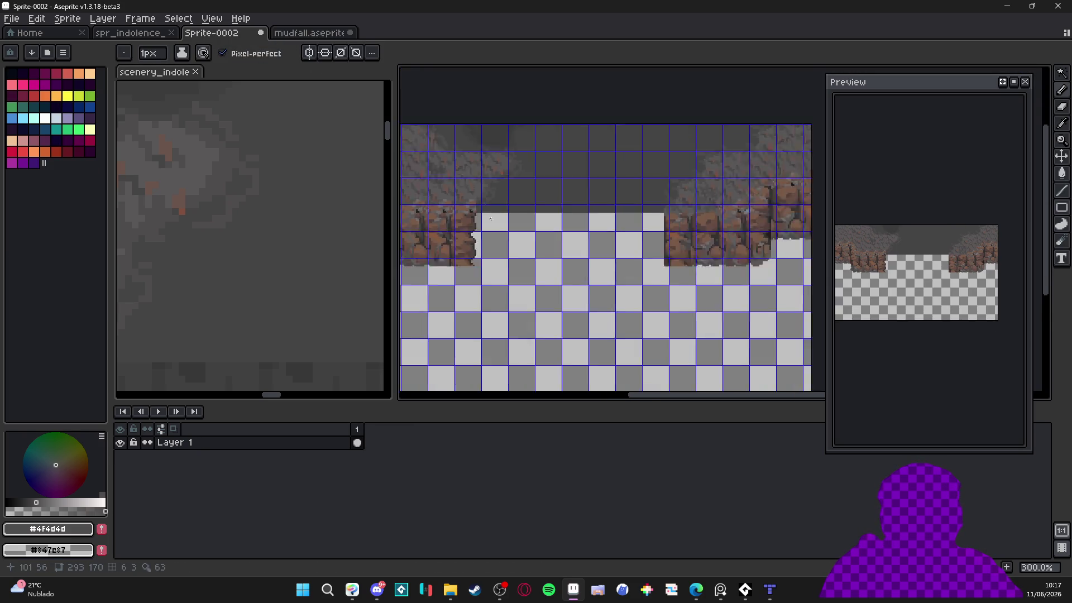
{"action": "scroll", "coordinate": [487, 216], "scroll_direction": "down", "scroll_amount": 2}
{"action": "scroll", "coordinate": [487, 216], "scroll_direction": "up", "scroll_amount": 1}
{"action": "scroll", "coordinate": [270, 202], "scroll_direction": "down", "scroll_amount": 2}
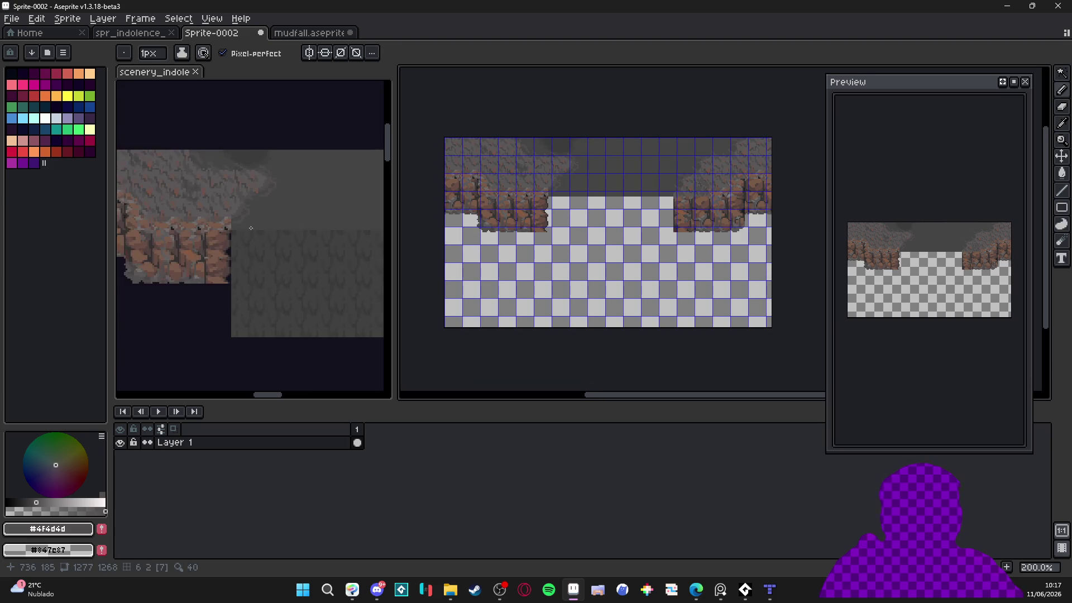
{"action": "scroll", "coordinate": [270, 202], "scroll_direction": "down", "scroll_amount": 2}
{"action": "left_click", "coordinate": [309, 330], "text": "alt"}
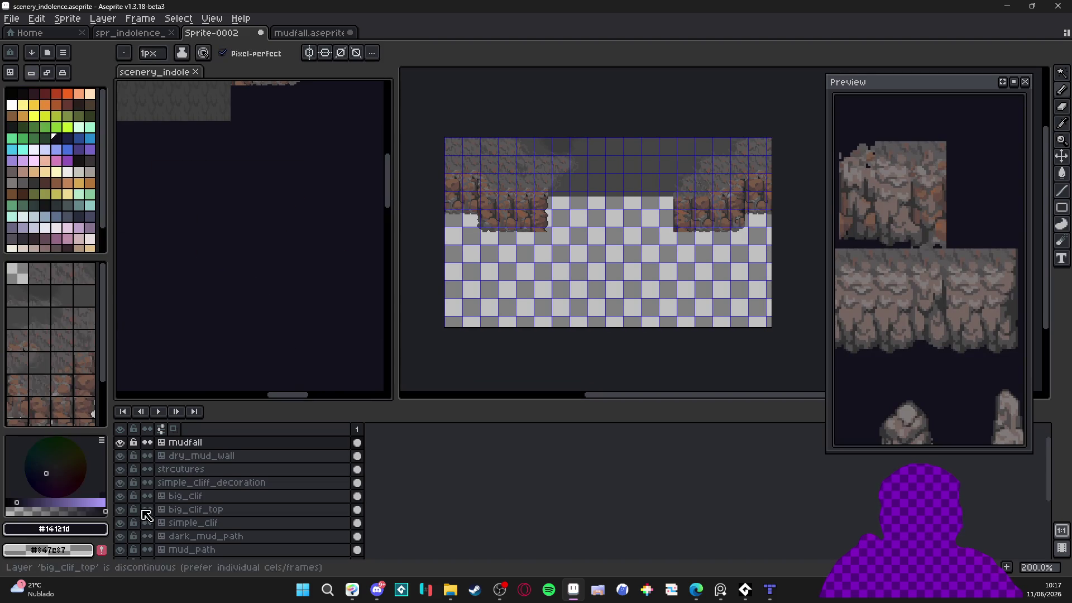
{"action": "left_click", "coordinate": [73, 530]}
{"action": "left_click", "coordinate": [208, 435]}
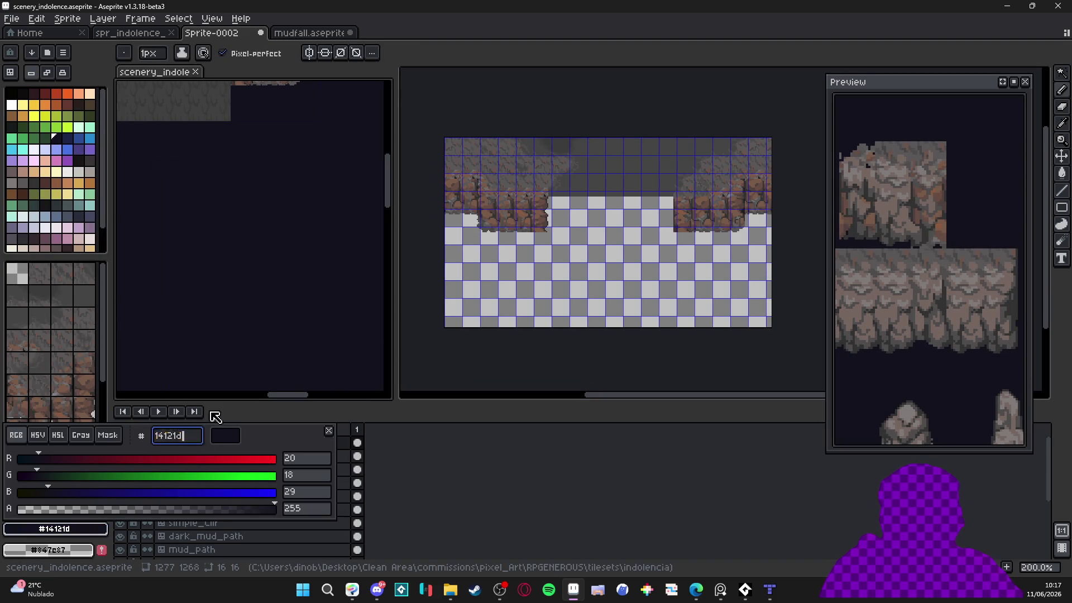
{"action": "key", "text": "Escape"}
{"action": "left_click", "coordinate": [307, 33]}
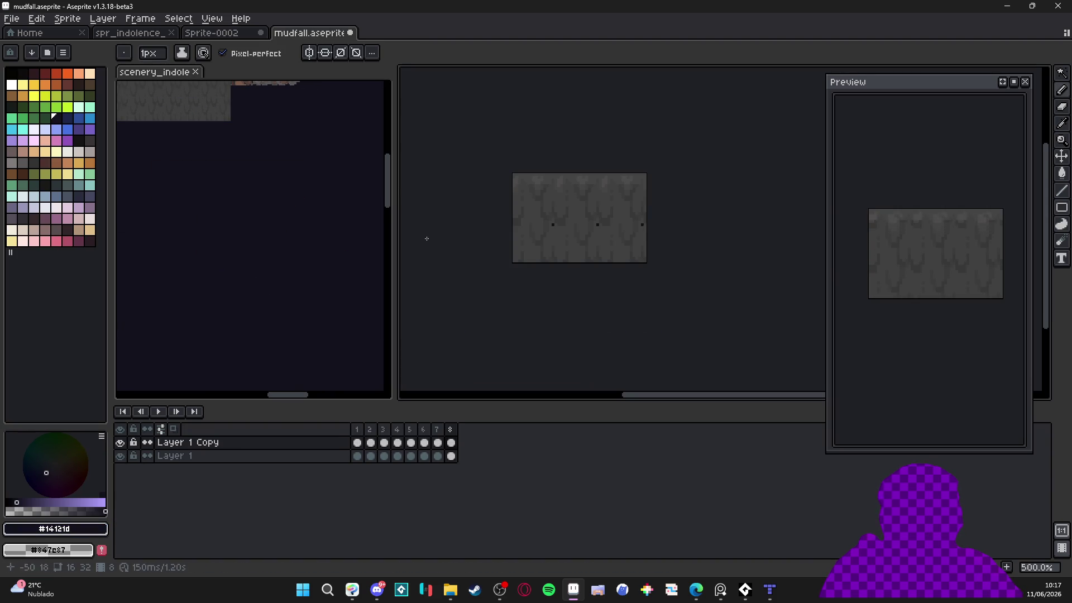
Add a bucket-filled layer below Layer 1 and link its cels across frames 1–8
{"action": "left_click", "coordinate": [278, 456]}
{"action": "key", "text": "shift+n"}
{"action": "left_click_drag", "start_coordinate": [279, 456], "coordinate": [297, 475]}
{"action": "key", "text": "g"}
{"action": "left_click", "coordinate": [581, 245]}
{"action": "key", "text": "v"}
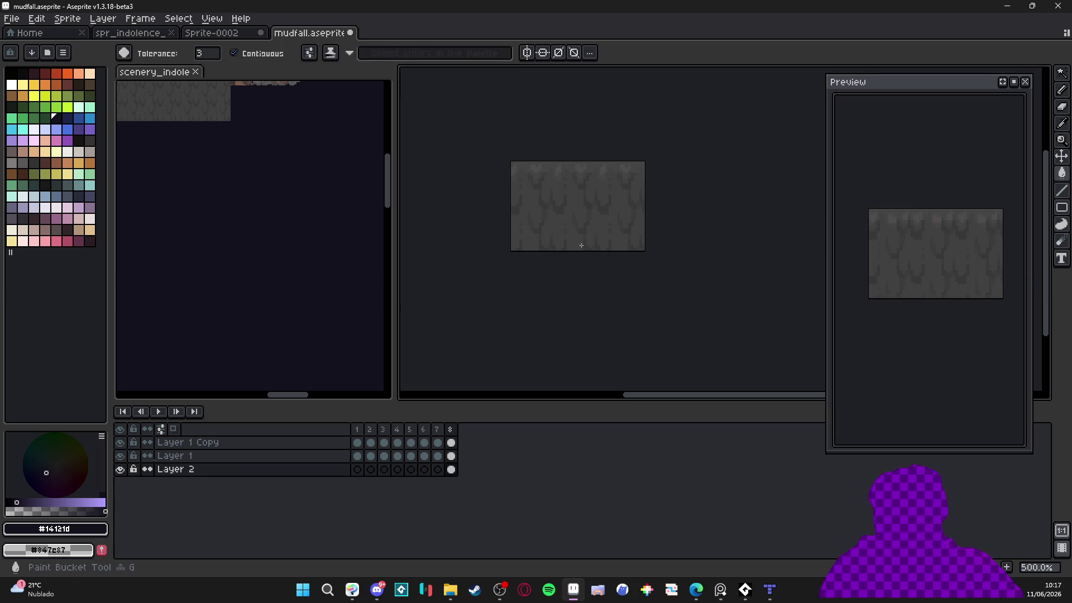
{"action": "mouse_move", "coordinate": [451, 470]}
{"action": "left_mouse_down"}
{"action": "mouse_move", "coordinate": [411, 486]}
{"action": "mouse_move", "coordinate": [455, 481]}
{"action": "mouse_move", "coordinate": [360, 471]}
{"action": "left_mouse_up"}
{"action": "left_click_drag", "start_coordinate": [366, 476], "coordinate": [454, 476]}
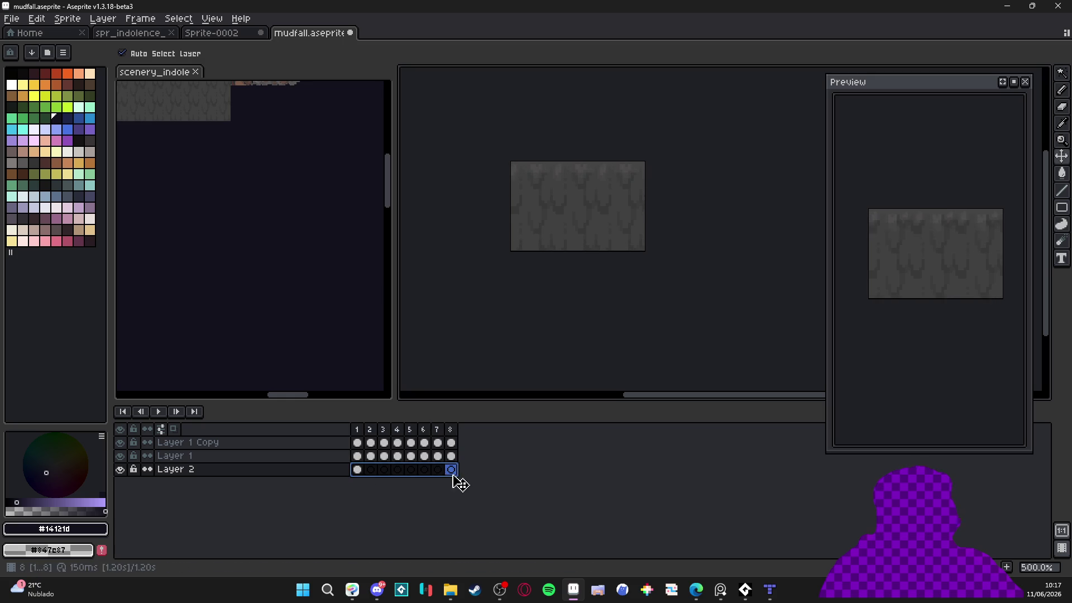
{"action": "right_click", "coordinate": [453, 477]}
{"action": "left_click", "coordinate": [514, 522]}
Add a new layer above and rename Layer 2 to 'bg'
{"action": "left_click", "coordinate": [329, 473]}
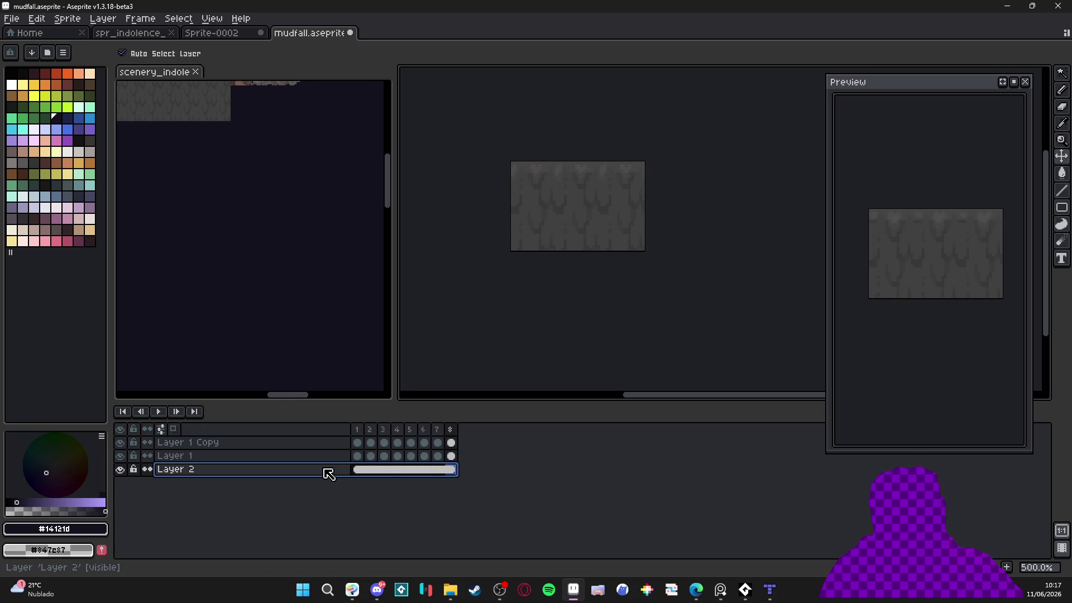
{"action": "key", "text": "shift+n"}
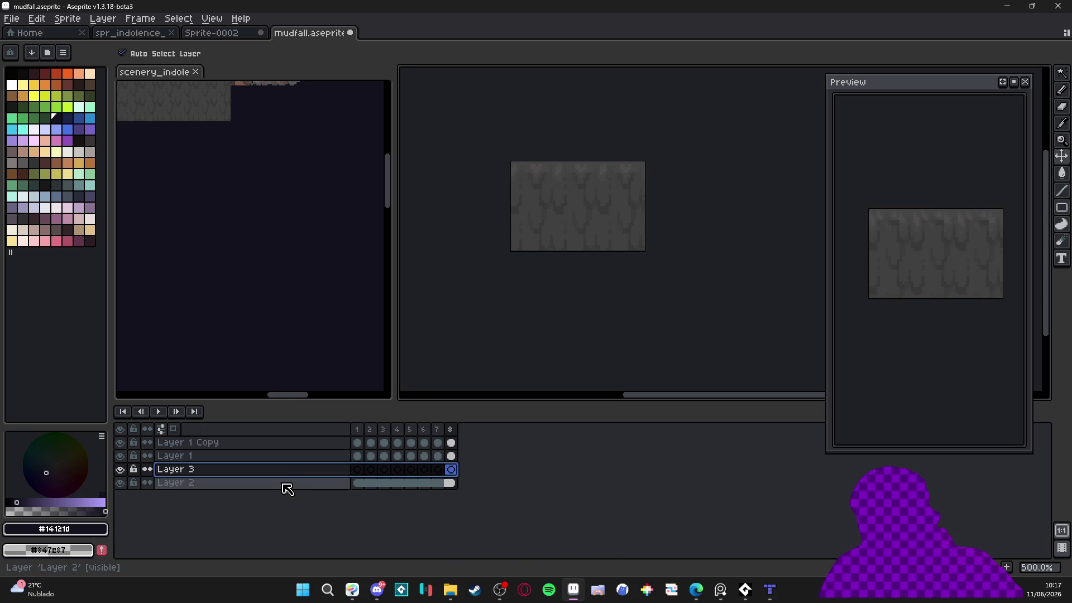
{"action": "double_click", "coordinate": [286, 489]}
{"action": "type", "text": "bg"}
{"action": "key", "text": "Return"}
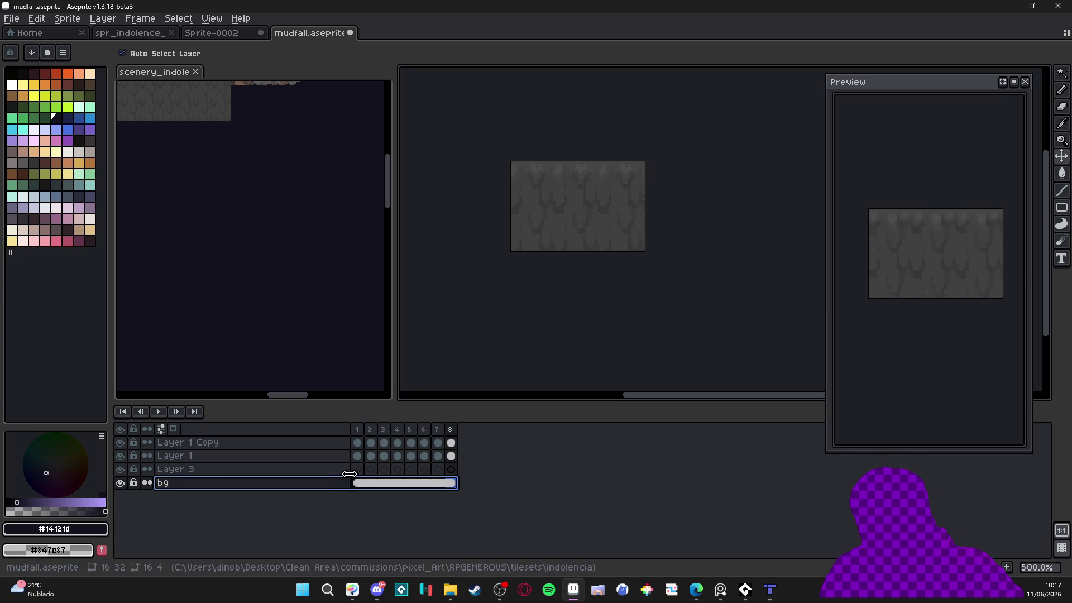
Extend the canvas by 16 px at the bottom
{"action": "left_click", "coordinate": [358, 470]}
{"action": "key", "text": "ctrl+alt+c"}
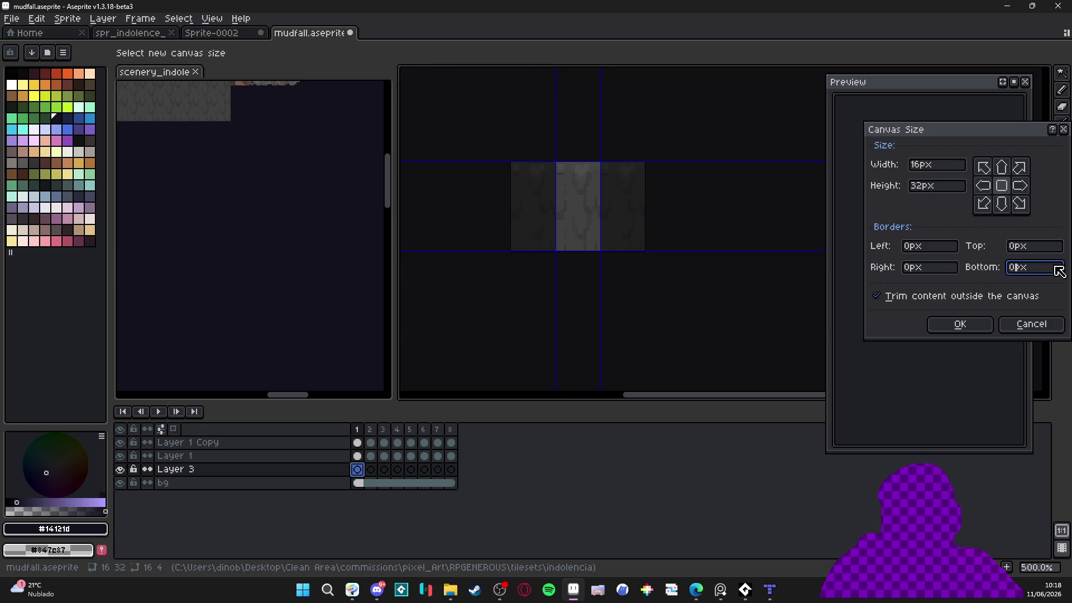
{"action": "type", "text": "16"}
{"action": "key", "text": "Return"}
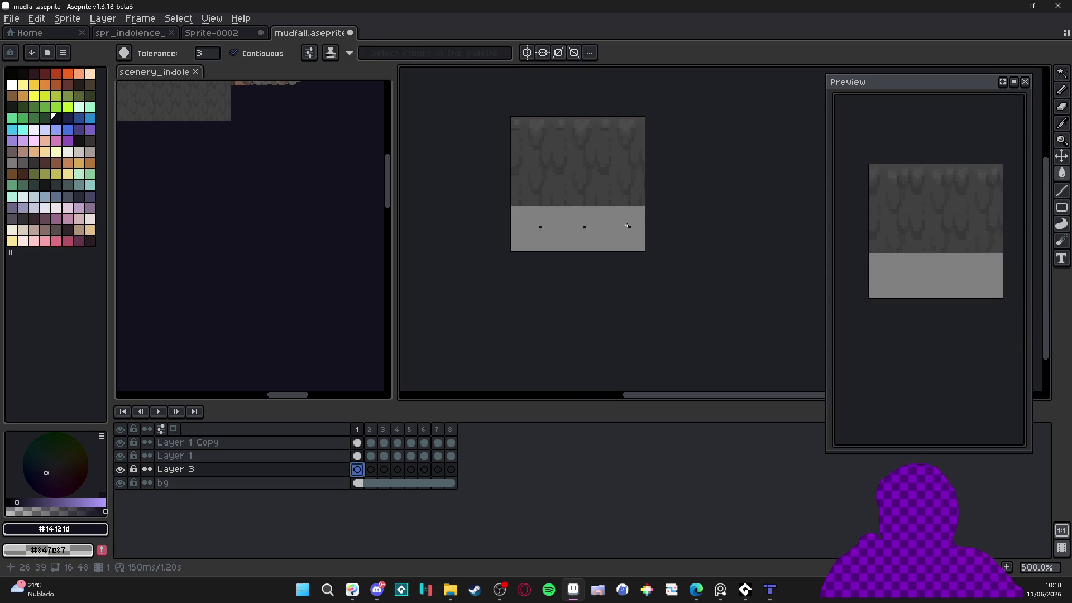
Show the tile grid and try pasting the middle 16x16 tile, then cancel it
{"action": "left_click_drag", "start_coordinate": [595, 194], "coordinate": [600, 223]}
{"action": "key", "text": "ctrl+apostrophe"}
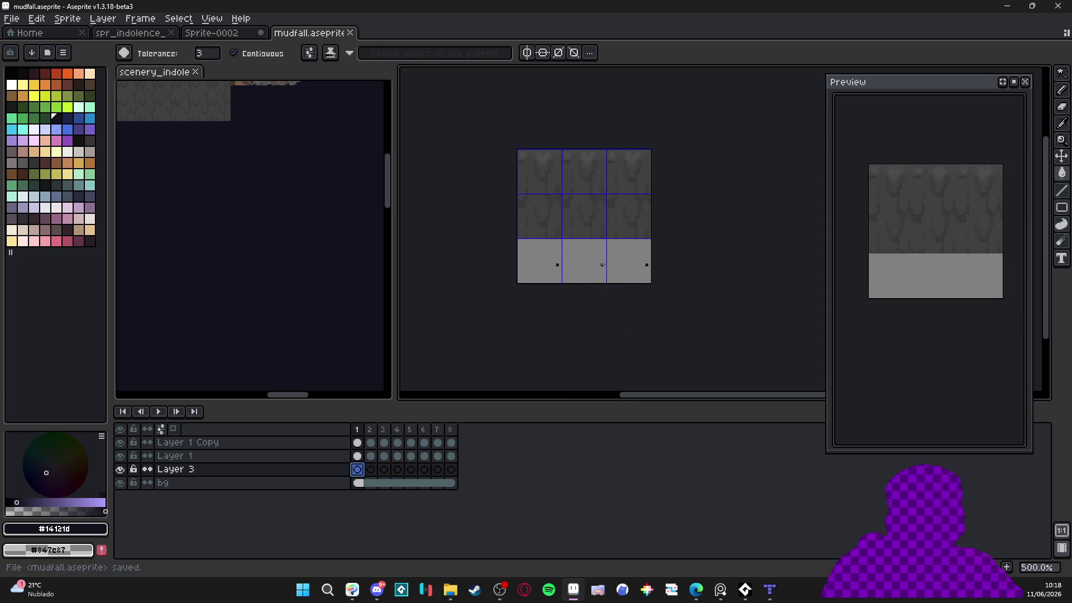
{"action": "scroll", "coordinate": [603, 229], "scroll_direction": "up", "scroll_amount": 1}
{"action": "left_click", "coordinate": [603, 228]}
{"action": "key", "text": "ctrl+v"}
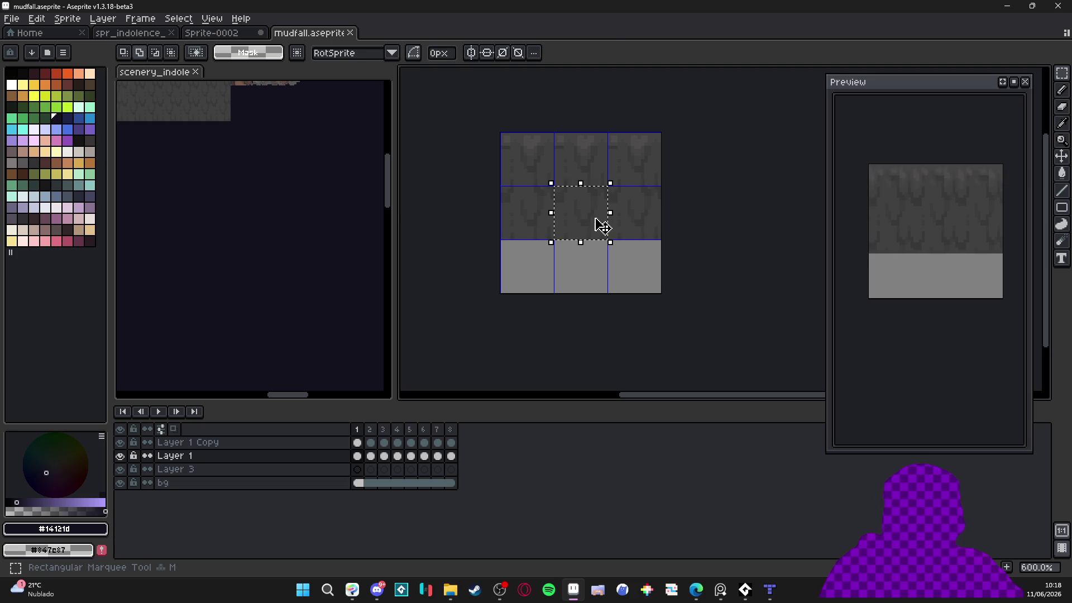
{"action": "key", "text": "shift+Down"}
{"action": "key", "text": "shift+Down"}
{"action": "key", "text": "Escape"}
{"action": "key", "text": "ctrl+d"}
Duplicate Layer 1 and delete the empty Layer 3
{"action": "right_click", "coordinate": [309, 458]}
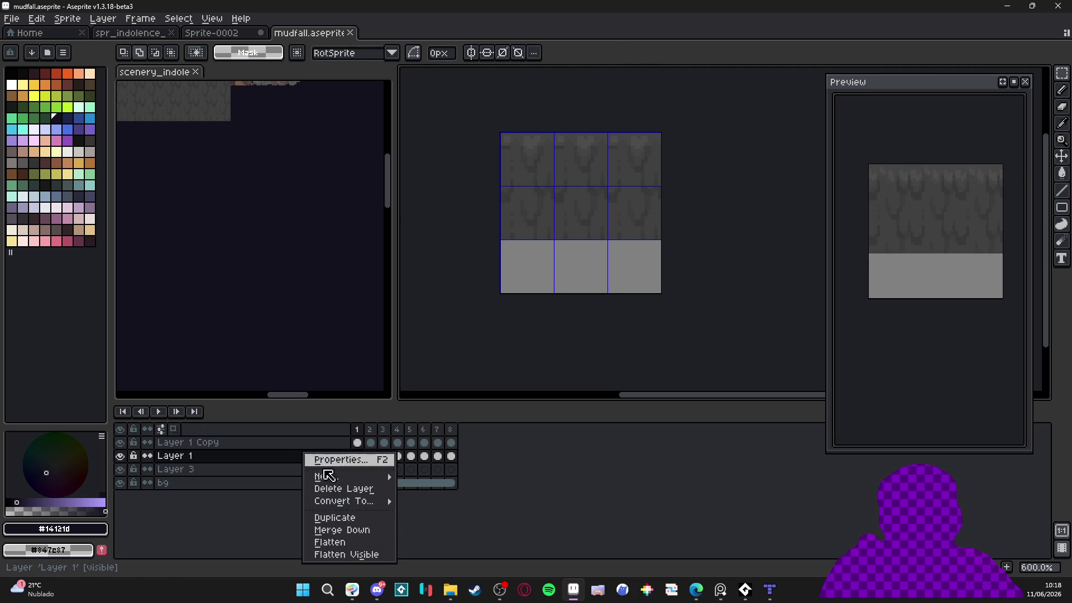
{"action": "left_click", "coordinate": [368, 515]}
{"action": "left_click", "coordinate": [324, 484]}
{"action": "key", "text": "Delete"}
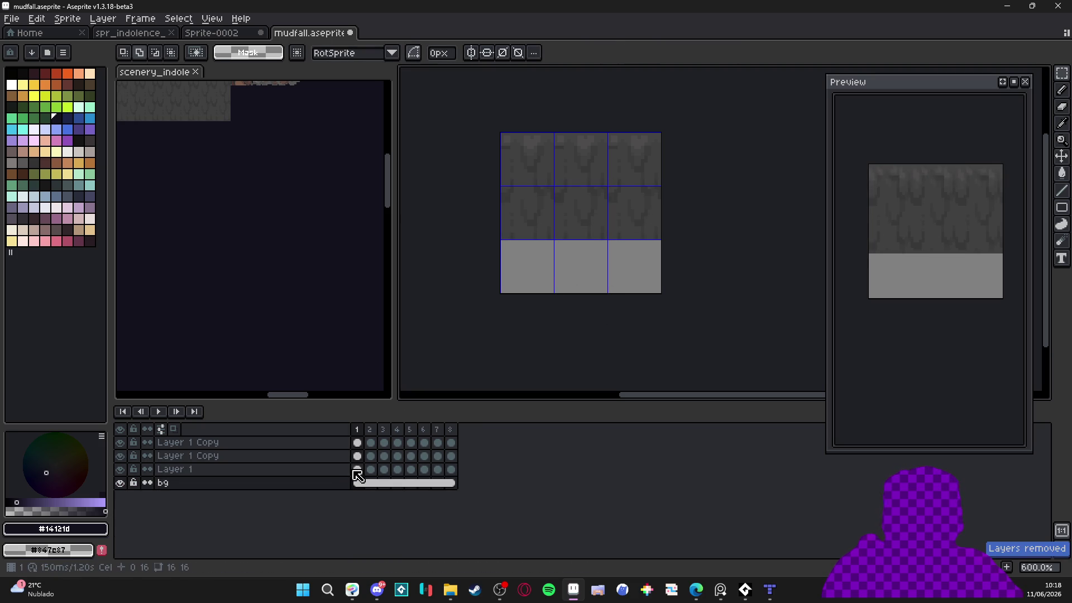
Shift Layer 1's mud down to the canvas bottom in frames 1–8
{"action": "left_click_drag", "start_coordinate": [358, 472], "coordinate": [464, 474]}
{"action": "key", "text": "v"}
{"action": "left_click_drag", "start_coordinate": [586, 215], "coordinate": [607, 266]}
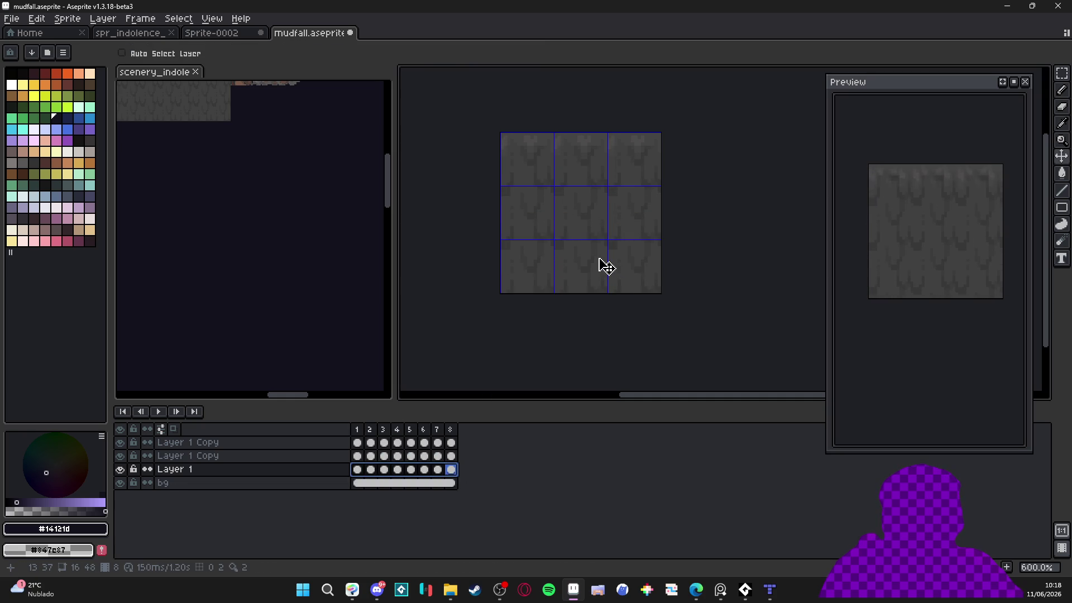
{"action": "key", "text": "ctrl"}
{"action": "scroll", "coordinate": [549, 264], "scroll_direction": "down", "scroll_amount": 1}
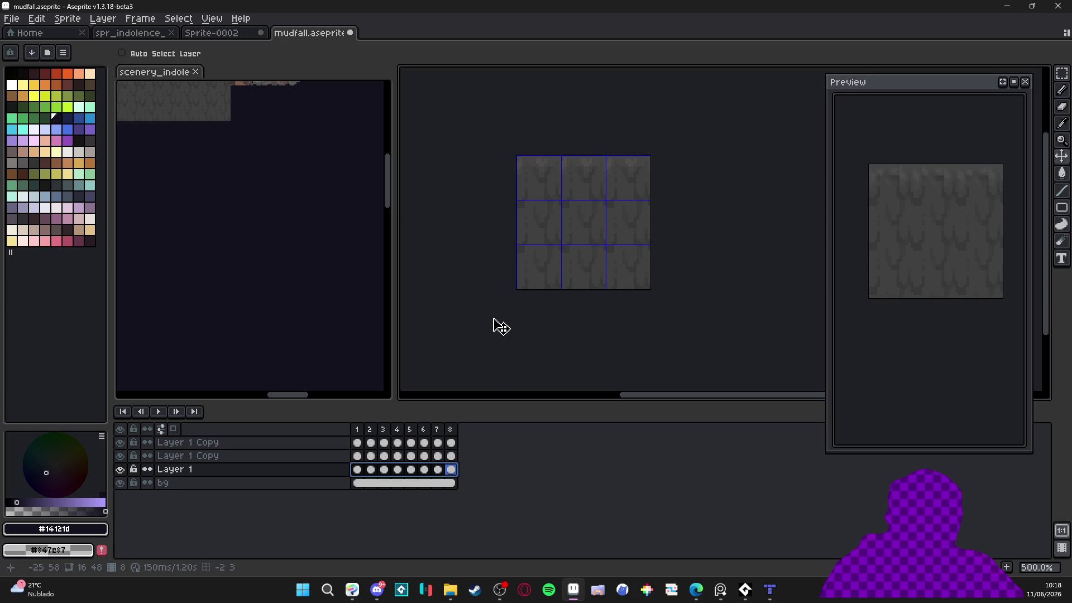
{"action": "left_click_drag", "start_coordinate": [546, 278], "coordinate": [512, 252]}
{"action": "scroll", "coordinate": [507, 258], "scroll_direction": "up", "scroll_amount": 1}
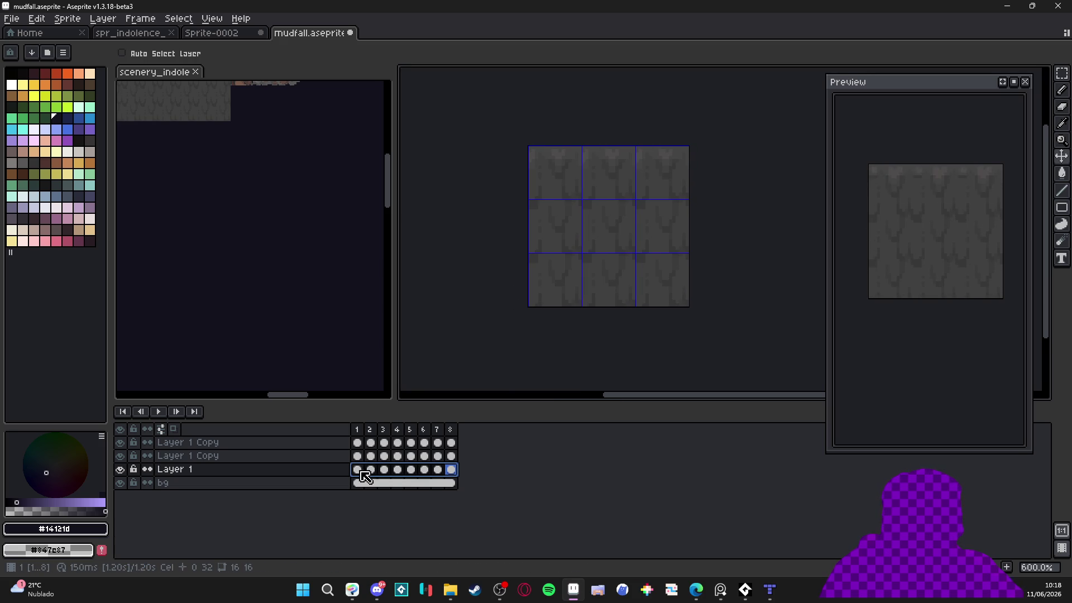
Add a new empty layer above Layer 1
{"action": "left_click", "coordinate": [357, 470]}
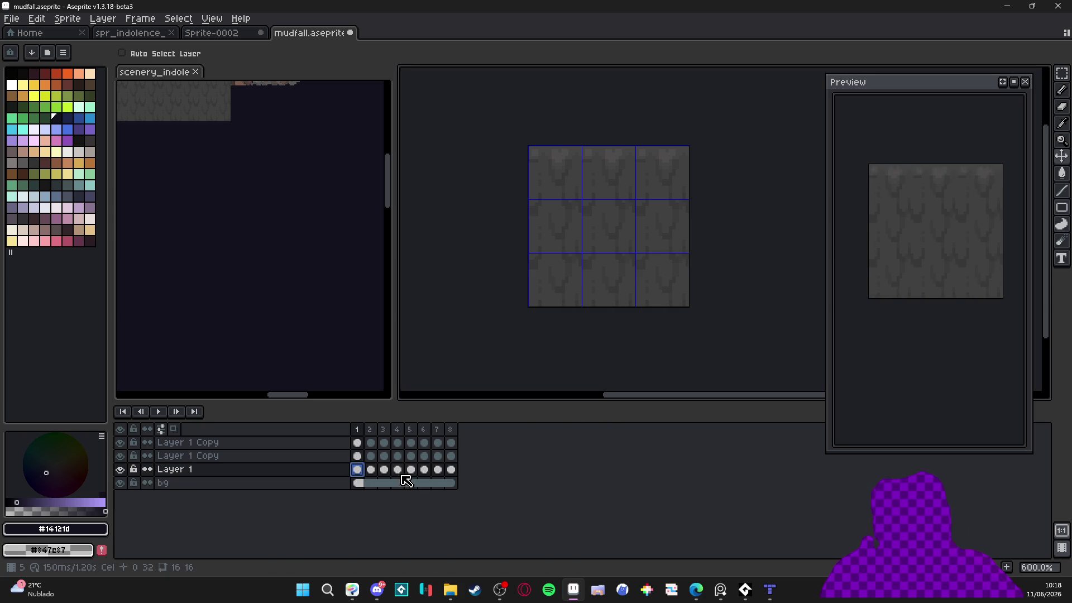
{"action": "left_click", "coordinate": [342, 473]}
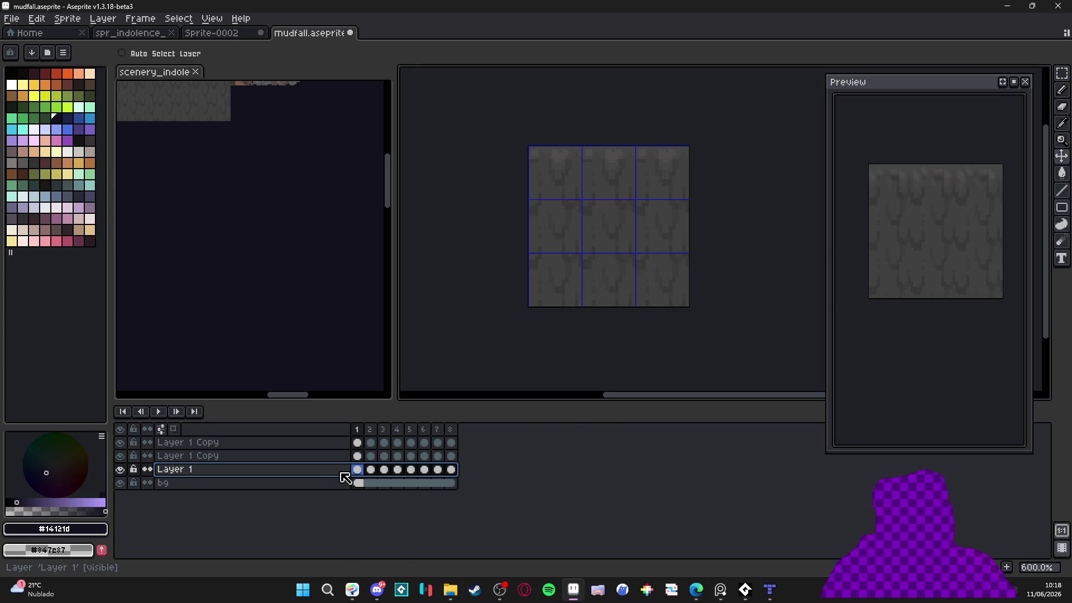
{"action": "key", "text": "shift+n"}
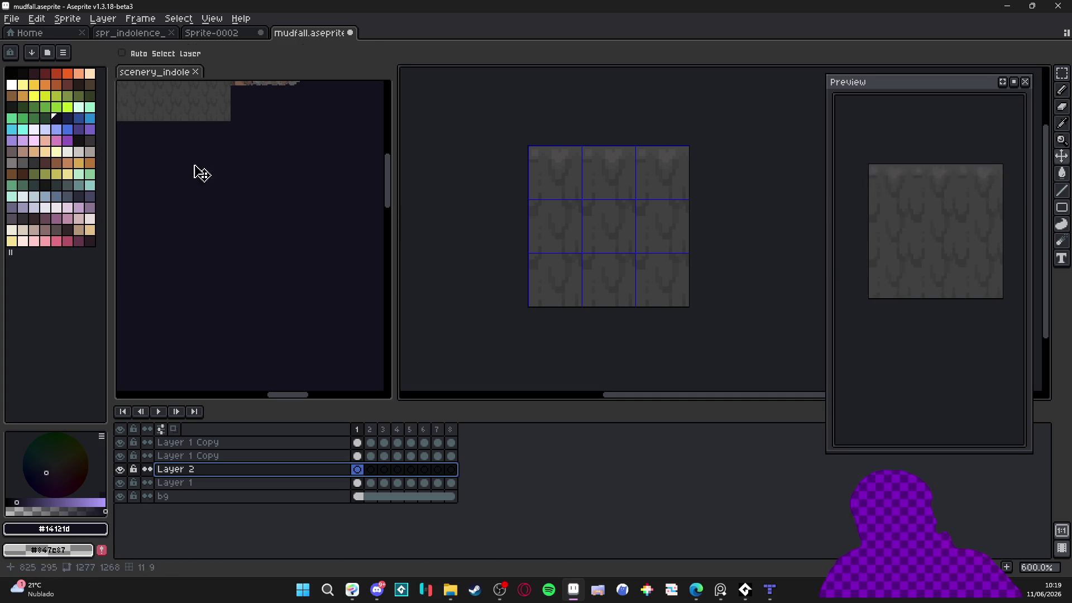
Set the pencil to dark swatch idx-55 after discarding a blue test pixel
{"action": "key", "text": "b"}
{"action": "left_click", "coordinate": [88, 119]}
{"action": "scroll", "coordinate": [530, 299], "scroll_direction": "up", "scroll_amount": 1}
{"action": "left_click", "coordinate": [459, 277]}
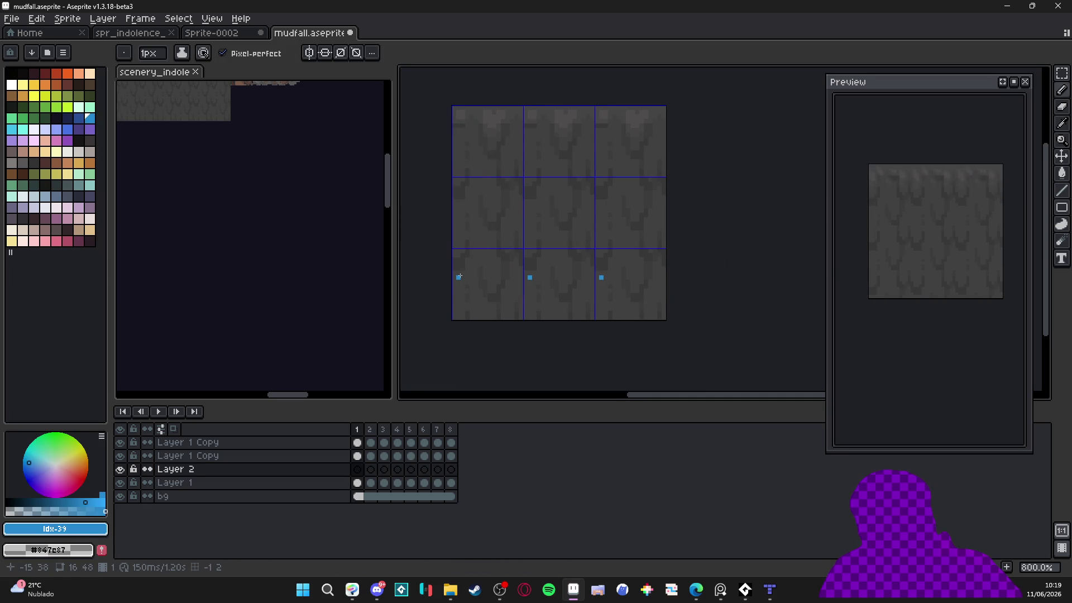
{"action": "key", "text": "ctrl+z"}
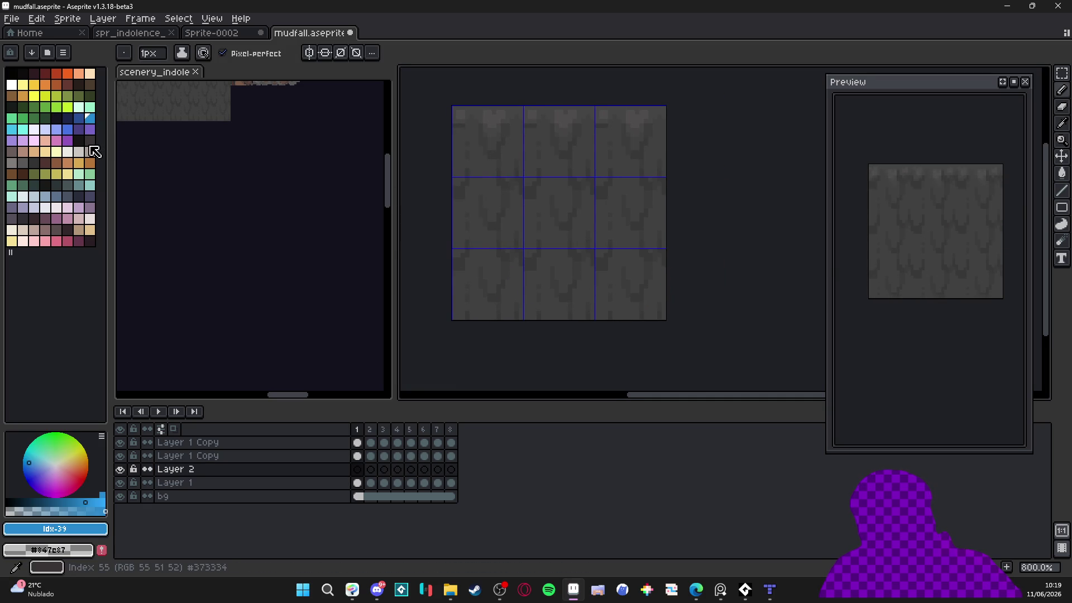
{"action": "left_click", "coordinate": [90, 140]}
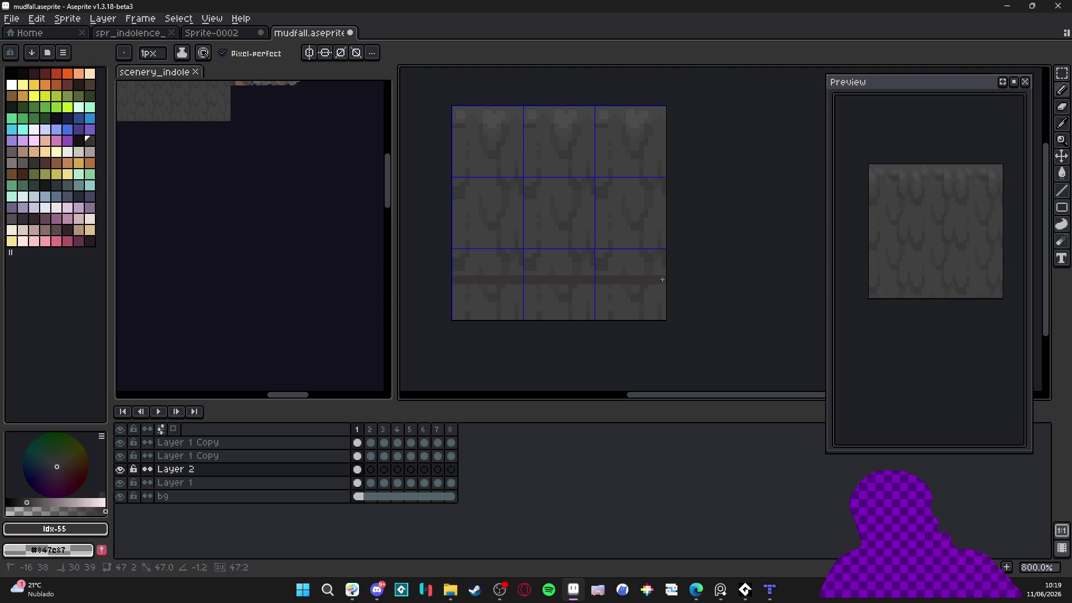
Add a new frame and link Layer 2's cels across all frames
{"action": "key", "text": "alt+n"}
{"action": "key", "text": "alt+n"}
{"action": "key", "text": "alt+n"}
{"action": "key", "text": "alt+n"}
{"action": "right_click", "coordinate": [455, 472]}
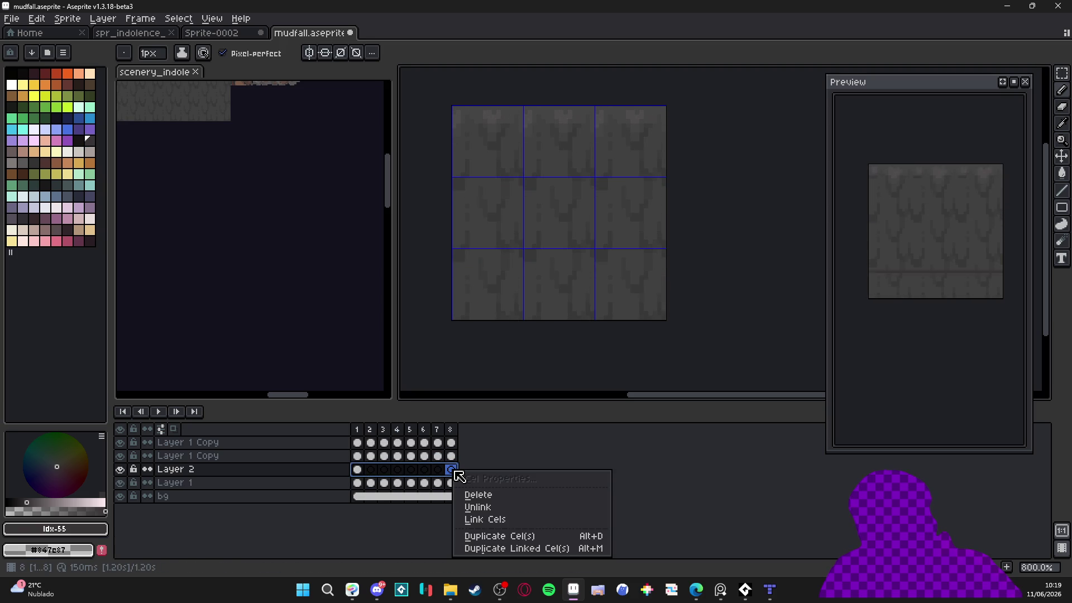
{"action": "left_click", "coordinate": [520, 519]}
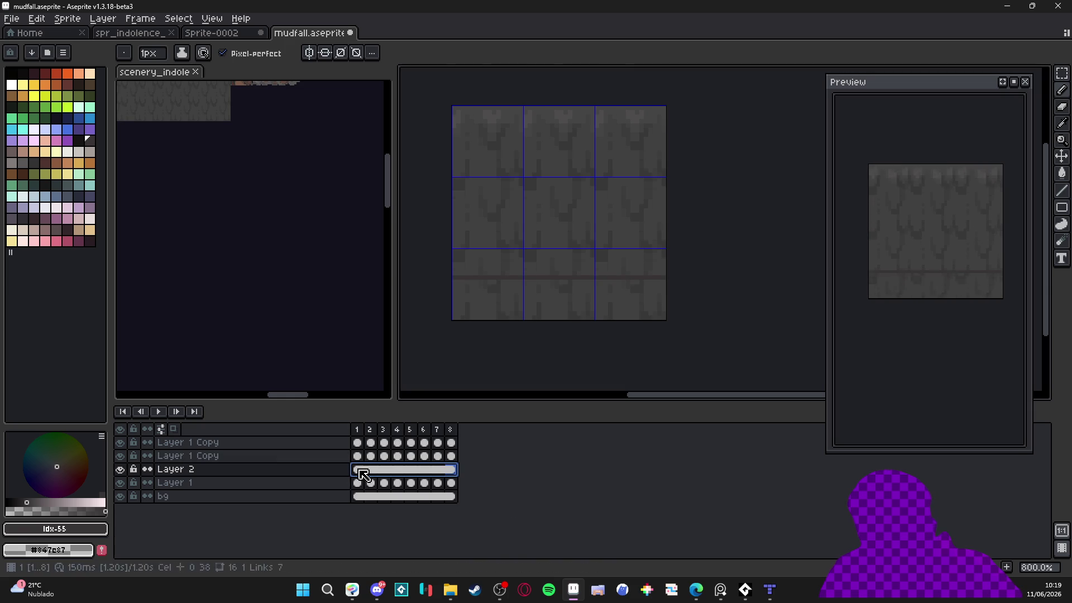
Lower Layer 2's opacity to about a third
{"action": "double_click", "coordinate": [335, 469]}
{"action": "left_click", "coordinate": [748, 390]}
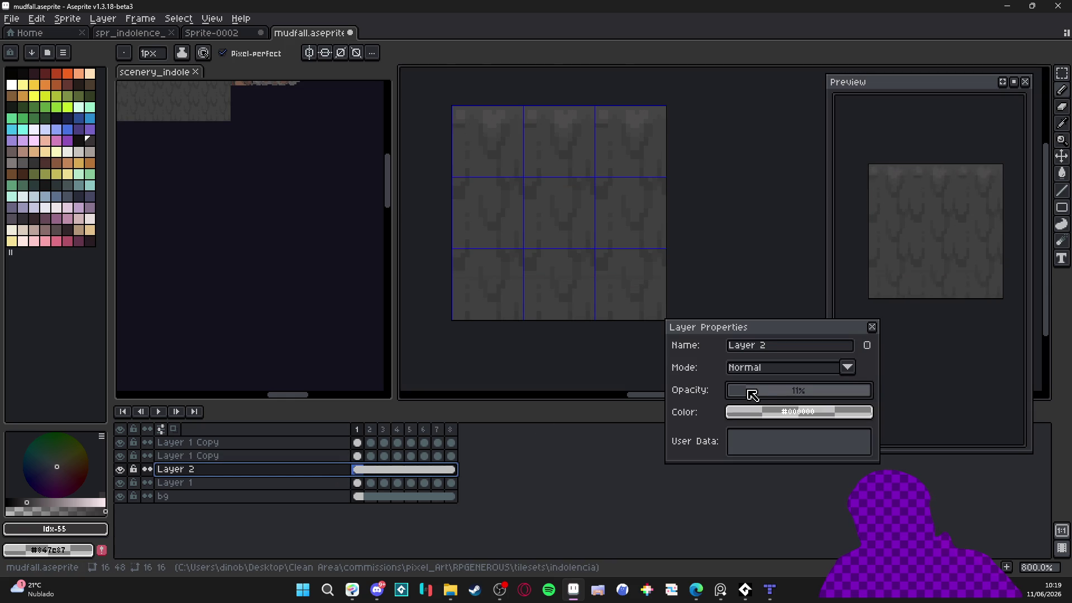
{"action": "left_click_drag", "start_coordinate": [754, 390], "coordinate": [783, 390]}
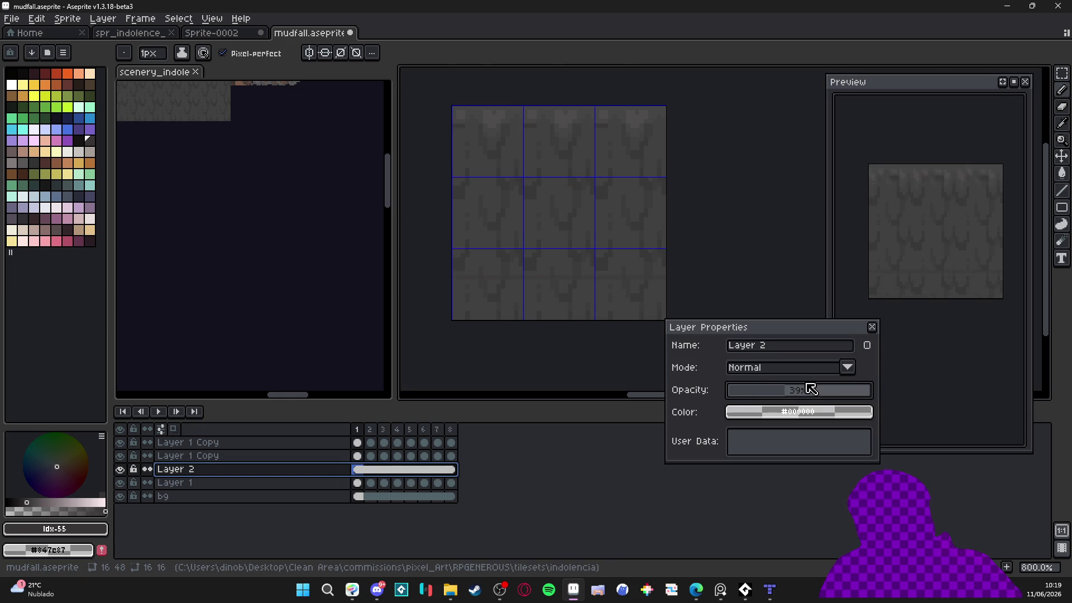
{"action": "left_click", "coordinate": [873, 327]}
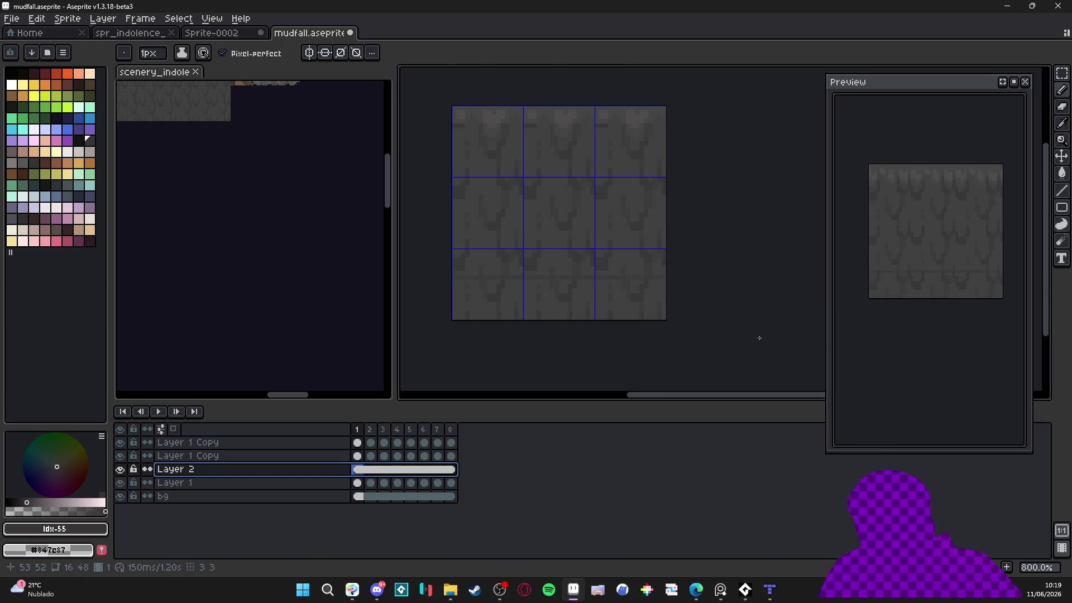
Hide Layer 1 to reveal the bg layer, then bring up Sprite-0002
{"action": "left_click", "coordinate": [565, 313], "text": "ctrl"}
{"action": "left_click", "coordinate": [357, 483]}
{"action": "key", "text": "e"}
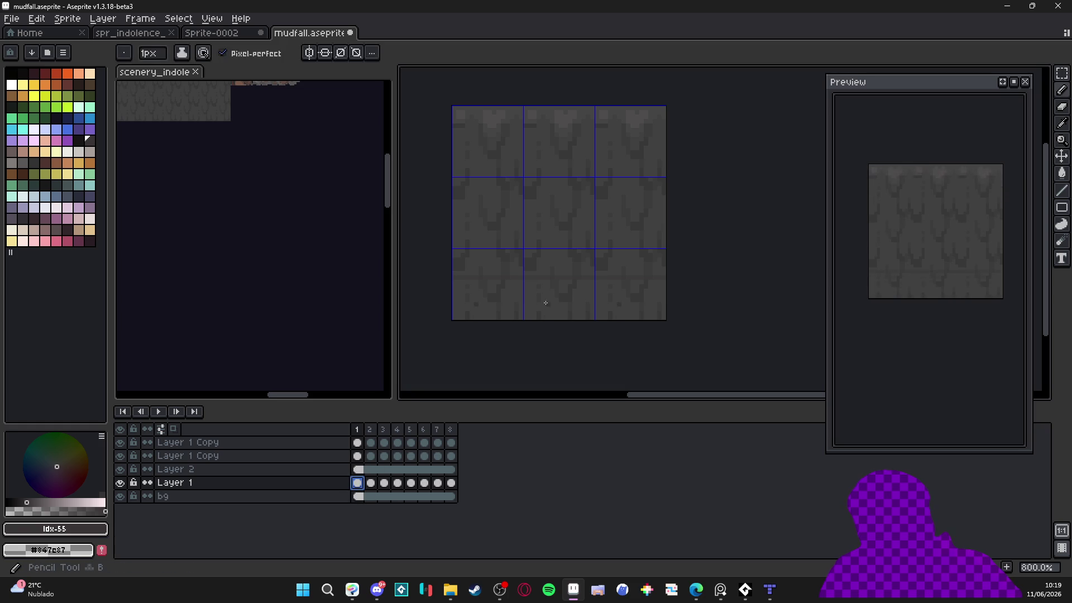
{"action": "scroll", "coordinate": [547, 288], "scroll_direction": "up", "scroll_amount": 1}
{"action": "scroll", "coordinate": [547, 291], "scroll_direction": "down", "scroll_amount": 1}
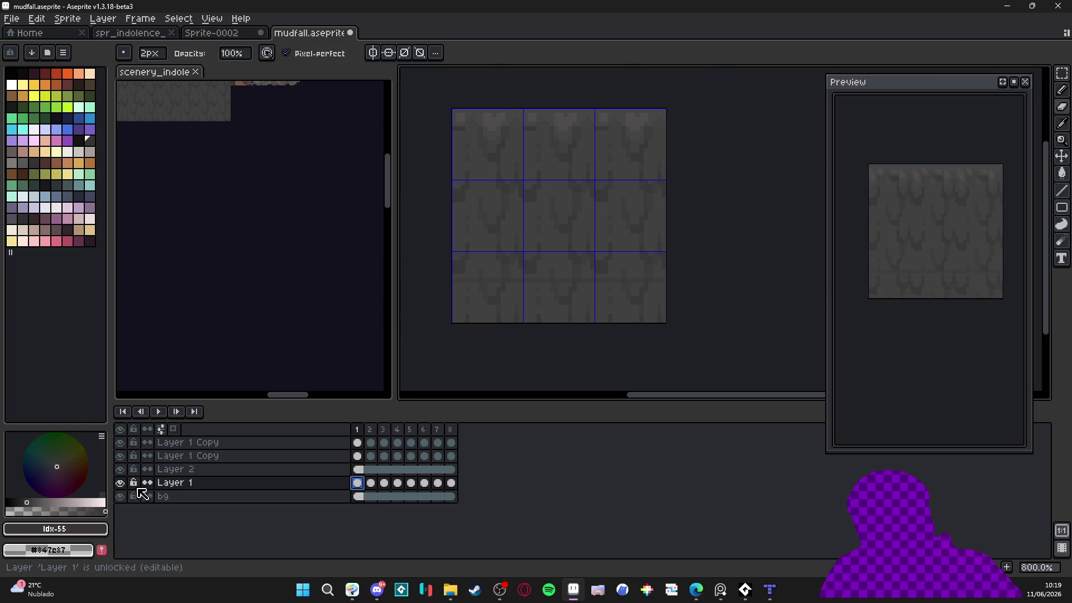
{"action": "left_click", "coordinate": [120, 483]}
{"action": "left_click", "coordinate": [357, 496]}
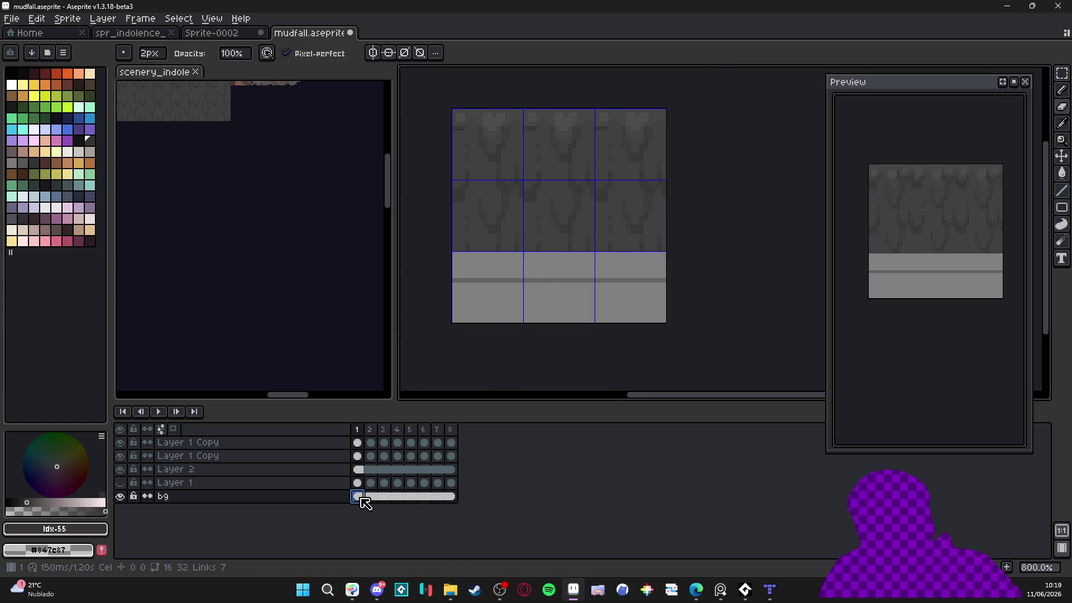
{"action": "key", "text": "g"}
{"action": "left_click", "coordinate": [226, 34]}
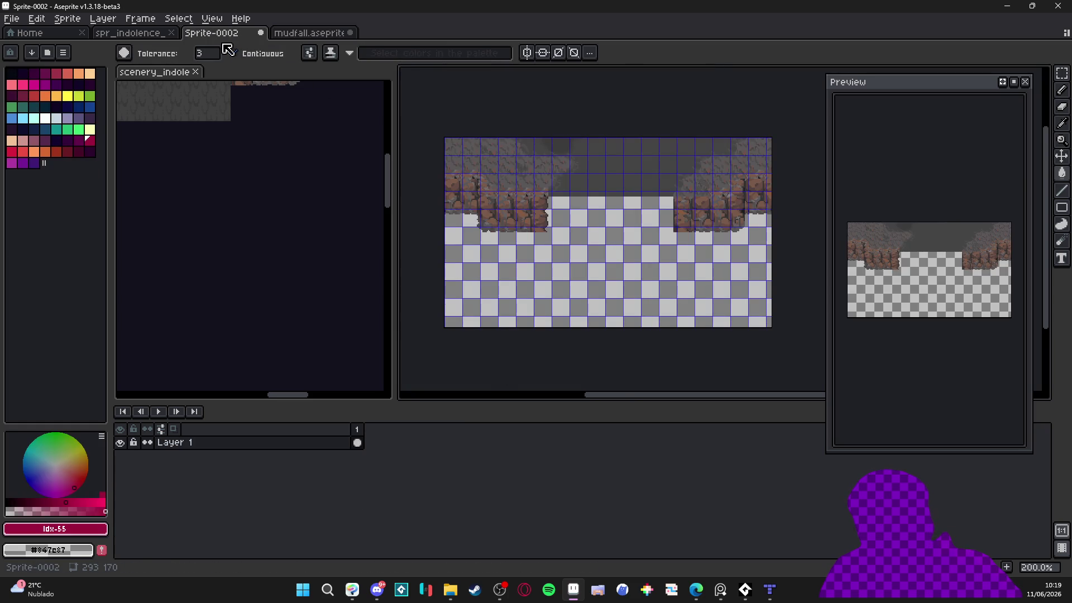
Back in mudfall, fill the bg layer's bottom band with dark #14121d
{"action": "left_click", "coordinate": [142, 33]}
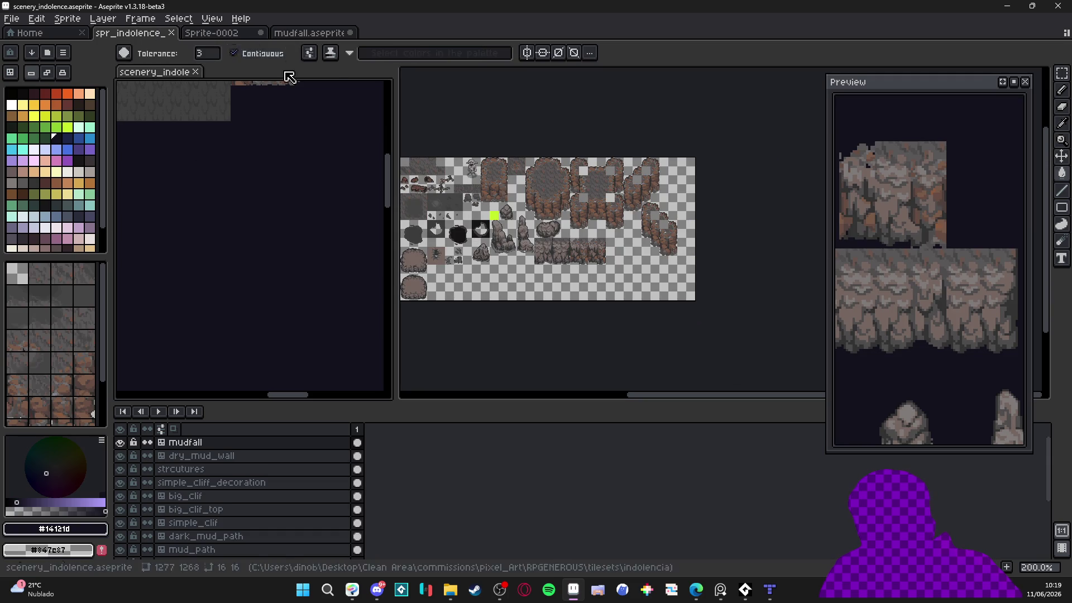
{"action": "left_click", "coordinate": [290, 28]}
{"action": "left_click", "coordinate": [357, 496]}
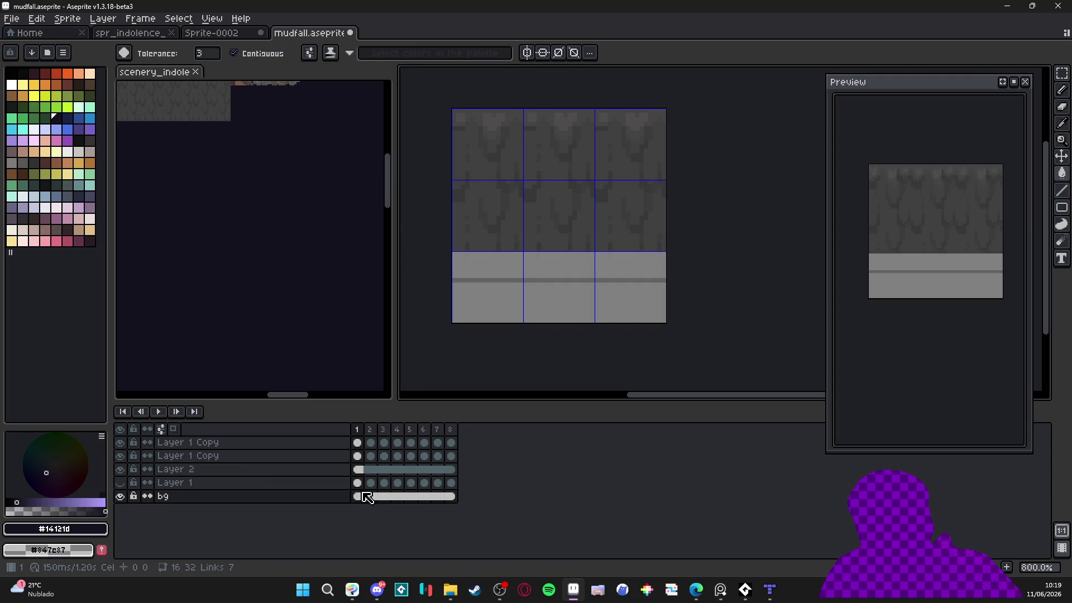
{"action": "left_click", "coordinate": [535, 316]}
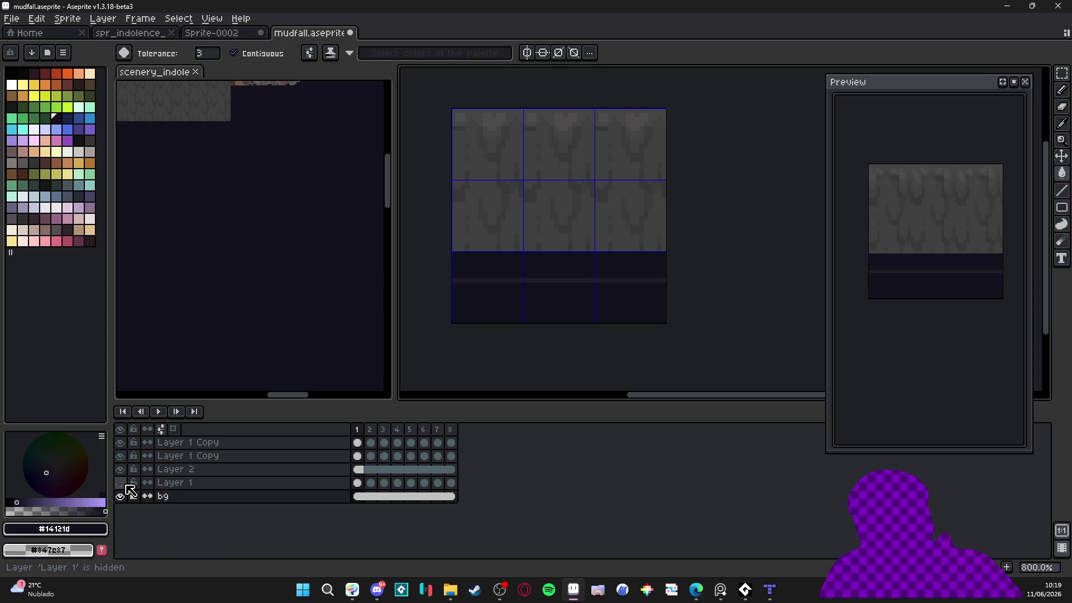
Show Layer 1 again and try dark pencil strokes on it, then undo them
{"action": "left_click", "coordinate": [120, 482]}
{"action": "left_click", "coordinate": [357, 482]}
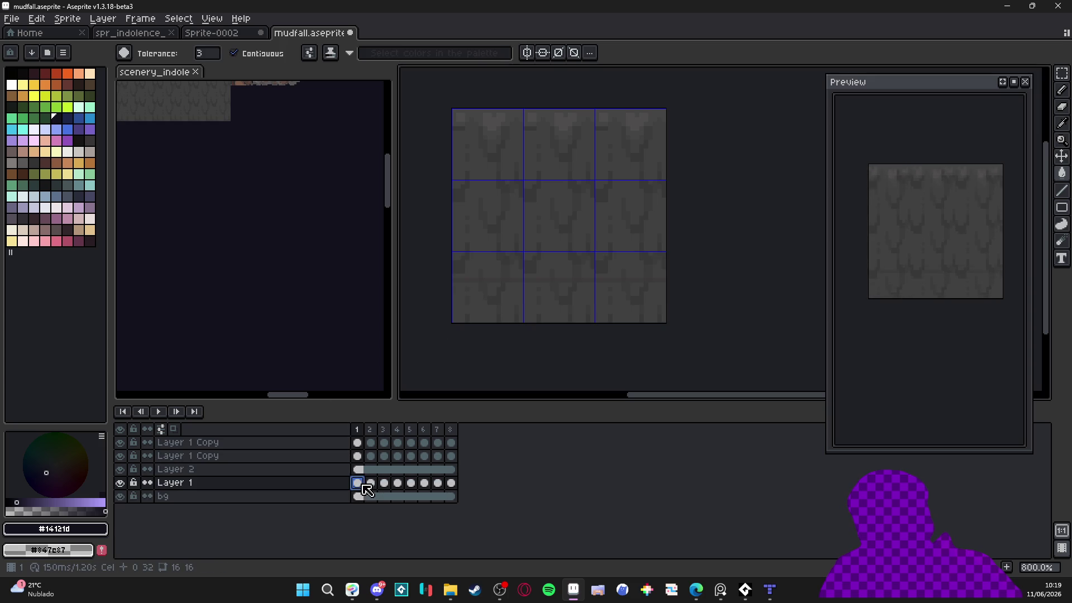
{"action": "key", "text": "b"}
{"action": "scroll", "coordinate": [541, 288], "scroll_direction": "up", "scroll_amount": 1}
{"action": "left_click", "coordinate": [543, 286]}
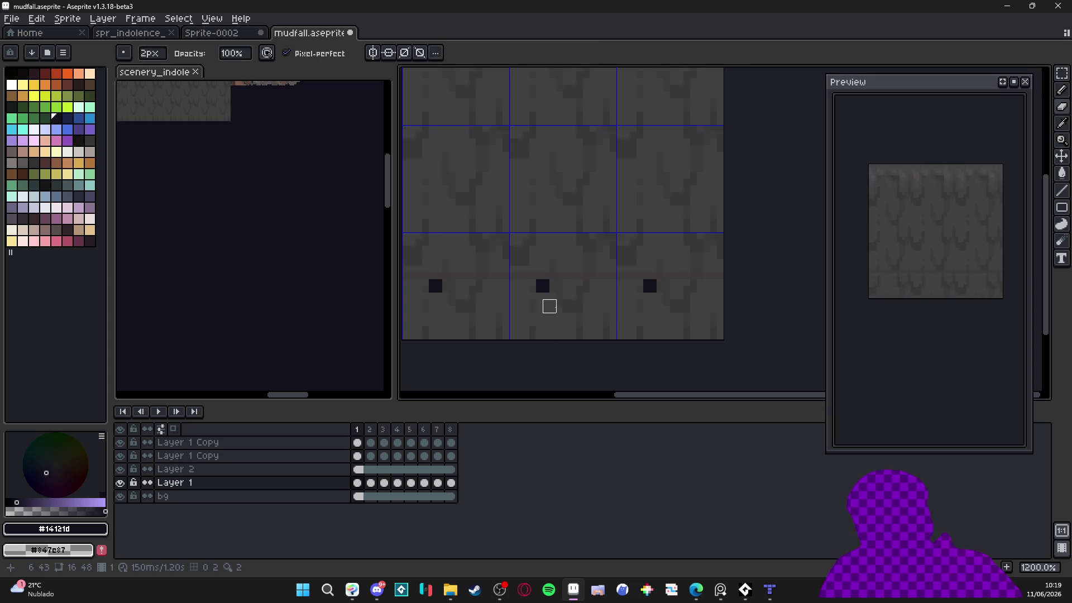
{"action": "left_click", "coordinate": [549, 299]}
{"action": "left_click", "coordinate": [557, 313]}
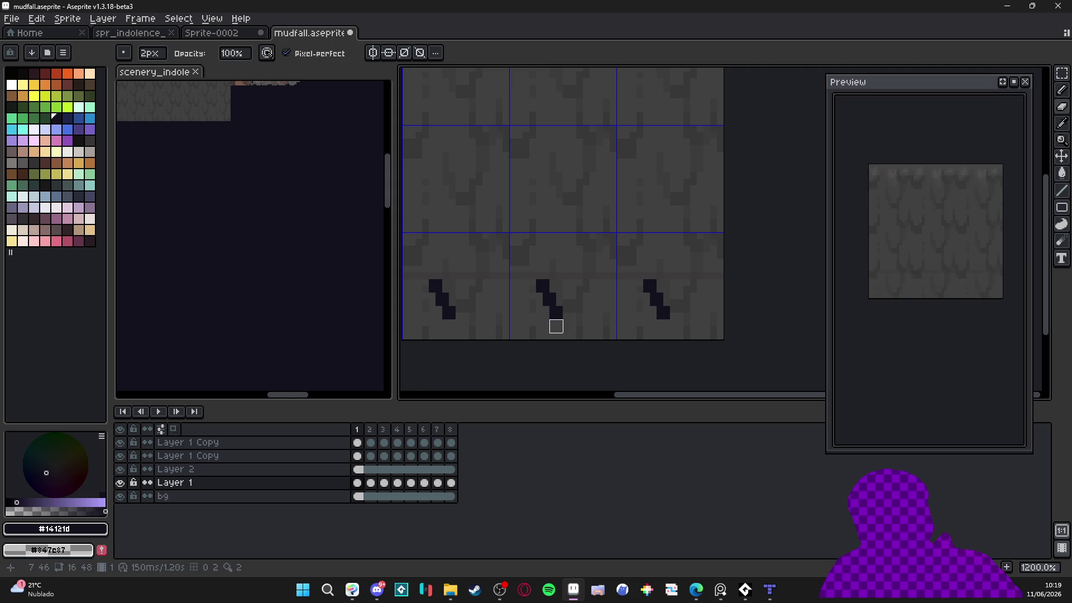
{"action": "left_click", "coordinate": [569, 320]}
{"action": "left_click", "coordinate": [589, 313]}
{"action": "left_click", "coordinate": [583, 319]}
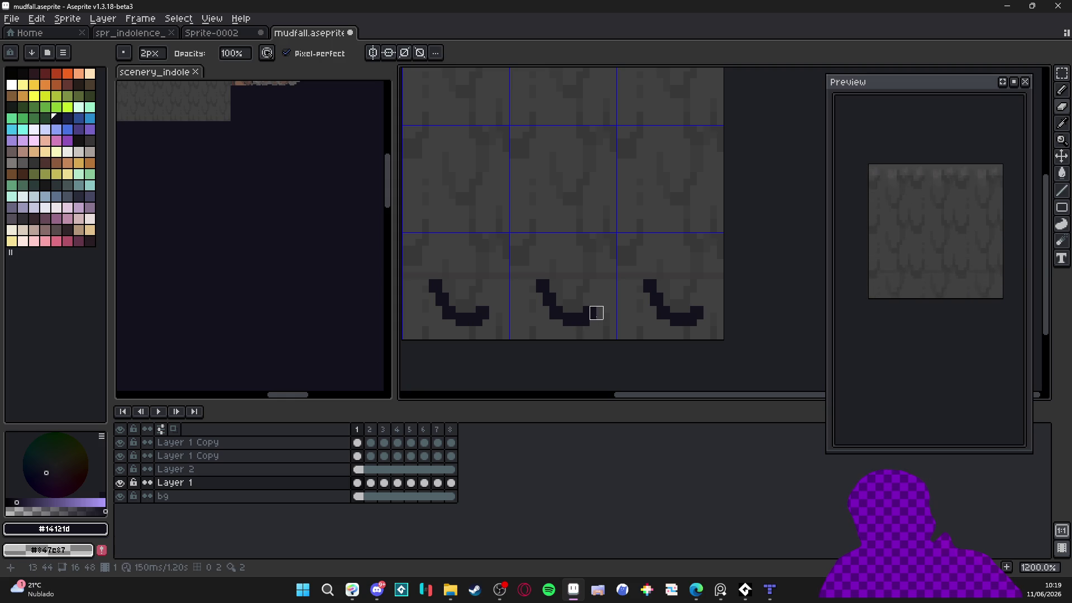
{"action": "key", "text": "ctrl+z"}
{"action": "key", "text": "ctrl+z"}
{"action": "key", "text": "ctrl+z"}
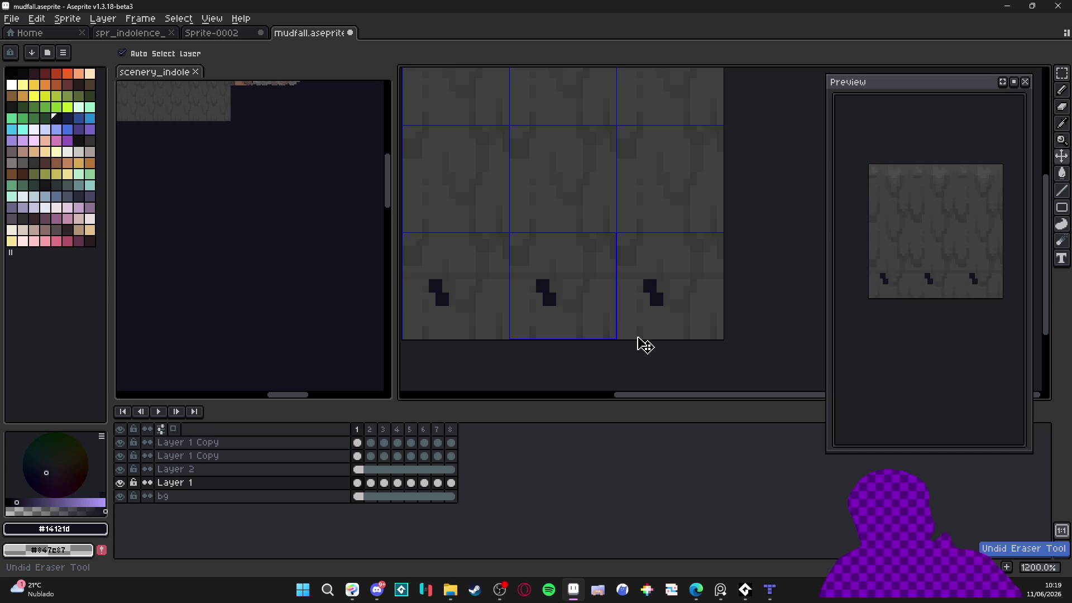
Select the bottom-middle tile cell and add a new empty layer
{"action": "key", "text": "m"}
{"action": "double_click", "coordinate": [558, 310]}
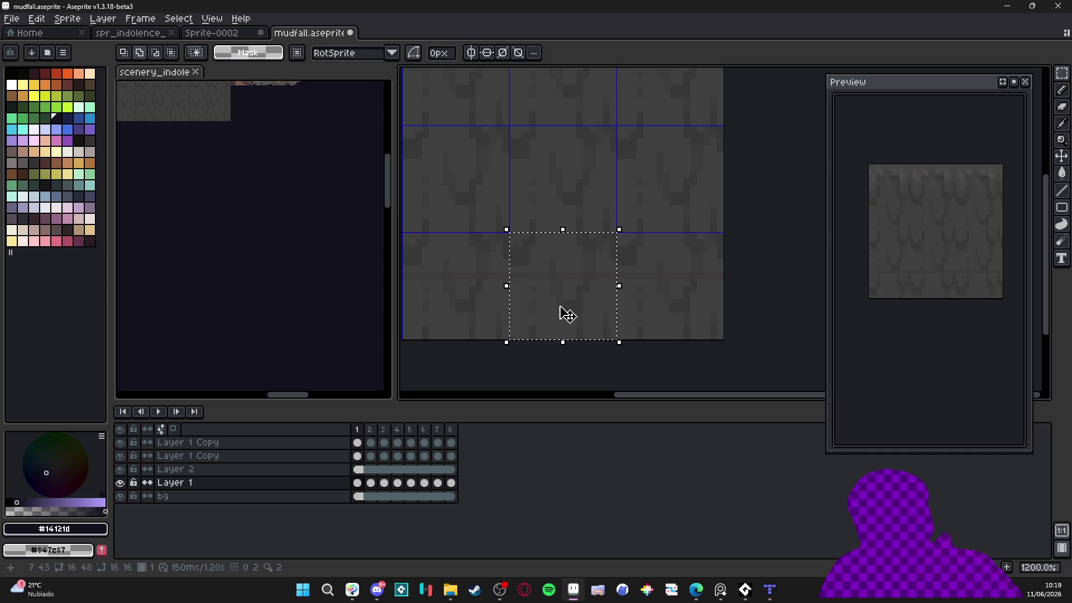
{"action": "key", "text": "shift+n"}
Link Layer 3's cels across frames 1–8
{"action": "left_click", "coordinate": [357, 487]}
{"action": "left_click_drag", "start_coordinate": [358, 487], "coordinate": [451, 483]}
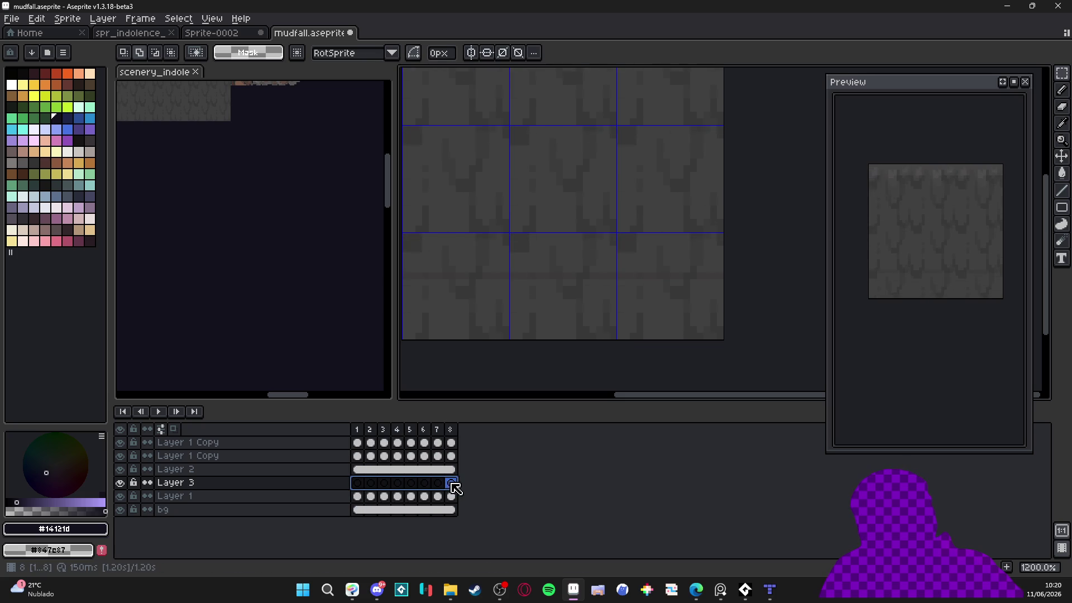
{"action": "right_click", "coordinate": [452, 484]}
{"action": "left_click", "coordinate": [509, 533]}
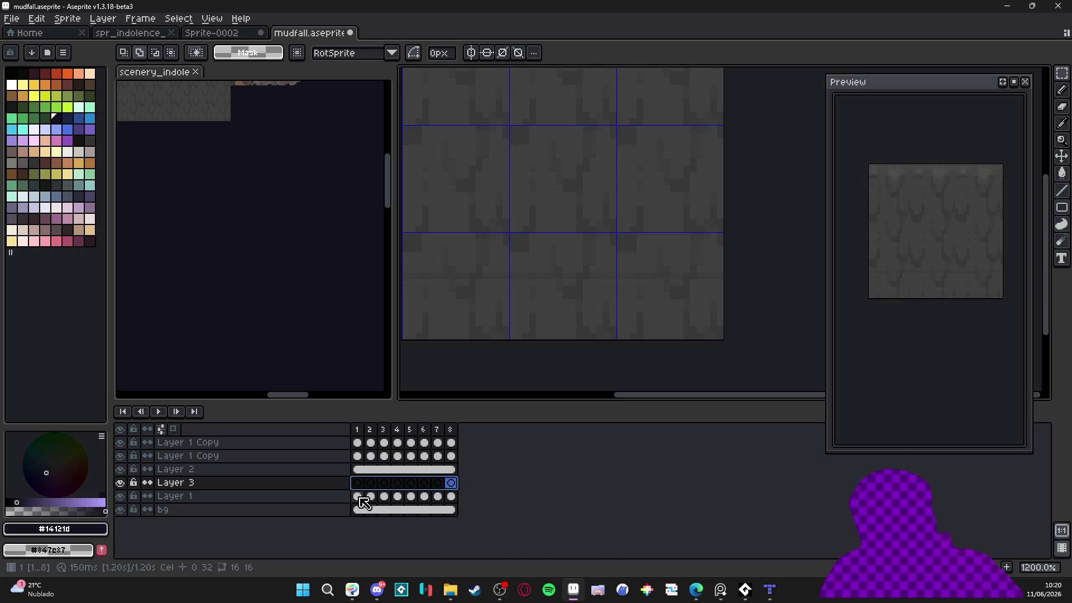
Draw a Bayer 2x2 dithered gradient to grey #404040 up the bottom band
{"action": "left_click", "coordinate": [357, 484]}
{"action": "left_click", "coordinate": [1064, 209]}
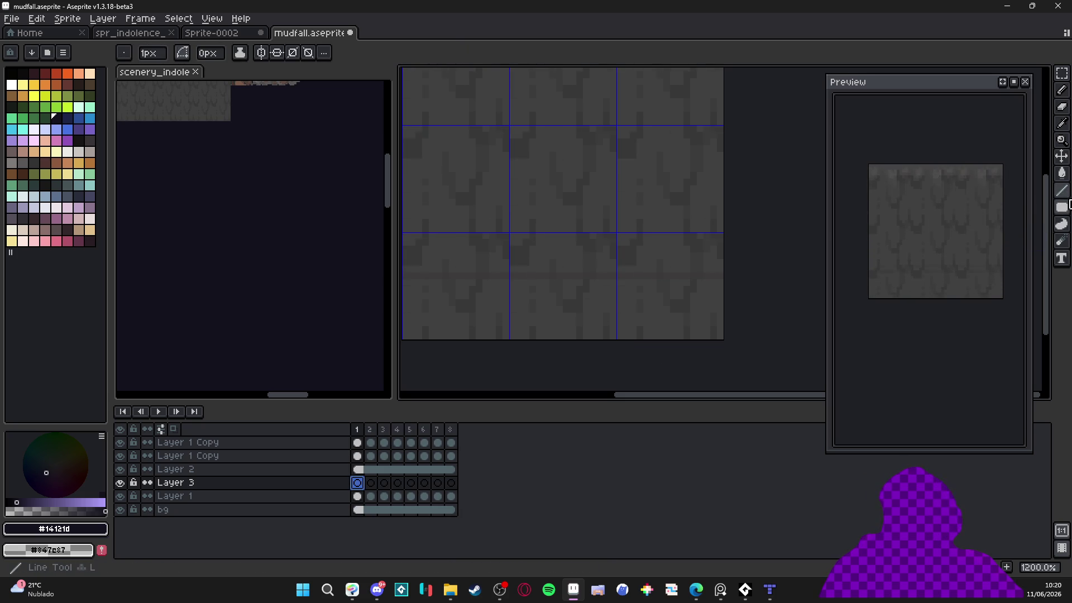
{"action": "left_click", "coordinate": [1063, 174]}
{"action": "key", "text": "shift+g"}
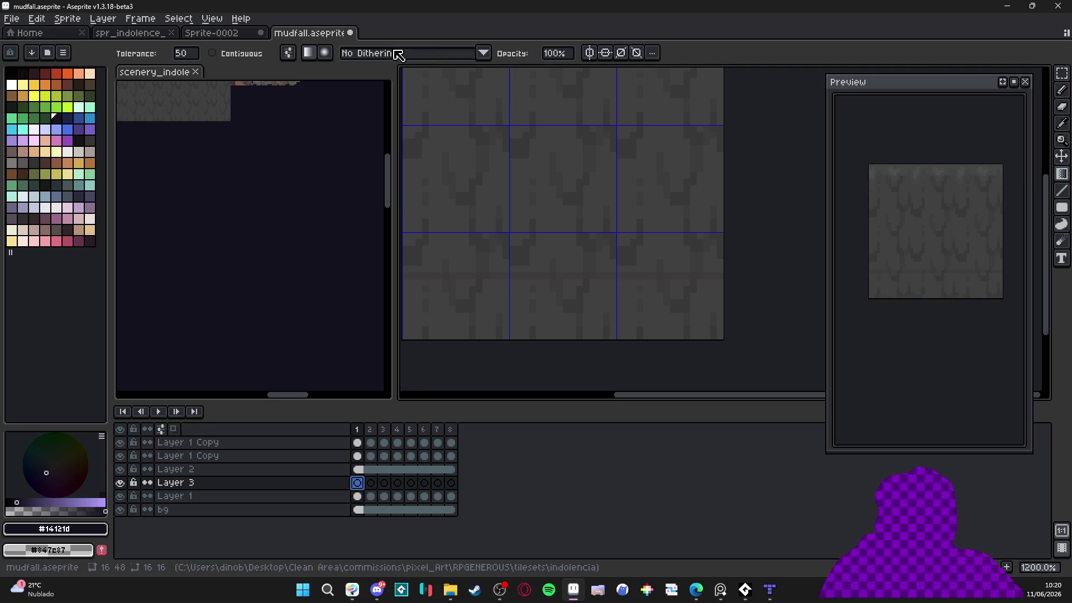
{"action": "left_click", "coordinate": [386, 56]}
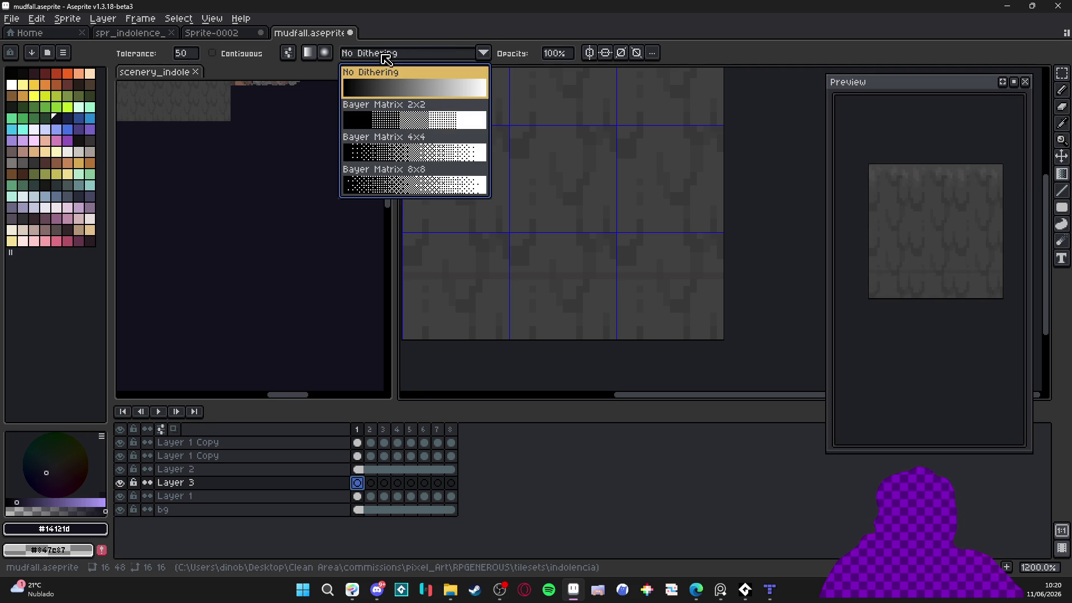
{"action": "left_click", "coordinate": [403, 132]}
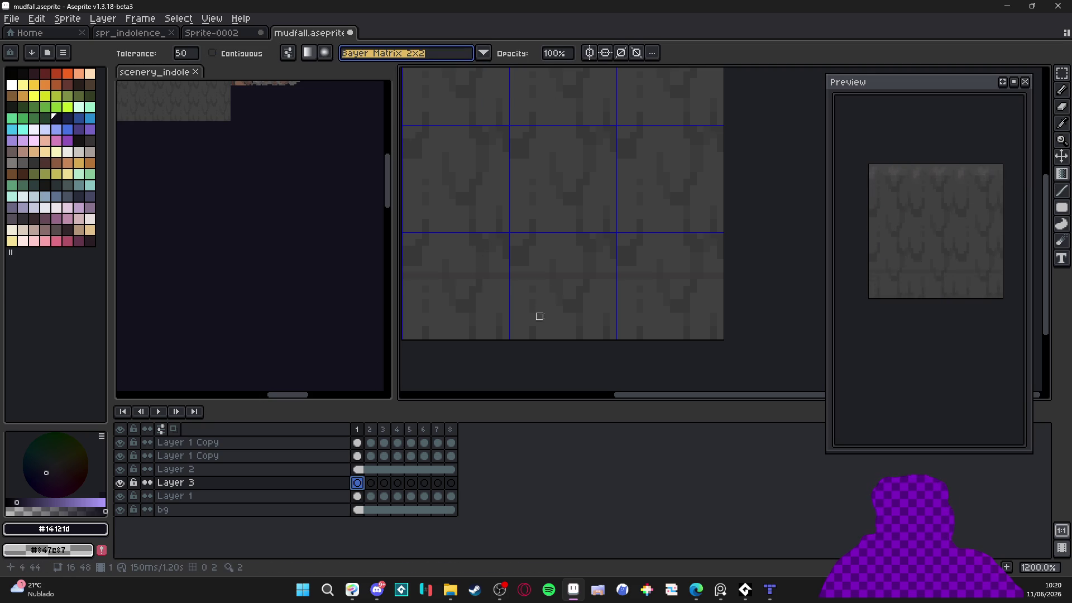
{"action": "right_click", "coordinate": [558, 313], "text": "alt"}
{"action": "left_click_drag", "start_coordinate": [552, 329], "coordinate": [553, 229]}
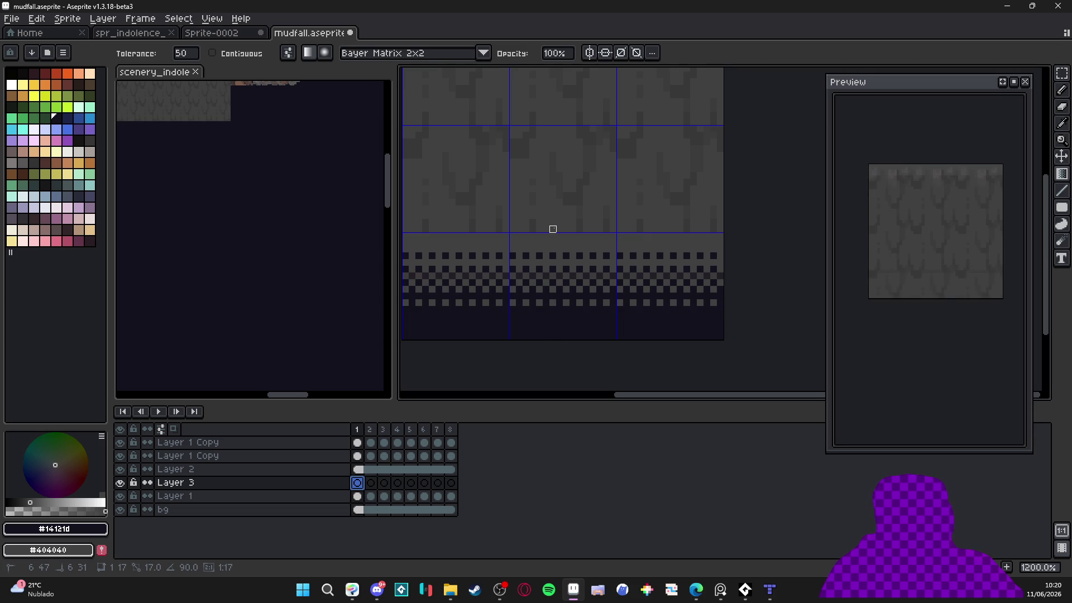
{"action": "key", "text": "ctrl+z"}
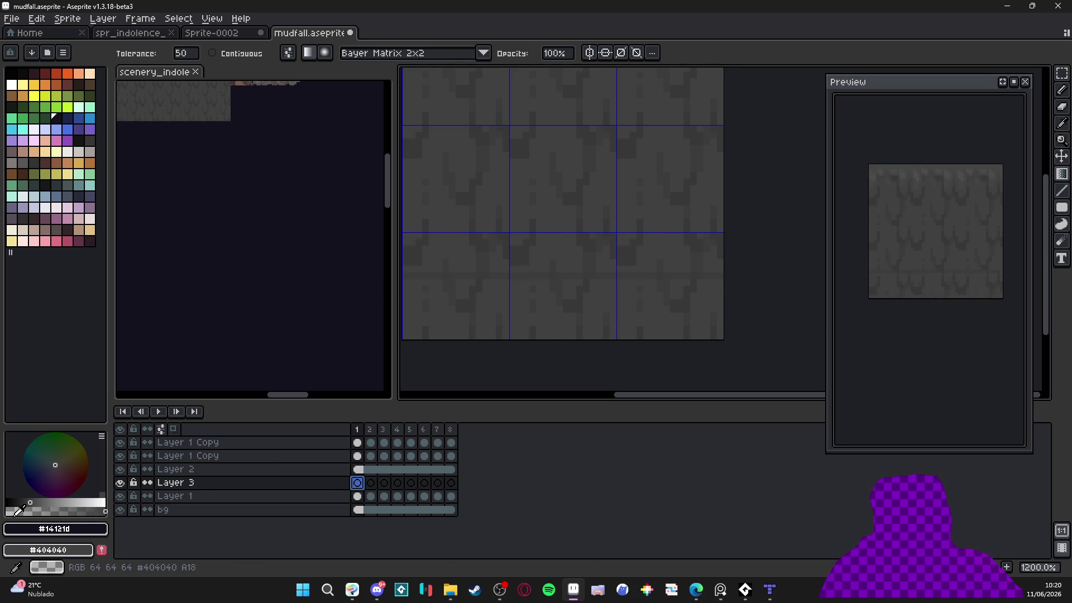
{"action": "left_click_drag", "start_coordinate": [556, 340], "coordinate": [560, 229]}
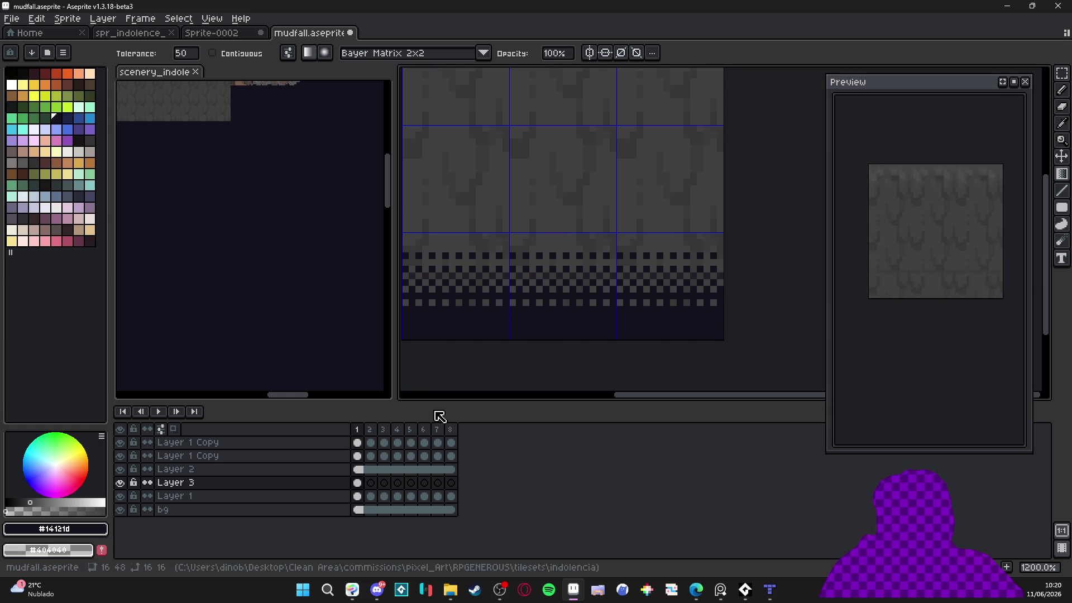
Link Layer 3's cels across frames 1–8 again, then undo the linking
{"action": "left_click_drag", "start_coordinate": [357, 482], "coordinate": [452, 469]}
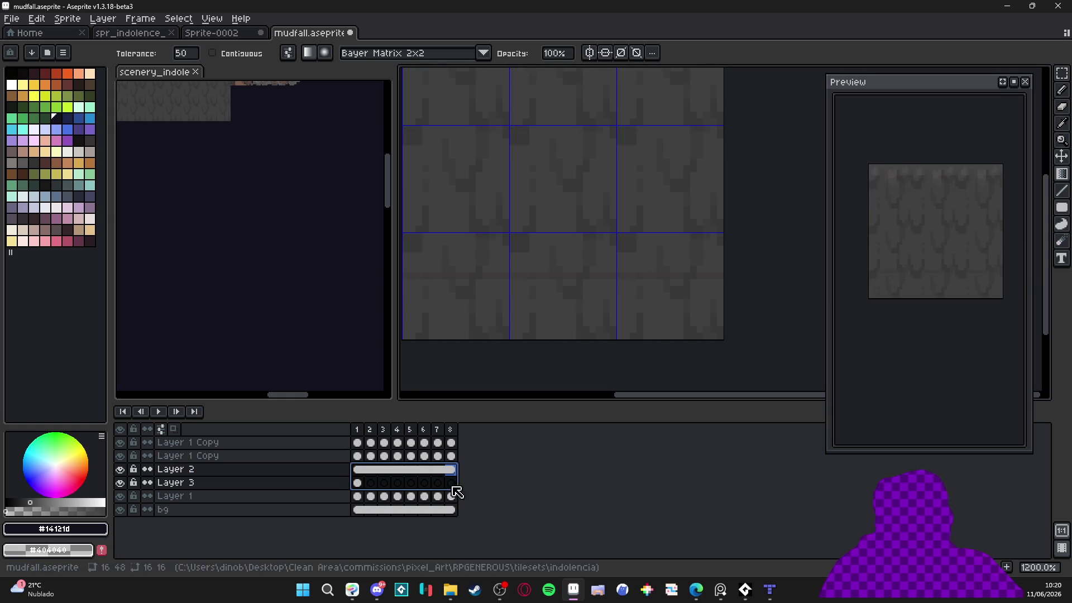
{"action": "left_click", "coordinate": [358, 483]}
{"action": "left_click", "coordinate": [397, 483]}
{"action": "left_click_drag", "start_coordinate": [358, 482], "coordinate": [450, 485]}
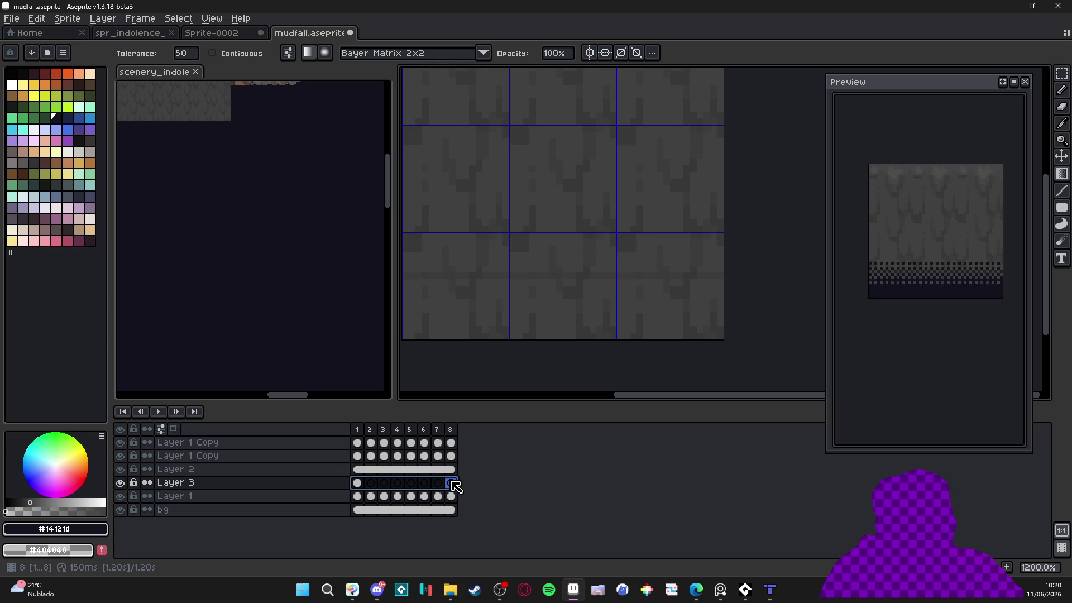
{"action": "right_click", "coordinate": [450, 490]}
{"action": "left_click", "coordinate": [481, 531]}
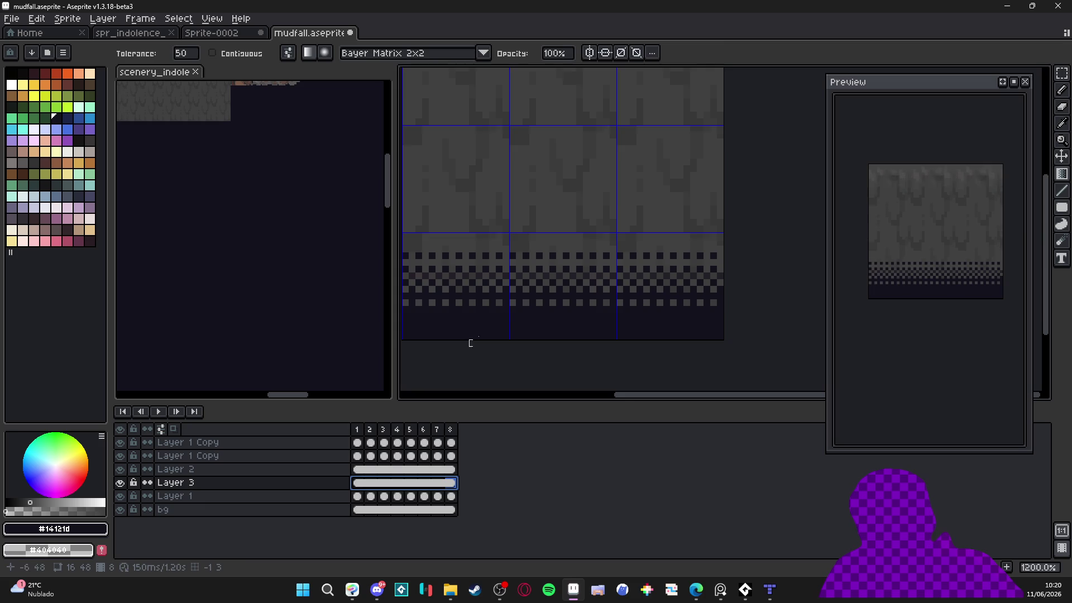
{"action": "scroll", "coordinate": [551, 297], "scroll_direction": "down", "scroll_amount": 3}
{"action": "key", "text": "ctrl+z"}
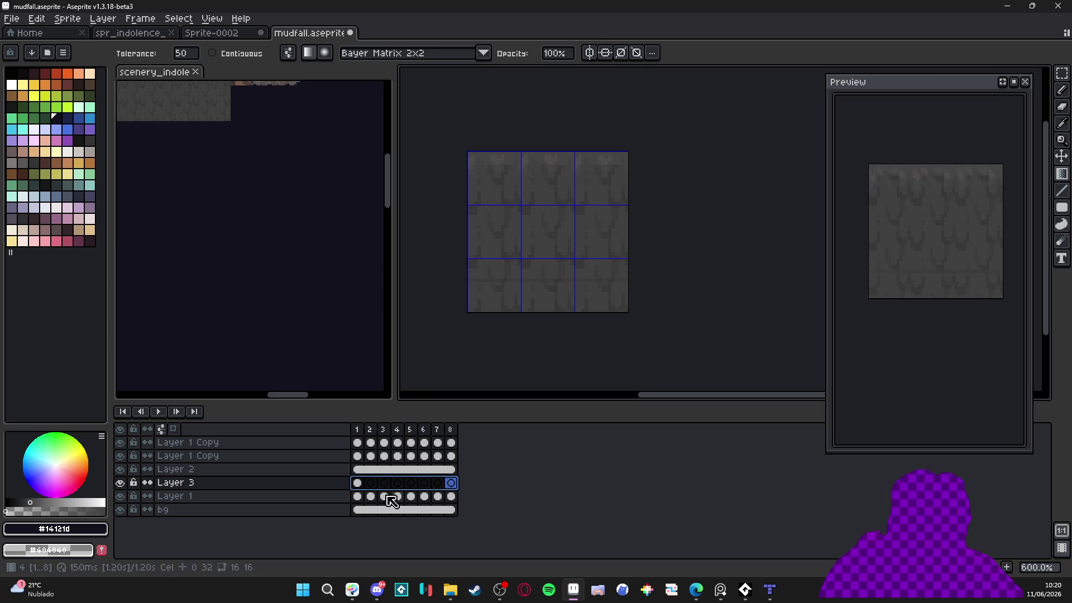
Delete the dithered gradient from frame 1 and hide Layer 2
{"action": "left_click", "coordinate": [357, 483]}
{"action": "key", "text": "Delete"}
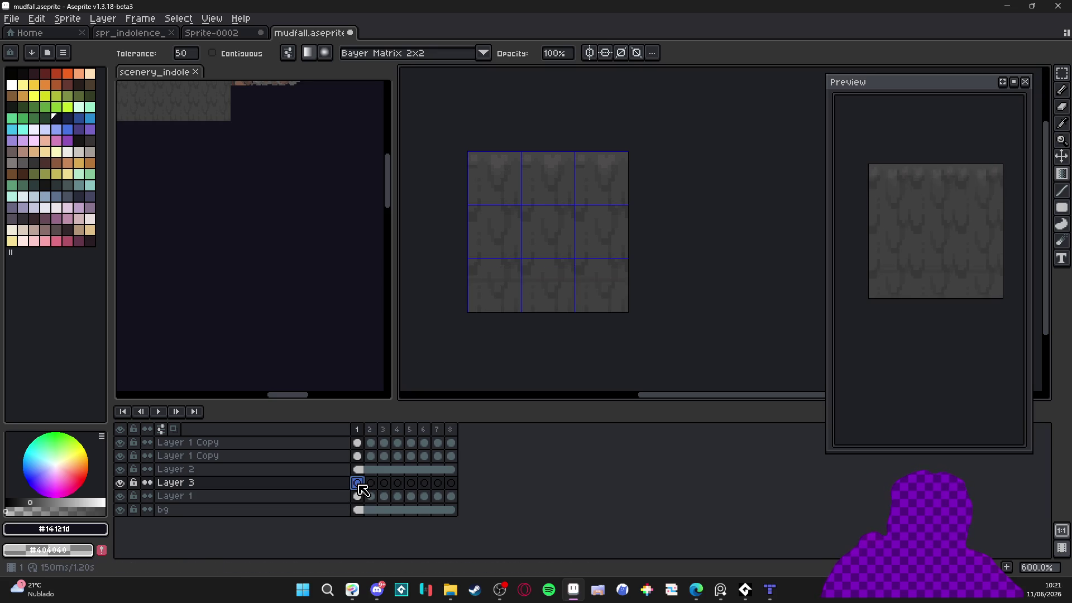
{"action": "double_click", "coordinate": [120, 496]}
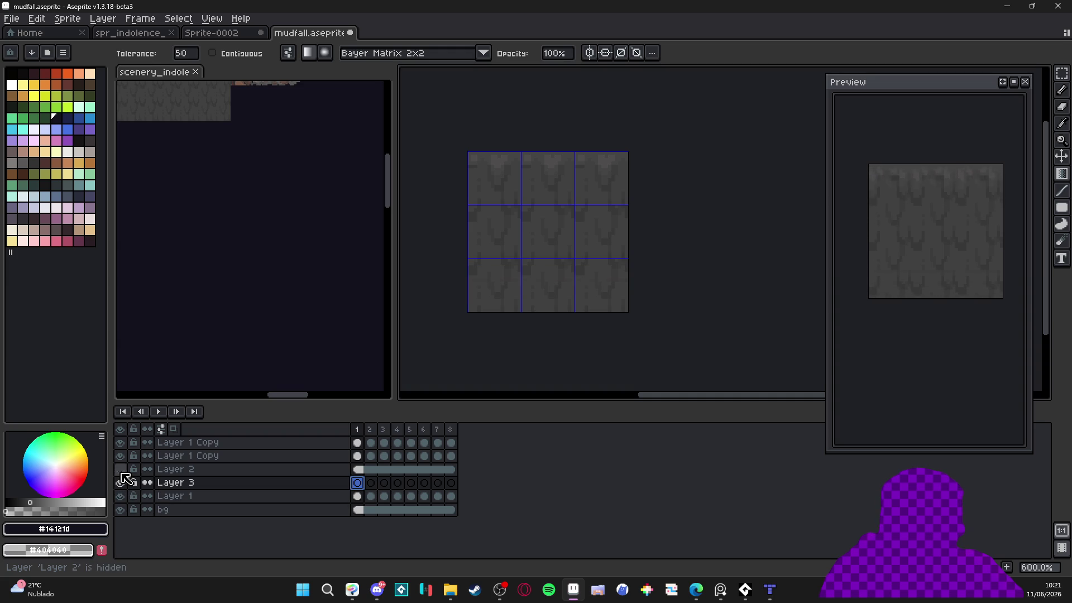
{"action": "left_click", "coordinate": [120, 472]}
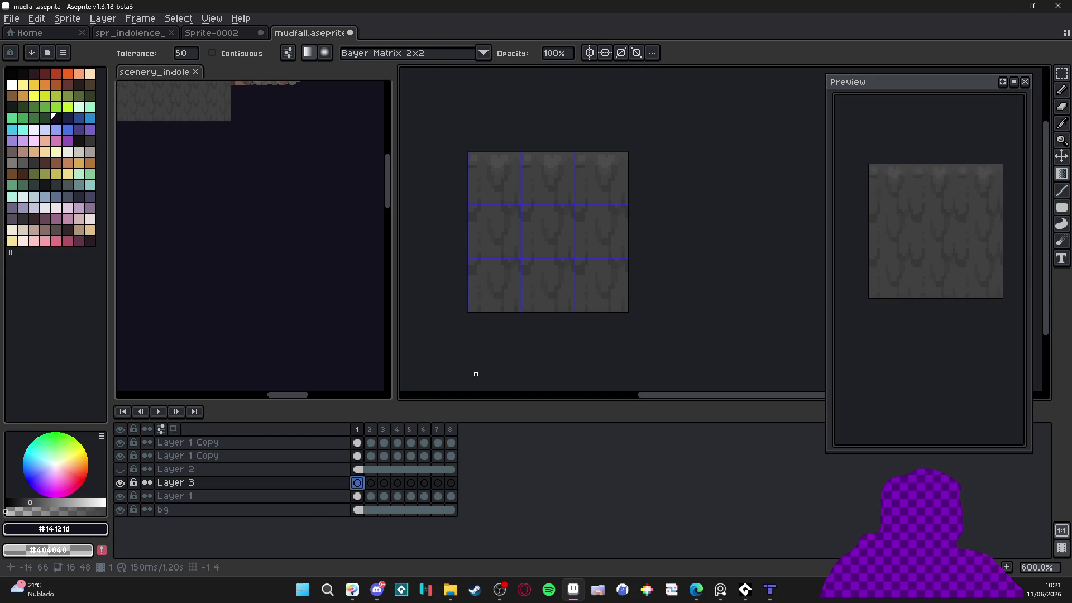
Switch to a 2px pencil and try a dark mark low in the tile on Layer 3, then undo it
{"action": "key", "text": "b"}
{"action": "scroll", "coordinate": [519, 293], "scroll_direction": "up", "scroll_amount": 3}
{"action": "key", "text": "plus"}
{"action": "mouse_move", "coordinate": [517, 283]}
{"action": "left_mouse_down"}
{"action": "mouse_move", "coordinate": [511, 295]}
{"action": "mouse_move", "coordinate": [517, 275]}
{"action": "left_mouse_up"}
{"action": "scroll", "coordinate": [514, 280], "scroll_direction": "down", "scroll_amount": 2}
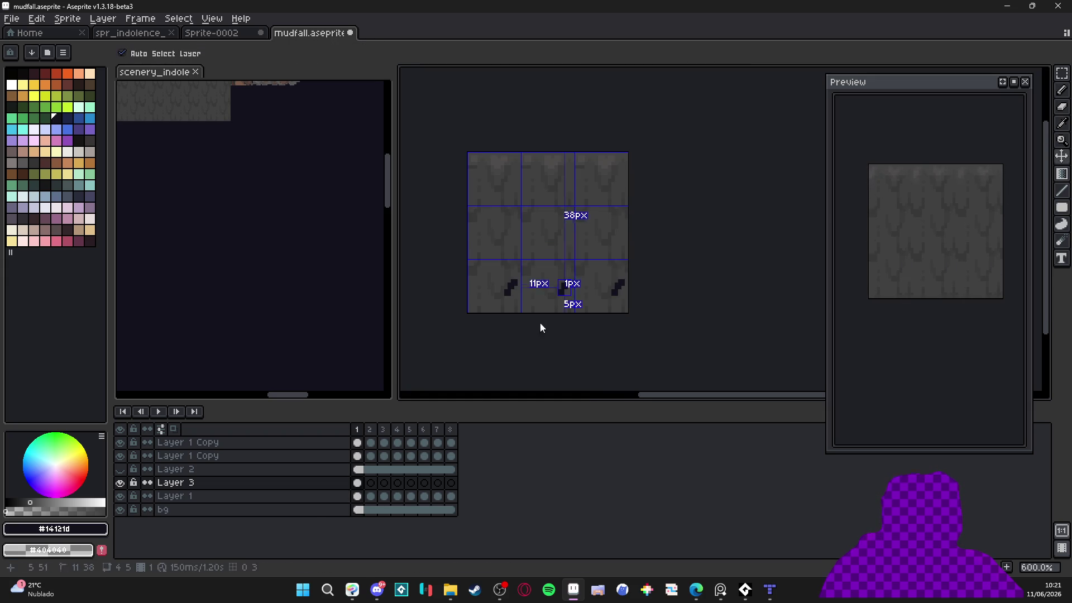
{"action": "key", "text": "ctrl+z"}
{"action": "scroll", "coordinate": [529, 300], "scroll_direction": "down", "scroll_amount": 1}
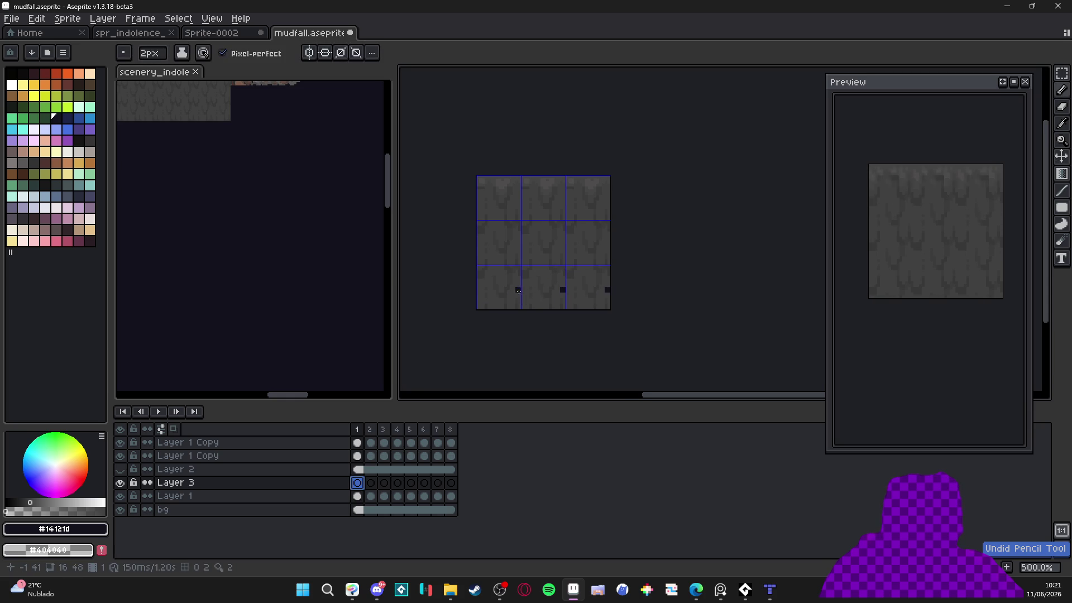
{"action": "scroll", "coordinate": [513, 293], "scroll_direction": "up", "scroll_amount": 1}
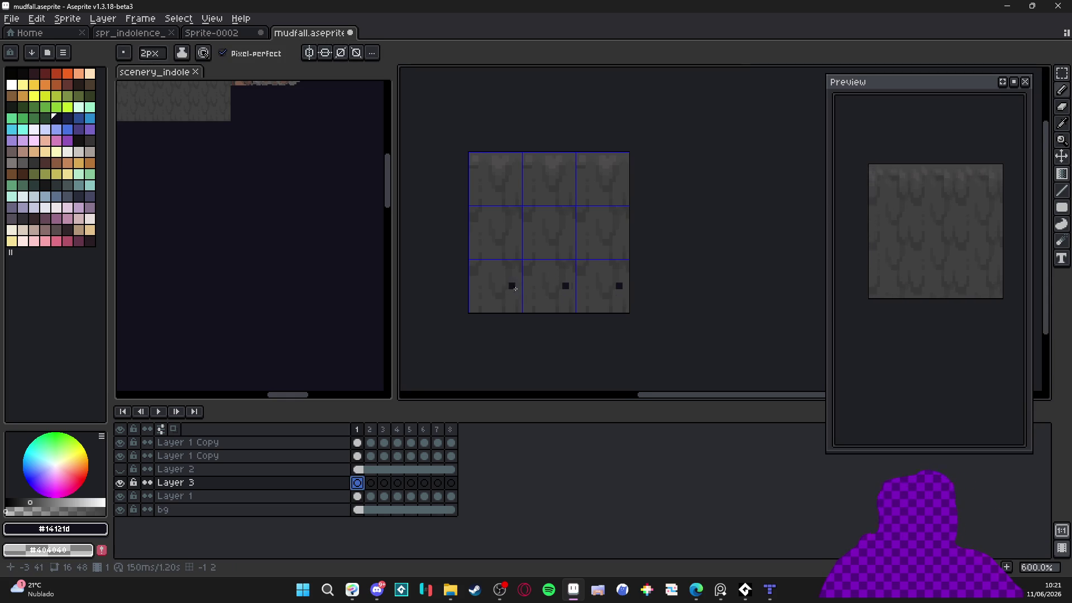
{"action": "scroll", "coordinate": [514, 292], "scroll_direction": "up", "scroll_amount": 3}
Try dark blocks and single pixels above the mark with 1–2px brushes, then undo them all
{"action": "left_click", "coordinate": [510, 261]}
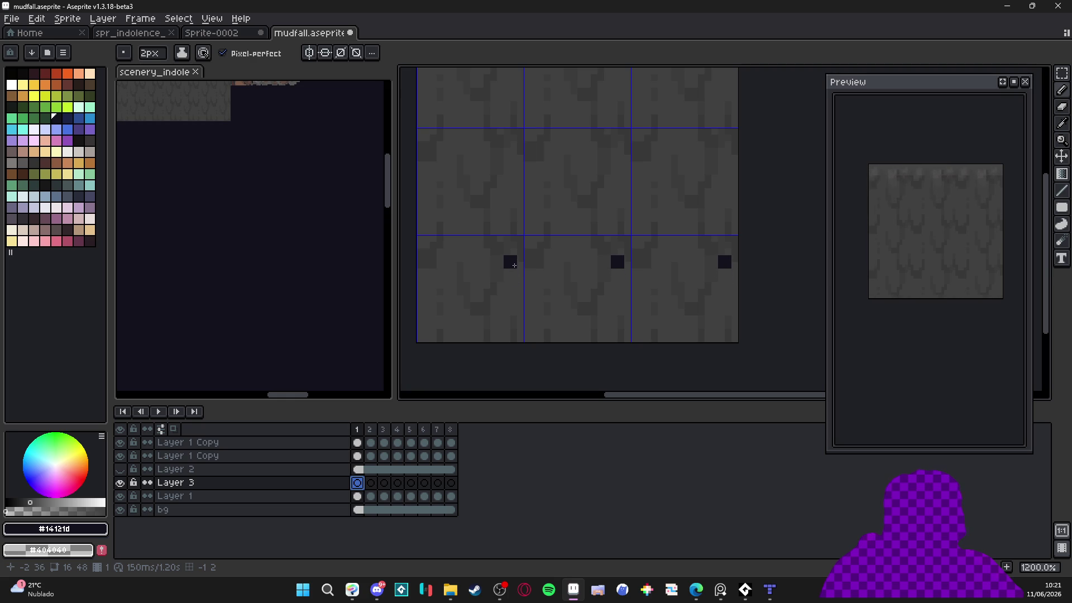
{"action": "key", "text": "minus"}
{"action": "left_click", "coordinate": [516, 252]}
{"action": "left_click", "coordinate": [514, 278]}
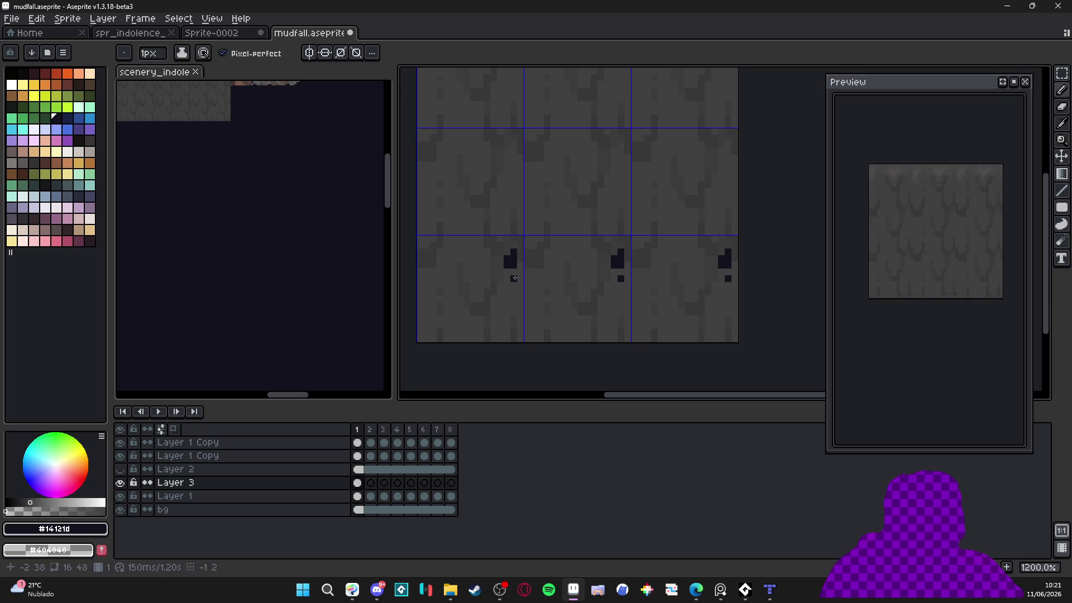
{"action": "key", "text": "ctrl+z"}
{"action": "key", "text": "plus"}
{"action": "left_click", "coordinate": [514, 274]}
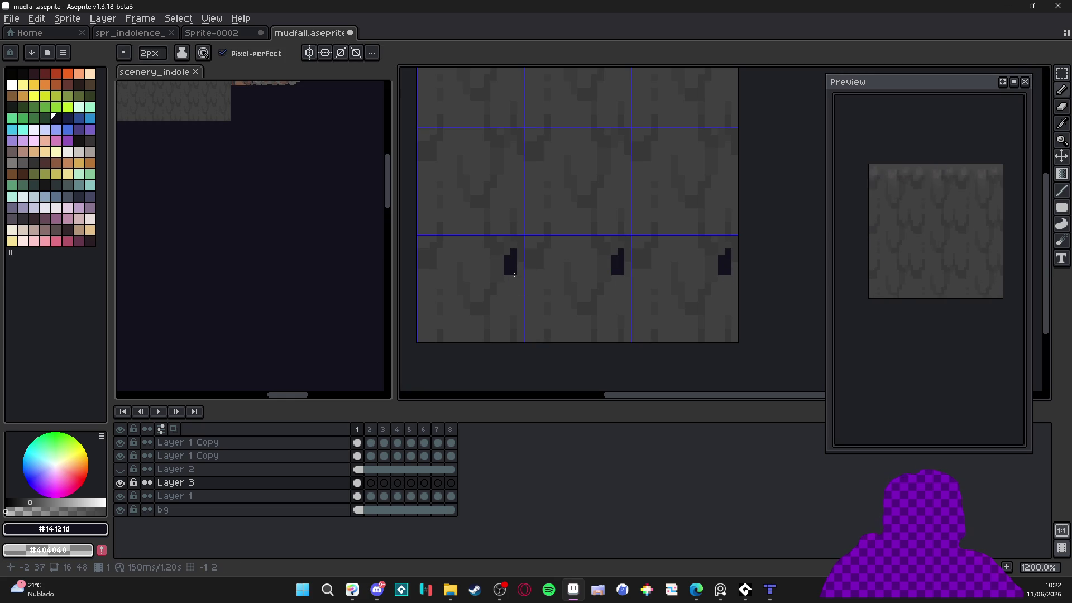
{"action": "key", "text": "ctrl+z"}
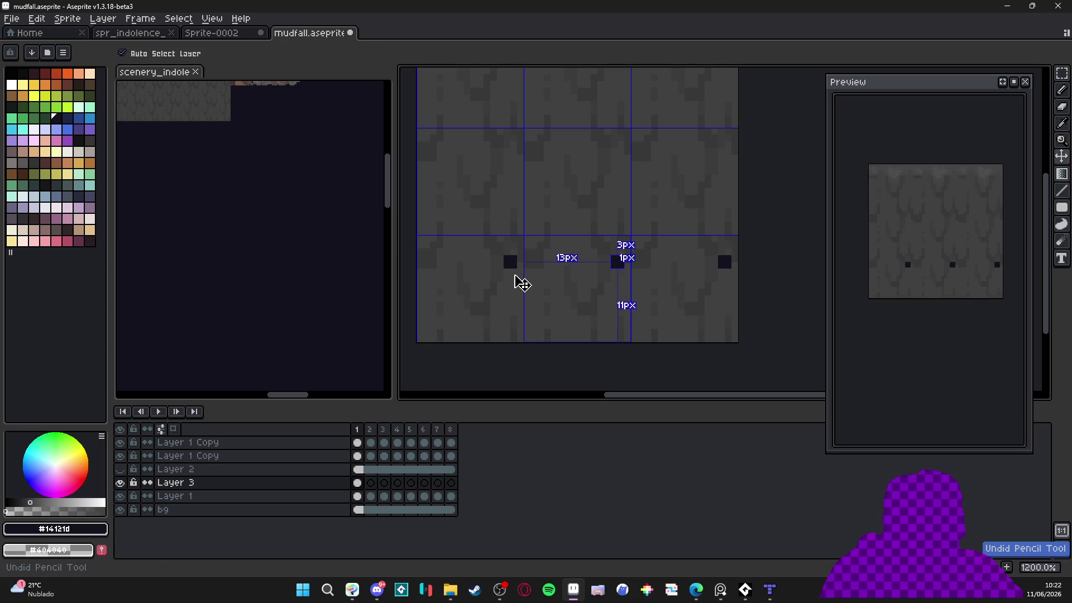
{"action": "key", "text": "ctrl+z"}
Paint a 2px dark square low in the tile, nudge it into place, and stretch it into taller bars
{"action": "left_click", "coordinate": [518, 285]}
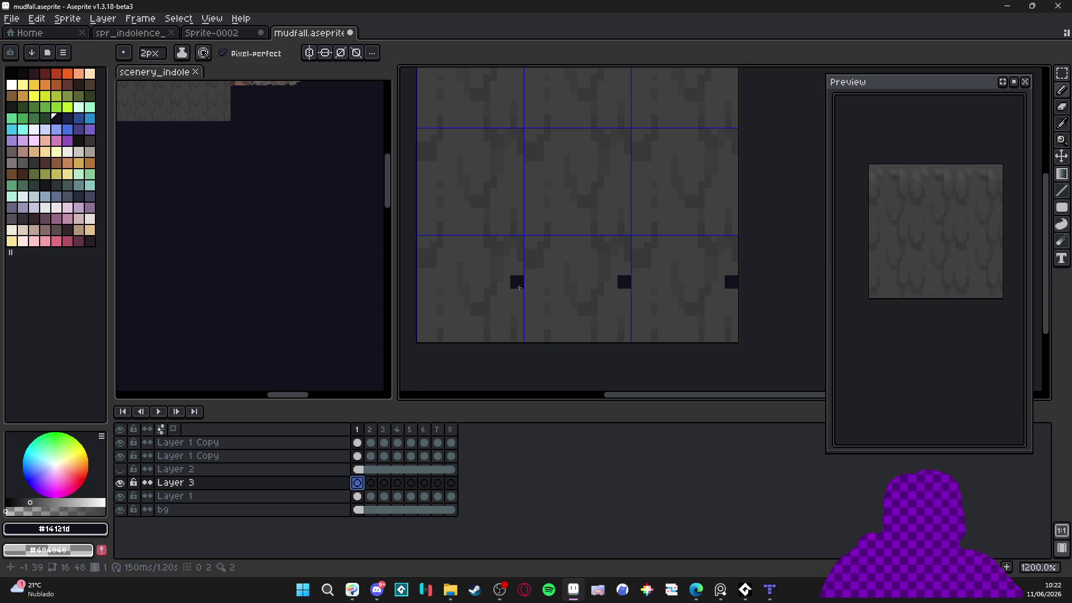
{"action": "left_click_drag", "start_coordinate": [518, 289], "coordinate": [512, 289]}
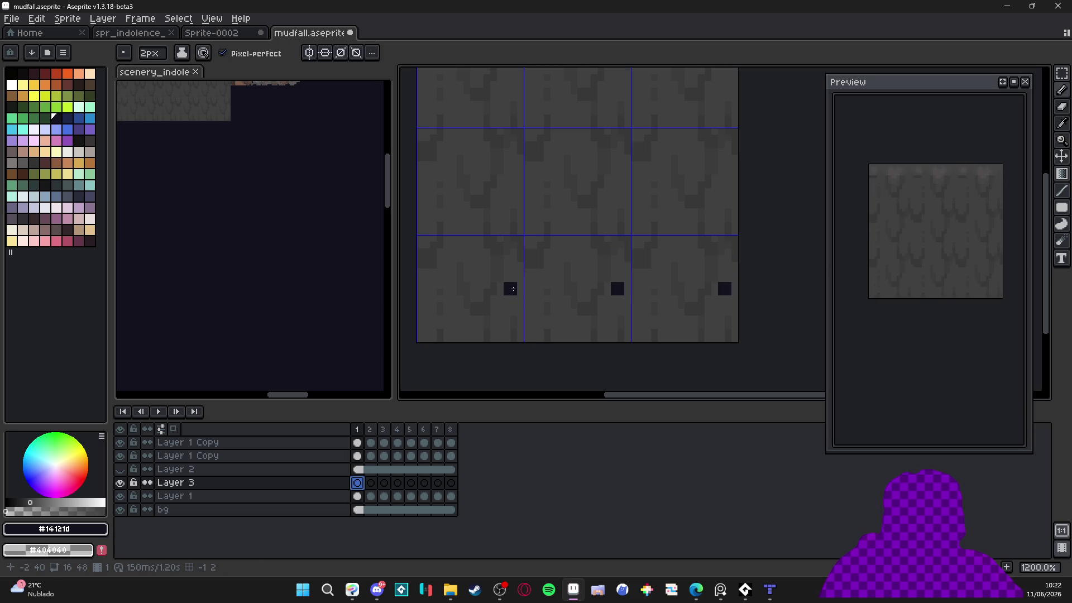
{"action": "left_click_drag", "start_coordinate": [513, 289], "coordinate": [515, 281]}
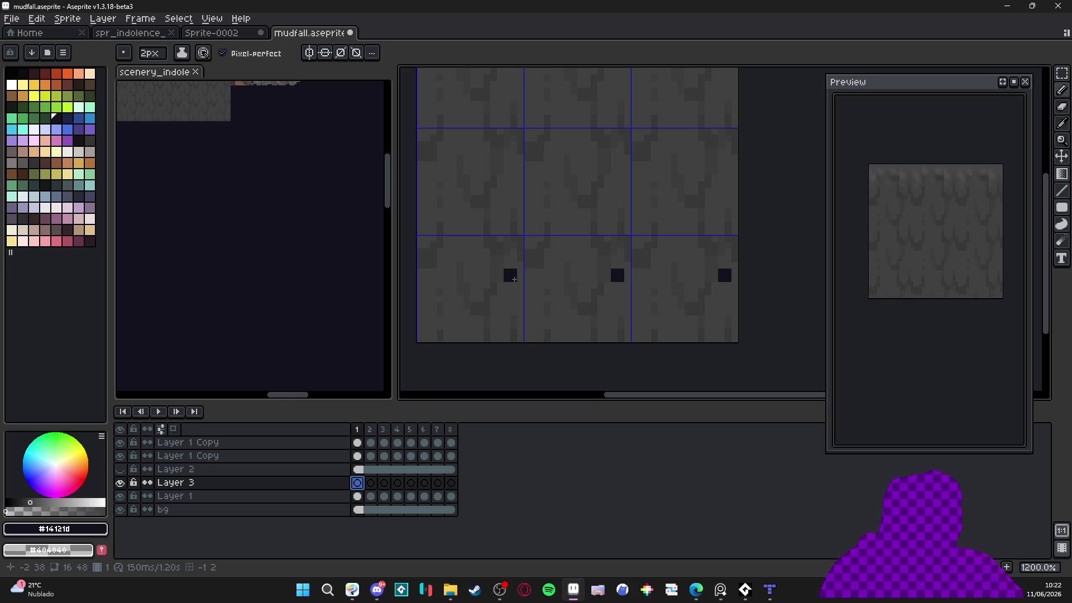
{"action": "left_click_drag", "start_coordinate": [514, 278], "coordinate": [514, 258]}
Pencil a stepped dark ledge outline beside the bars and bucket-fill the area below it dark
{"action": "key", "text": "v"}
{"action": "key", "text": "b"}
{"action": "left_click", "coordinate": [521, 266]}
{"action": "left_click", "coordinate": [527, 272]}
{"action": "mouse_move", "coordinate": [531, 271]}
{"action": "left_mouse_down"}
{"action": "mouse_move", "coordinate": [552, 269]}
{"action": "mouse_move", "coordinate": [574, 318]}
{"action": "mouse_move", "coordinate": [597, 319]}
{"action": "mouse_move", "coordinate": [610, 283]}
{"action": "left_mouse_up"}
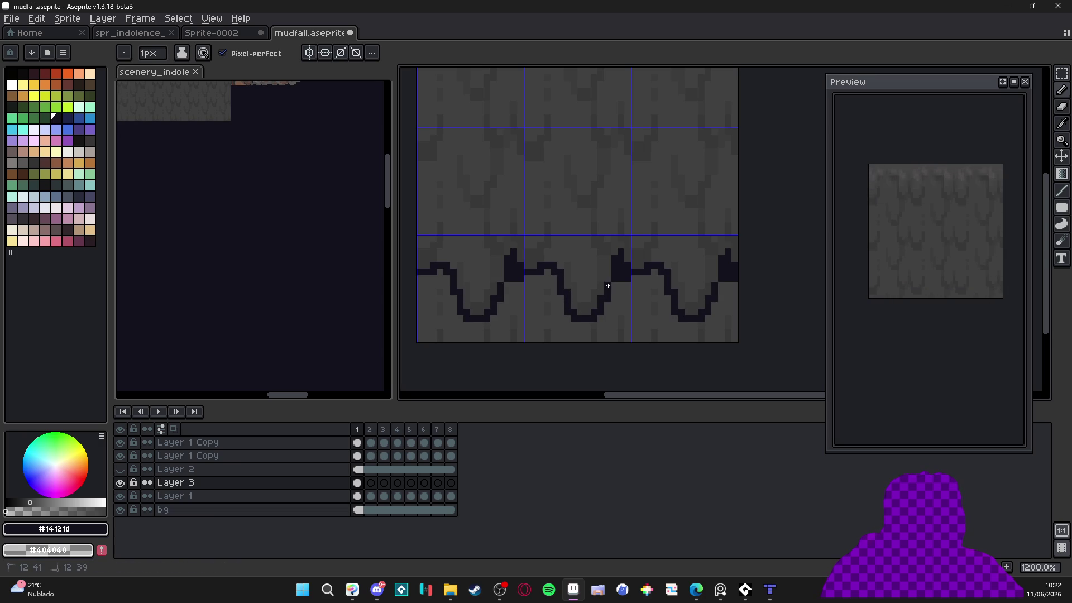
{"action": "left_click", "coordinate": [620, 292]}
{"action": "key", "text": "g"}
{"action": "left_click", "coordinate": [618, 311]}
Touch up the dark rock-spike and drip-tip pixels, undoing the unwanted fill and strokes
{"action": "scroll", "coordinate": [601, 310], "scroll_direction": "down", "scroll_amount": 4}
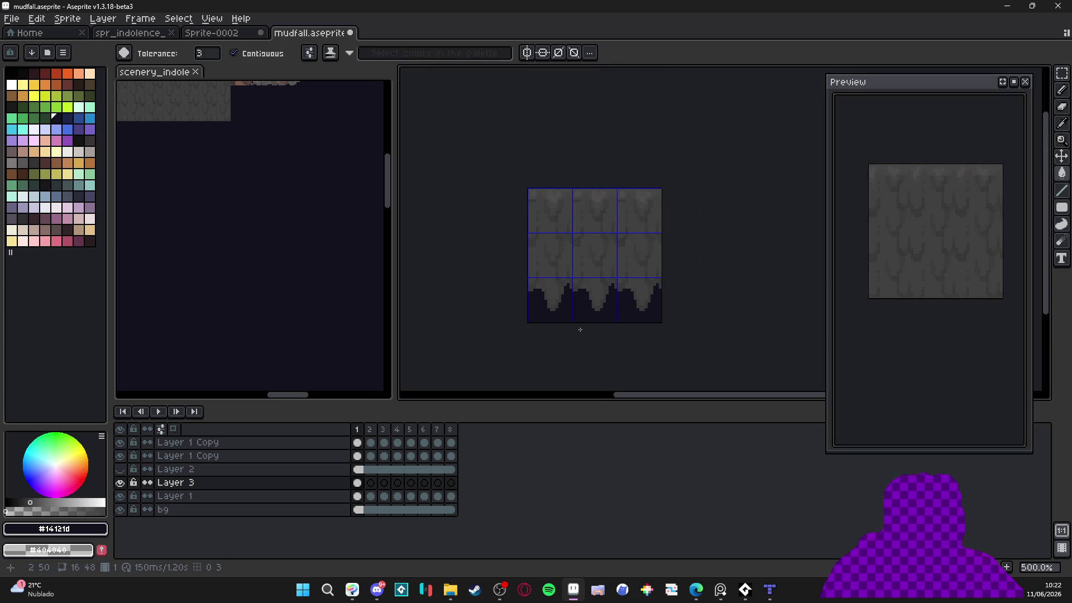
{"action": "scroll", "coordinate": [576, 296], "scroll_direction": "up", "scroll_amount": 4}
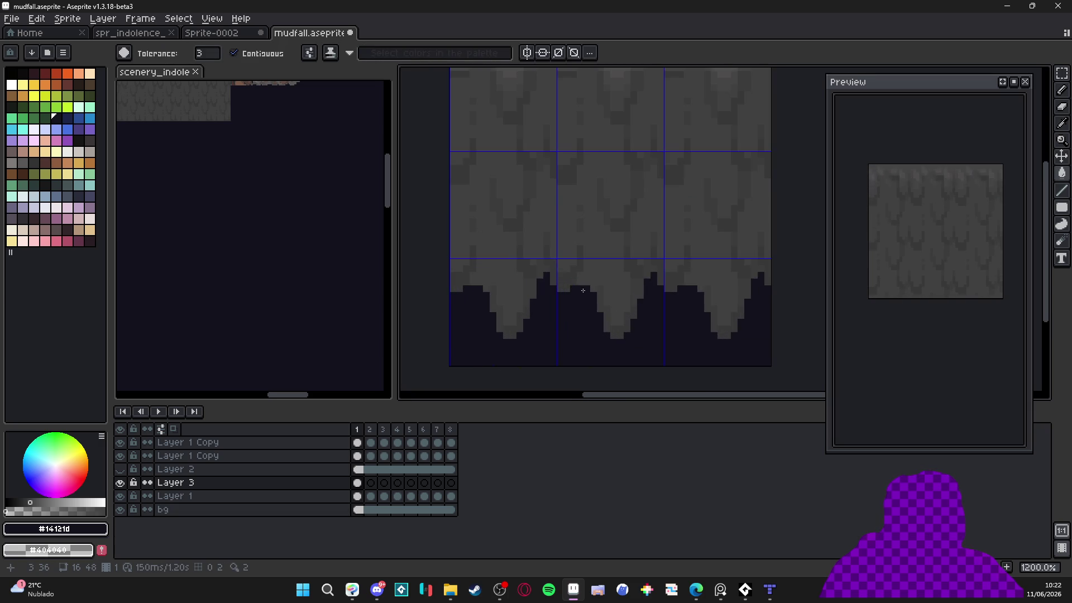
{"action": "left_click", "coordinate": [578, 282]}
{"action": "key", "text": "ctrl+z"}
{"action": "key", "text": "b"}
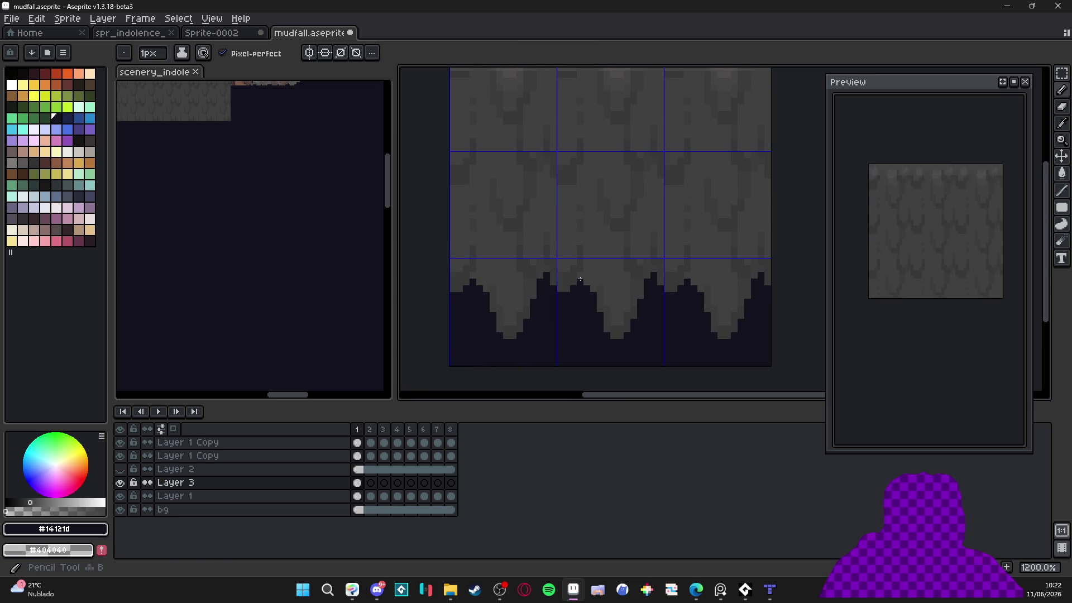
{"action": "left_click", "coordinate": [580, 277]}
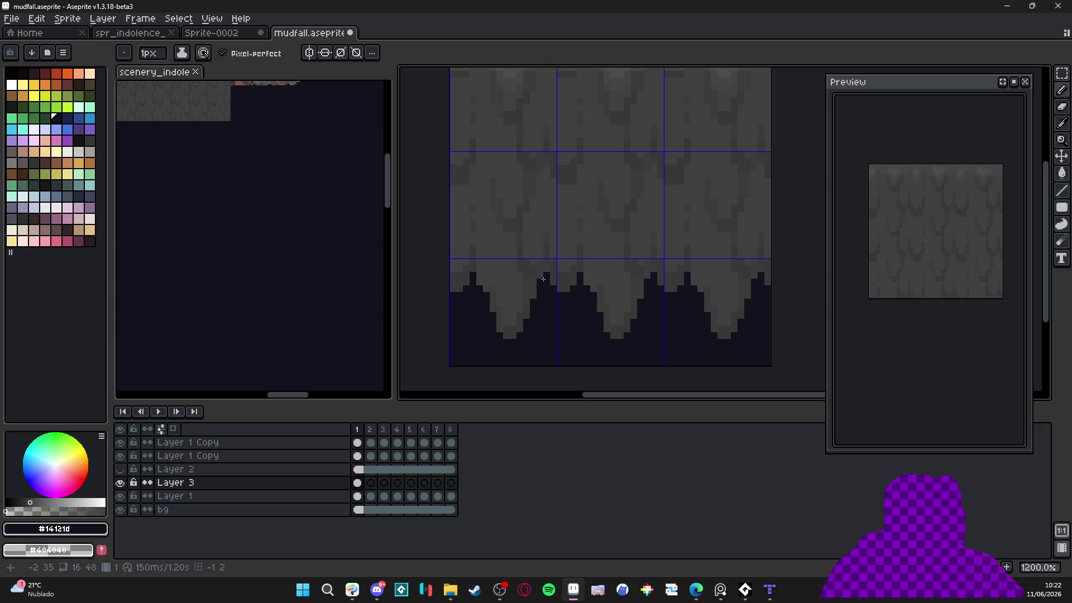
{"action": "left_click_drag", "start_coordinate": [534, 281], "coordinate": [527, 281]}
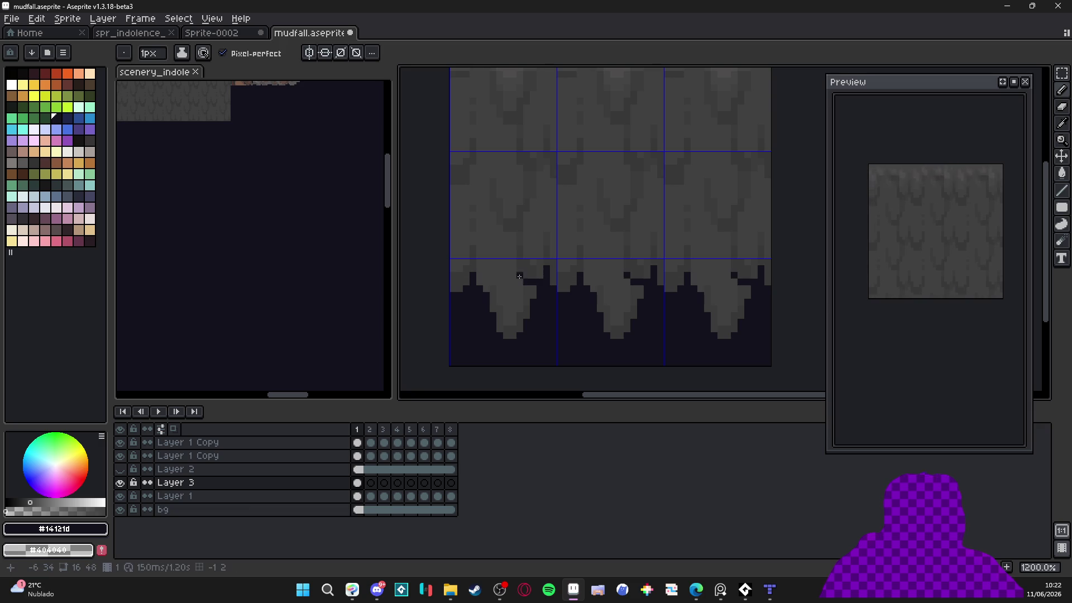
{"action": "left_click", "coordinate": [522, 287]}
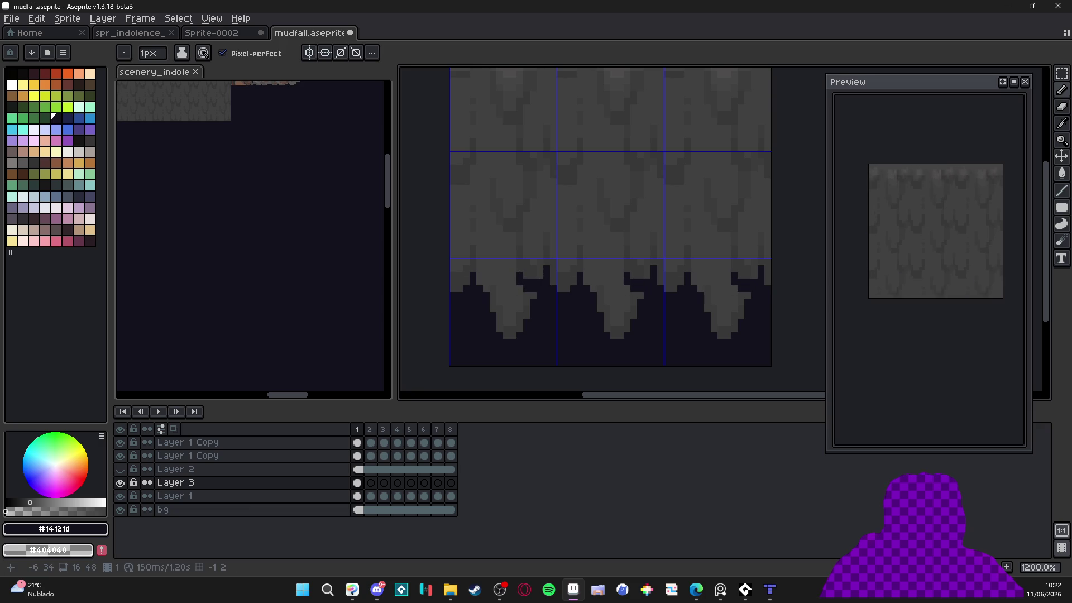
{"action": "scroll", "coordinate": [545, 298], "scroll_direction": "down", "scroll_amount": 5}
{"action": "scroll", "coordinate": [577, 339], "scroll_direction": "up", "scroll_amount": 5}
{"action": "scroll", "coordinate": [562, 341], "scroll_direction": "down", "scroll_amount": 5}
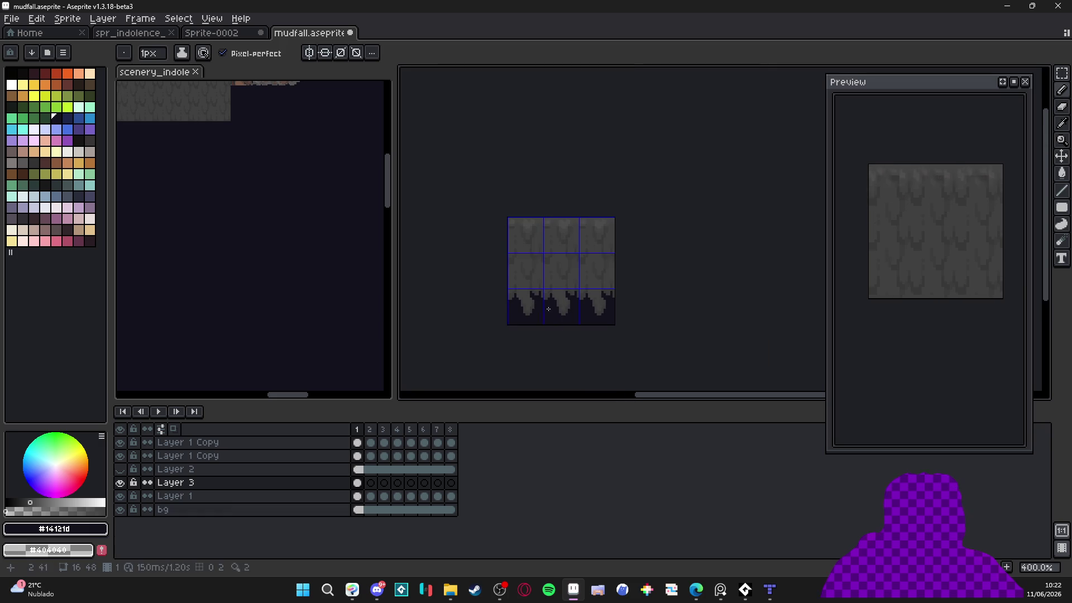
{"action": "scroll", "coordinate": [549, 310], "scroll_direction": "up", "scroll_amount": 1}
{"action": "key", "text": "ctrl+z"}
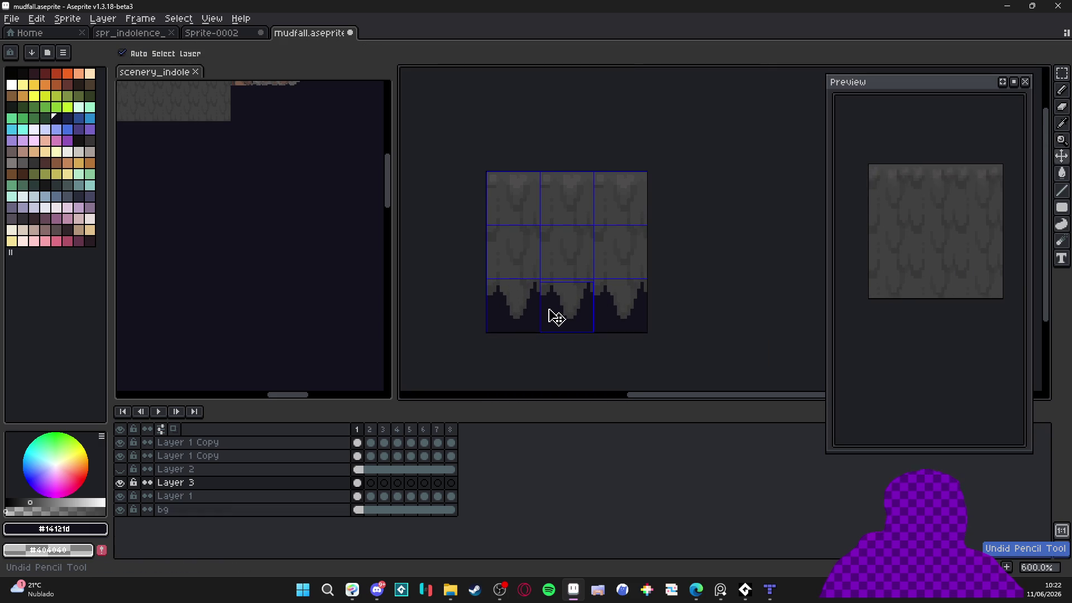
{"action": "key", "text": "ctrl+z"}
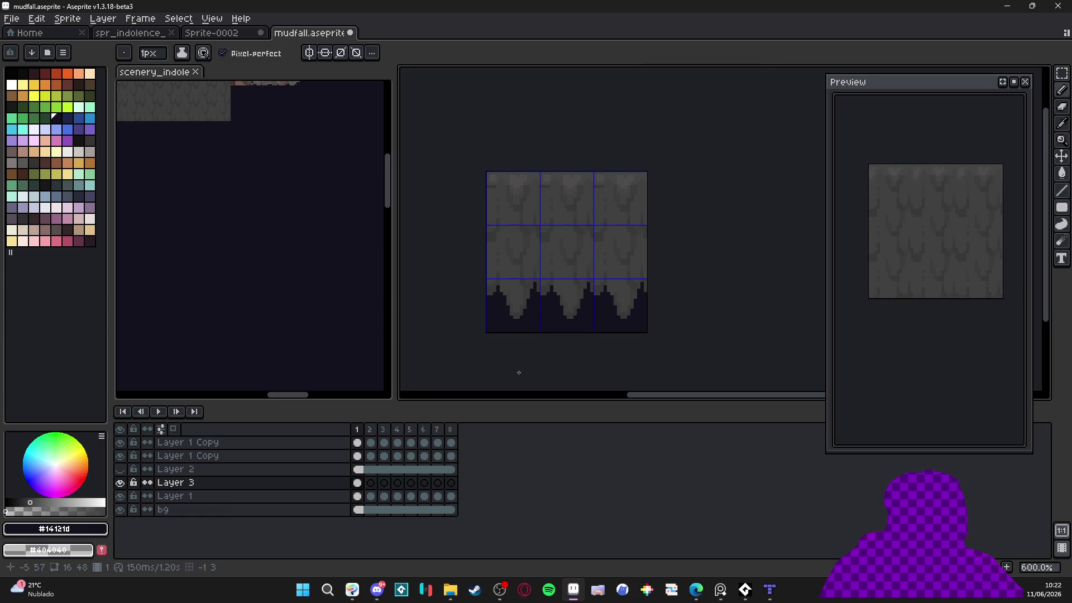
On frame 2, draw the dark wavy outline, fill below it, and darken the drip bottoms
{"action": "left_click", "coordinate": [371, 487]}
{"action": "scroll", "coordinate": [530, 294], "scroll_direction": "up", "scroll_amount": 2}
{"action": "mouse_move", "coordinate": [529, 295]}
{"action": "left_mouse_down"}
{"action": "mouse_move", "coordinate": [515, 355]}
{"action": "mouse_move", "coordinate": [480, 355]}
{"action": "mouse_move", "coordinate": [493, 349]}
{"action": "mouse_move", "coordinate": [477, 326]}
{"action": "mouse_move", "coordinate": [469, 271]}
{"action": "mouse_move", "coordinate": [461, 301]}
{"action": "left_mouse_up"}
{"action": "scroll", "coordinate": [483, 331], "scroll_direction": "up", "scroll_amount": 1}
{"action": "mouse_move", "coordinate": [560, 283]}
{"action": "left_mouse_down"}
{"action": "mouse_move", "coordinate": [581, 302]}
{"action": "mouse_move", "coordinate": [604, 300]}
{"action": "left_mouse_up"}
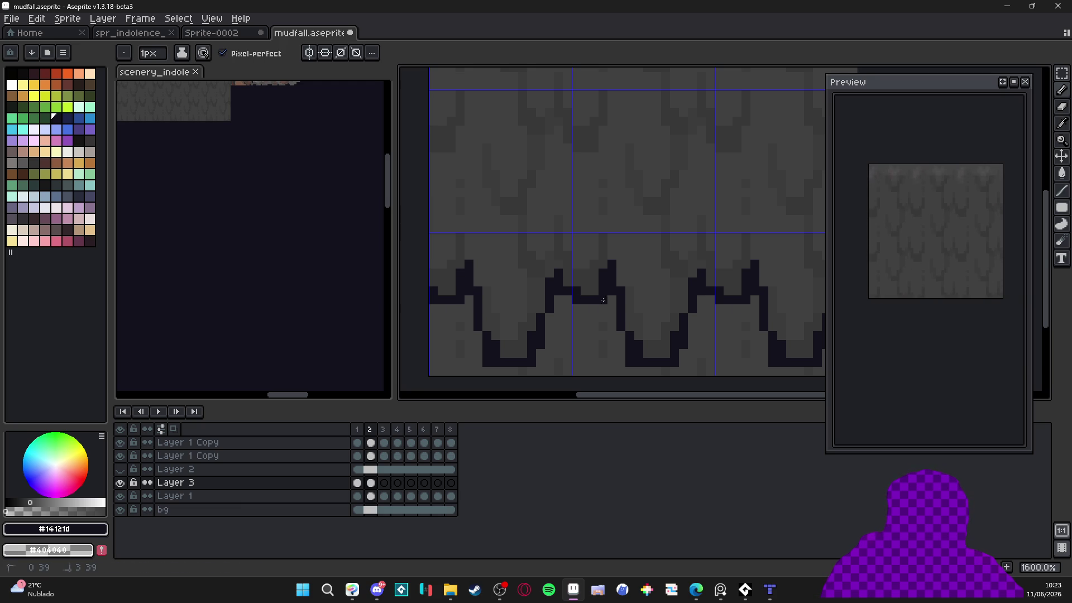
{"action": "key", "text": "g"}
{"action": "left_click", "coordinate": [598, 326]}
{"action": "key", "text": "b"}
{"action": "left_click", "coordinate": [584, 291], "text": "alt"}
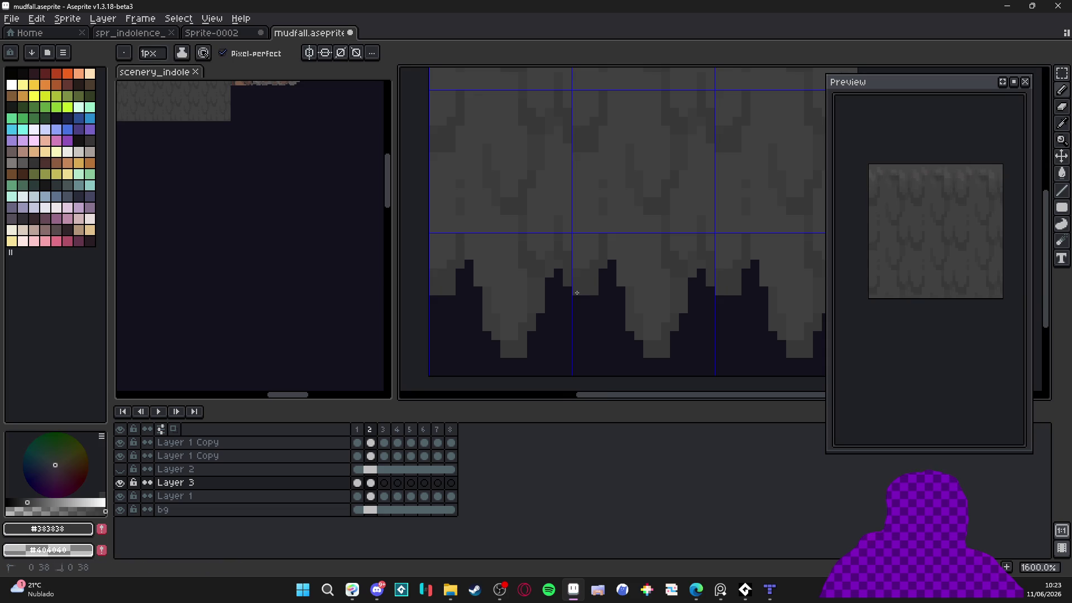
{"action": "scroll", "coordinate": [597, 305], "scroll_direction": "down", "scroll_amount": 4}
{"action": "scroll", "coordinate": [600, 306], "scroll_direction": "up", "scroll_amount": 4}
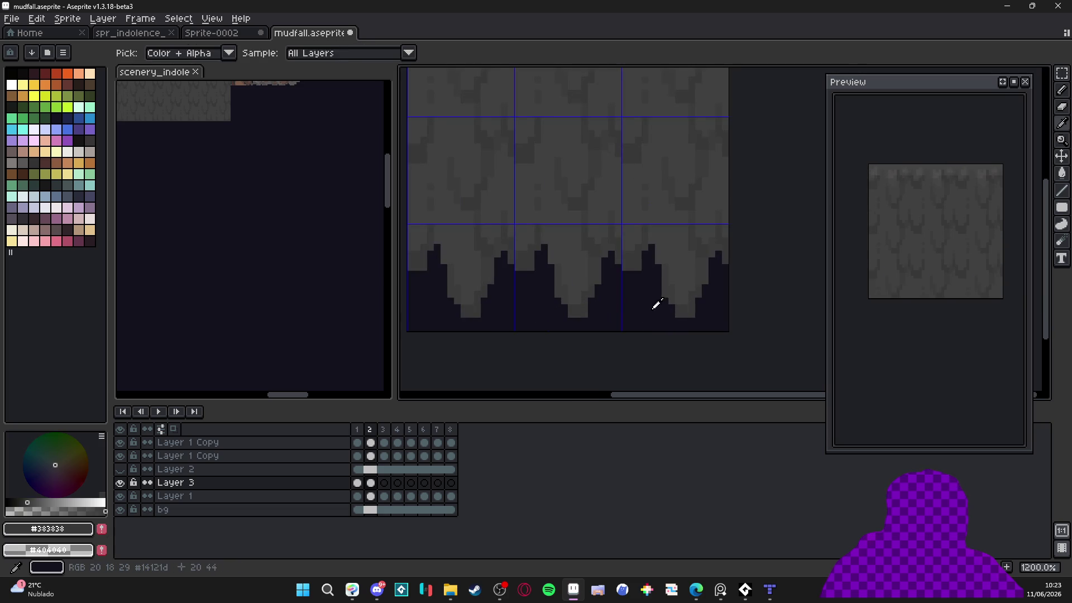
{"action": "left_click", "coordinate": [660, 297], "text": "alt"}
{"action": "left_click", "coordinate": [688, 313]}
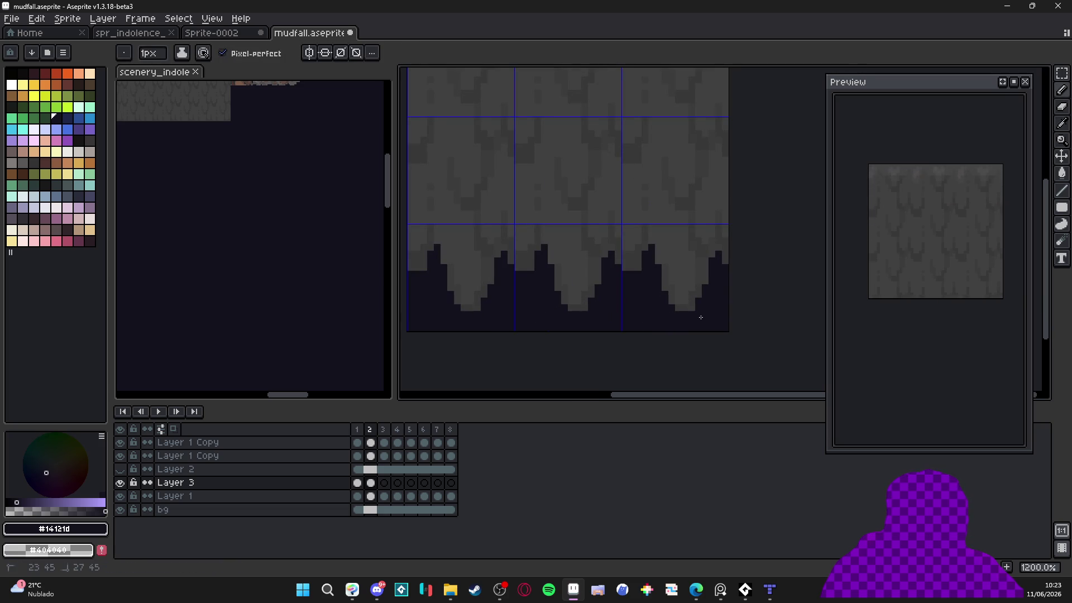
{"action": "scroll", "coordinate": [624, 331], "scroll_direction": "down", "scroll_amount": 3}
On frame 3, compare against frame 2 and pencil the dark outline line in each tile
{"action": "left_click", "coordinate": [371, 482]}
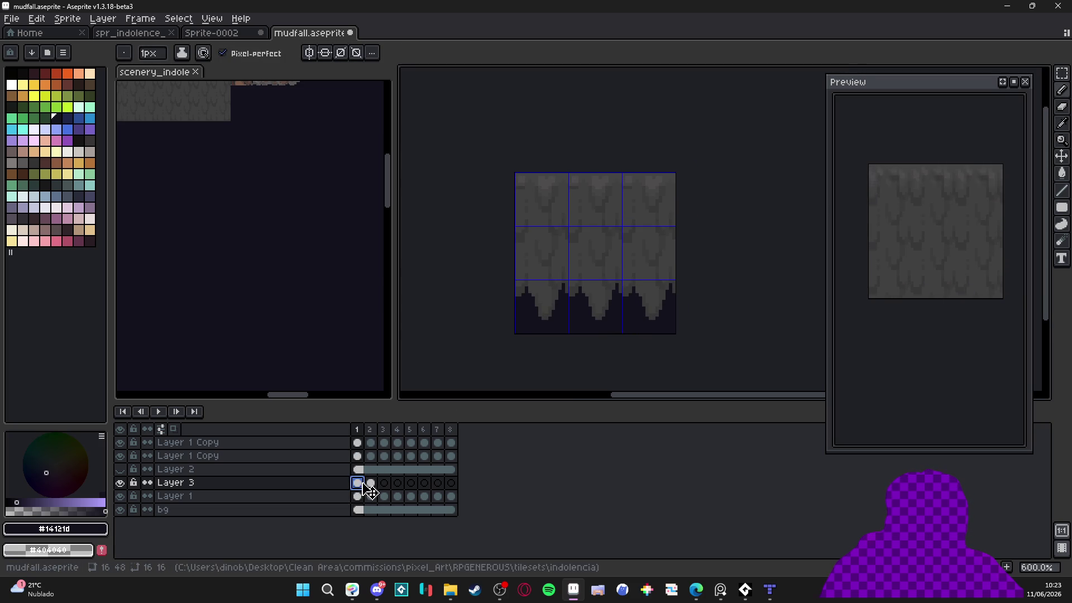
{"action": "left_click", "coordinate": [384, 483]}
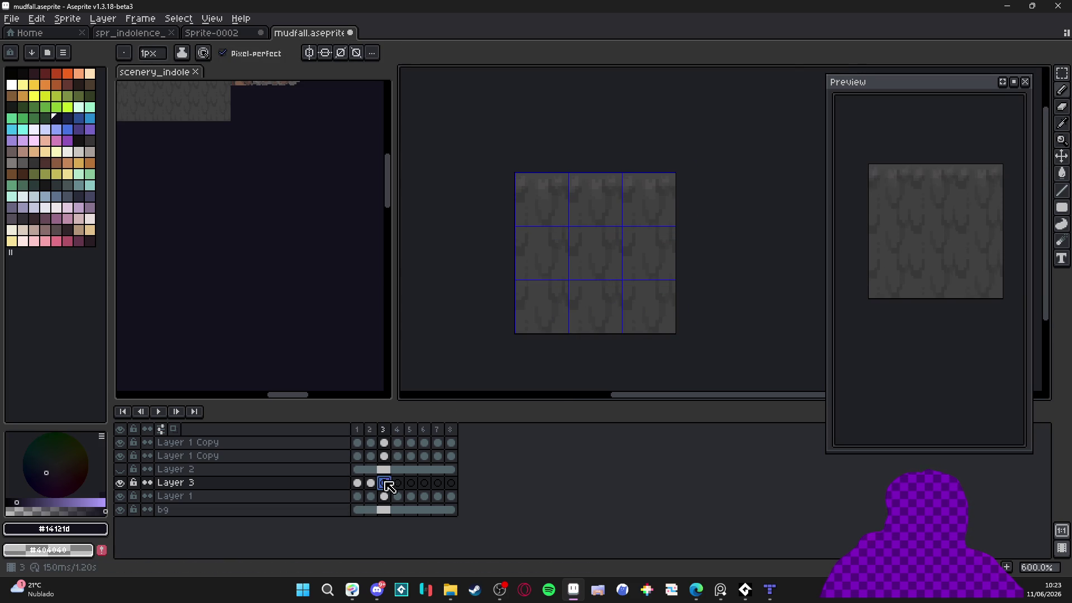
{"action": "scroll", "coordinate": [553, 279], "scroll_direction": "up", "scroll_amount": 2}
{"action": "left_click", "coordinate": [567, 325]}
{"action": "key", "text": "ctrl+z"}
{"action": "left_click", "coordinate": [570, 291], "text": "alt"}
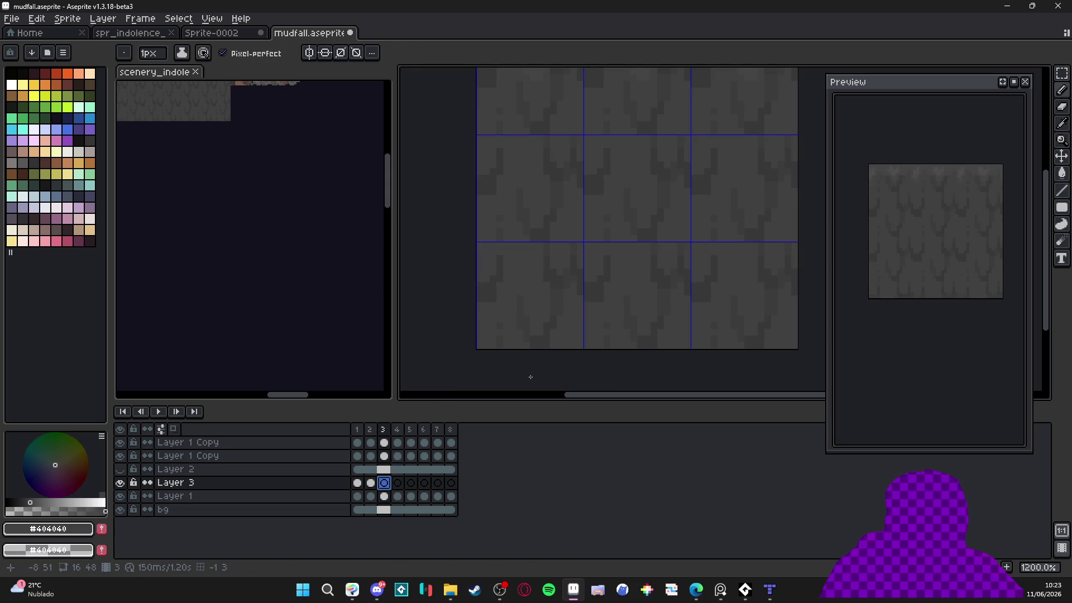
{"action": "left_click", "coordinate": [370, 482]}
{"action": "left_click", "coordinate": [539, 344], "text": "alt"}
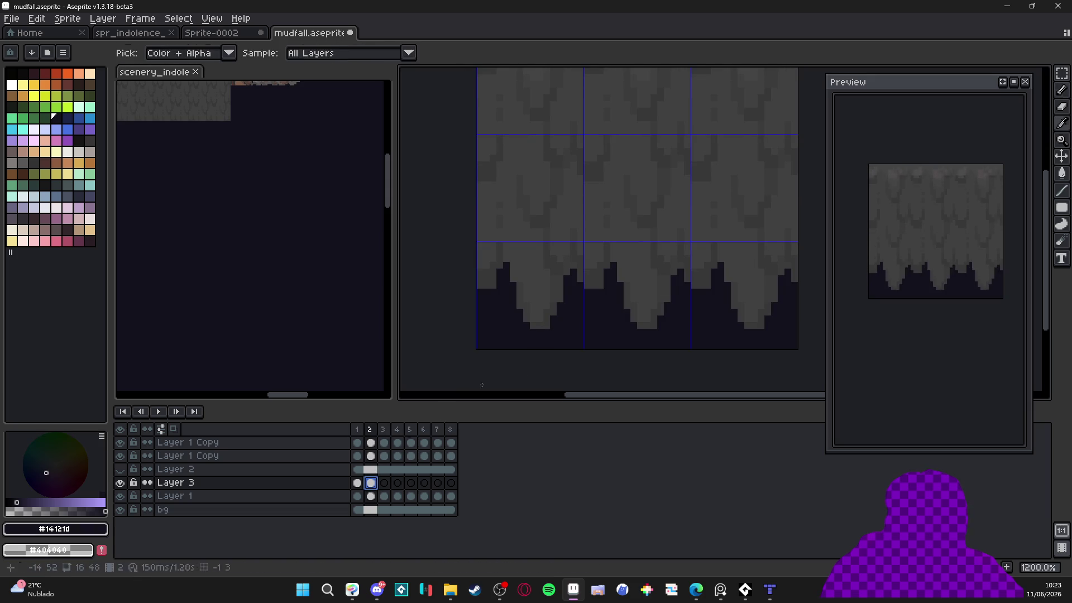
{"action": "left_click", "coordinate": [385, 484]}
{"action": "mouse_move", "coordinate": [559, 292]}
{"action": "left_mouse_down"}
{"action": "mouse_move", "coordinate": [546, 341]}
{"action": "mouse_move", "coordinate": [520, 343]}
{"action": "mouse_move", "coordinate": [516, 279]}
{"action": "mouse_move", "coordinate": [571, 292]}
{"action": "mouse_move", "coordinate": [574, 278]}
{"action": "mouse_move", "coordinate": [579, 299]}
{"action": "mouse_move", "coordinate": [607, 302]}
{"action": "mouse_move", "coordinate": [614, 268]}
{"action": "left_mouse_up"}
{"action": "key", "text": "plus"}
{"action": "key", "text": "minus"}
Bucket-fill below frame 3's outline and touch up the grey and dark tip pixels
{"action": "key", "text": "g"}
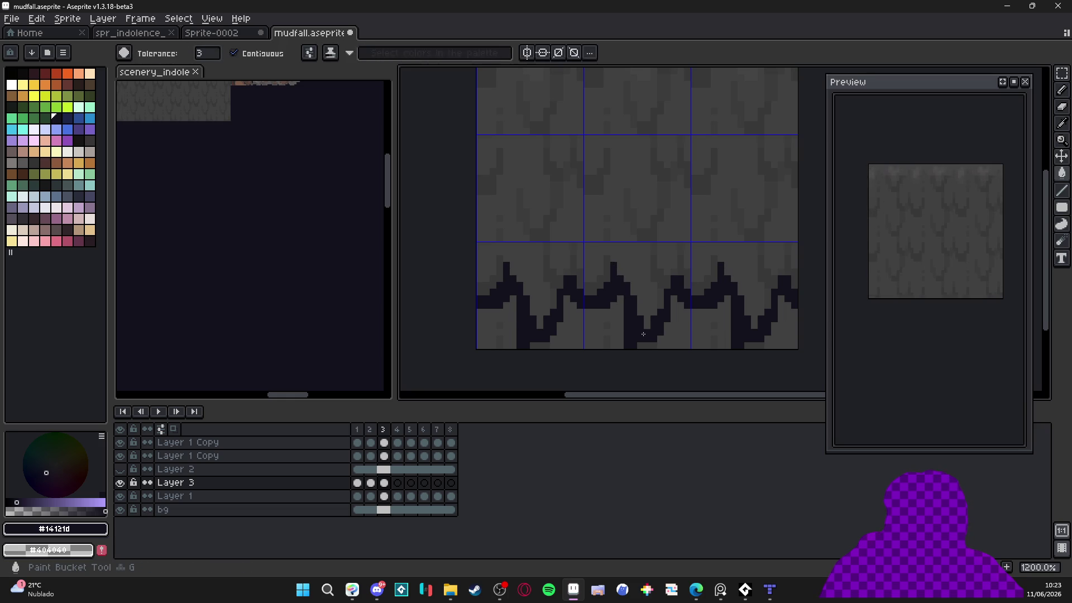
{"action": "left_click", "coordinate": [635, 341]}
{"action": "left_click", "coordinate": [701, 336]}
{"action": "key", "text": "b"}
{"action": "left_click", "coordinate": [647, 319]}
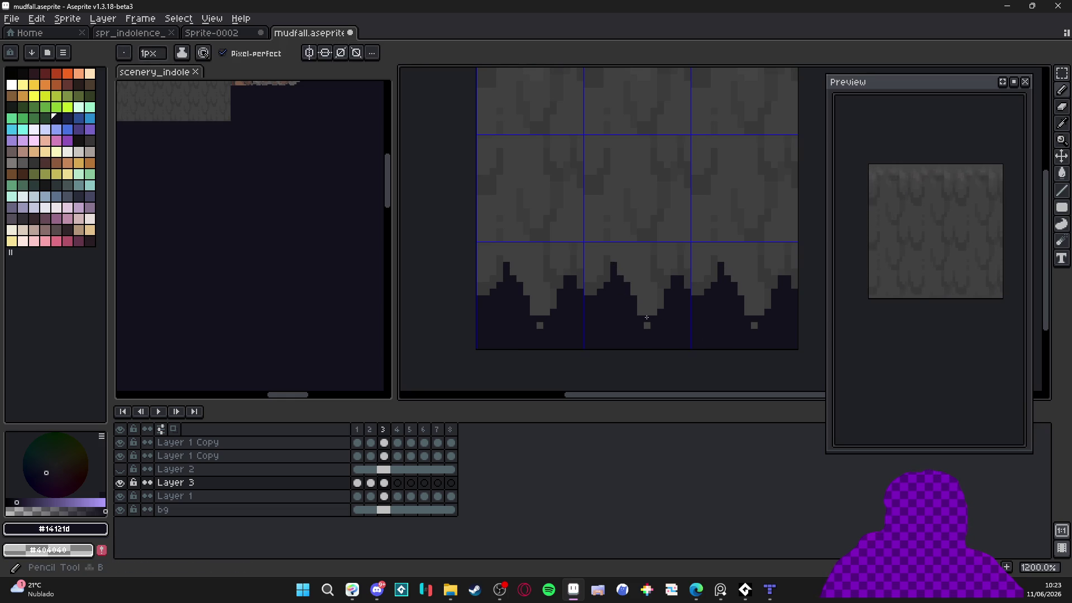
{"action": "left_click", "coordinate": [642, 319], "text": "alt"}
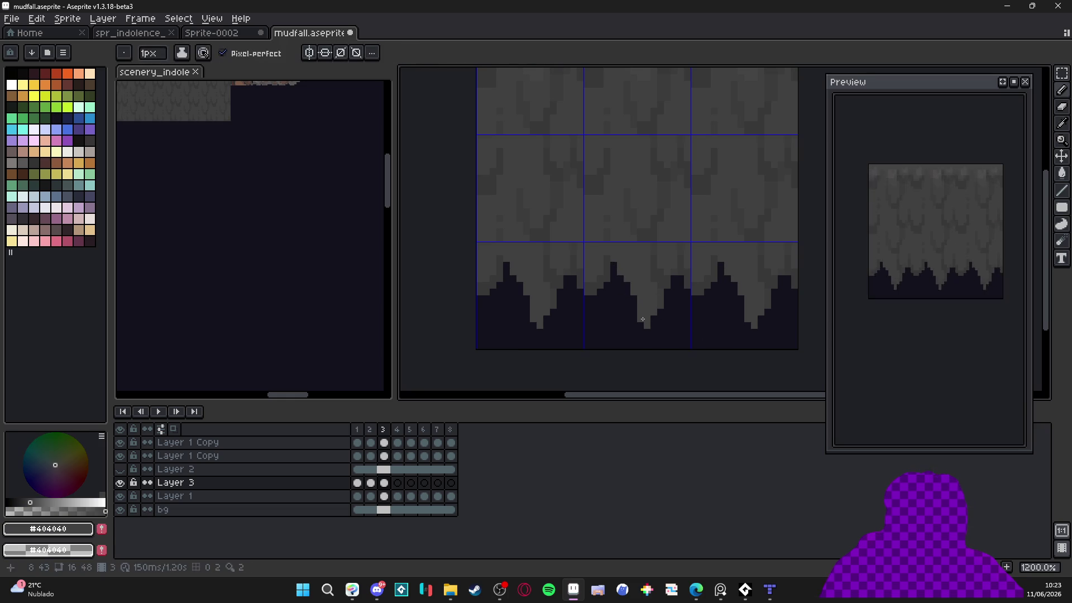
{"action": "left_click", "coordinate": [635, 303]}
Flip between frames 2 and 3, add a grey pixel, and darken each stalactite tip with the mud colour
{"action": "key", "text": "comma"}
{"action": "key", "text": "period"}
{"action": "left_click", "coordinate": [679, 332]}
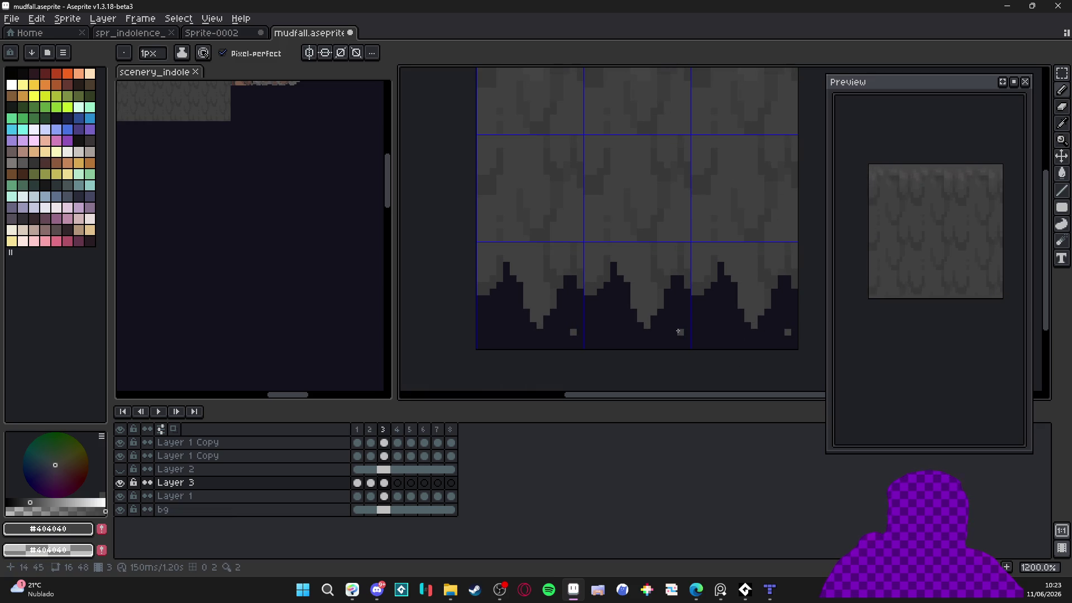
{"action": "key", "text": "comma"}
{"action": "key", "text": "period"}
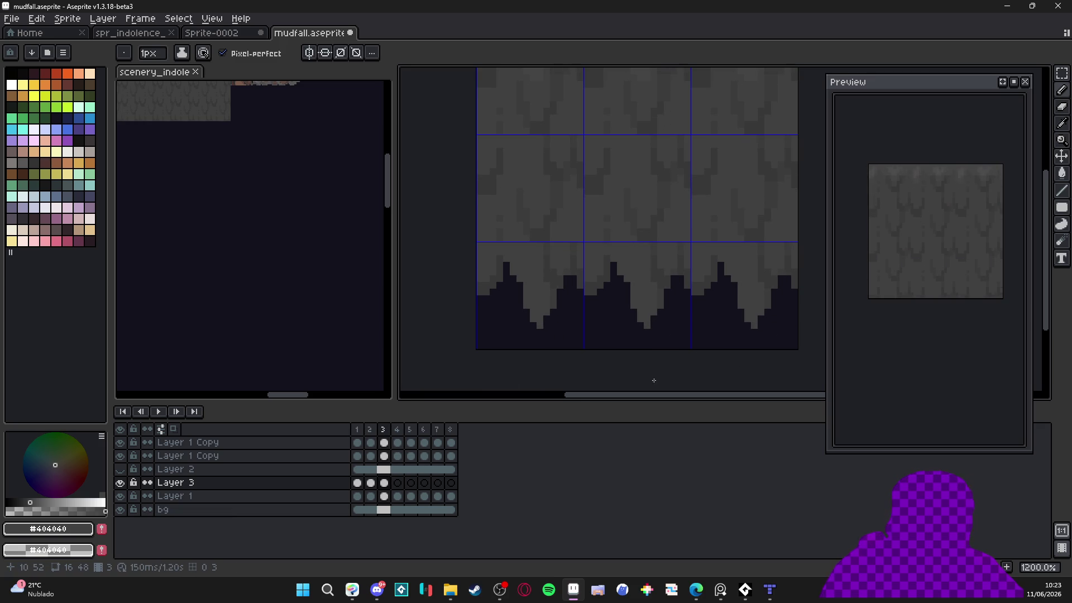
{"action": "scroll", "coordinate": [656, 313], "scroll_direction": "up", "scroll_amount": 1}
{"action": "key", "text": "i"}
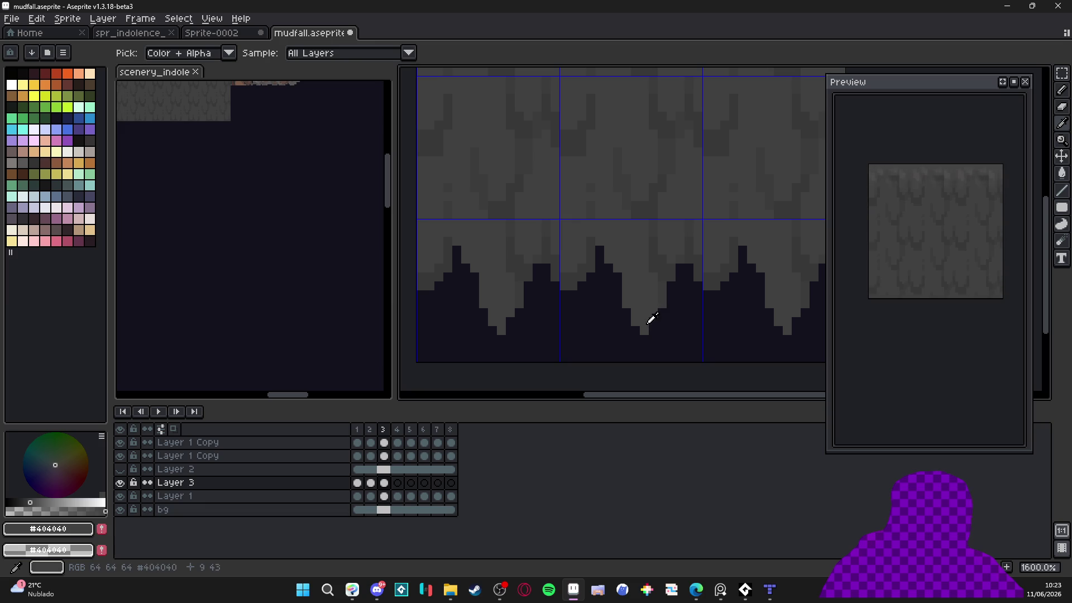
{"action": "left_click", "coordinate": [649, 322], "text": "alt"}
{"action": "left_click", "coordinate": [645, 330]}
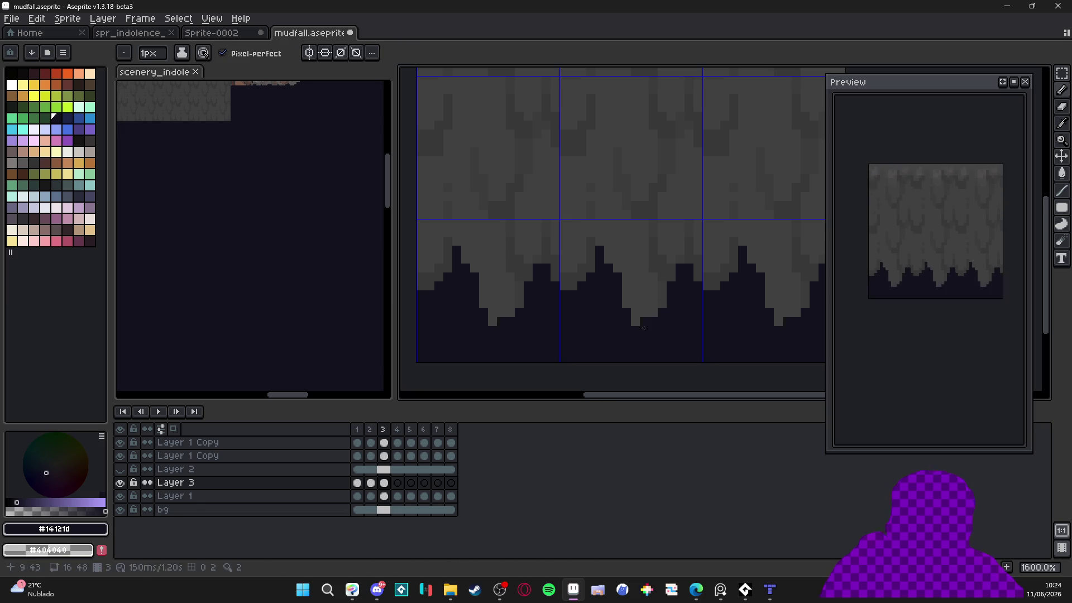
{"action": "key", "text": "period"}
{"action": "scroll", "coordinate": [646, 311], "scroll_direction": "down", "scroll_amount": 1}
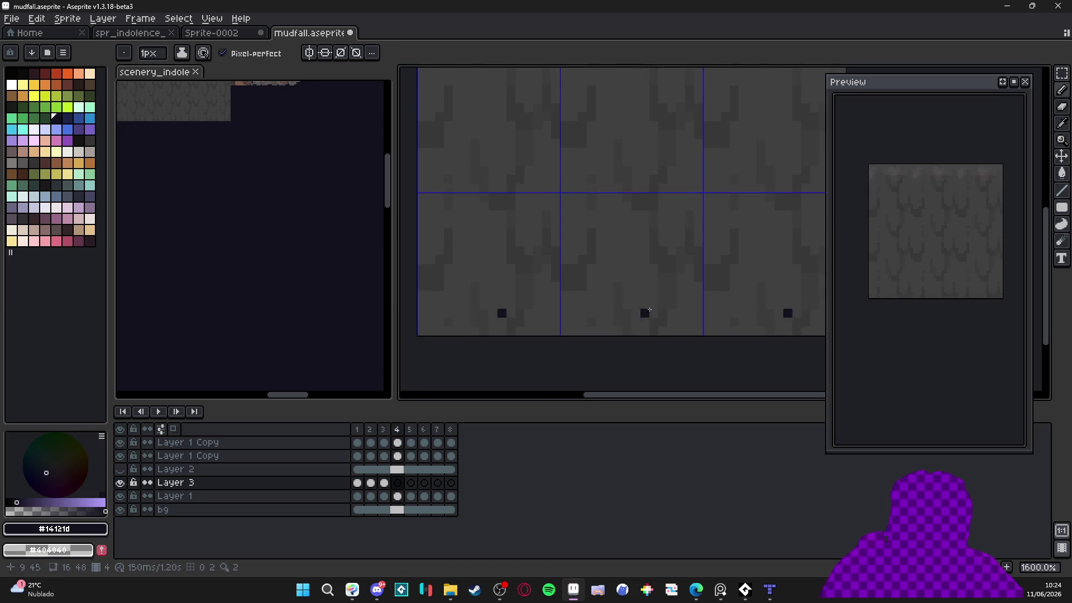
Pencil frame 4's dark outline, bucket-fill below it, and sample the #383838, #404040 and mud colours
{"action": "mouse_move", "coordinate": [662, 276]}
{"action": "left_mouse_down"}
{"action": "mouse_move", "coordinate": [660, 308]}
{"action": "mouse_move", "coordinate": [634, 318]}
{"action": "mouse_move", "coordinate": [616, 300]}
{"action": "mouse_move", "coordinate": [615, 265]}
{"action": "mouse_move", "coordinate": [583, 288]}
{"action": "mouse_move", "coordinate": [544, 287]}
{"action": "mouse_move", "coordinate": [554, 290]}
{"action": "mouse_move", "coordinate": [555, 272]}
{"action": "mouse_move", "coordinate": [543, 258]}
{"action": "mouse_move", "coordinate": [528, 260]}
{"action": "mouse_move", "coordinate": [529, 276]}
{"action": "left_mouse_up"}
{"action": "key", "text": "g"}
{"action": "left_click", "coordinate": [521, 324]}
{"action": "scroll", "coordinate": [547, 280], "scroll_direction": "up", "scroll_amount": 2}
{"action": "key", "text": "b"}
{"action": "left_click", "coordinate": [564, 278], "text": "alt"}
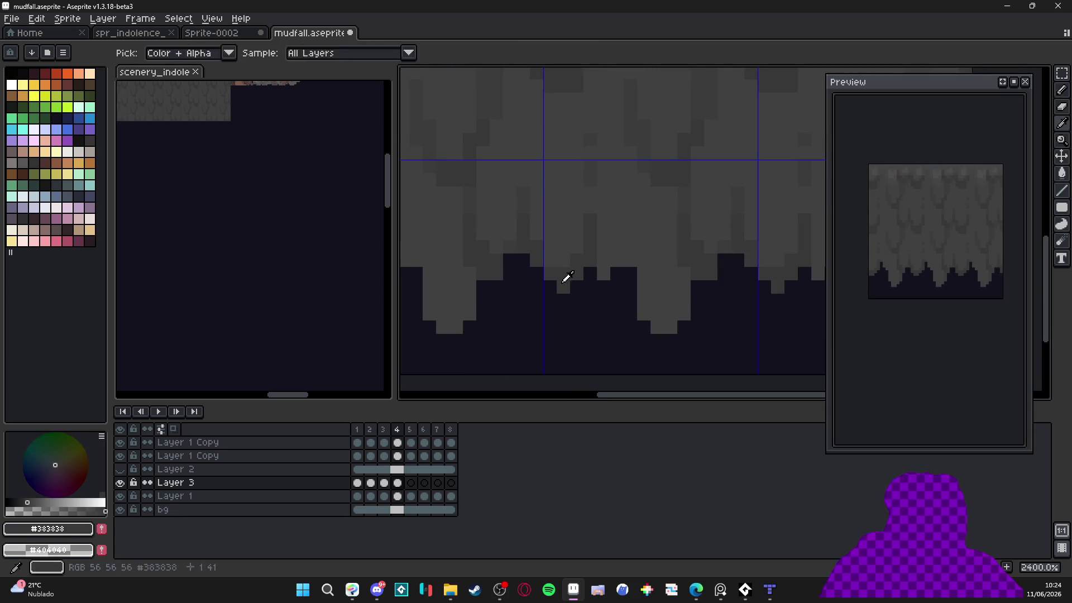
{"action": "left_click", "coordinate": [546, 280], "text": "alt"}
{"action": "scroll", "coordinate": [546, 280], "scroll_direction": "down", "scroll_amount": 2}
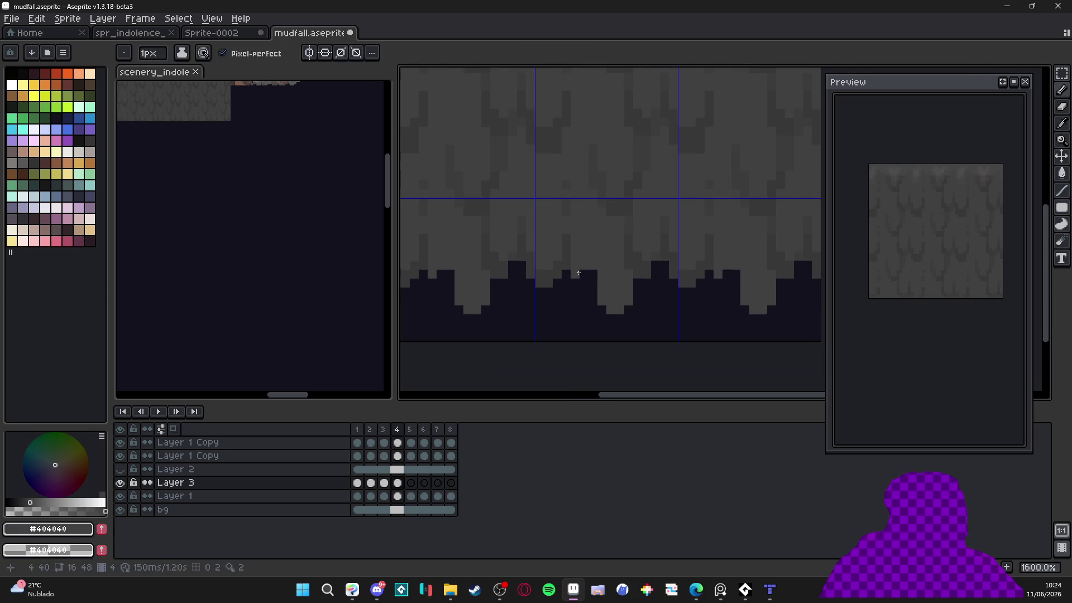
{"action": "left_click", "coordinate": [598, 299], "text": "alt"}
{"action": "scroll", "coordinate": [605, 316], "scroll_direction": "down", "scroll_amount": 3}
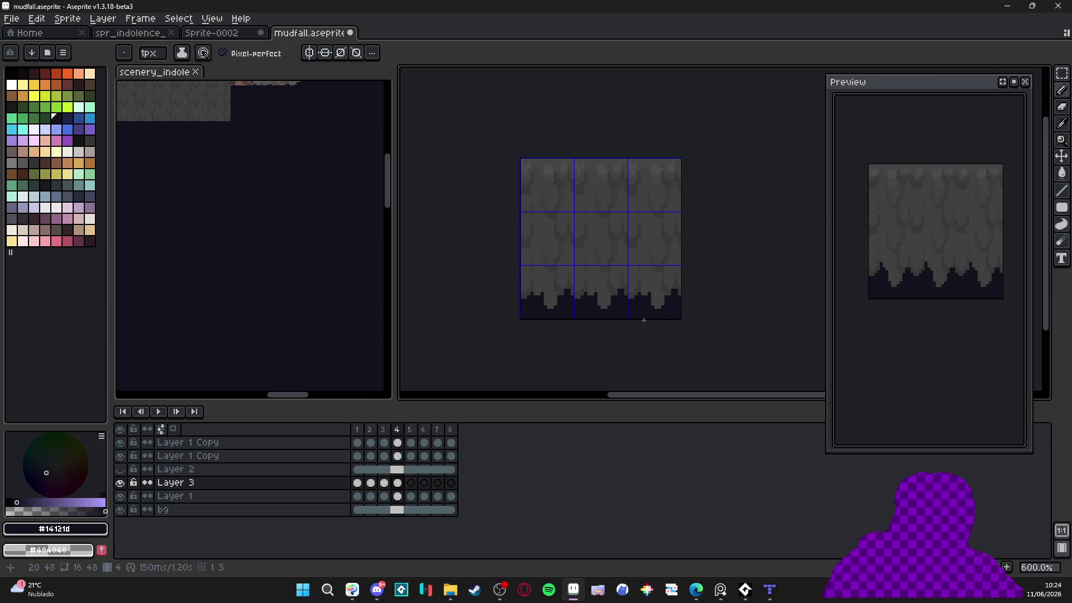
Step back and forth through frames 3 to 7 and around the loop to compare the drip fade
{"action": "key", "text": "Right"}
{"action": "key", "text": "Left"}
{"action": "key", "text": "Left"}
{"action": "key", "text": "Right"}
{"action": "key", "text": "Right"}
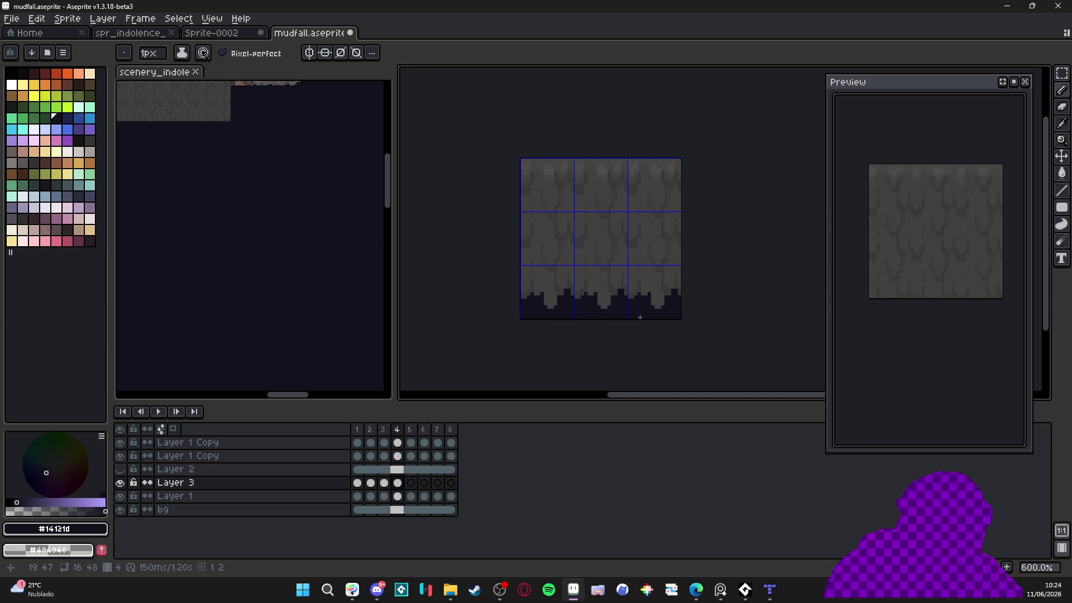
{"action": "key", "text": "Left"}
{"action": "key", "text": "Left"}
{"action": "key", "text": "Right"}
{"action": "key", "text": "Right"}
{"action": "key", "text": "Left"}
{"action": "key", "text": "Left"}
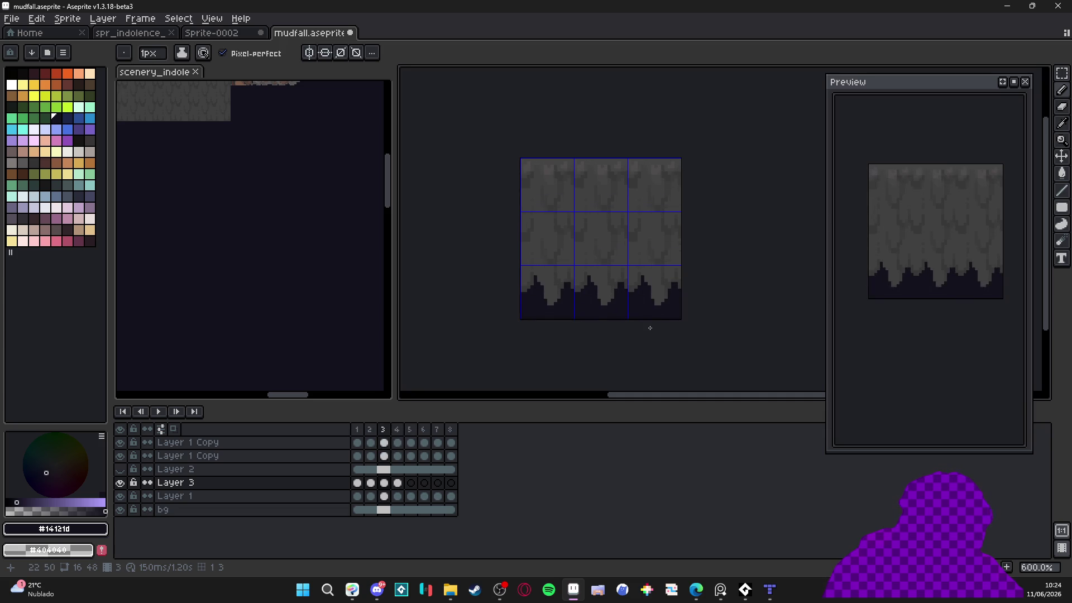
{"action": "key", "text": "Right"}
{"action": "key", "text": "Right"}
{"action": "key", "text": "Right"}
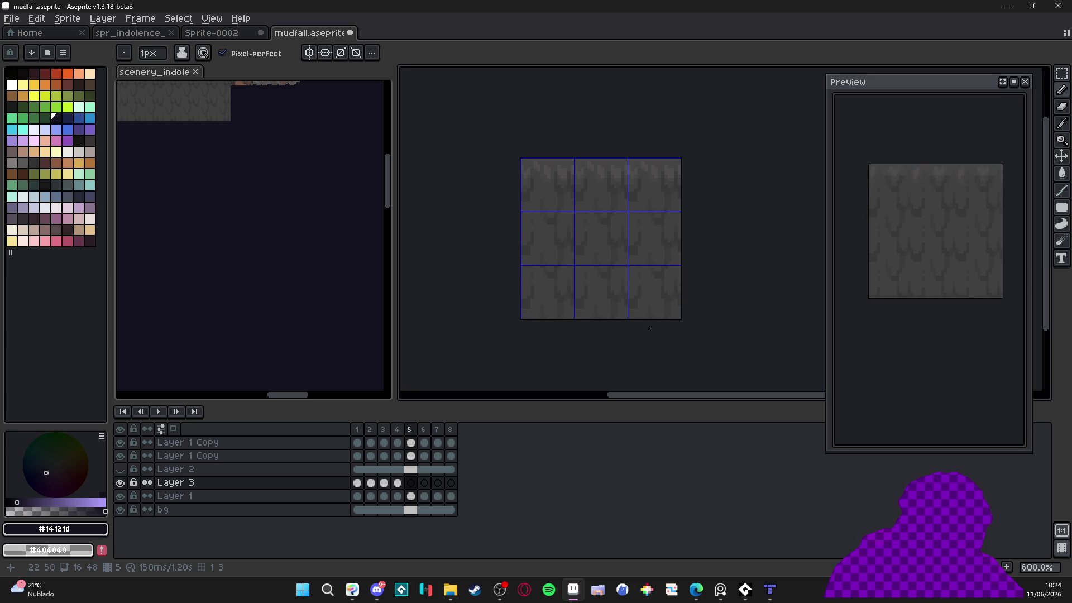
{"action": "key", "text": "Right"}
{"action": "key", "text": "Right"}
{"action": "key", "text": "Right"}
{"action": "key", "text": "Right"}
{"action": "key", "text": "Right"}
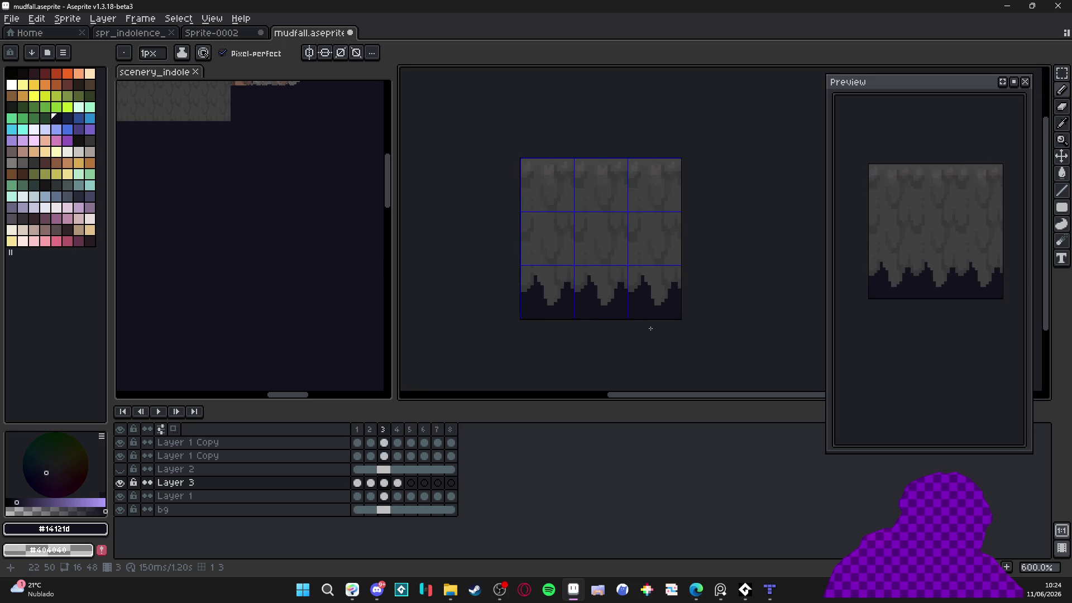
Draw a dark L-shaped outline on frame 5 and bucket-fill below it
{"action": "scroll", "coordinate": [549, 322], "scroll_direction": "up", "scroll_amount": 3}
{"action": "scroll", "coordinate": [549, 322], "scroll_direction": "up", "scroll_amount": 1}
{"action": "mouse_move", "coordinate": [564, 306]}
{"action": "left_mouse_down"}
{"action": "mouse_move", "coordinate": [531, 315]}
{"action": "mouse_move", "coordinate": [511, 295]}
{"action": "mouse_move", "coordinate": [509, 314]}
{"action": "mouse_move", "coordinate": [473, 301]}
{"action": "mouse_move", "coordinate": [472, 252]}
{"action": "mouse_move", "coordinate": [459, 252]}
{"action": "mouse_move", "coordinate": [496, 260]}
{"action": "mouse_move", "coordinate": [471, 240]}
{"action": "mouse_move", "coordinate": [479, 321]}
{"action": "mouse_move", "coordinate": [469, 257]}
{"action": "mouse_move", "coordinate": [470, 322]}
{"action": "mouse_move", "coordinate": [461, 328]}
{"action": "left_mouse_up"}
{"action": "key", "text": "g"}
{"action": "left_click", "coordinate": [515, 334]}
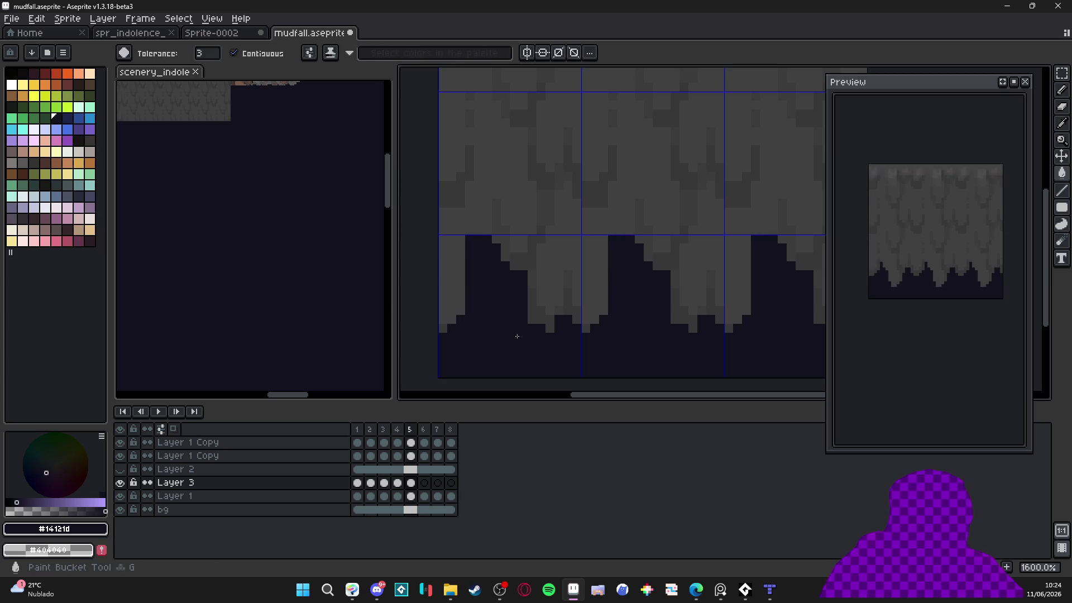
Add a new empty Layer 4 above Layer 3 and go to frame 1
{"action": "scroll", "coordinate": [544, 339], "scroll_direction": "down", "scroll_amount": 4}
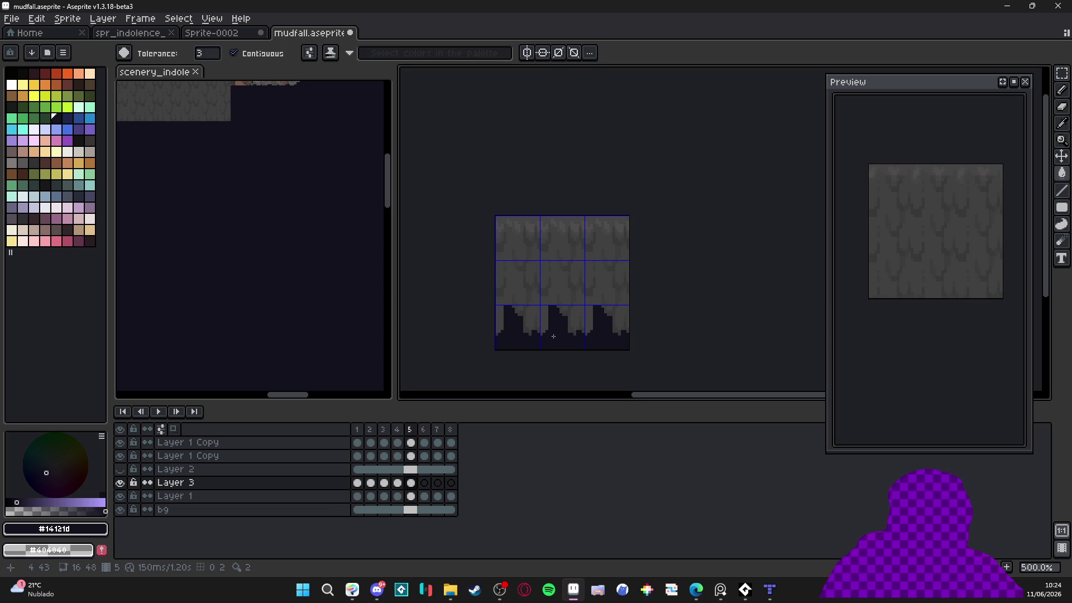
{"action": "left_click", "coordinate": [312, 485]}
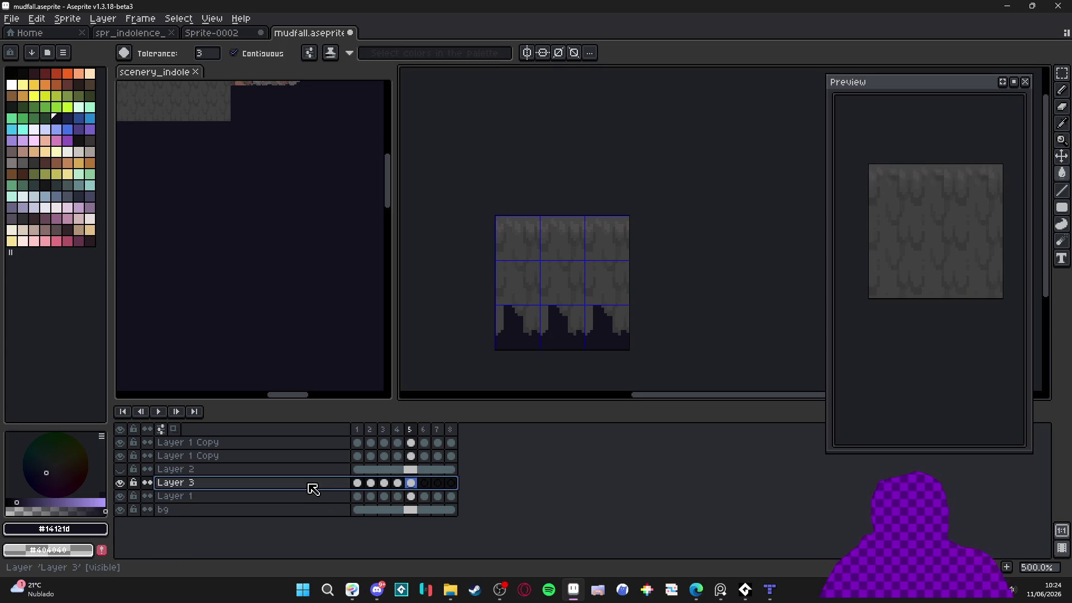
{"action": "key", "text": "shift+n"}
{"action": "left_click", "coordinate": [357, 482]}
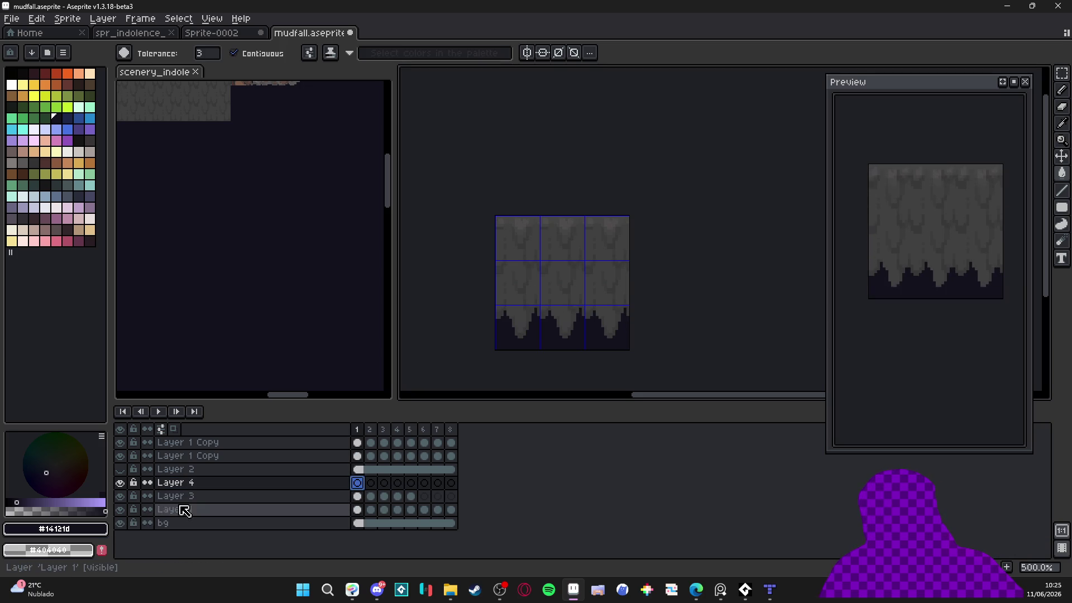
Check Layer 1 by toggling its visibility, then hide Layer 3
{"action": "left_click", "coordinate": [120, 510]}
{"action": "left_click", "coordinate": [122, 515]}
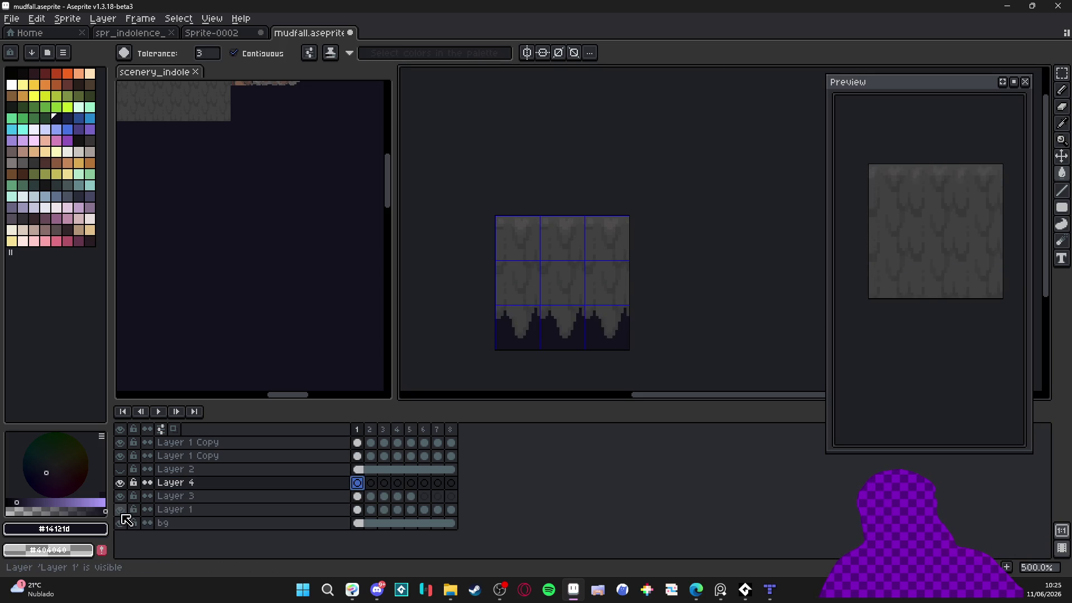
{"action": "left_click", "coordinate": [121, 510]}
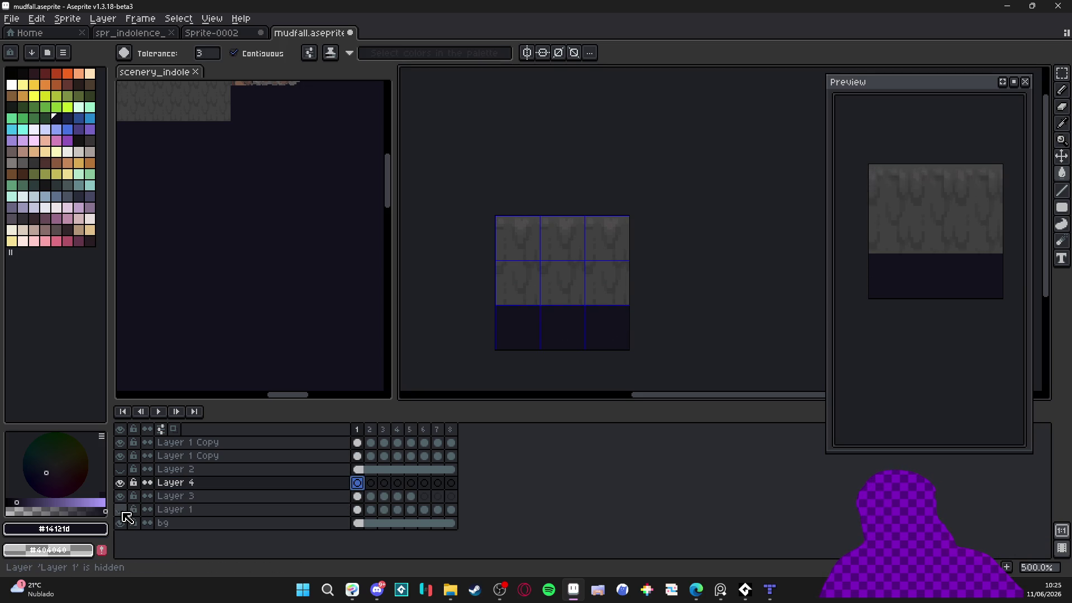
{"action": "left_click", "coordinate": [121, 510]}
{"action": "left_click", "coordinate": [121, 496]}
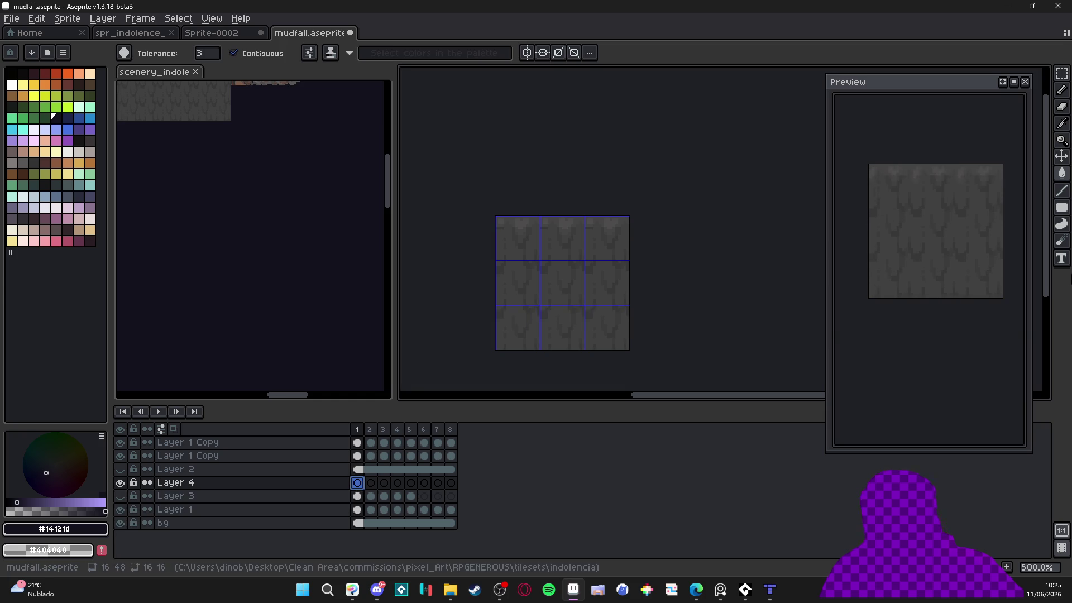
Marquee the bottom-middle 16x16 tile and pick the Gradient tool
{"action": "left_click", "coordinate": [574, 318]}
{"action": "left_click", "coordinate": [1063, 162]}
{"action": "left_click", "coordinate": [1063, 173]}
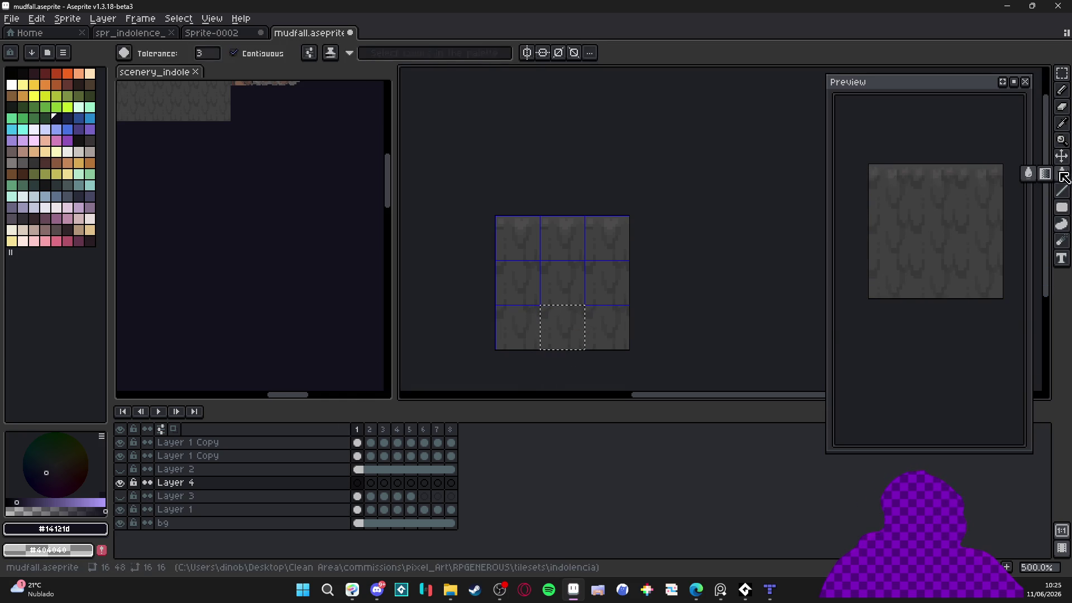
With No Dithering, draw a gradient fading the bottom tile row from grey into dark
{"action": "left_click", "coordinate": [365, 56]}
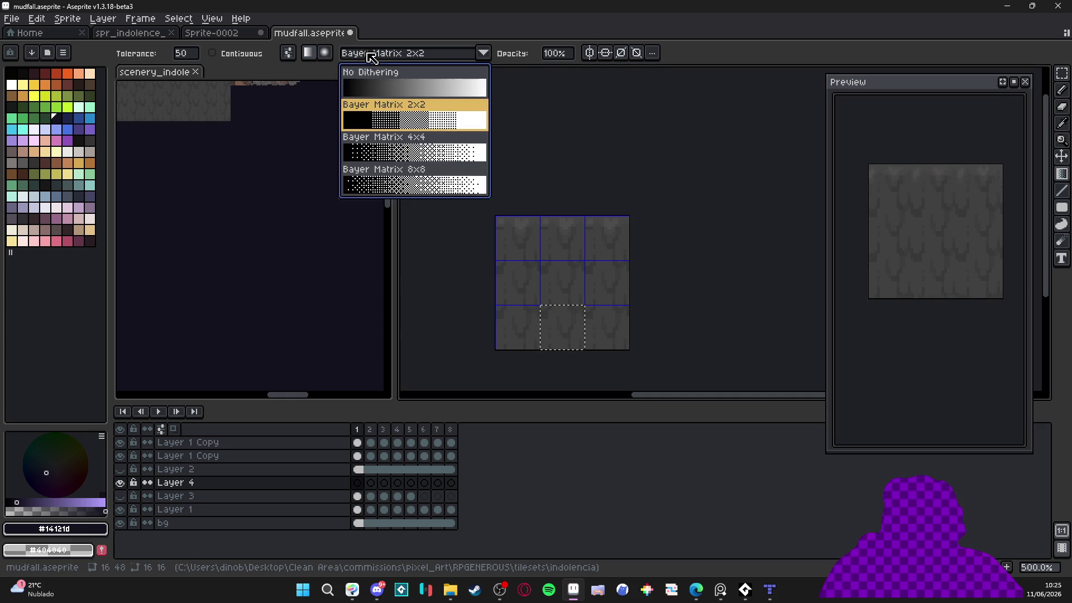
{"action": "left_click", "coordinate": [412, 83]}
{"action": "left_click_drag", "start_coordinate": [561, 344], "coordinate": [558, 306]}
{"action": "scroll", "coordinate": [557, 306], "scroll_direction": "up", "scroll_amount": 4}
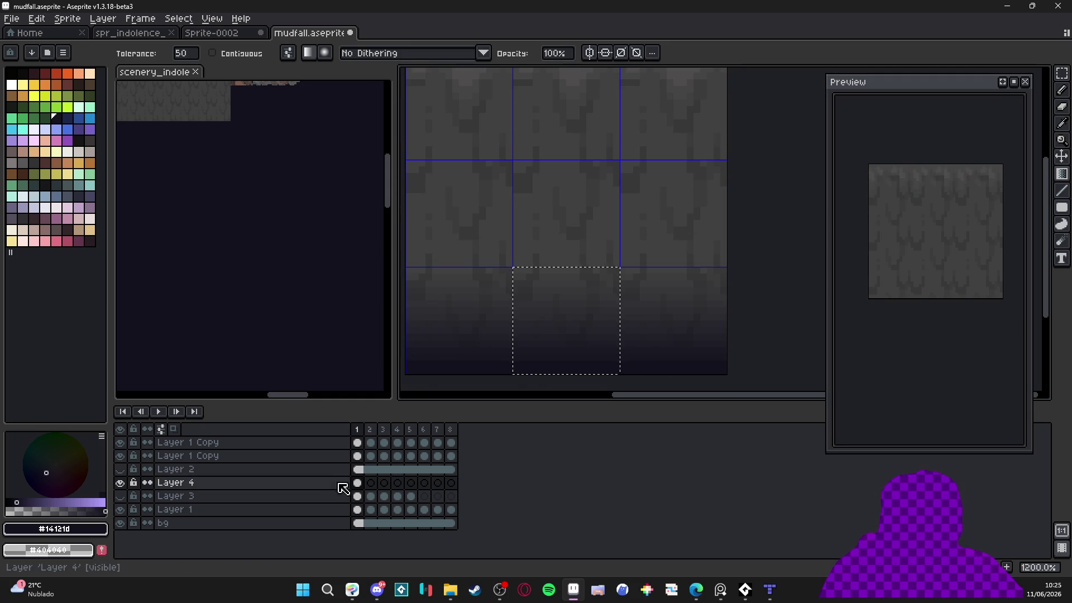
Link Layer 4's cels across all eight frames
{"action": "left_click_drag", "start_coordinate": [361, 489], "coordinate": [451, 485]}
{"action": "right_click", "coordinate": [451, 486]}
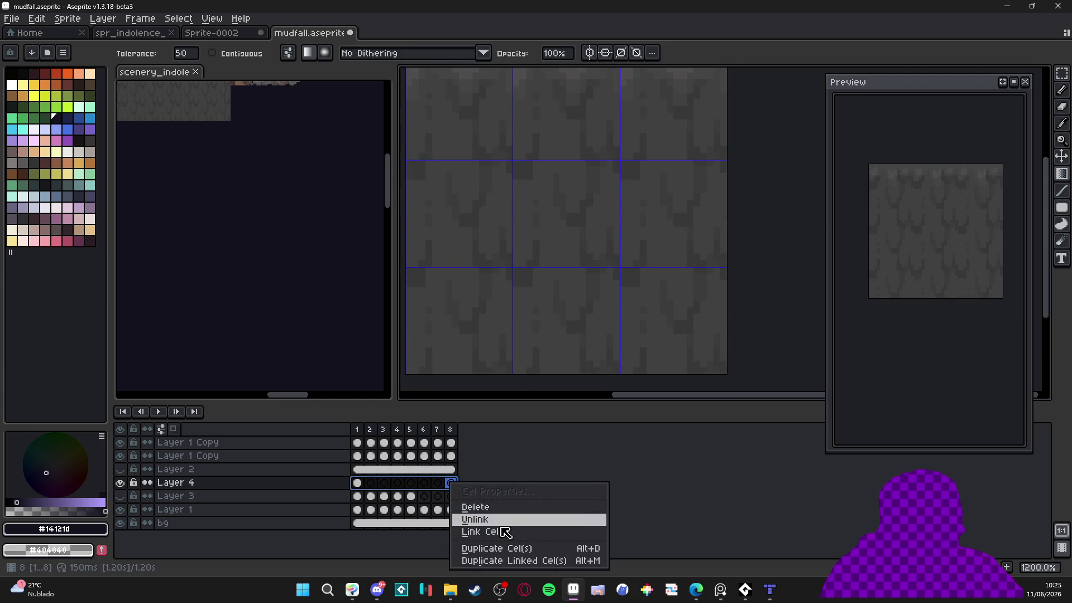
{"action": "left_click", "coordinate": [482, 520]}
{"action": "scroll", "coordinate": [563, 325], "scroll_direction": "down", "scroll_amount": 4}
{"action": "scroll", "coordinate": [563, 327], "scroll_direction": "up", "scroll_amount": 1}
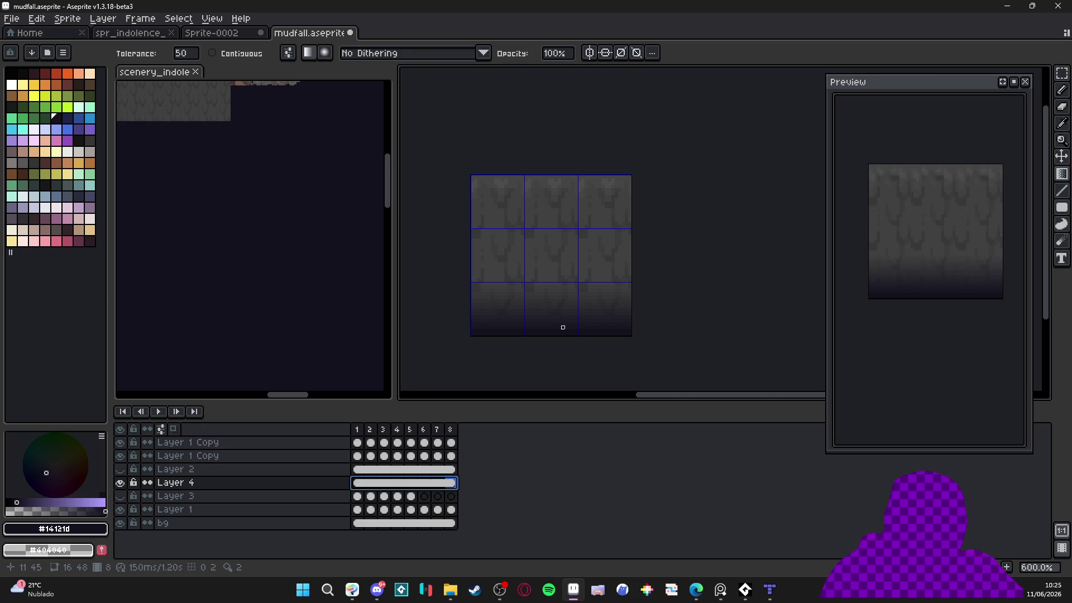
{"action": "scroll", "coordinate": [563, 327], "scroll_direction": "down", "scroll_amount": 1}
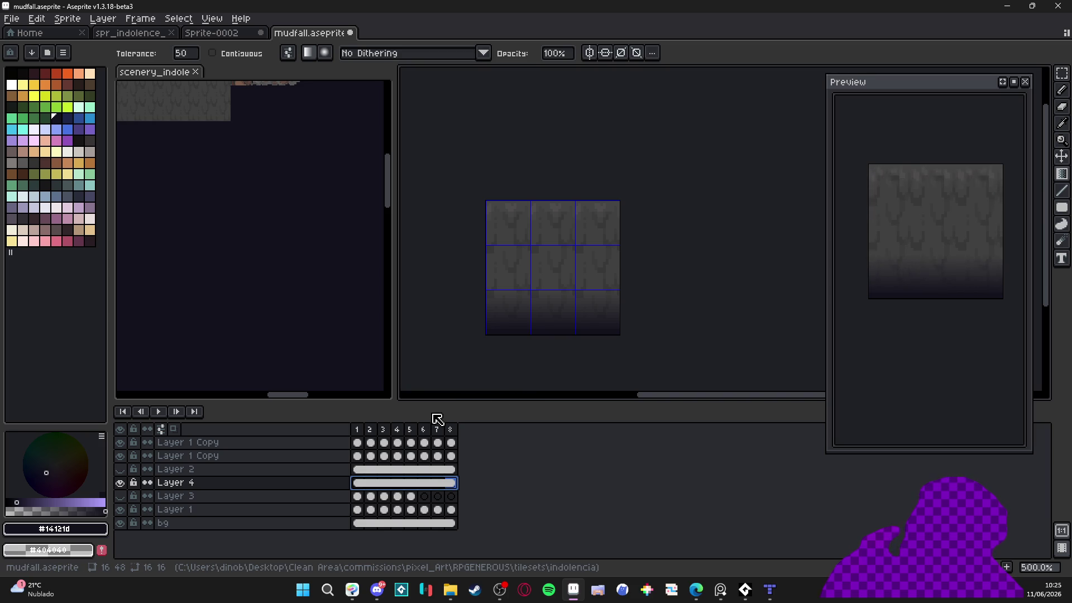
Remove Layer 3, merge gradient Layer 4 down into Layer 1, and save mudfall
{"action": "right_click", "coordinate": [217, 486]}
{"action": "left_click", "coordinate": [176, 499]}
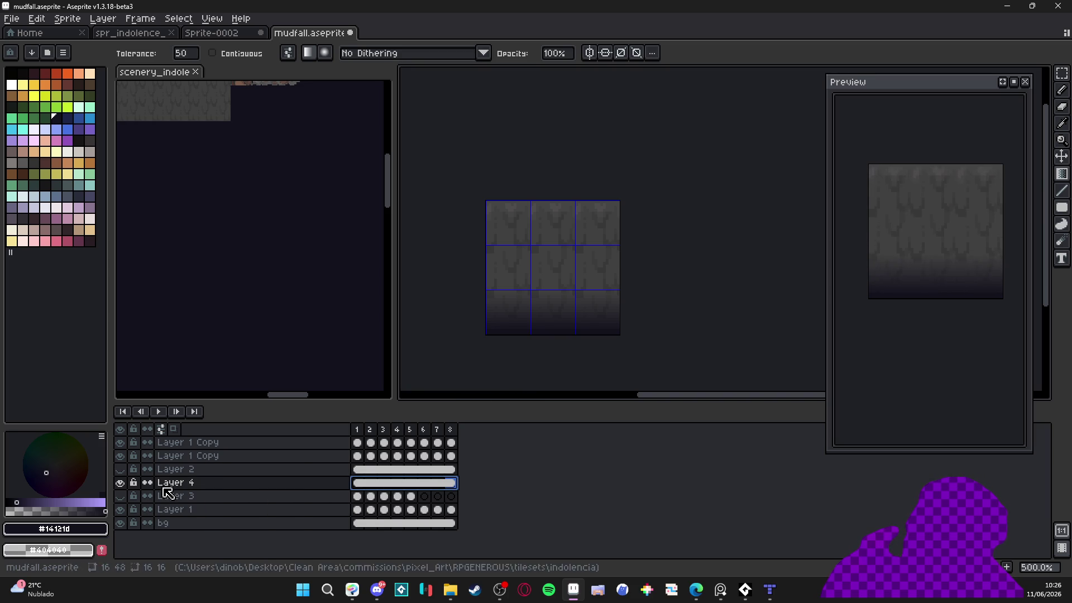
{"action": "left_click", "coordinate": [189, 498]}
{"action": "key", "text": "Delete"}
{"action": "right_click", "coordinate": [174, 484]}
{"action": "left_click", "coordinate": [206, 543]}
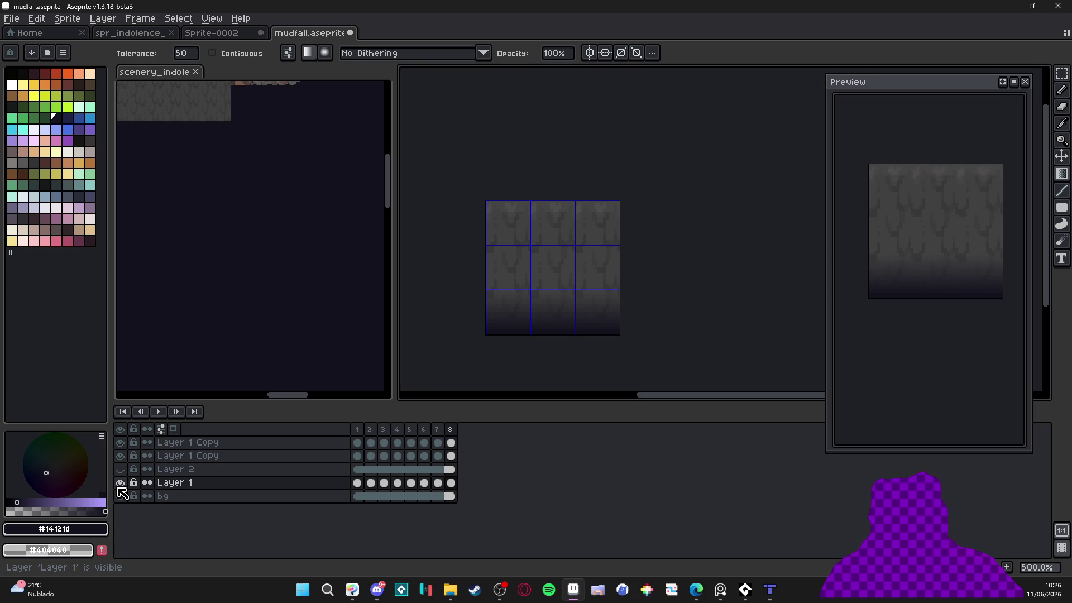
{"action": "key", "text": "ctrl+s"}
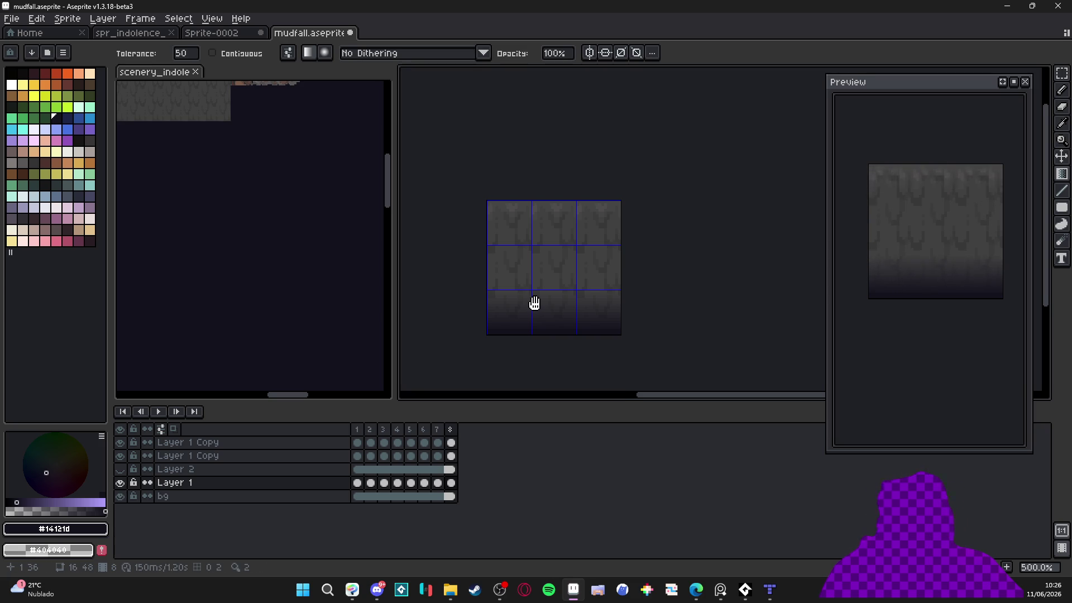
{"action": "left_click_drag", "start_coordinate": [529, 299], "coordinate": [545, 294]}
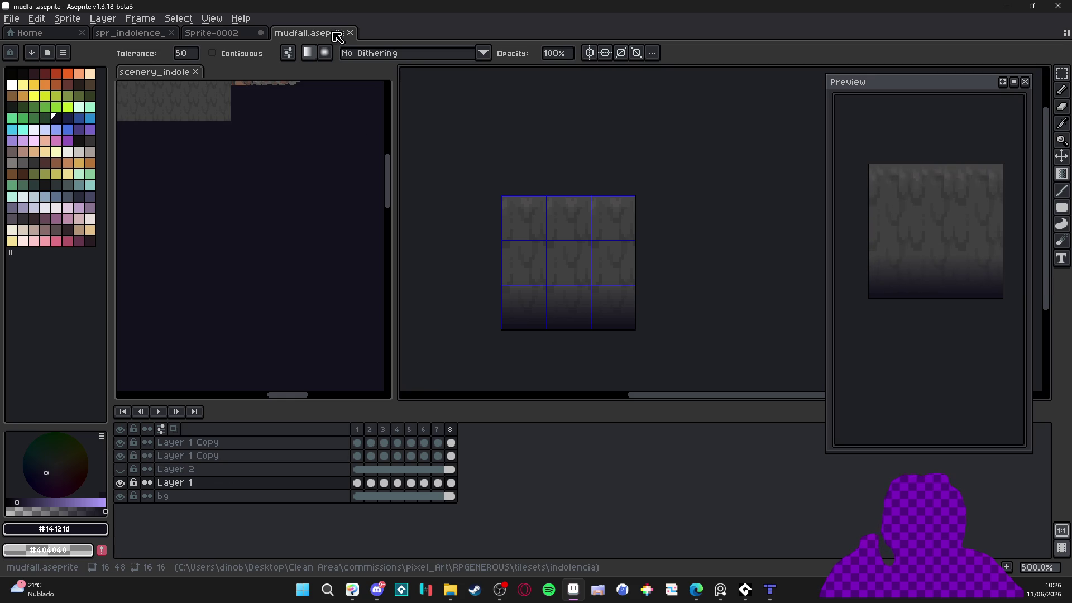
Set Tiled Mode so the sprite repeats only along the Y axis
{"action": "left_click", "coordinate": [212, 18]}
{"action": "mouse_move", "coordinate": [304, 122]}
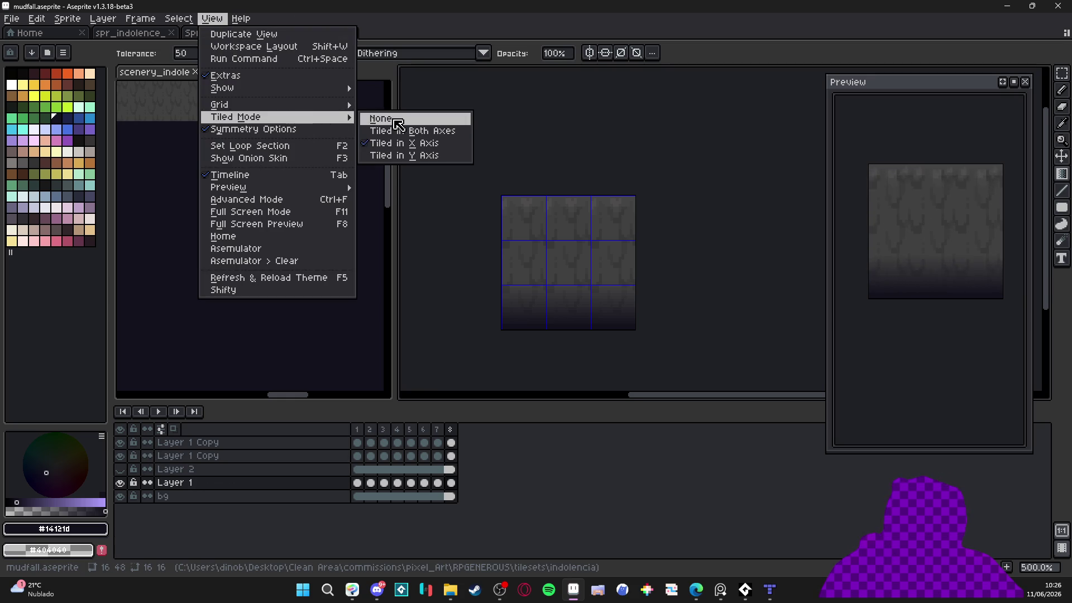
{"action": "left_click", "coordinate": [402, 162]}
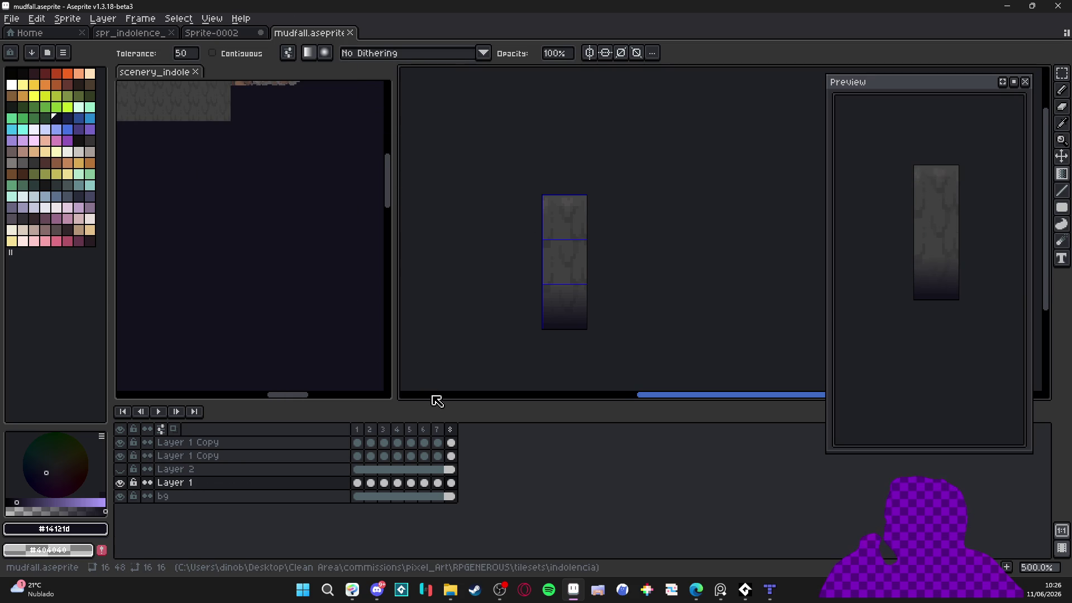
{"action": "left_click_drag", "start_coordinate": [564, 223], "coordinate": [596, 213]}
Export the animation as the sprite sheet file mudfall_spritesheet.png
{"action": "key", "text": "ctrl+e"}
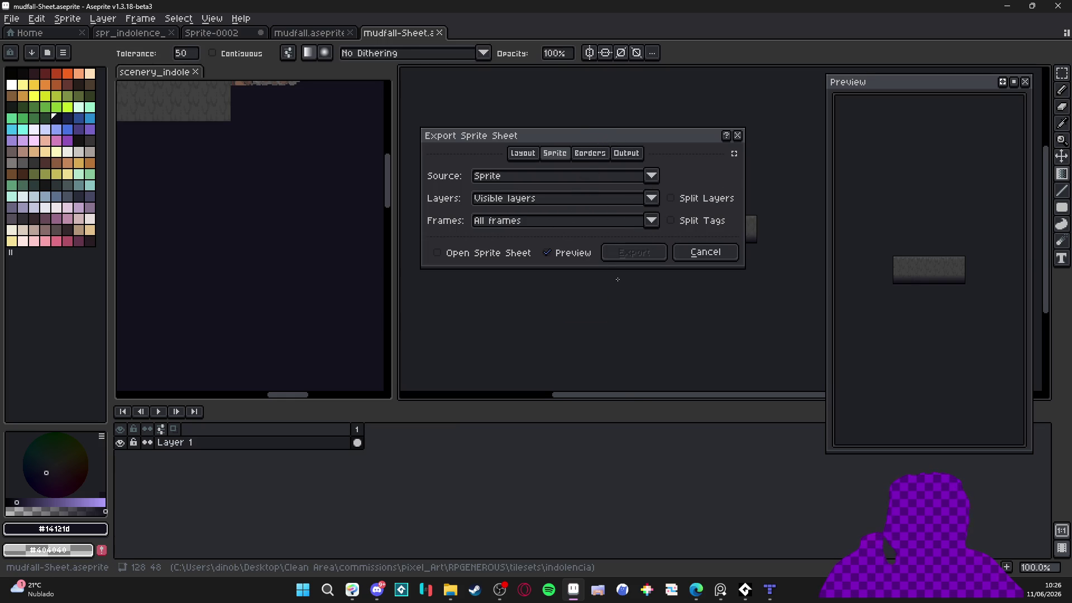
{"action": "left_click", "coordinate": [524, 159]}
{"action": "left_click", "coordinate": [637, 157]}
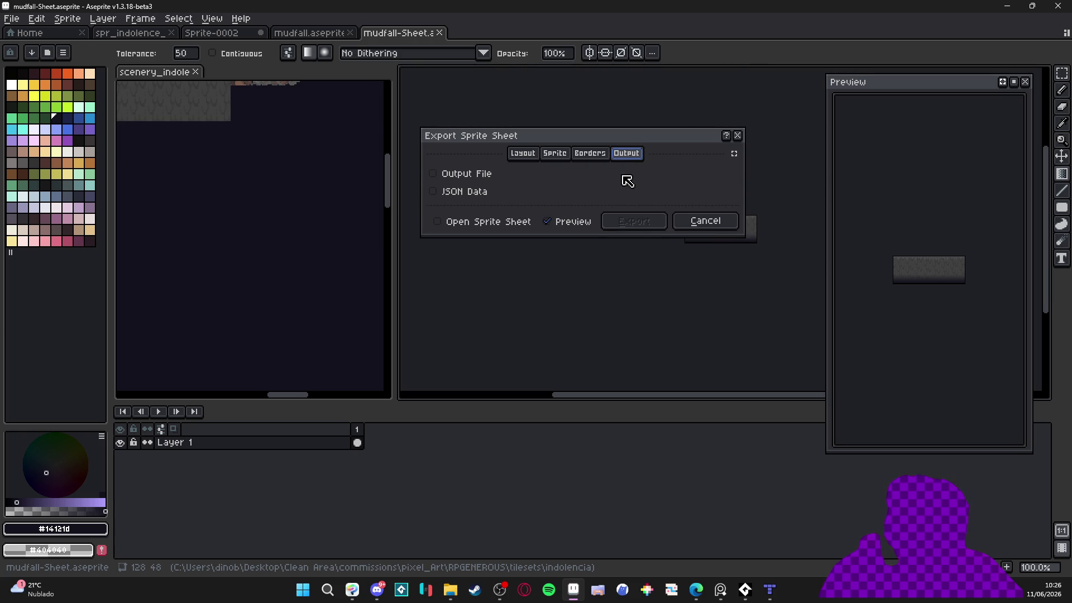
{"action": "left_click", "coordinate": [483, 178]}
{"action": "left_click", "coordinate": [729, 177]}
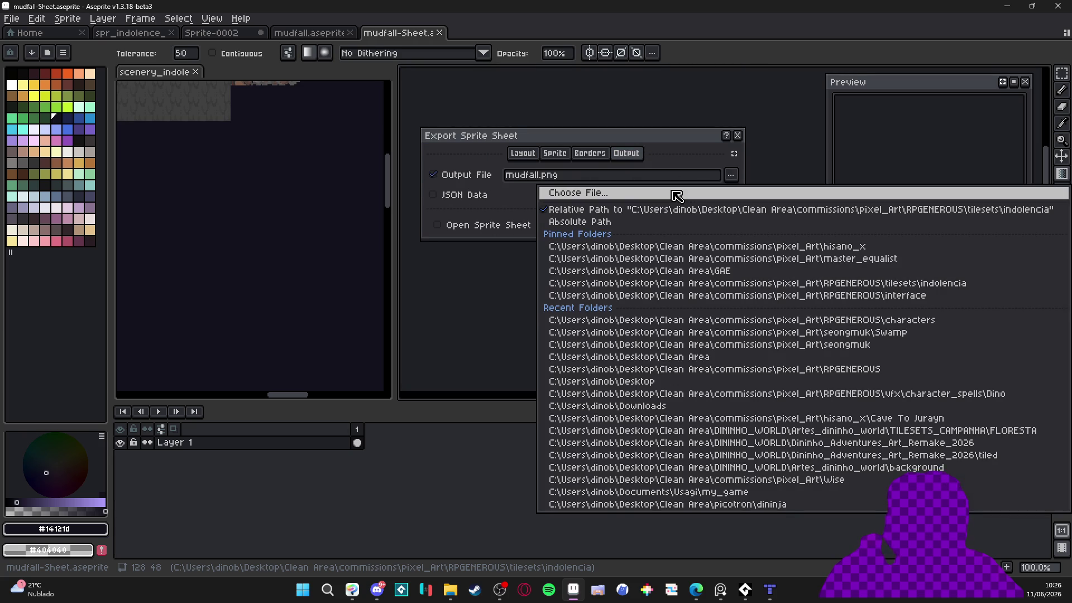
{"action": "left_click", "coordinate": [677, 191]}
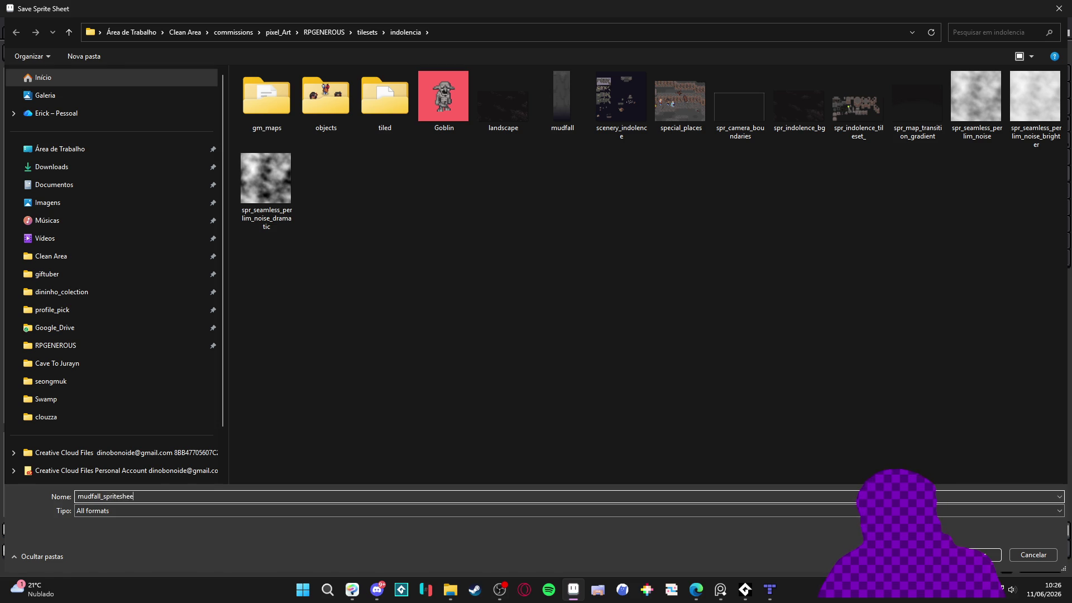
{"action": "type", "text": "t"}
{"action": "key", "text": "Return"}
{"action": "left_click", "coordinate": [614, 229]}
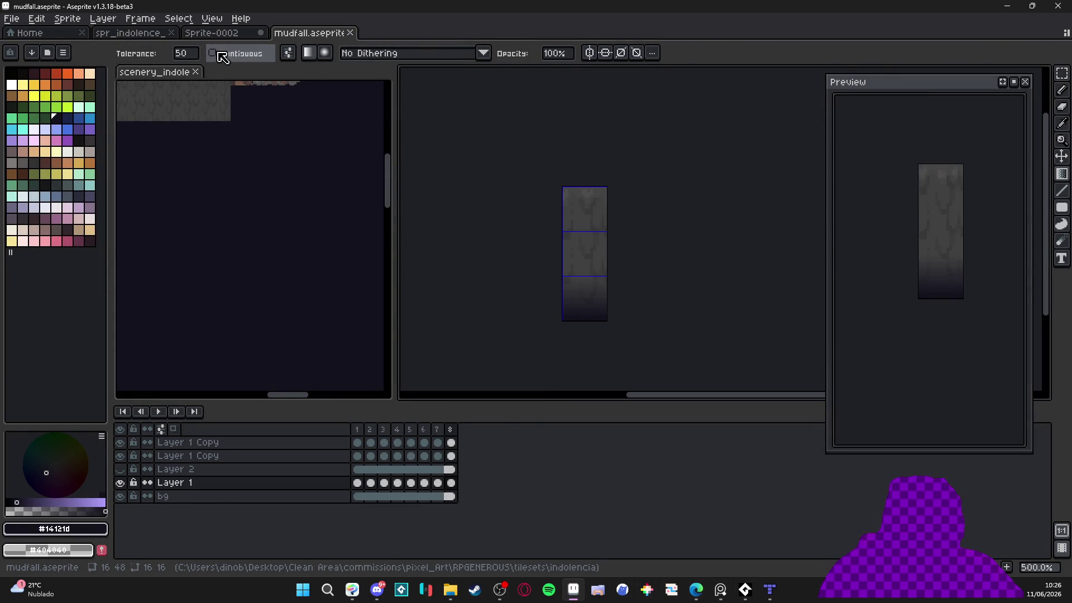
Bring up the spr_indolence_tileset_png image and move its tab to the end
{"action": "left_click", "coordinate": [263, 208]}
{"action": "scroll", "coordinate": [263, 208], "scroll_direction": "down", "scroll_amount": 2}
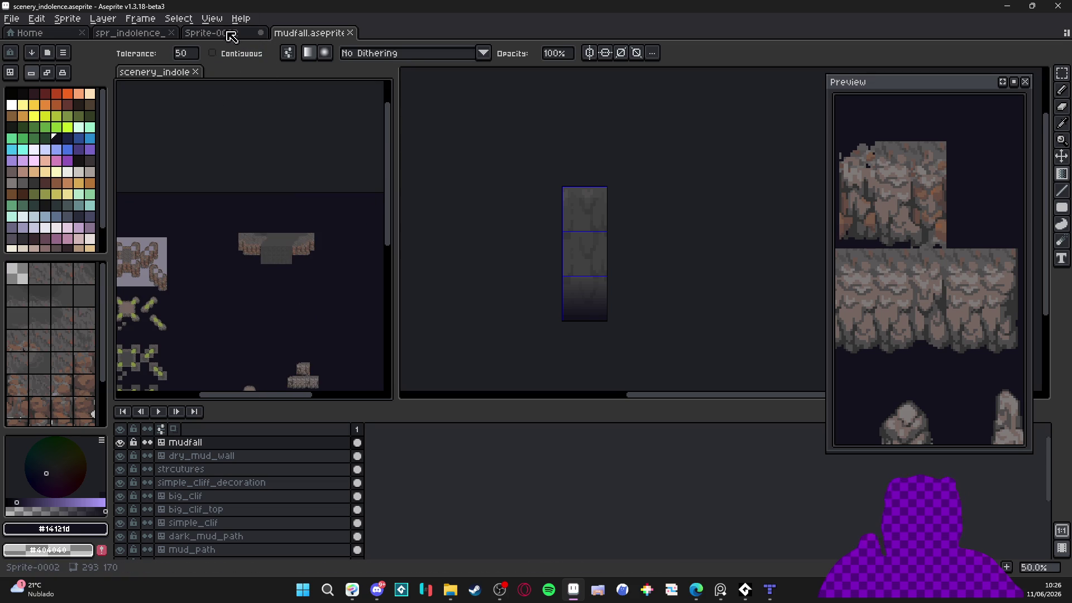
{"action": "left_click", "coordinate": [232, 36]}
{"action": "left_click", "coordinate": [134, 38]}
{"action": "mouse_move", "coordinate": [134, 38]}
{"action": "left_mouse_down"}
{"action": "mouse_move", "coordinate": [502, 39]}
{"action": "mouse_move", "coordinate": [457, 39]}
{"action": "left_mouse_up"}
{"action": "scroll", "coordinate": [485, 240], "scroll_direction": "up", "scroll_amount": 1}
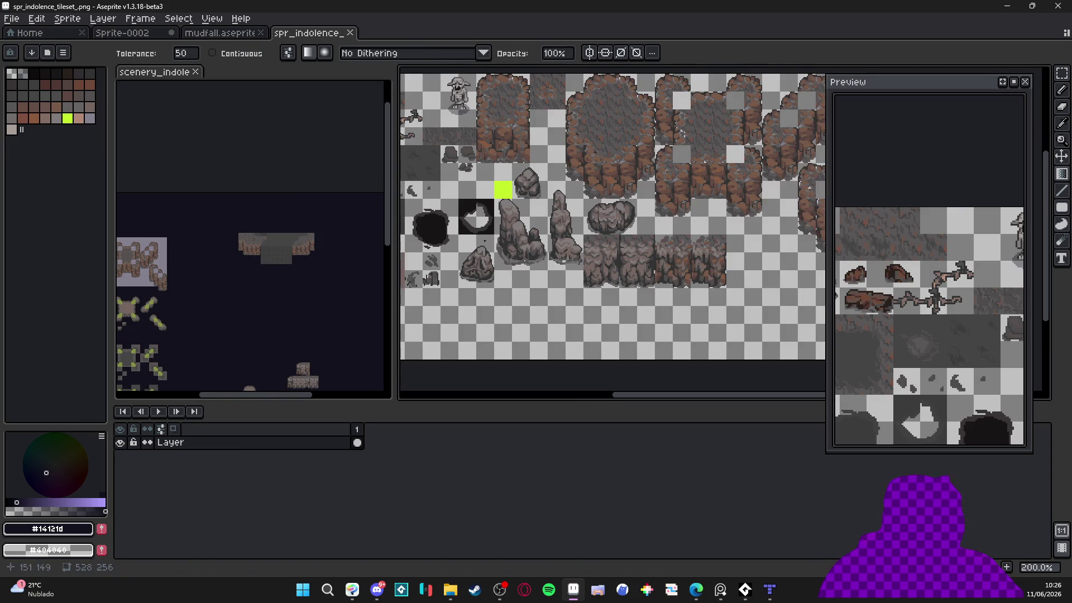
Browse to RPGENEROUS > tilesets > indolencia and drag mudfall_spritesheet.png into Aseprite
{"action": "left_click", "coordinate": [450, 589]}
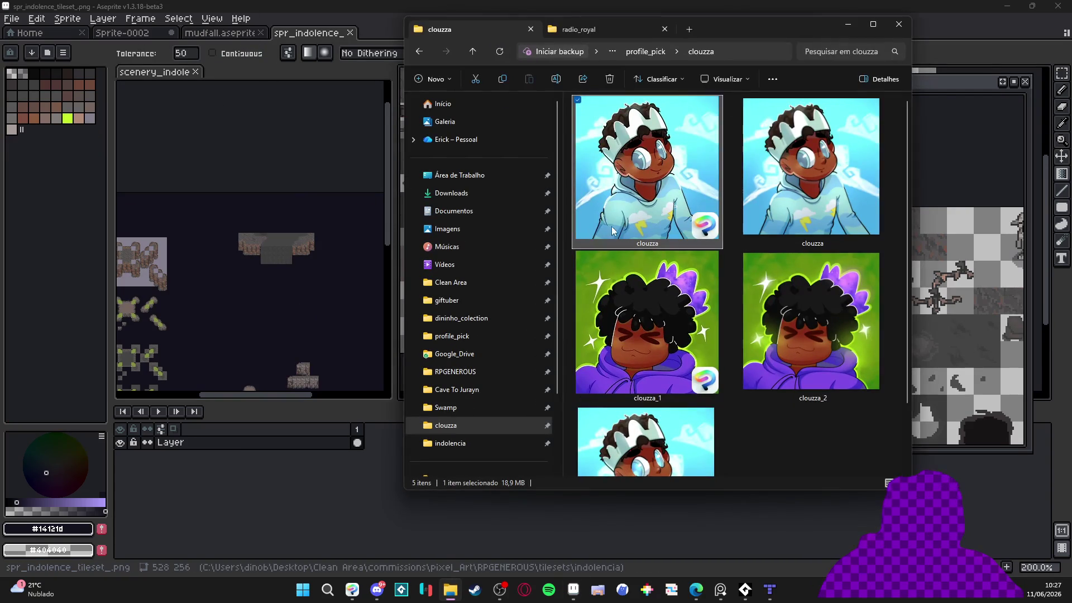
{"action": "left_click", "coordinate": [458, 372]}
{"action": "left_click", "coordinate": [669, 140]}
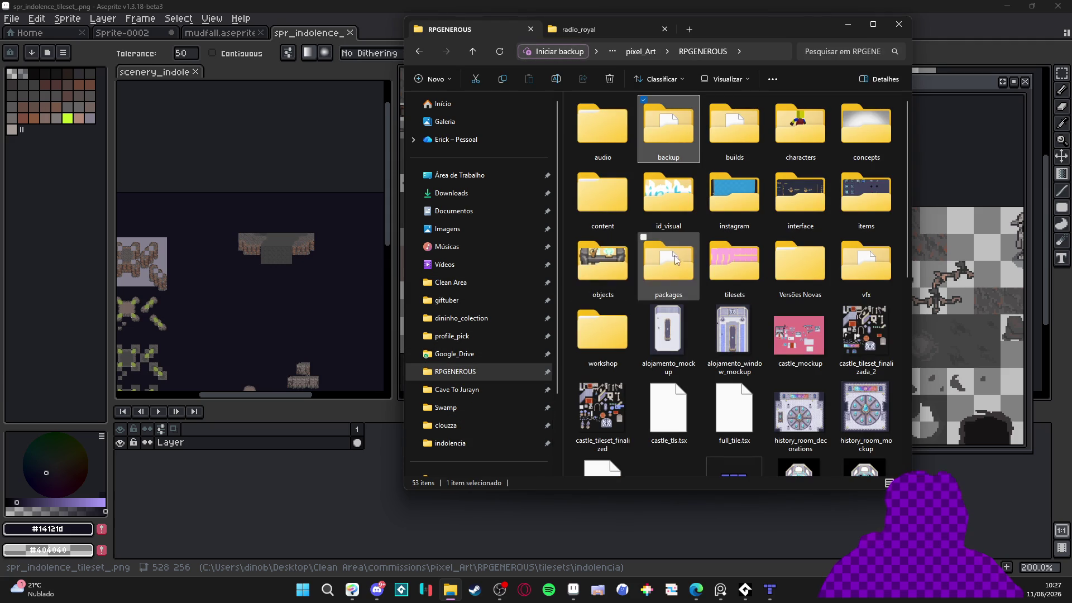
{"action": "double_click", "coordinate": [792, 221]}
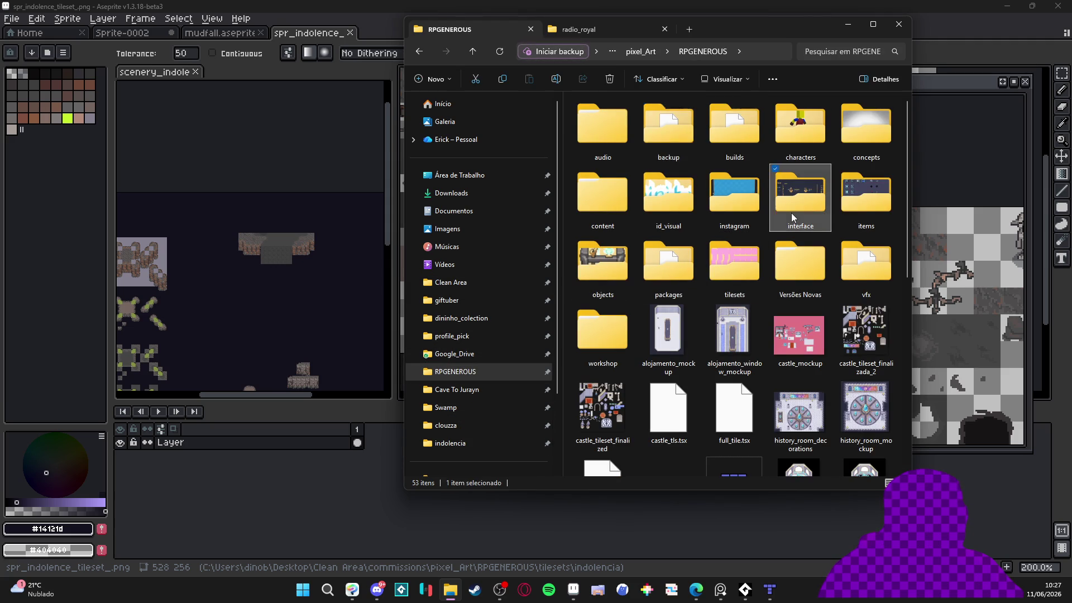
{"action": "left_click", "coordinate": [419, 52]}
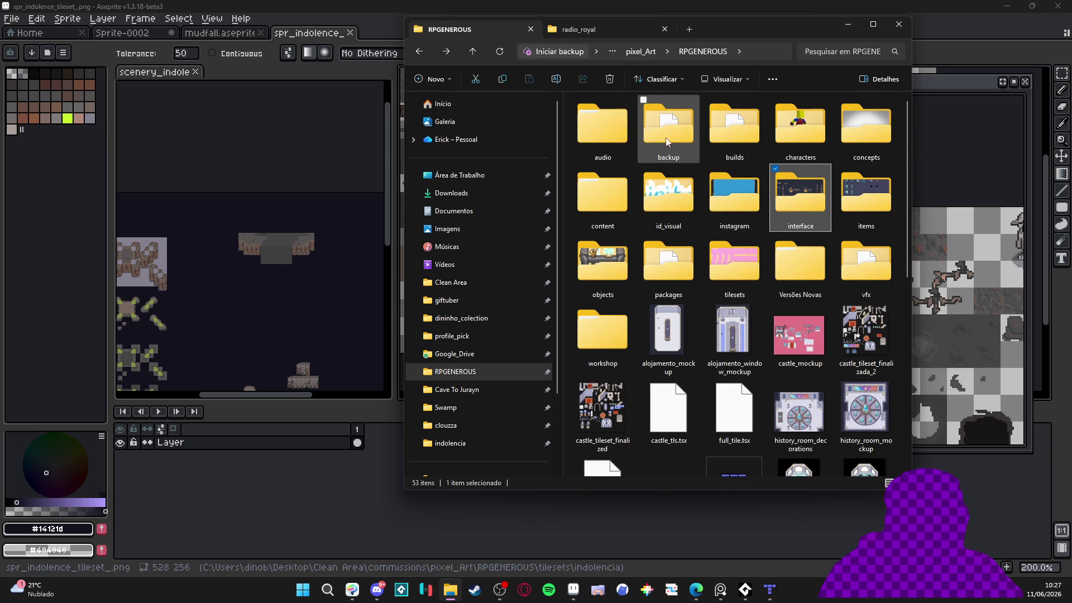
{"action": "double_click", "coordinate": [735, 263]}
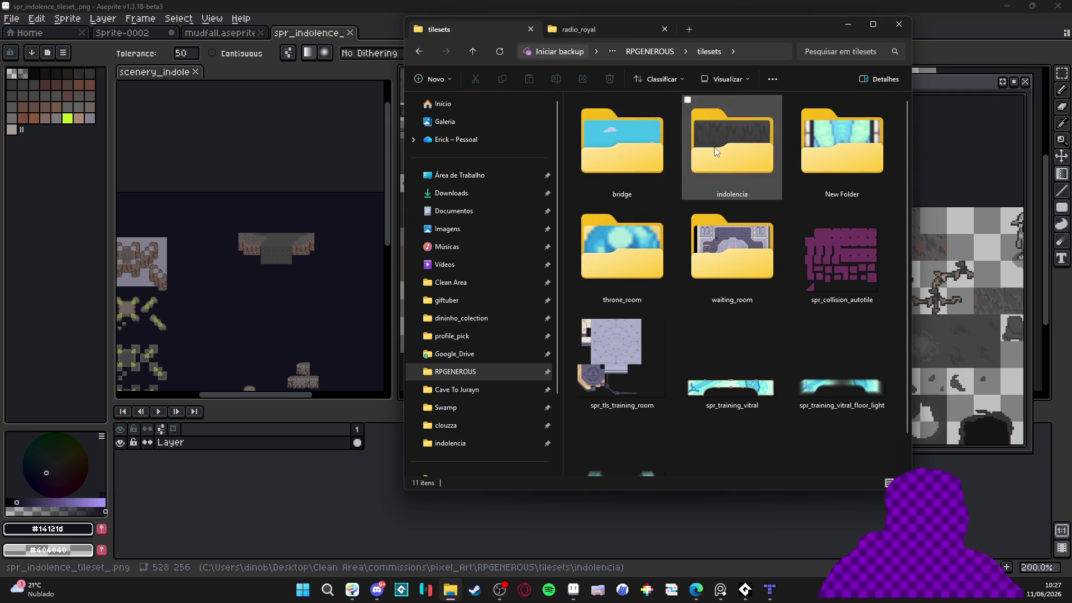
{"action": "double_click", "coordinate": [699, 187]}
{"action": "mouse_move", "coordinate": [584, 181]}
{"action": "left_mouse_down"}
{"action": "mouse_move", "coordinate": [659, 162]}
{"action": "mouse_move", "coordinate": [945, 38]}
{"action": "mouse_move", "coordinate": [939, 61]}
{"action": "left_mouse_up"}
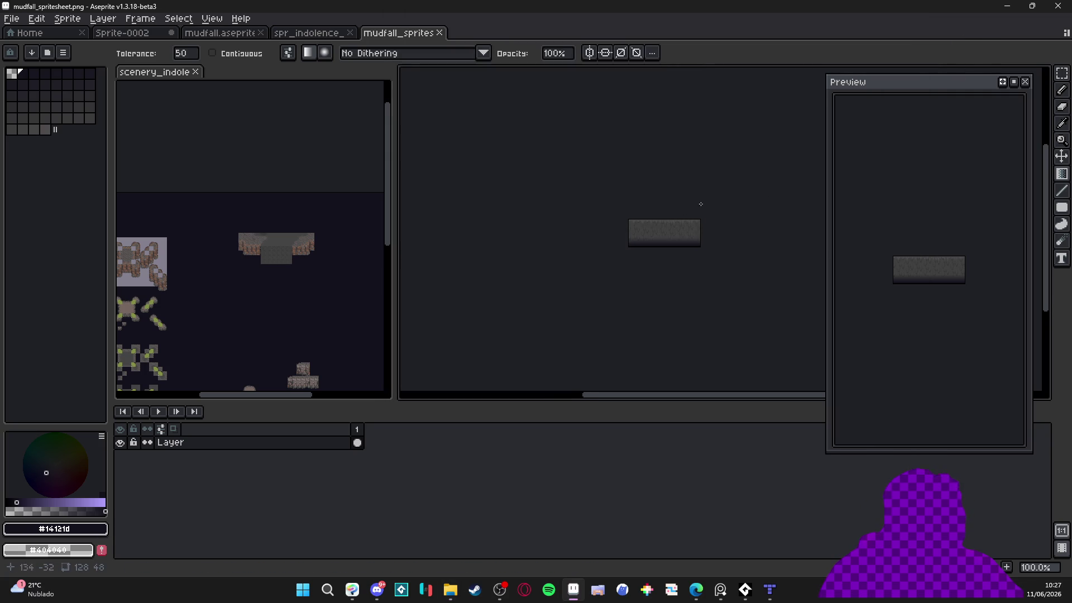
Select the whole mudfall sprite sheet and paste it into the indolence tileset
{"action": "scroll", "coordinate": [721, 218], "scroll_direction": "up", "scroll_amount": 2}
{"action": "key", "text": "m"}
{"action": "left_click_drag", "start_coordinate": [510, 185], "coordinate": [725, 265]}
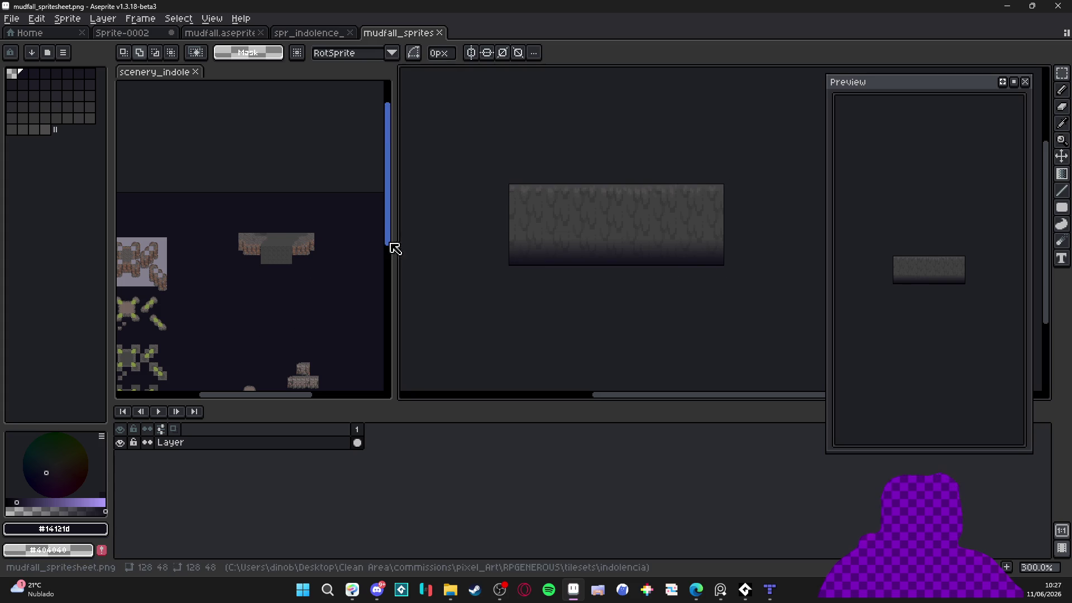
{"action": "left_click", "coordinate": [314, 36]}
{"action": "scroll", "coordinate": [472, 186], "scroll_direction": "up", "scroll_amount": 1}
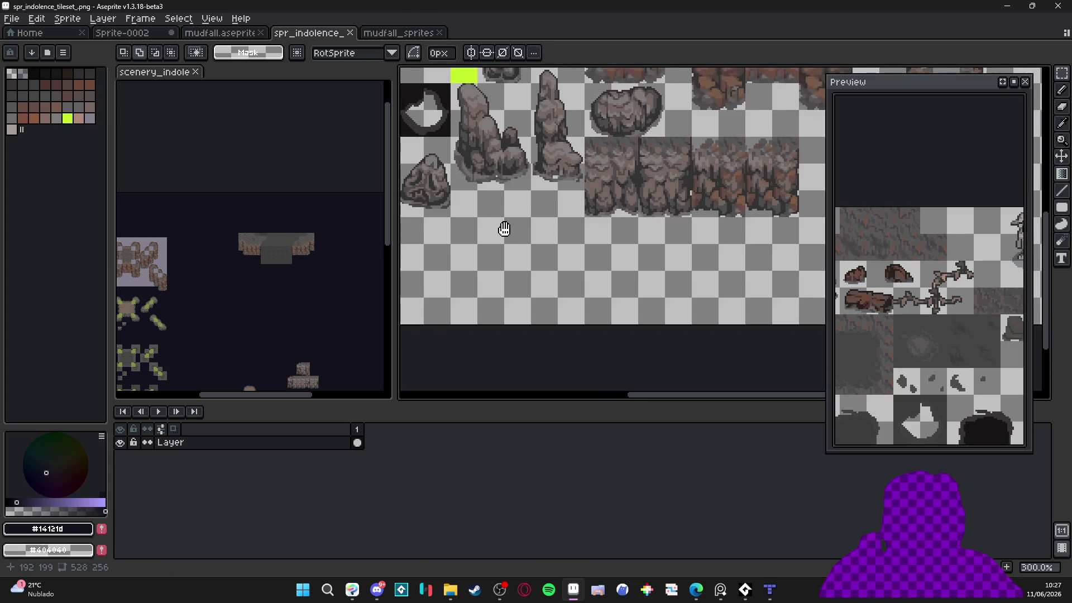
{"action": "key", "text": "ctrl+v"}
Position the pasted mudfall strip in free tileset space and commit it
{"action": "left_click_drag", "start_coordinate": [665, 268], "coordinate": [586, 301]}
{"action": "scroll", "coordinate": [586, 301], "scroll_direction": "down", "scroll_amount": 2}
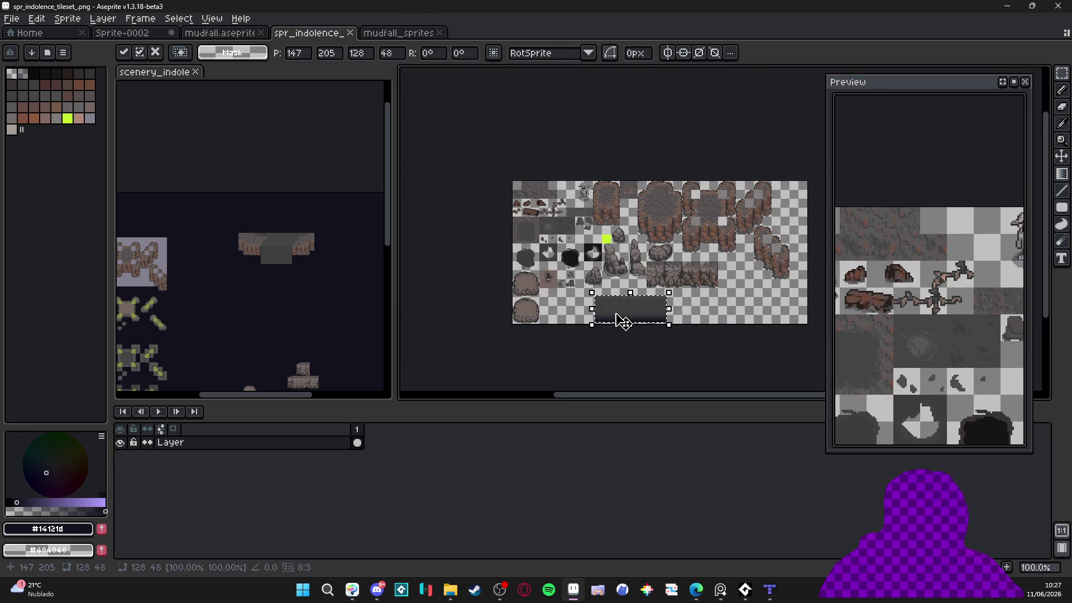
{"action": "scroll", "coordinate": [660, 313], "scroll_direction": "up", "scroll_amount": 2}
{"action": "left_click_drag", "start_coordinate": [661, 313], "coordinate": [539, 305]}
{"action": "scroll", "coordinate": [517, 297], "scroll_direction": "up", "scroll_amount": 2}
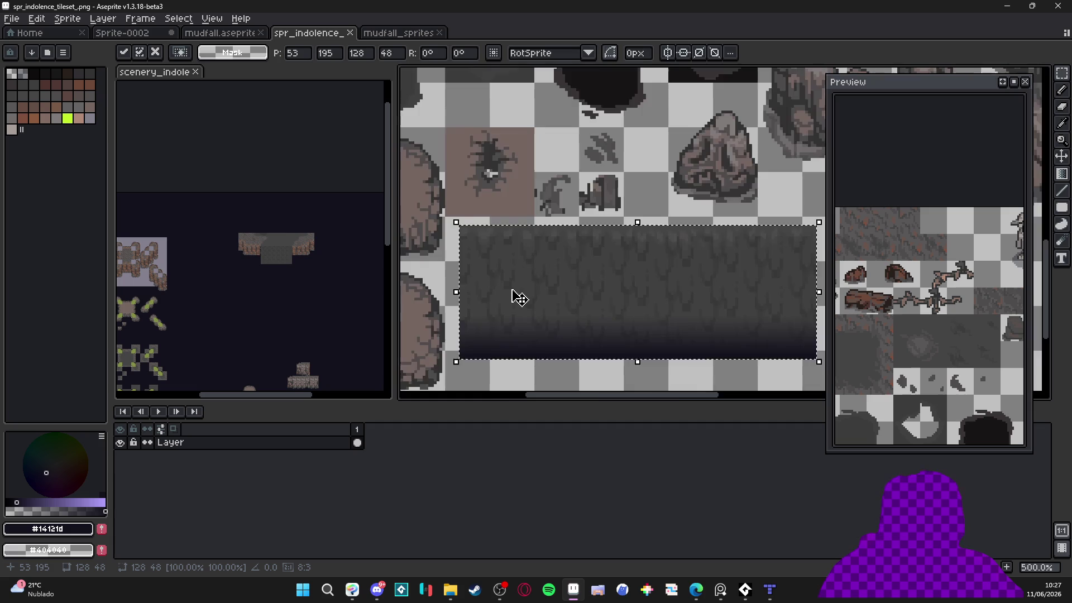
{"action": "scroll", "coordinate": [622, 318], "scroll_direction": "up", "scroll_amount": 1}
{"action": "mouse_move", "coordinate": [622, 318]}
{"action": "left_mouse_down"}
{"action": "mouse_move", "coordinate": [606, 311]}
{"action": "mouse_move", "coordinate": [578, 337]}
{"action": "left_mouse_up"}
{"action": "scroll", "coordinate": [608, 314], "scroll_direction": "down", "scroll_amount": 4}
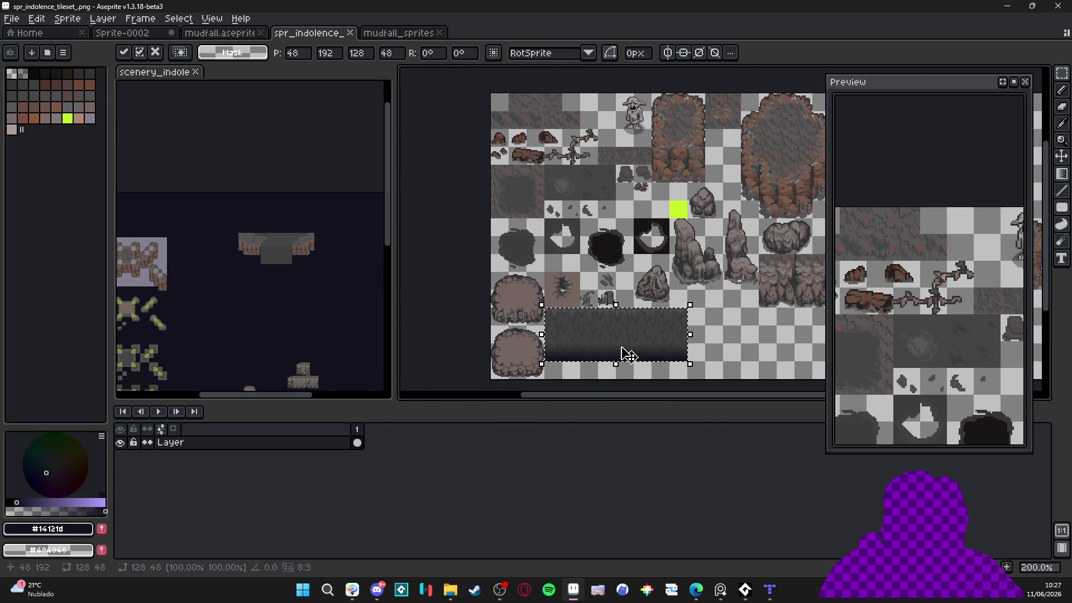
{"action": "scroll", "coordinate": [603, 338], "scroll_direction": "right", "scroll_amount": 2}
{"action": "key", "text": "ctrl+d"}
{"action": "scroll", "coordinate": [645, 318], "scroll_direction": "right", "scroll_amount": 1}
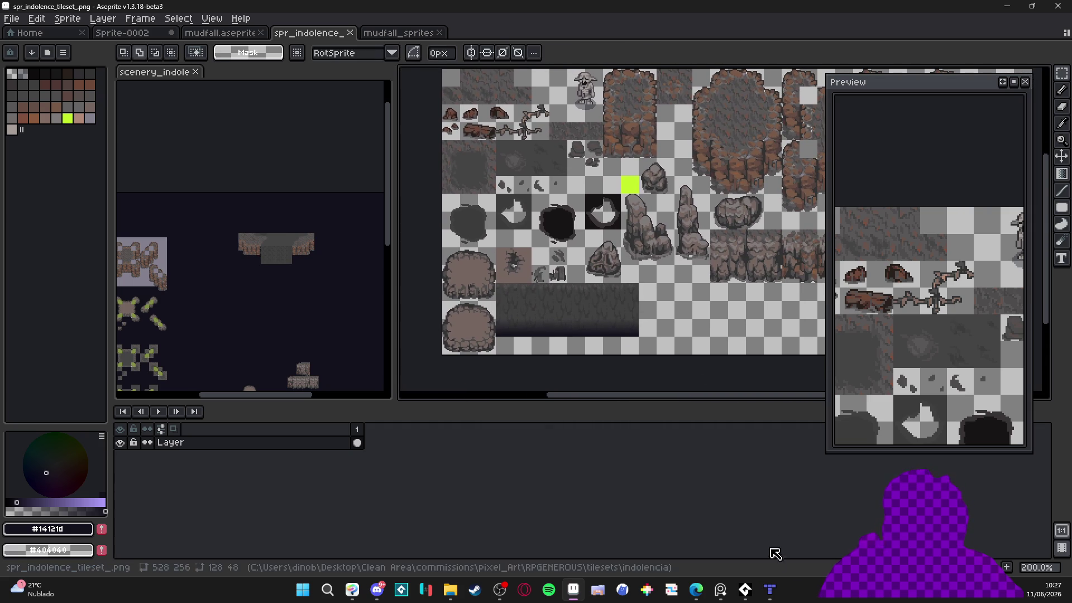
{"action": "left_click", "coordinate": [770, 590]}
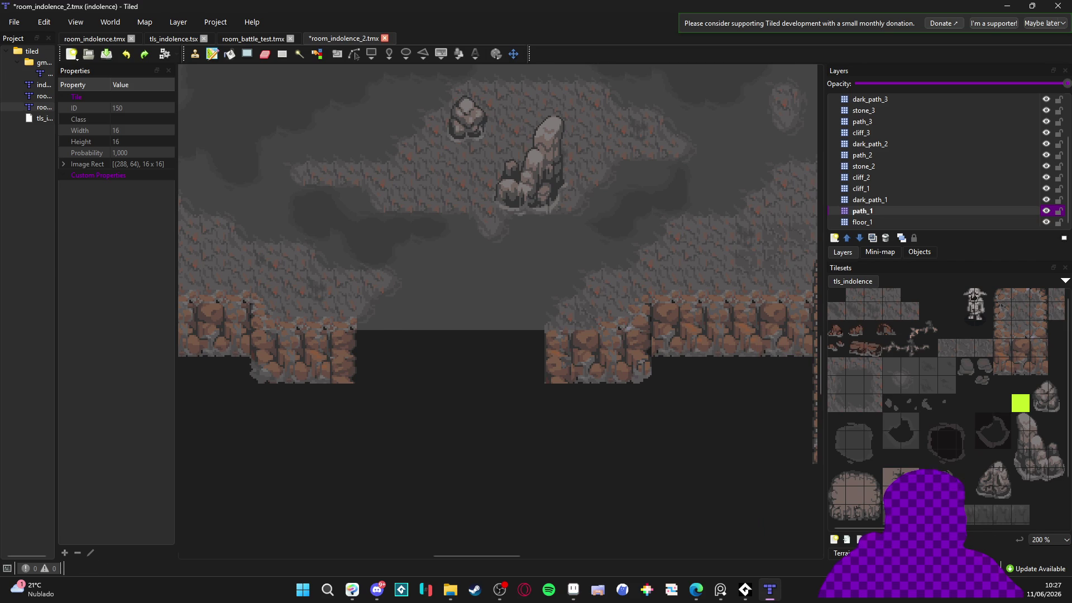
In tls_indolence.tsx, start animating the first mudfall tile with frames from its row
{"action": "left_click", "coordinate": [858, 539]}
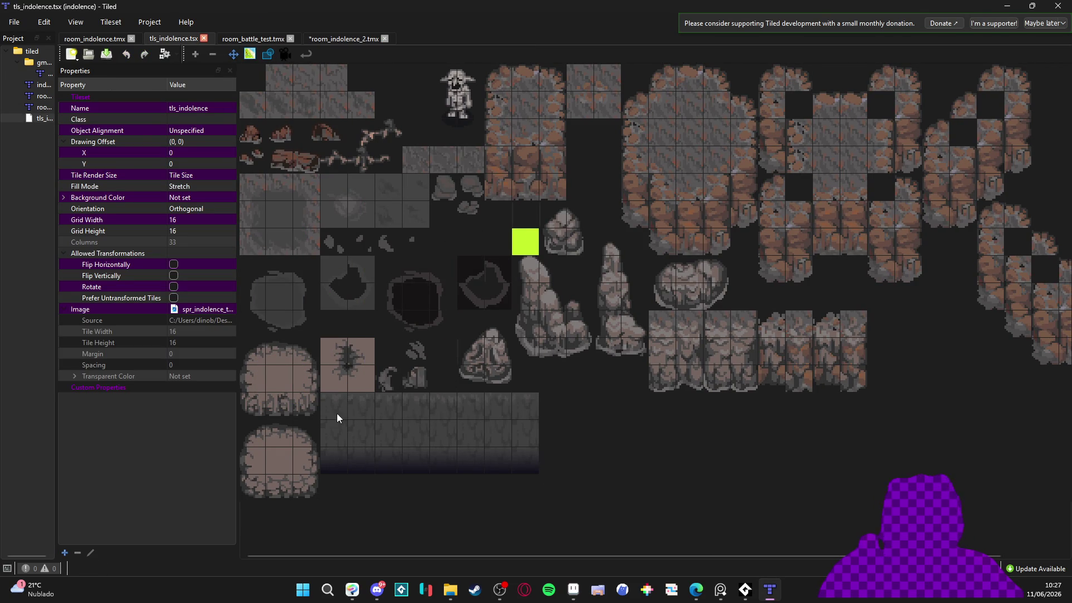
{"action": "left_click", "coordinate": [337, 415]}
{"action": "left_click", "coordinate": [285, 55]}
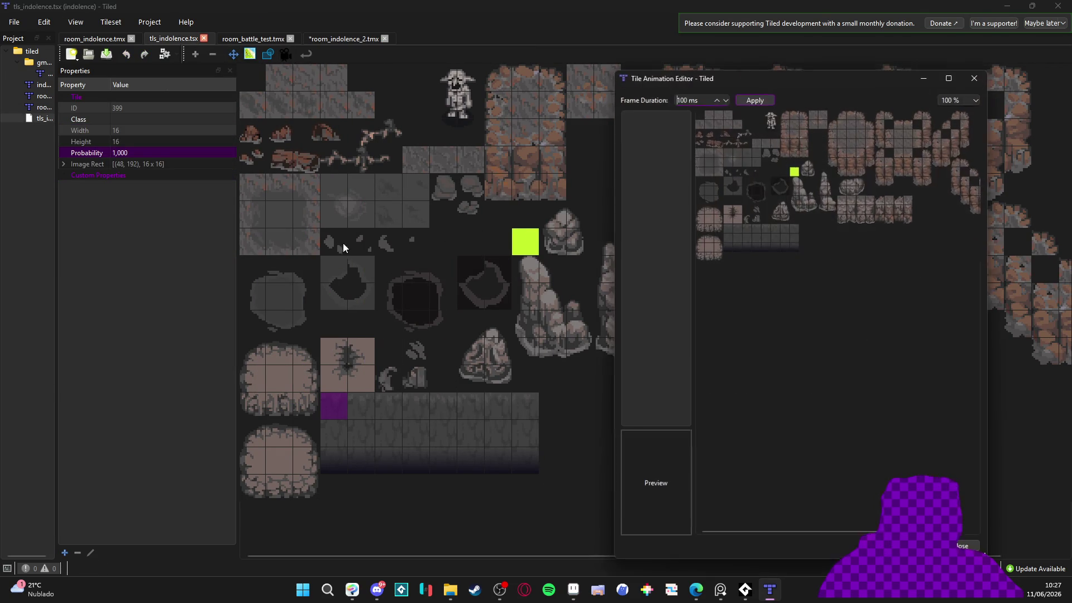
{"action": "double_click", "coordinate": [727, 230]}
{"action": "double_click", "coordinate": [735, 230]}
{"action": "double_click", "coordinate": [747, 229]}
{"action": "double_click", "coordinate": [758, 229]}
Set 150 ms frame duration, drop a stray frame, and finish the first tile's frames
{"action": "left_click", "coordinate": [707, 101]}
{"action": "type", "text": "150"}
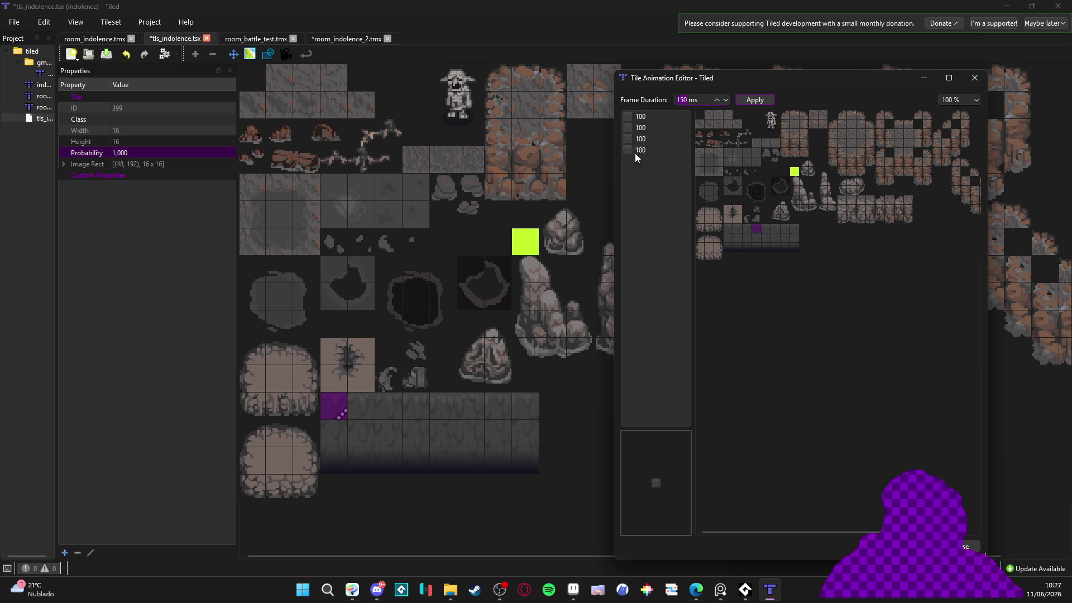
{"action": "left_click", "coordinate": [651, 128]}
{"action": "key", "text": "Delete"}
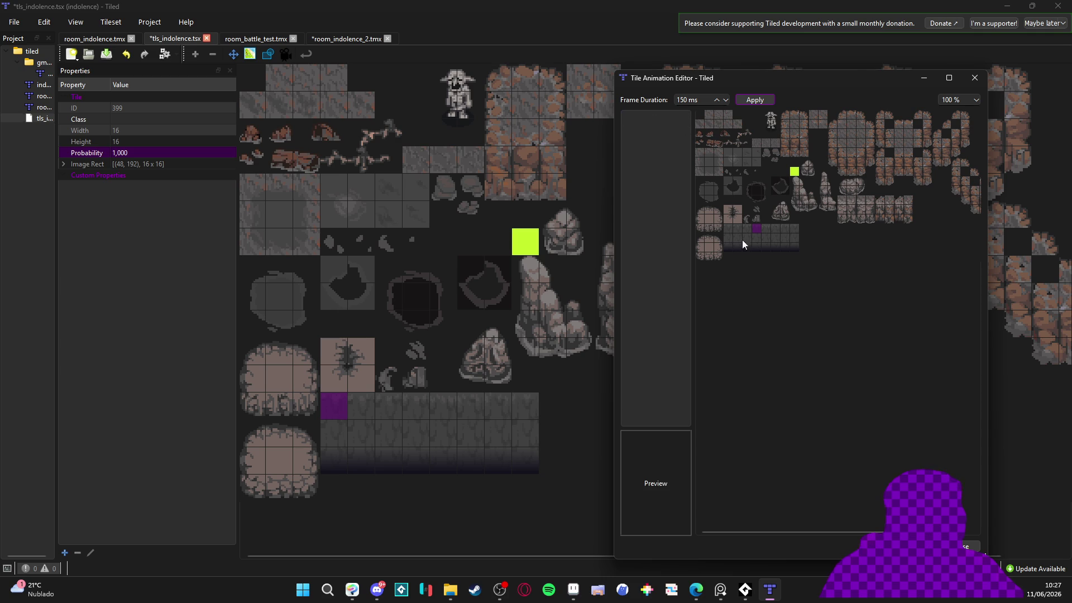
{"action": "left_click", "coordinate": [729, 230]}
{"action": "double_click", "coordinate": [747, 229]}
{"action": "double_click", "coordinate": [757, 228]}
{"action": "double_click", "coordinate": [766, 228]}
{"action": "double_click", "coordinate": [776, 228]}
{"action": "double_click", "coordinate": [785, 229]}
{"action": "double_click", "coordinate": [795, 230]}
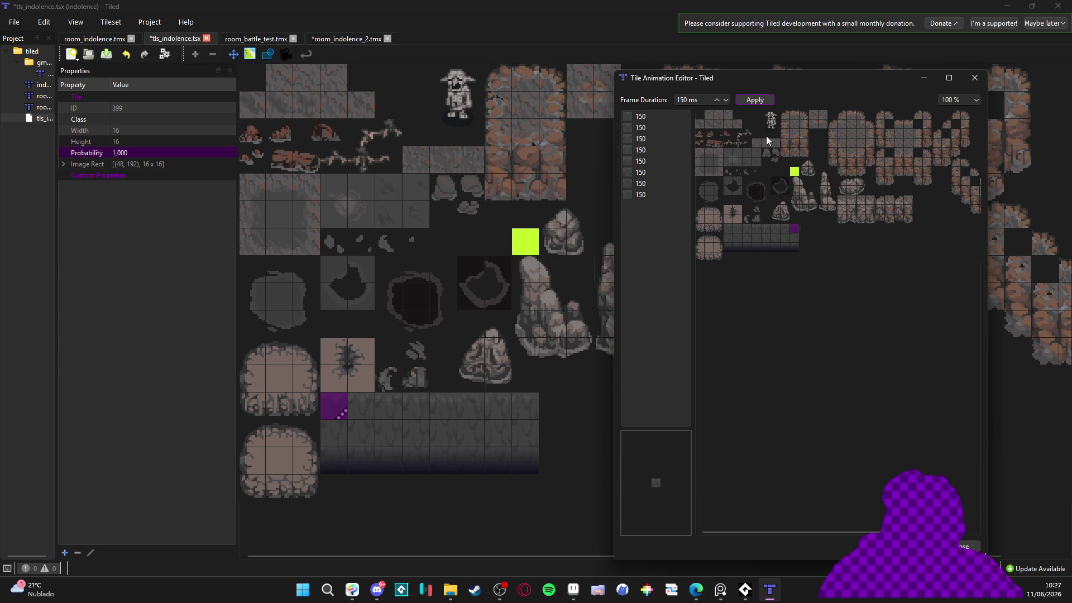
{"action": "left_click", "coordinate": [980, 79]}
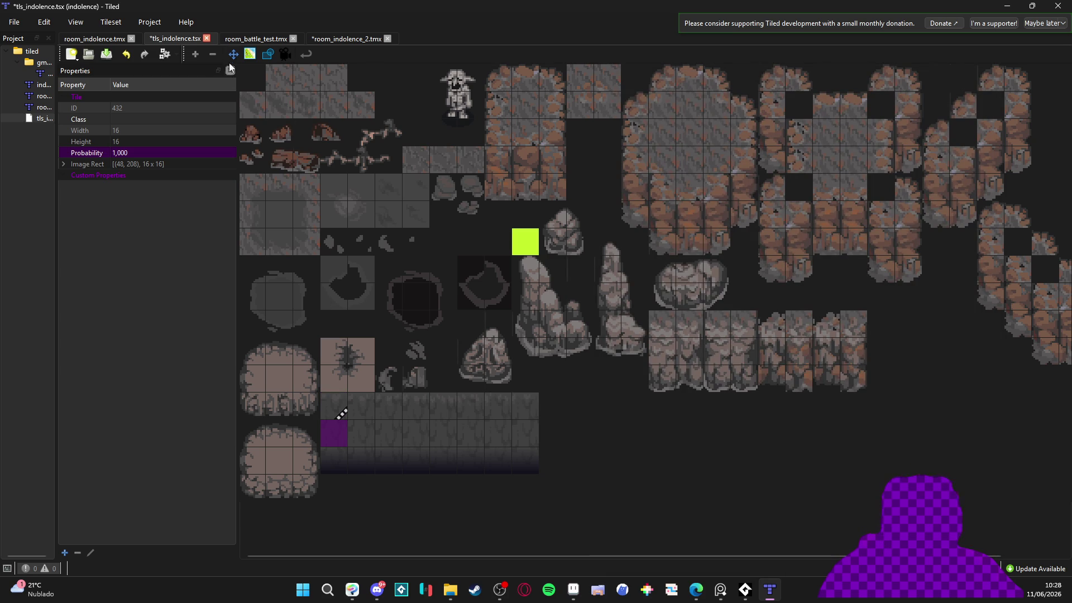
Animate the second mudfall tile with eight 150 ms frames from its row
{"action": "left_click", "coordinate": [285, 54]}
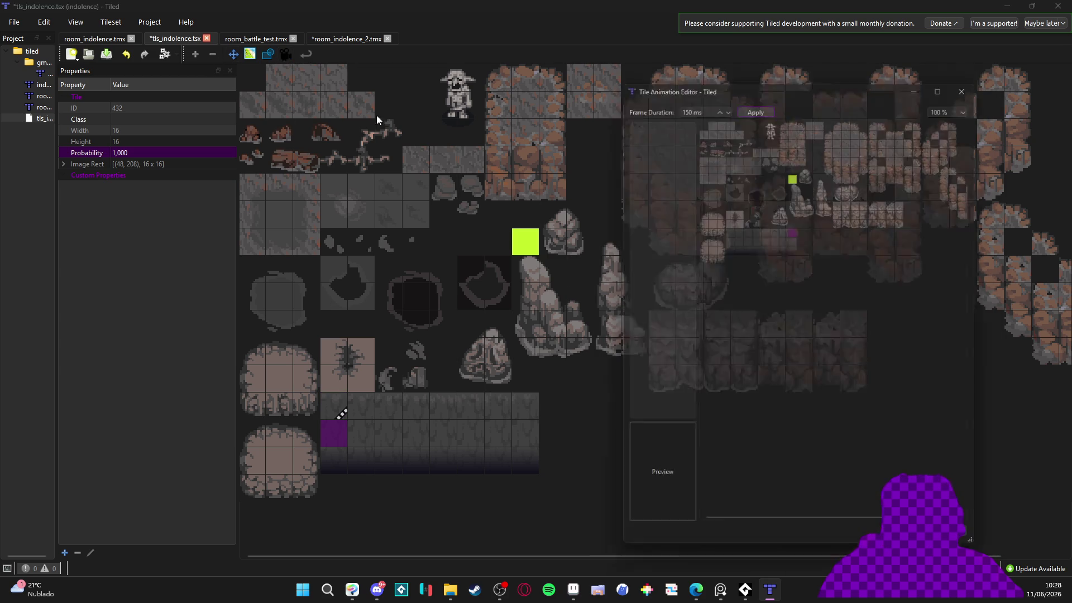
{"action": "double_click", "coordinate": [729, 237]}
{"action": "double_click", "coordinate": [736, 238]}
{"action": "double_click", "coordinate": [748, 236]}
{"action": "double_click", "coordinate": [756, 236]}
{"action": "left_click", "coordinate": [768, 237]}
{"action": "double_click", "coordinate": [768, 236]}
{"action": "double_click", "coordinate": [778, 237]}
{"action": "double_click", "coordinate": [785, 237]}
{"action": "double_click", "coordinate": [792, 239]}
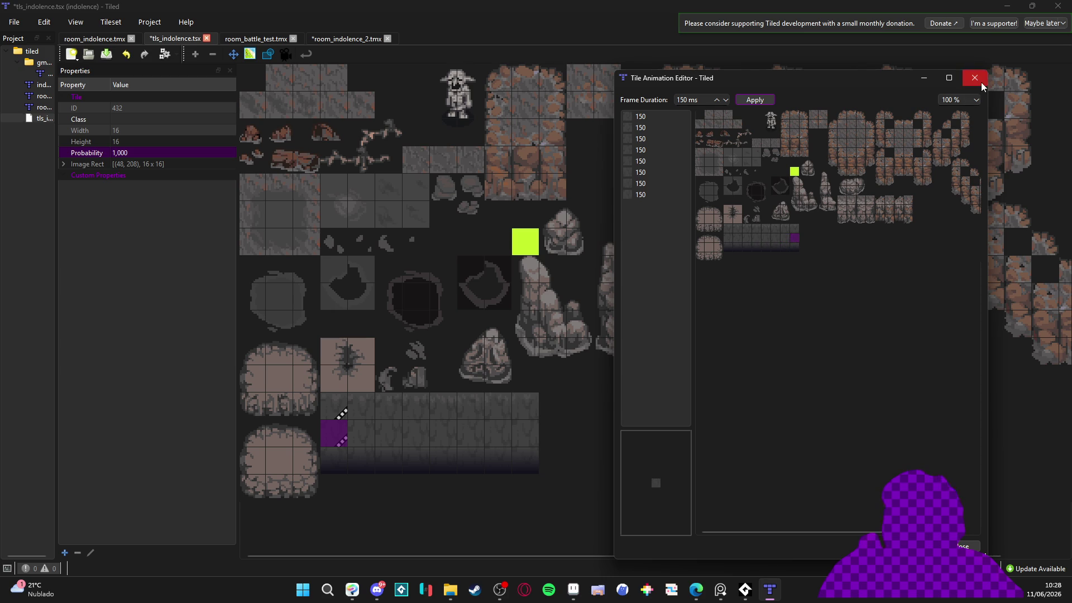
{"action": "left_click", "coordinate": [975, 78]}
Animate the dark fade tile one row lower with eight 150 ms frames
{"action": "left_click", "coordinate": [332, 461]}
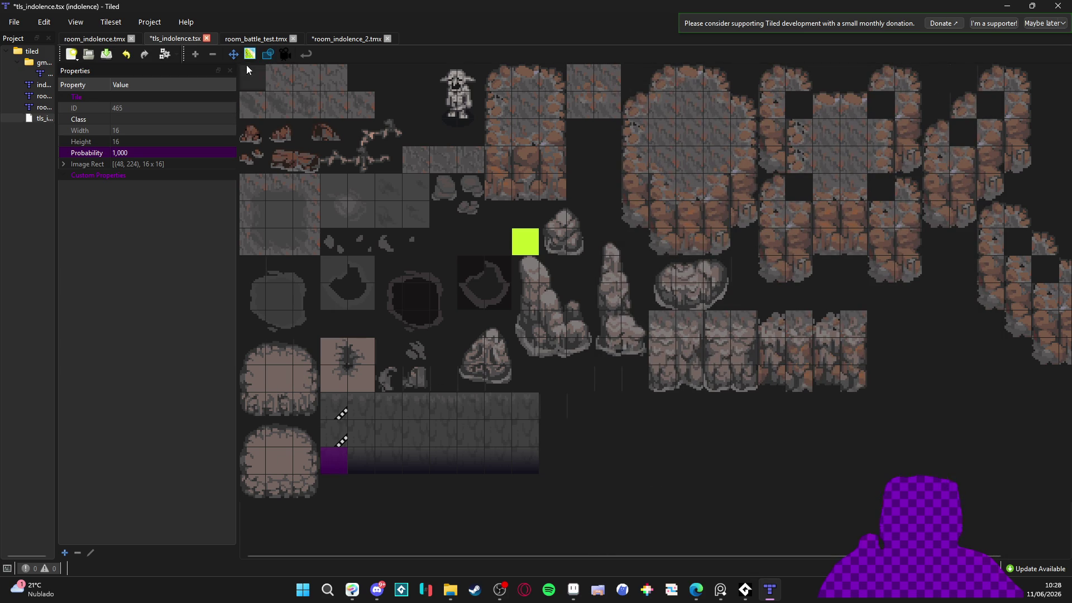
{"action": "left_click", "coordinate": [286, 55]}
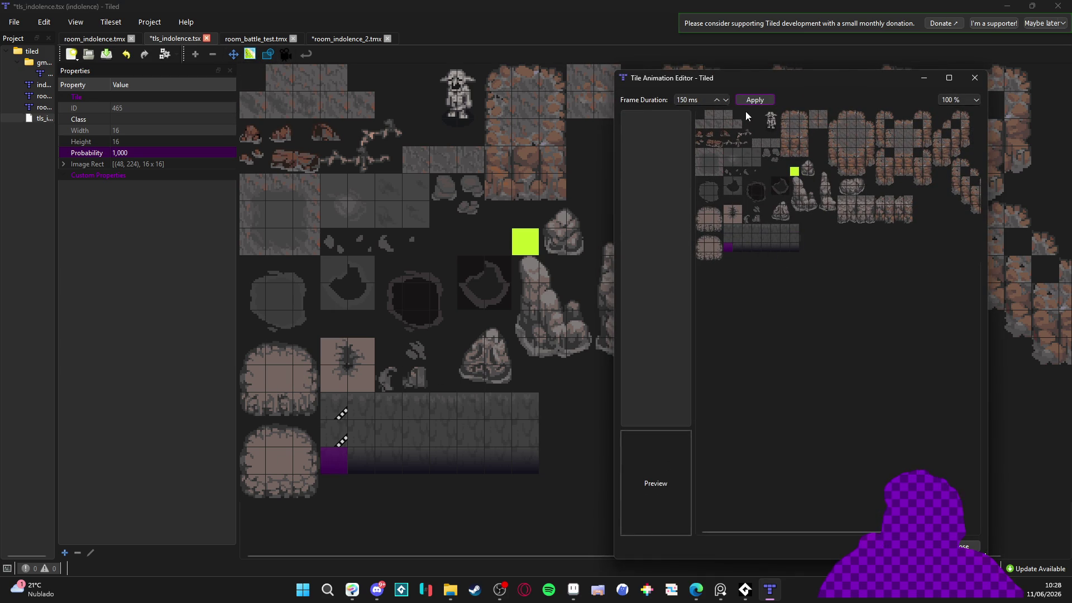
{"action": "double_click", "coordinate": [726, 248]}
{"action": "double_click", "coordinate": [739, 249]}
{"action": "double_click", "coordinate": [749, 248]}
{"action": "double_click", "coordinate": [758, 248]}
{"action": "double_click", "coordinate": [769, 249]}
{"action": "double_click", "coordinate": [779, 249]}
{"action": "double_click", "coordinate": [788, 250]}
{"action": "double_click", "coordinate": [794, 249]}
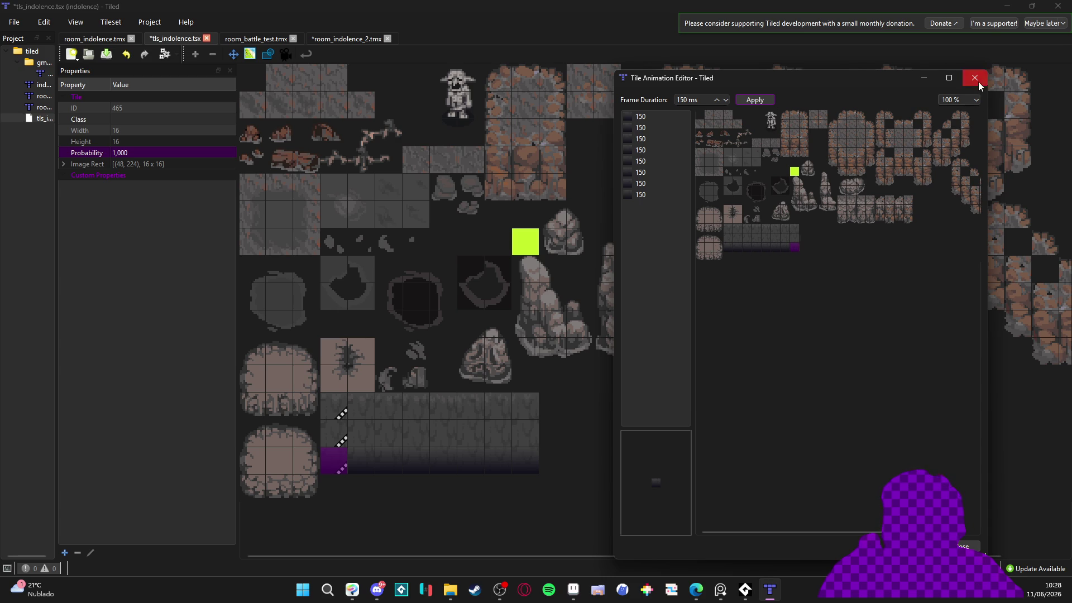
{"action": "left_click", "coordinate": [979, 84]}
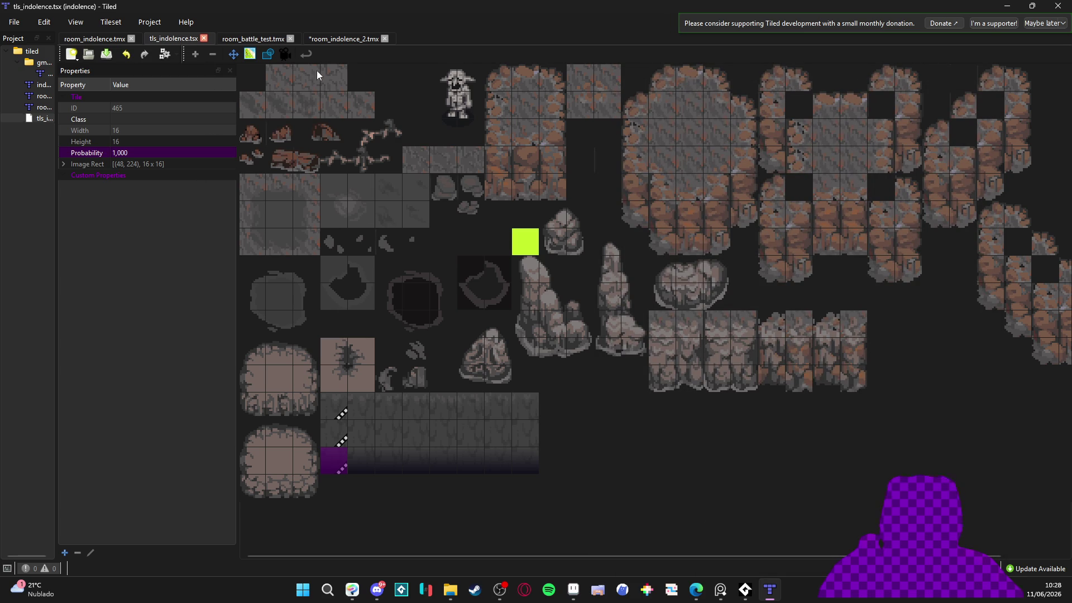
{"action": "left_click", "coordinate": [323, 41]}
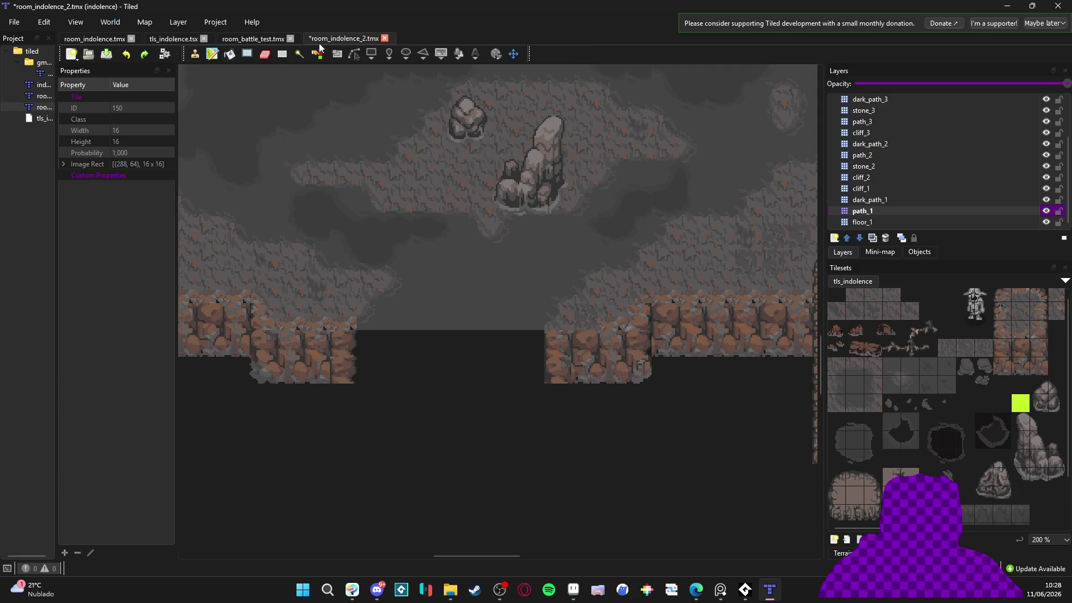
Stamp top, middle, and dark fade mudfall rows across the cliff gap on path_1
{"action": "scroll", "coordinate": [893, 442], "scroll_direction": "down", "scroll_amount": 2}
{"action": "left_click", "coordinate": [890, 458]}
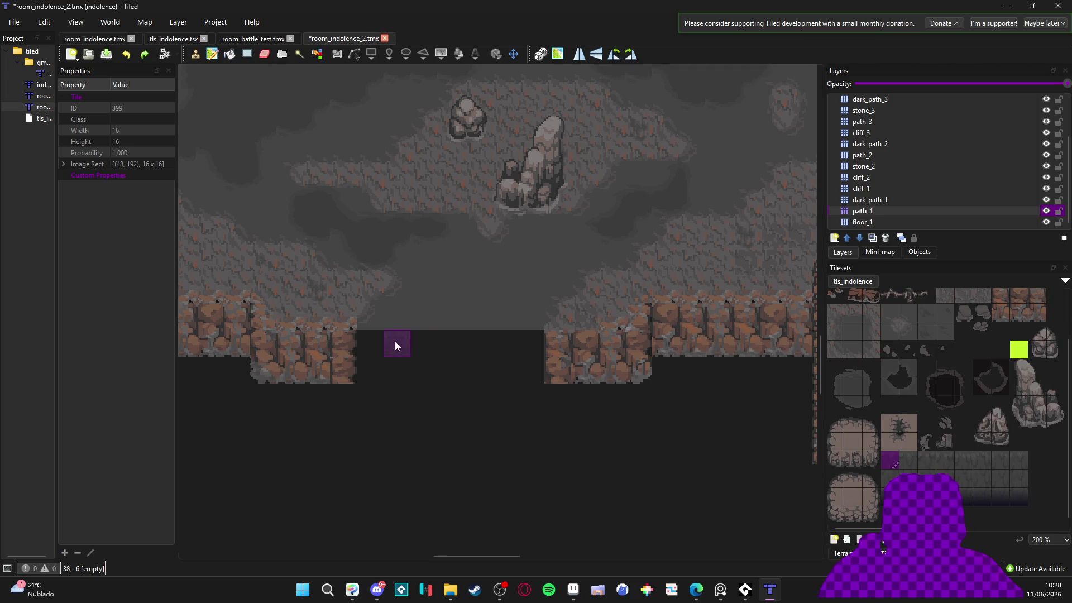
{"action": "left_click_drag", "start_coordinate": [376, 336], "coordinate": [525, 339]}
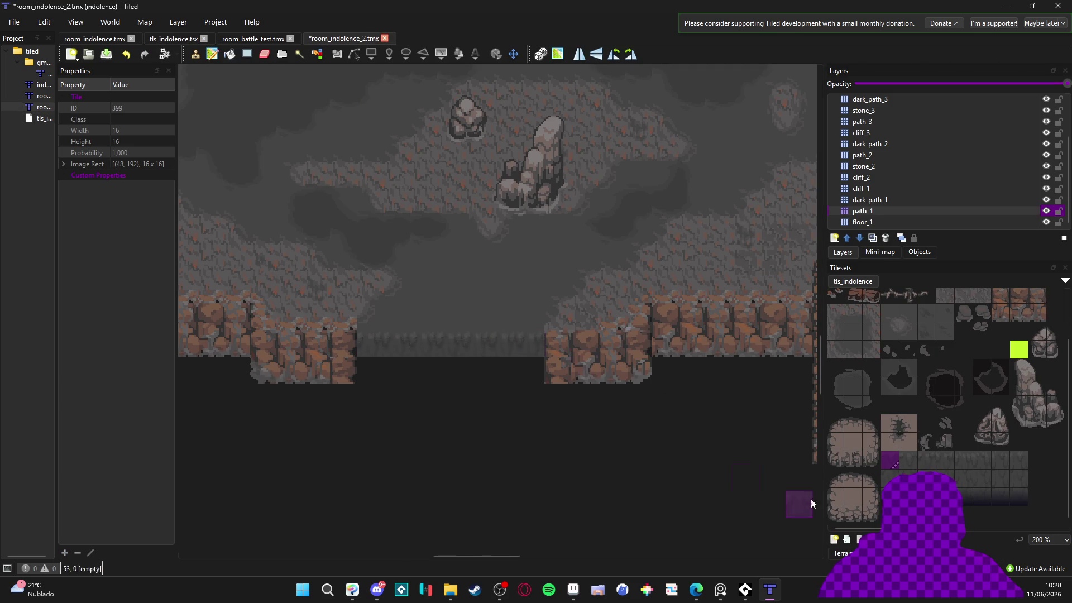
{"action": "scroll", "coordinate": [447, 427], "scroll_direction": "up", "scroll_amount": 1}
{"action": "left_click", "coordinate": [889, 476]}
{"action": "mouse_move", "coordinate": [342, 358]}
{"action": "left_mouse_down"}
{"action": "mouse_move", "coordinate": [540, 354]}
{"action": "mouse_move", "coordinate": [334, 400]}
{"action": "mouse_move", "coordinate": [564, 393]}
{"action": "left_mouse_up"}
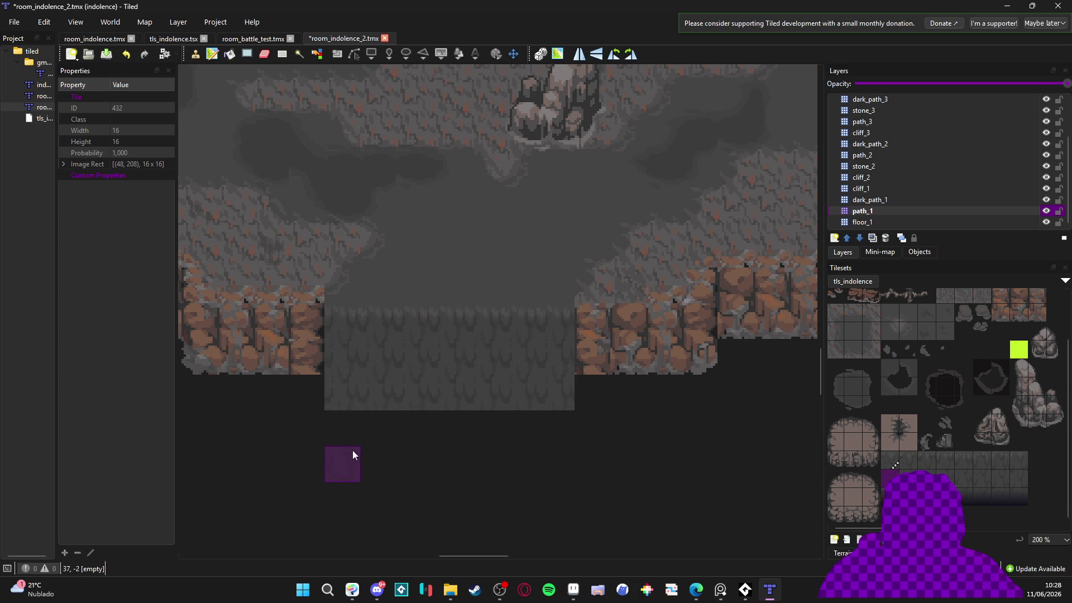
{"action": "left_click_drag", "start_coordinate": [377, 432], "coordinate": [551, 429]}
{"action": "left_click", "coordinate": [889, 493]}
{"action": "left_click_drag", "start_coordinate": [332, 475], "coordinate": [562, 466]}
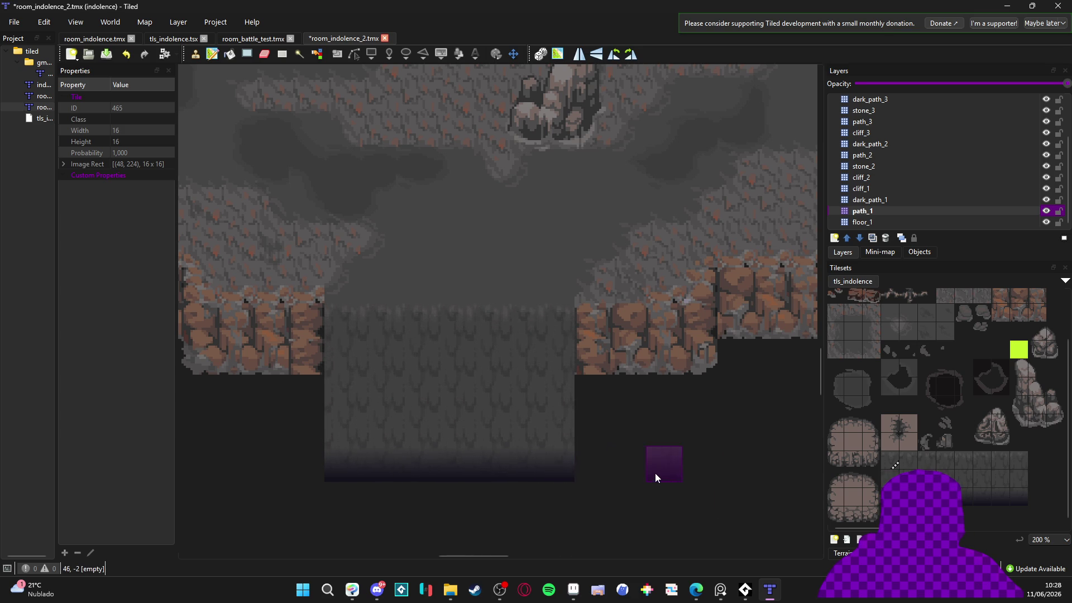
Pan and zoom around the cave map to check the painted mudfall
{"action": "scroll", "coordinate": [640, 474], "scroll_direction": "down", "scroll_amount": 2}
{"action": "left_click_drag", "start_coordinate": [639, 473], "coordinate": [615, 423]}
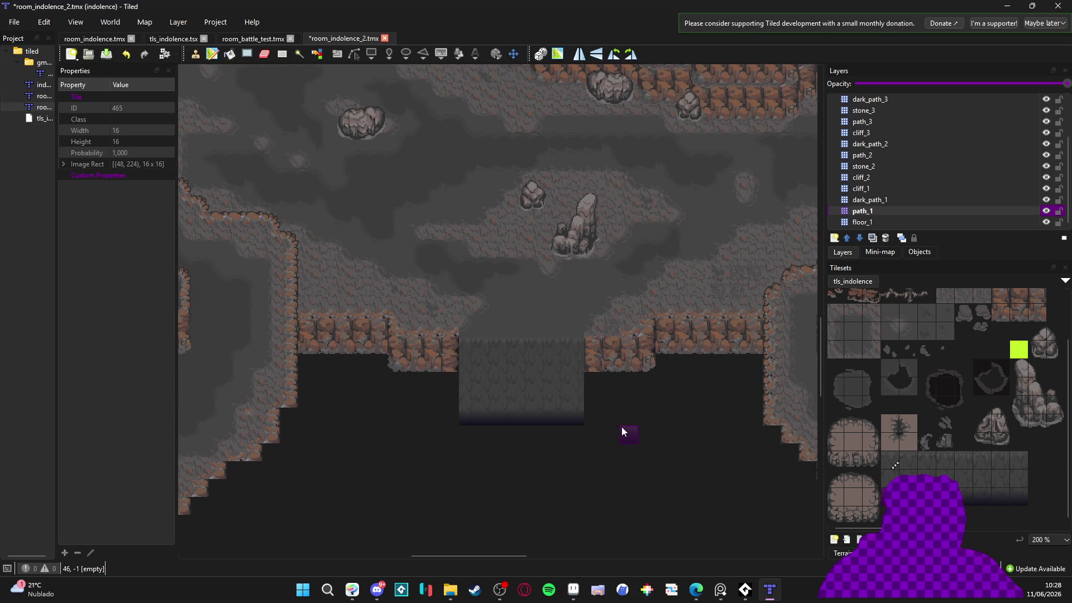
{"action": "scroll", "coordinate": [635, 418], "scroll_direction": "down", "scroll_amount": 1}
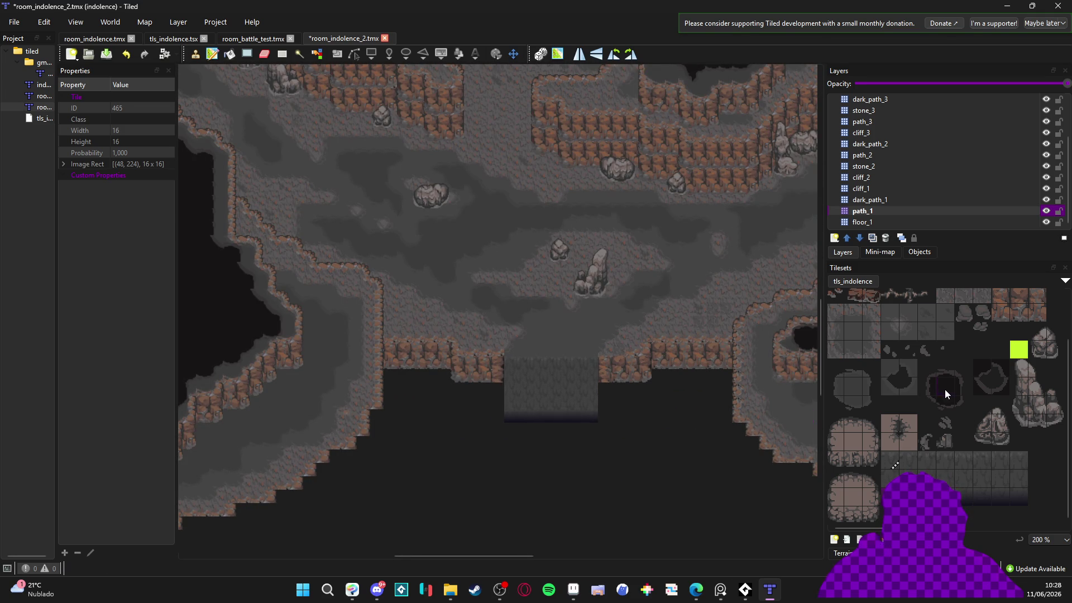
{"action": "scroll", "coordinate": [581, 428], "scroll_direction": "up", "scroll_amount": 3}
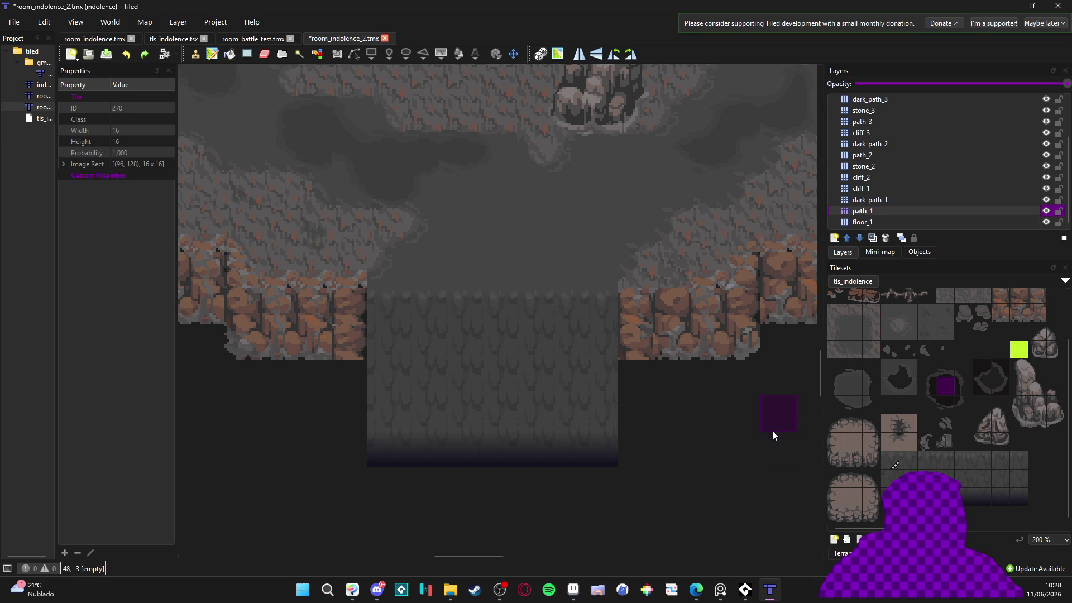
{"action": "scroll", "coordinate": [778, 431], "scroll_direction": "down", "scroll_amount": 3}
{"action": "left_click_drag", "start_coordinate": [749, 447], "coordinate": [717, 383]}
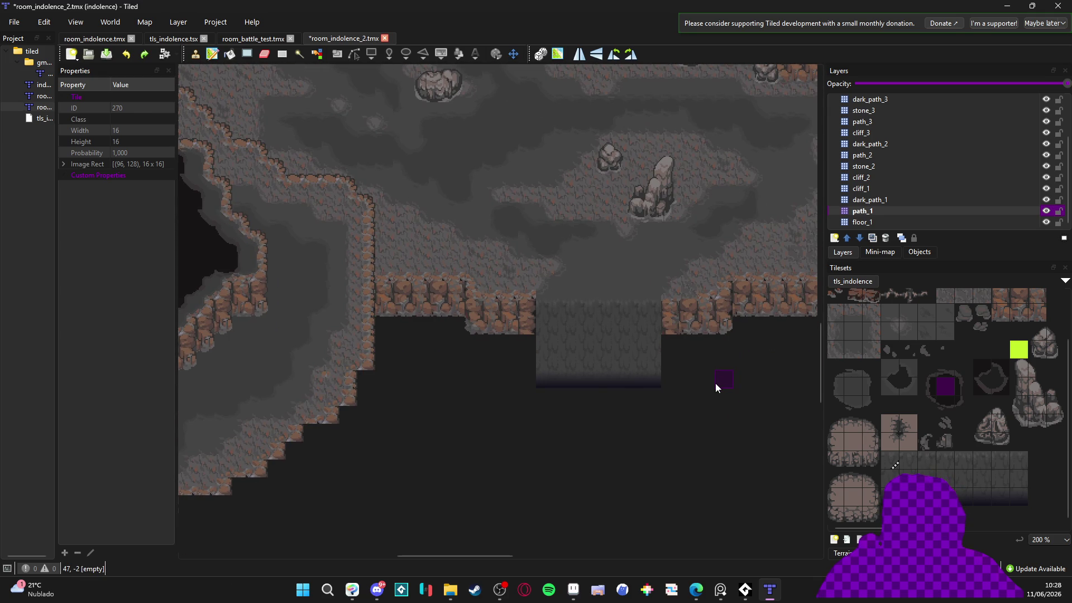
{"action": "scroll", "coordinate": [712, 383], "scroll_direction": "down", "scroll_amount": 1}
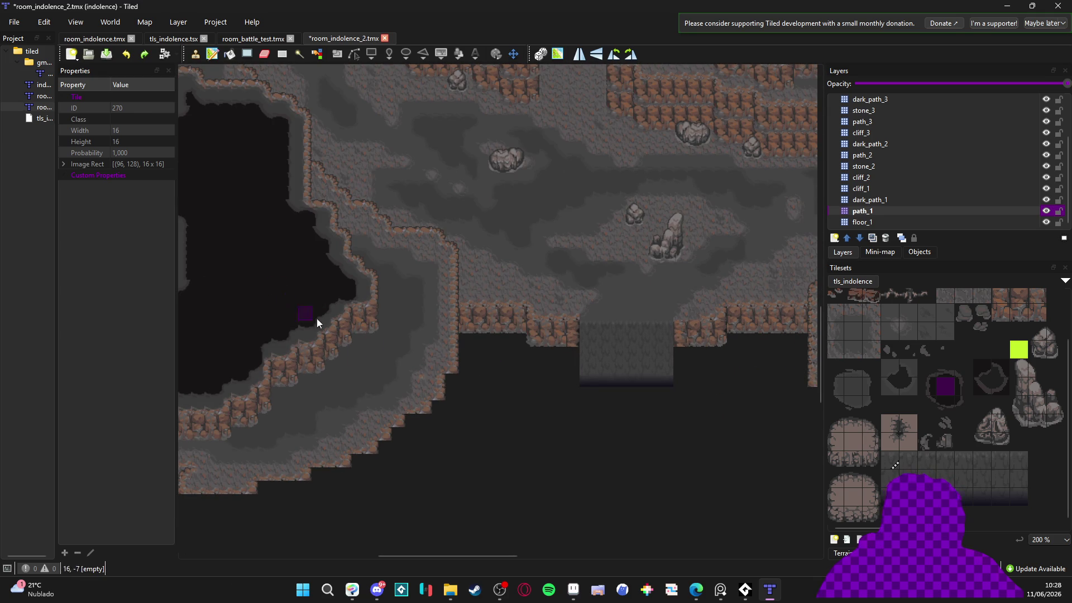
{"action": "scroll", "coordinate": [547, 481], "scroll_direction": "up", "scroll_amount": 4}
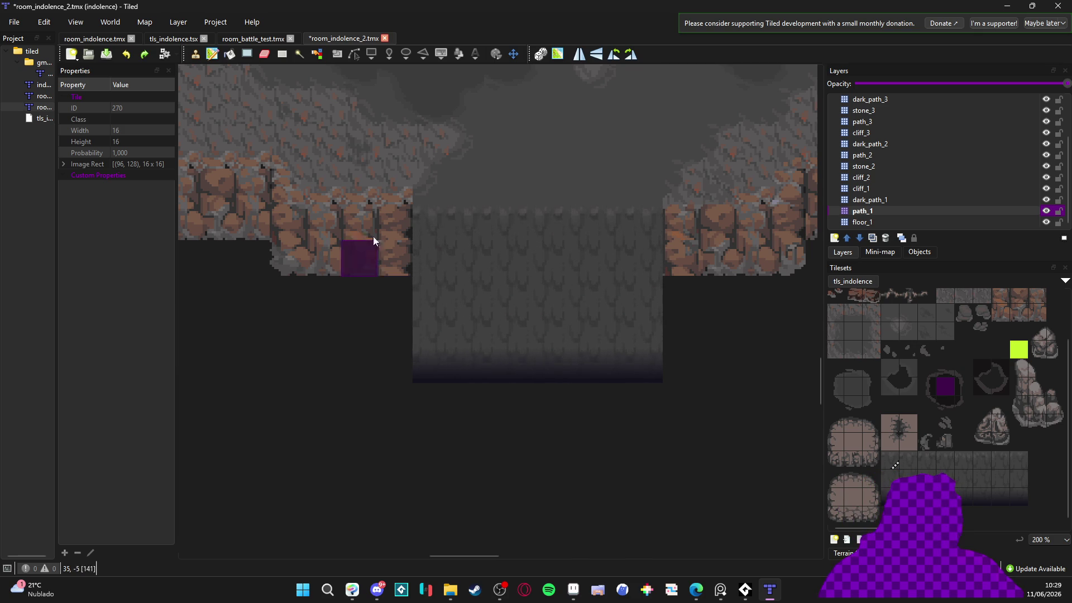
{"action": "scroll", "coordinate": [399, 289], "scroll_direction": "down", "scroll_amount": 1, "text": "ctrl"}
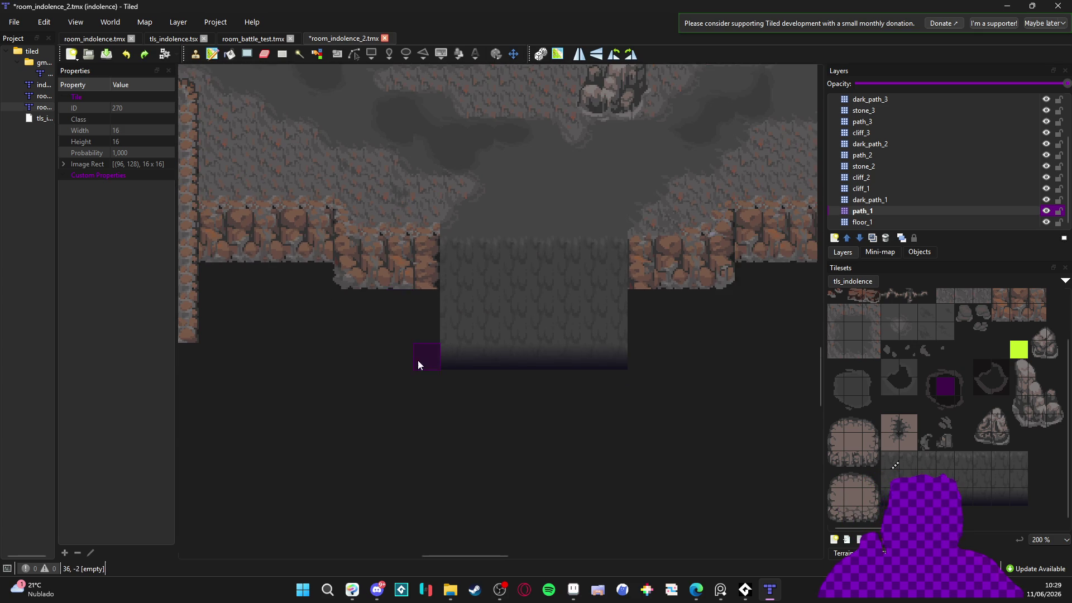
{"action": "scroll", "coordinate": [418, 361], "scroll_direction": "down", "scroll_amount": 1, "text": "ctrl"}
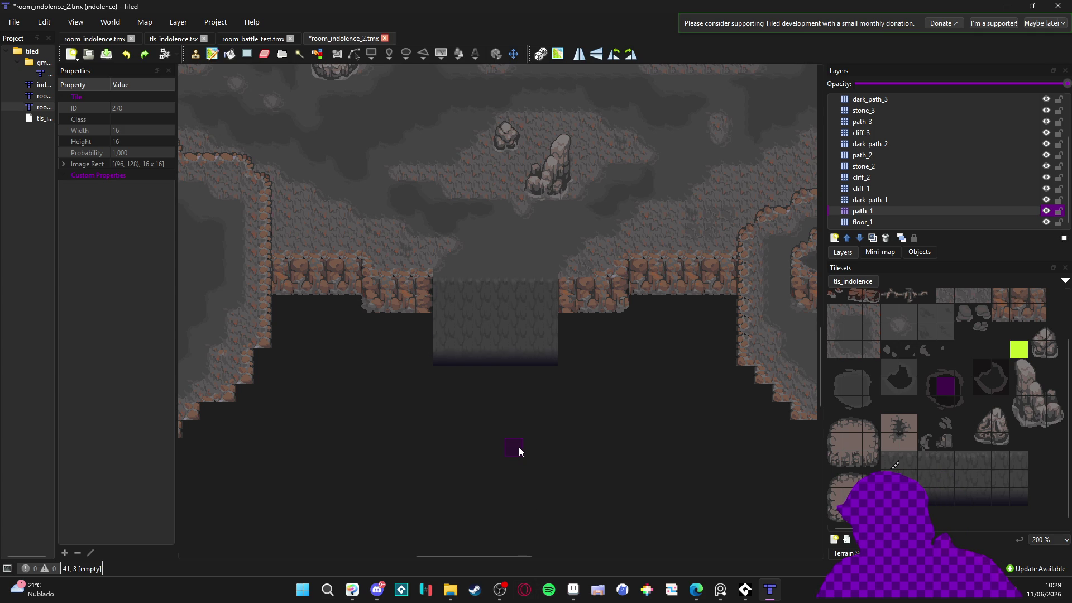
{"action": "scroll", "coordinate": [505, 392], "scroll_direction": "left", "scroll_amount": 1}
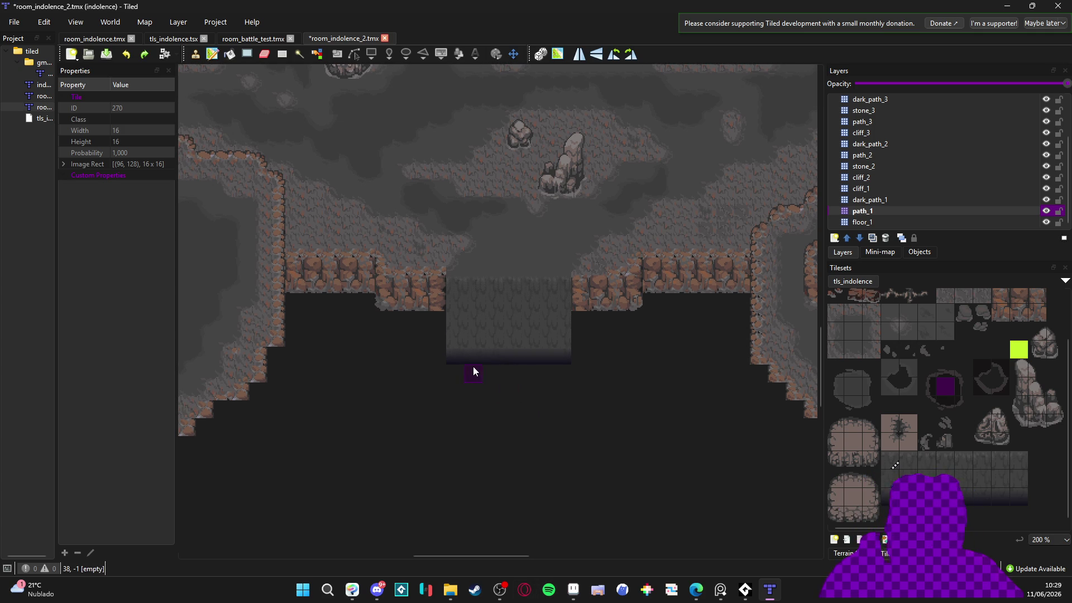
{"action": "scroll", "coordinate": [481, 367], "scroll_direction": "up", "scroll_amount": 2, "text": "ctrl"}
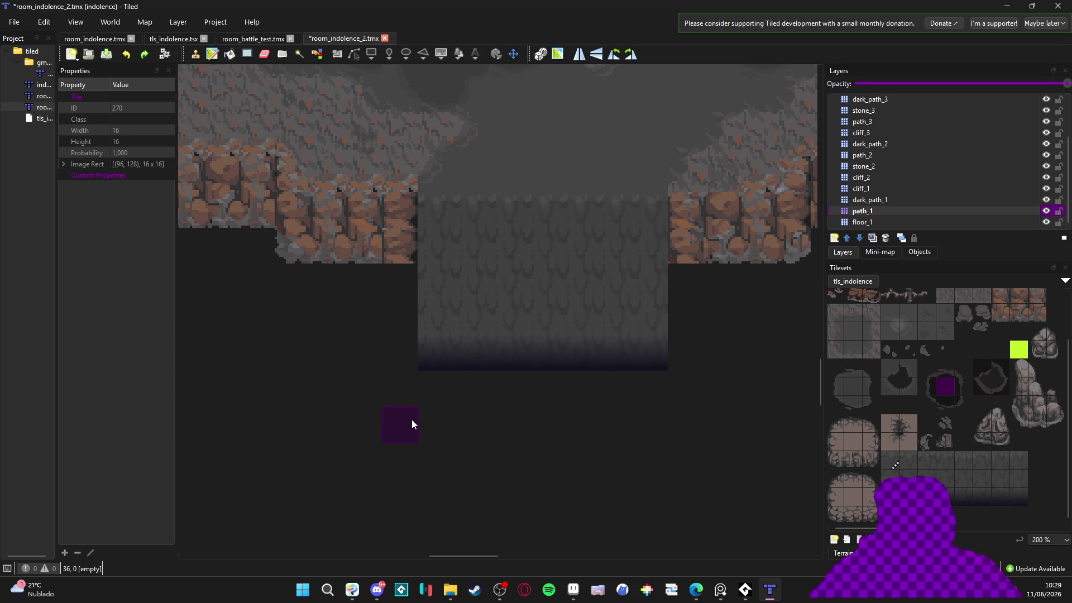
{"action": "scroll", "coordinate": [411, 420], "scroll_direction": "up", "scroll_amount": 3}
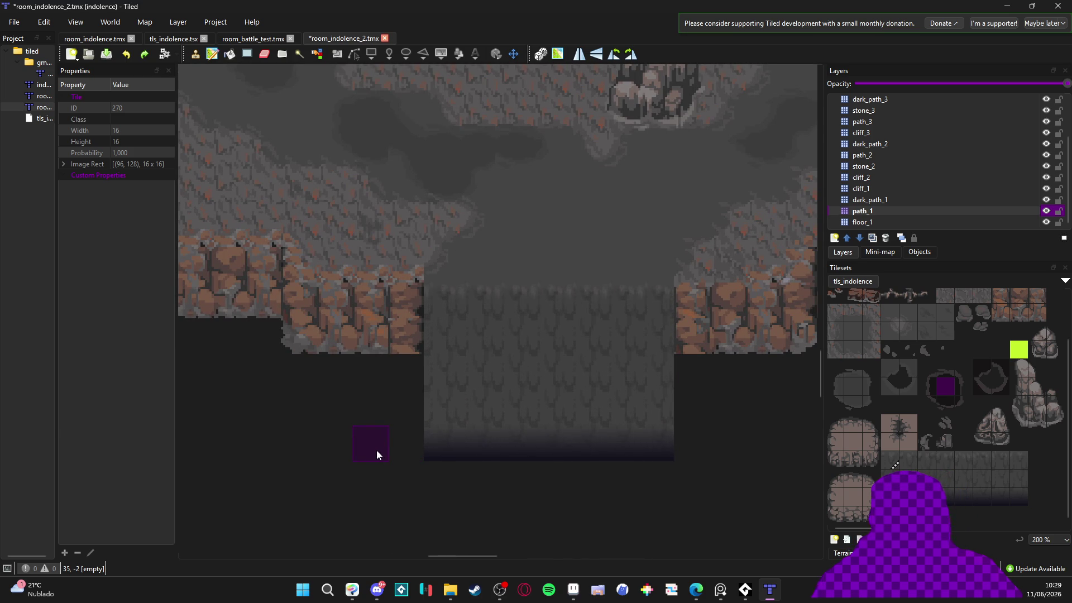
{"action": "key", "text": "alt+Tab"}
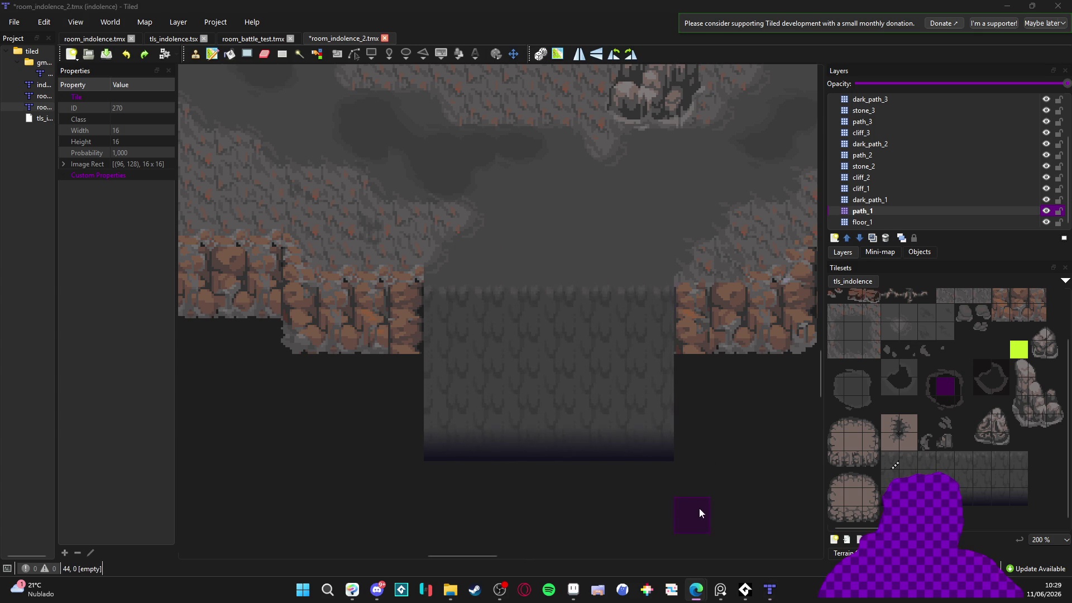
Bring Aseprite forward and switch through the sprite sheet and tileset to mudfall.aseprite
{"action": "left_click", "coordinate": [580, 590]}
{"action": "scroll", "coordinate": [557, 255], "scroll_direction": "up", "scroll_amount": 3}
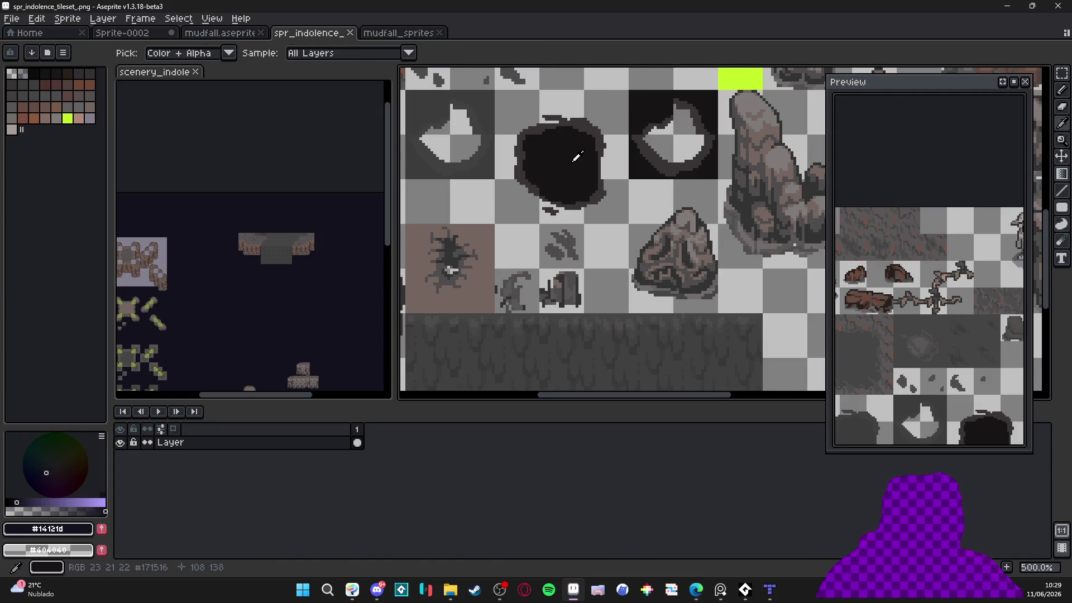
{"action": "scroll", "coordinate": [214, 309], "scroll_direction": "down", "scroll_amount": 3}
{"action": "left_click", "coordinate": [399, 33]}
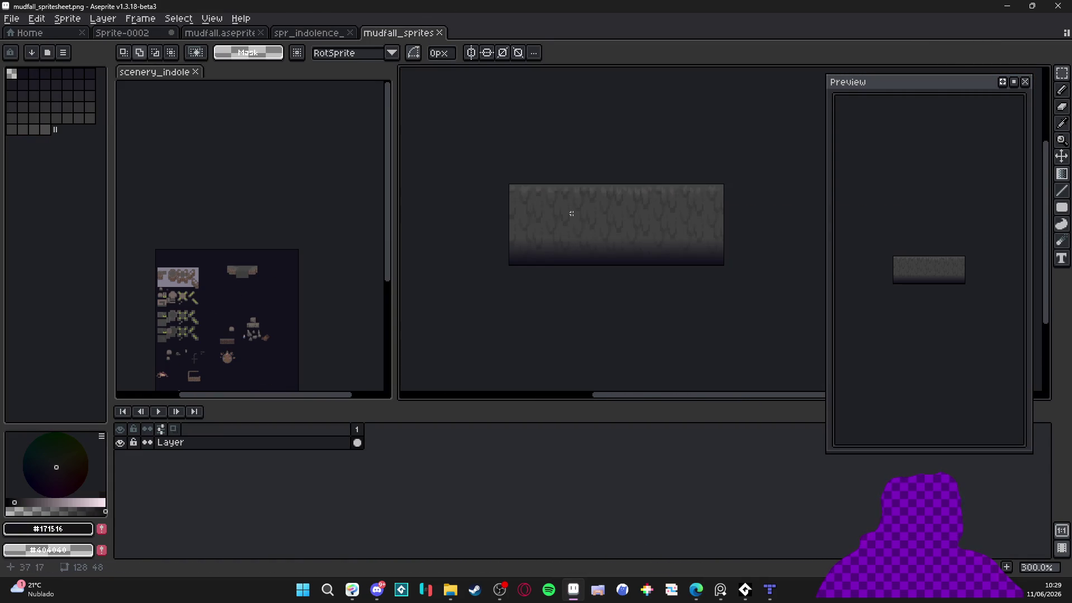
{"action": "scroll", "coordinate": [584, 256], "scroll_direction": "up", "scroll_amount": 7}
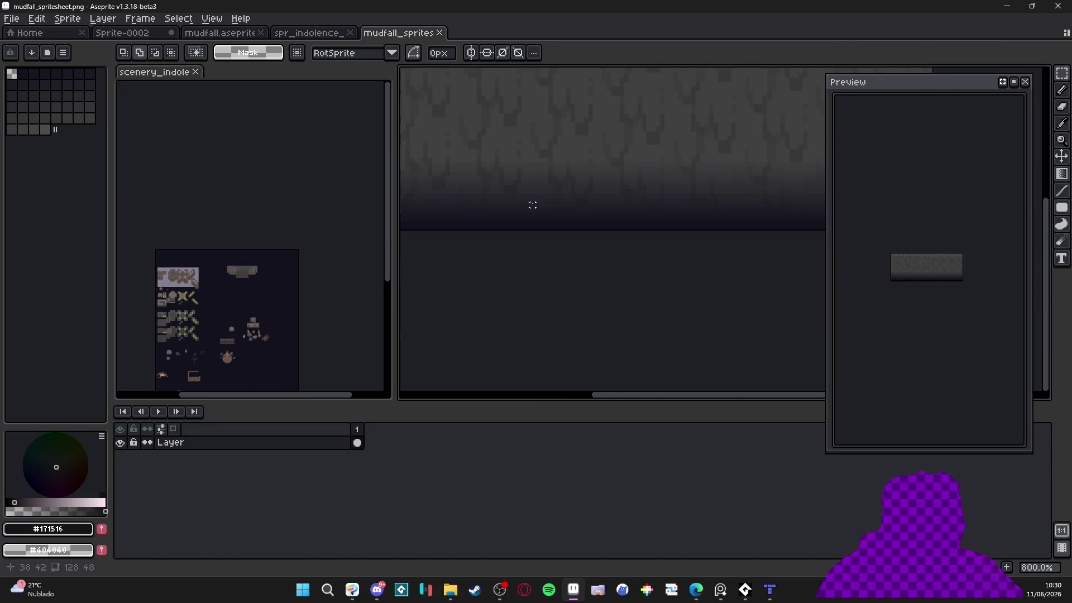
{"action": "scroll", "coordinate": [452, 210], "scroll_direction": "down", "scroll_amount": 4}
{"action": "left_click", "coordinate": [310, 33]}
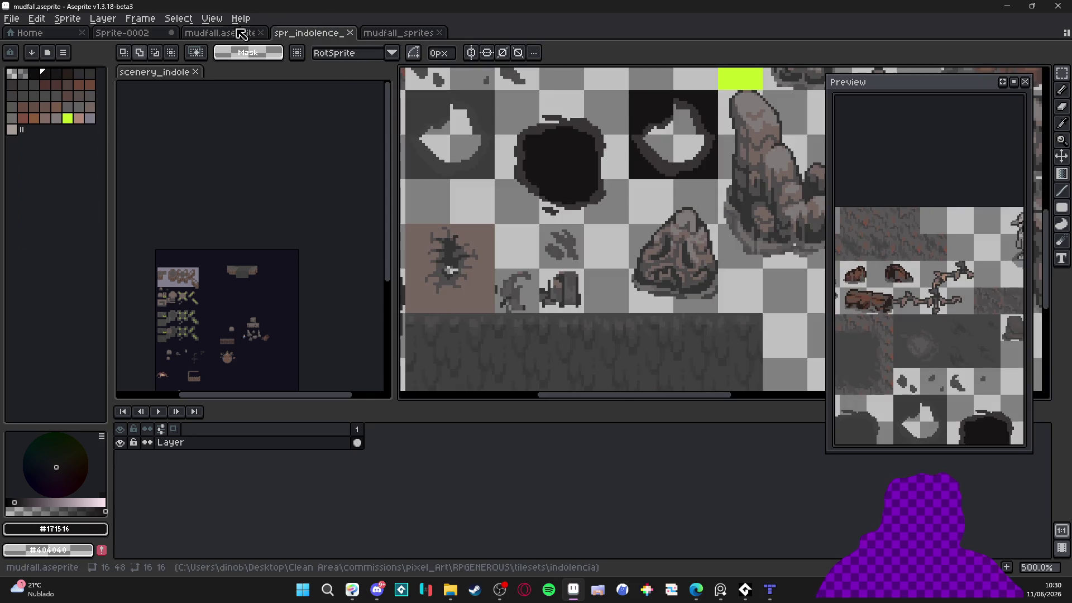
{"action": "left_click", "coordinate": [229, 33]}
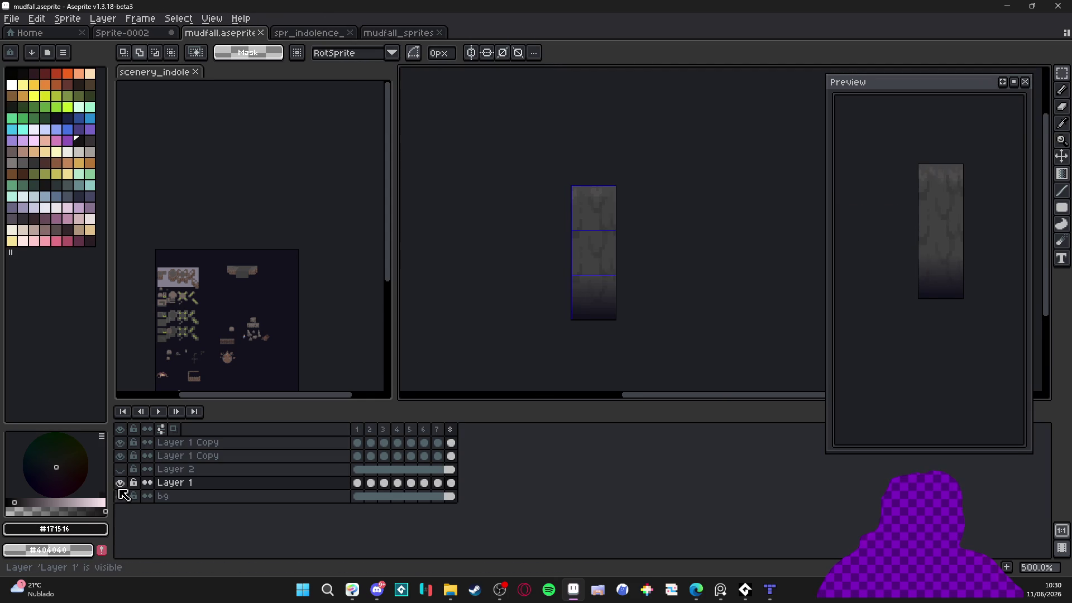
Make Layer 1 visible and undo twice to restore Layers 3 and 4
{"action": "left_click", "coordinate": [120, 470]}
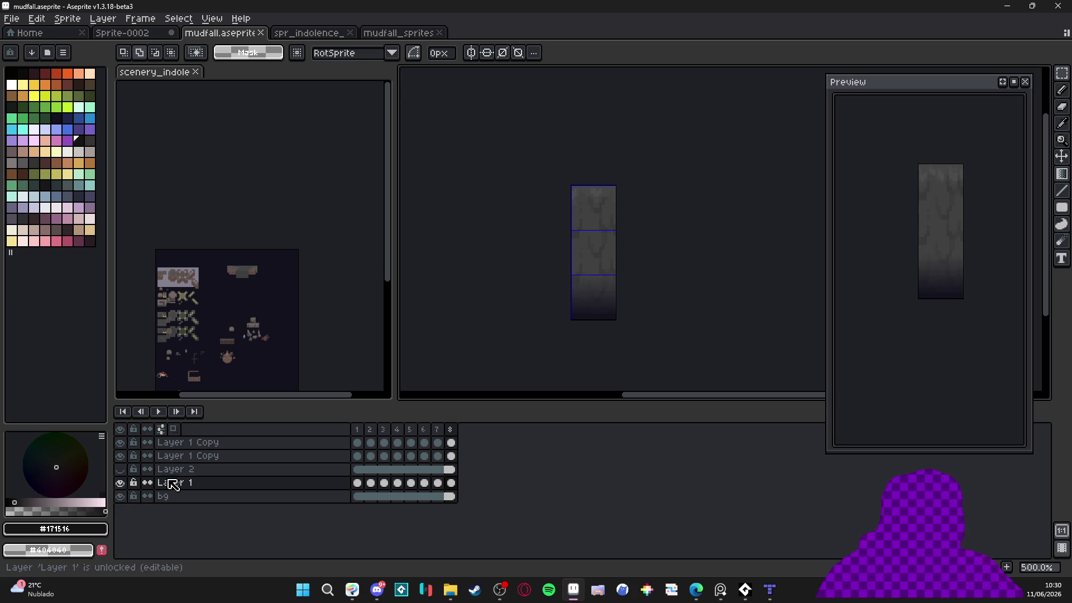
{"action": "key", "text": "ctrl+z"}
{"action": "key", "text": "ctrl+z"}
{"action": "key", "text": "ctrl+z"}
{"action": "key", "text": "ctrl+z"}
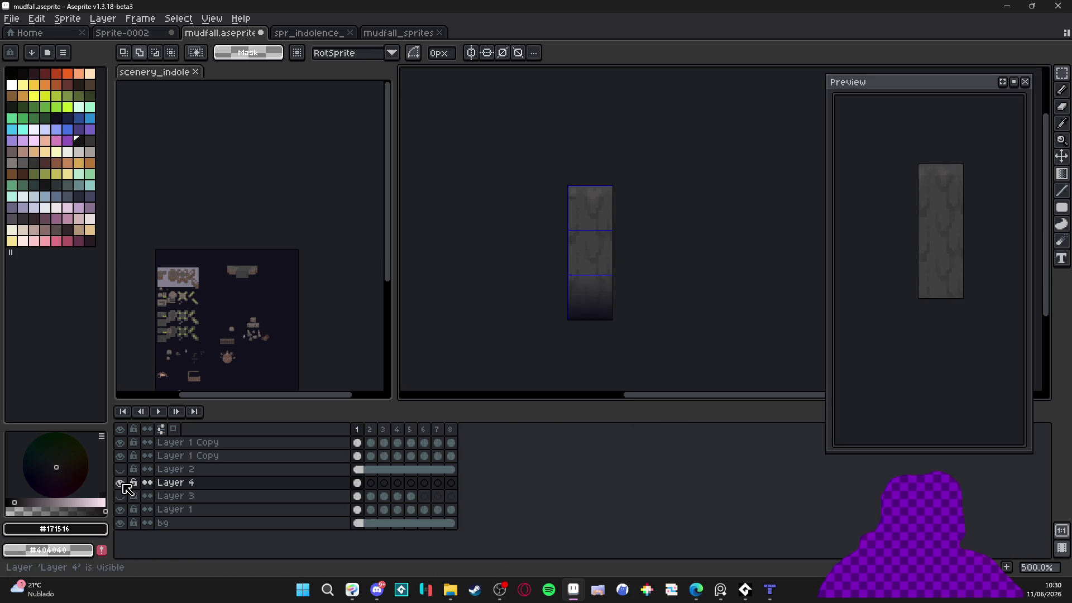
{"action": "key", "text": "ctrl+z"}
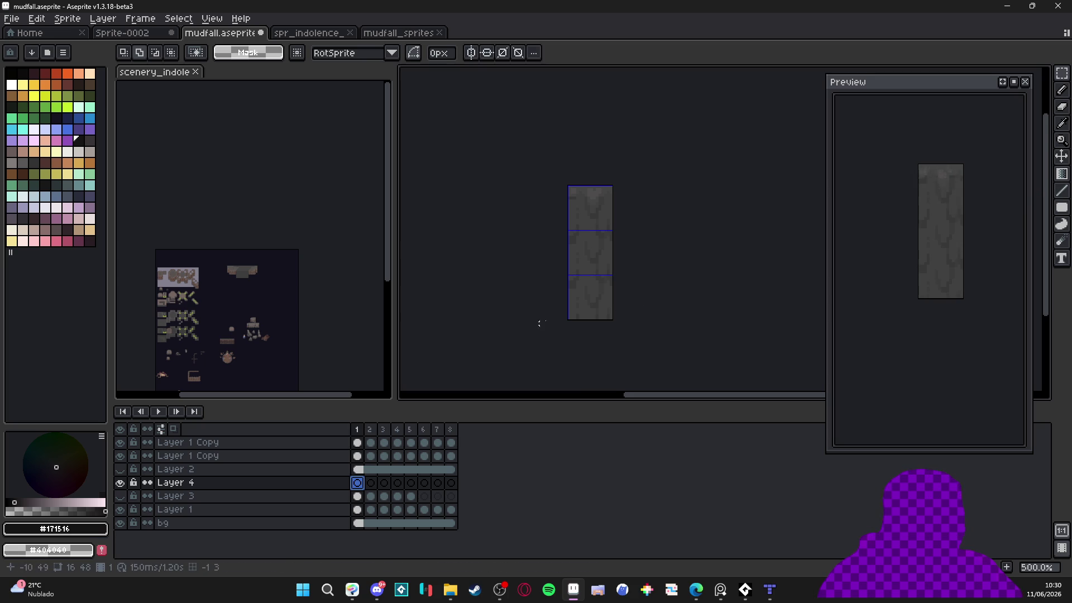
Fill the selected bottom tile with a top-to-bottom fade-to-dark gradient
{"action": "left_click_drag", "start_coordinate": [608, 316], "coordinate": [577, 235]}
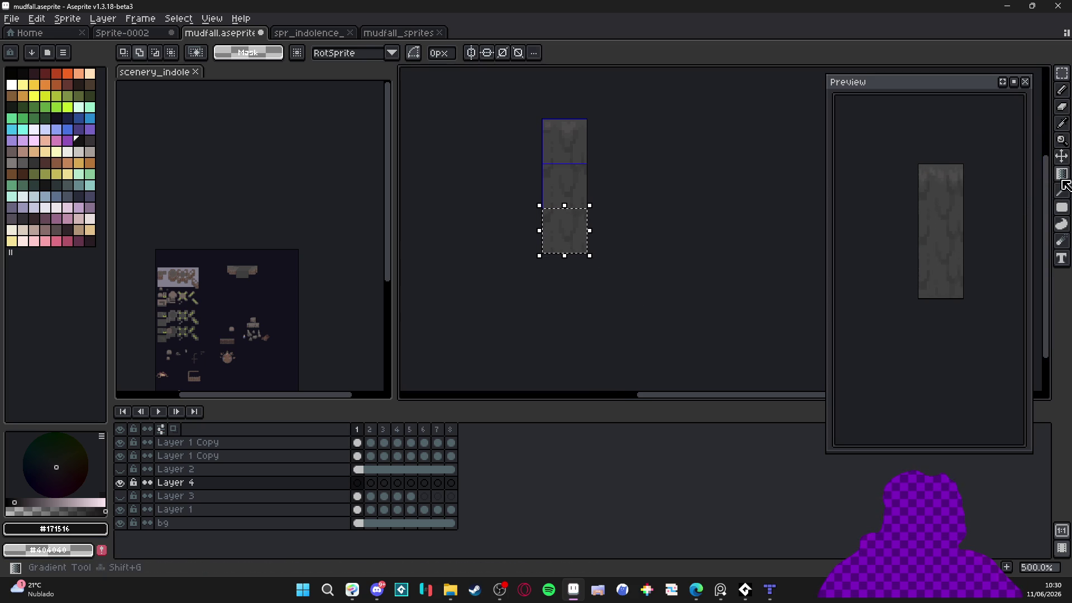
{"action": "left_click", "coordinate": [1061, 175]}
{"action": "scroll", "coordinate": [592, 232], "scroll_direction": "up", "scroll_amount": 1}
{"action": "left_click_drag", "start_coordinate": [558, 249], "coordinate": [562, 203]}
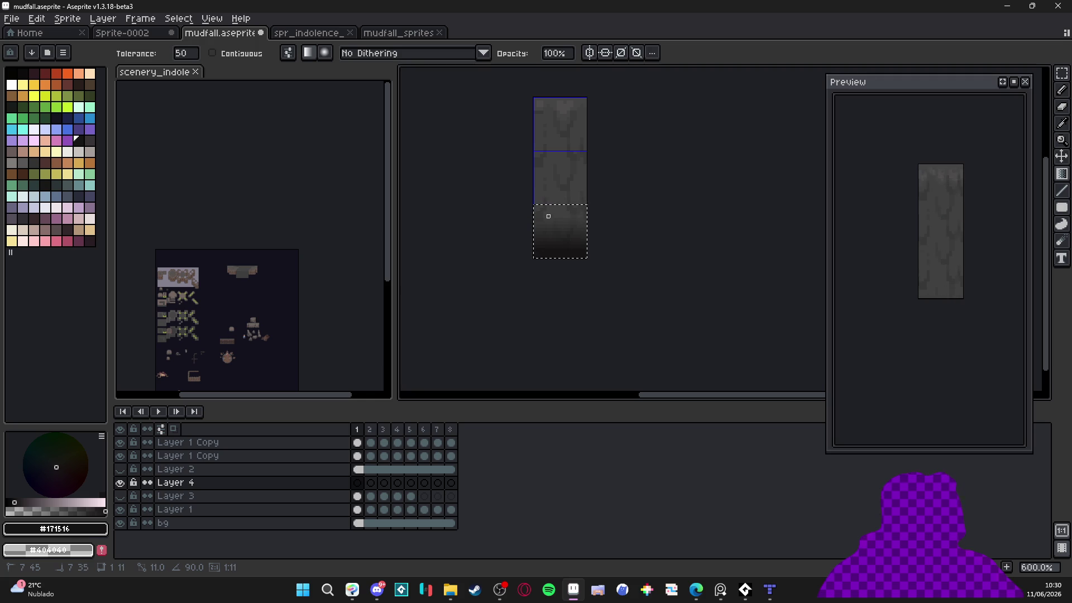
{"action": "key", "text": "ctrl+d"}
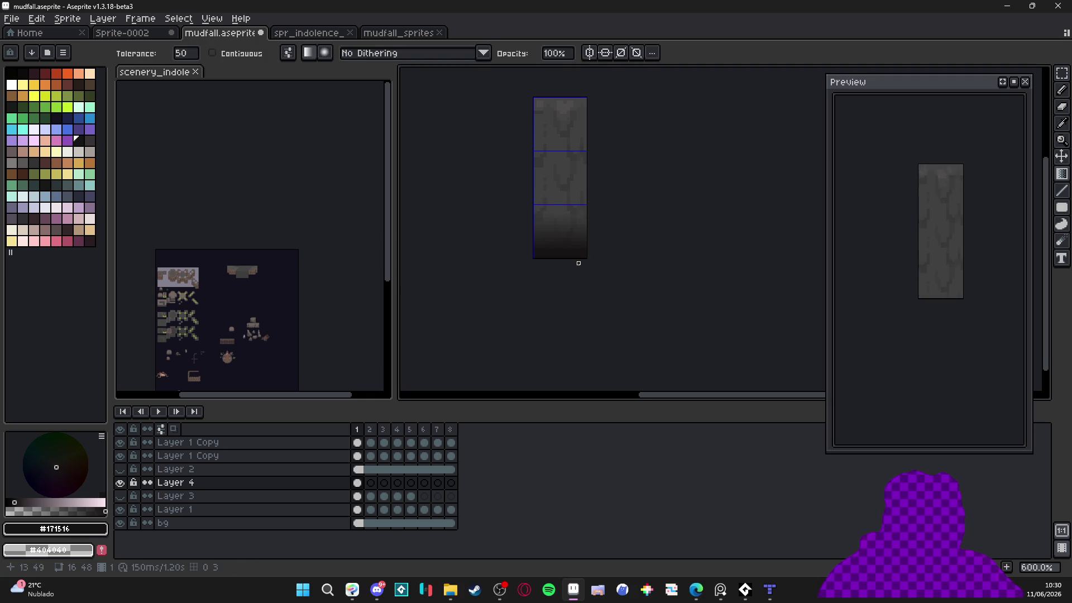
{"action": "scroll", "coordinate": [579, 259], "scroll_direction": "down", "scroll_amount": 1}
Link Layer 4's cels across frames 1 to 8
{"action": "left_click_drag", "start_coordinate": [358, 483], "coordinate": [457, 485]}
{"action": "right_click", "coordinate": [457, 484]}
{"action": "left_click", "coordinate": [516, 531]}
Re-export the mudfall sprite sheet, overwriting the existing sheet file
{"action": "key", "text": "v"}
{"action": "key", "text": "ctrl+e"}
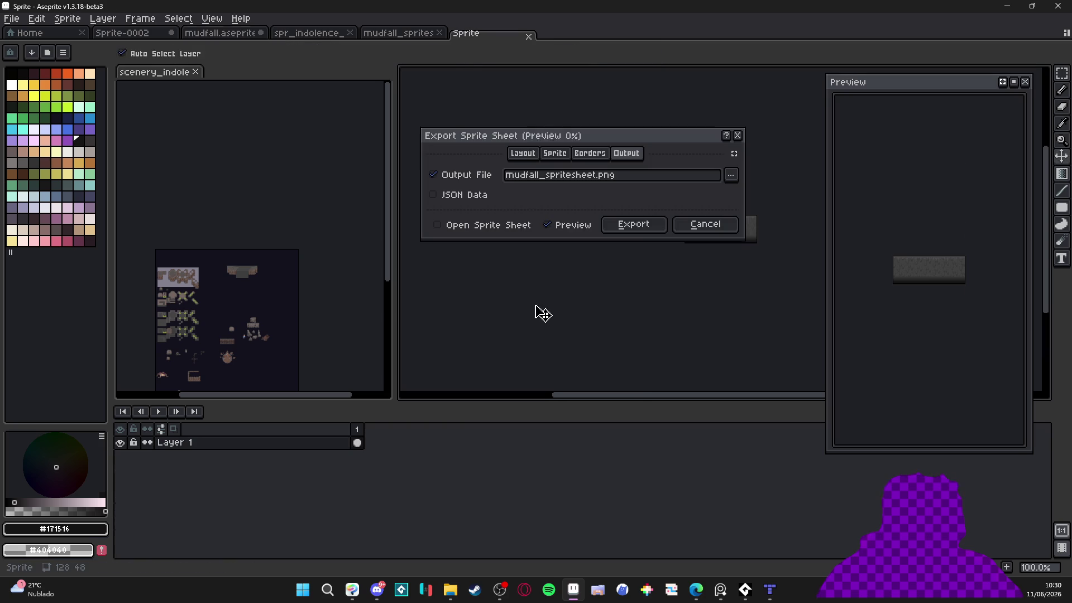
{"action": "left_click", "coordinate": [648, 226]}
{"action": "left_click", "coordinate": [550, 219]}
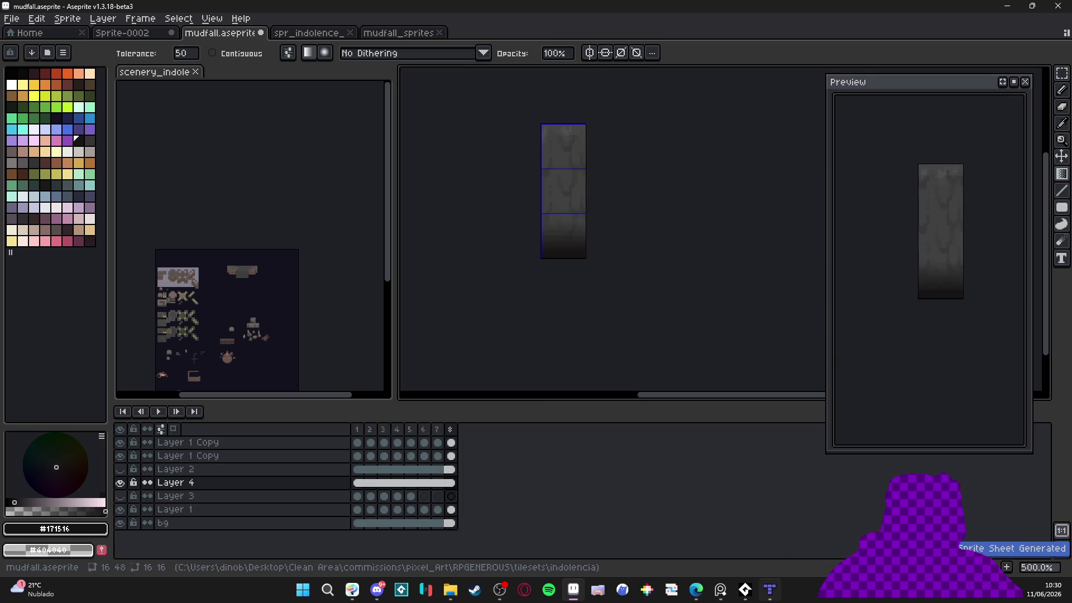
{"action": "left_click", "coordinate": [777, 598]}
{"action": "left_click", "coordinate": [568, 598]}
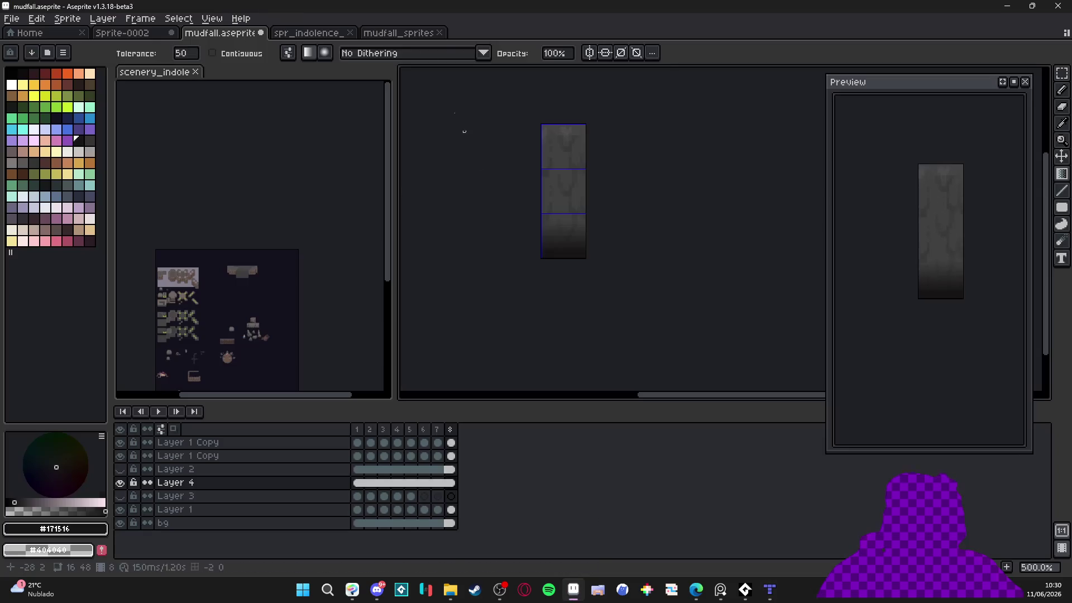
Locate mudfall_spritesheet.png in the indolencia folder and preview the new strip
{"action": "left_click", "coordinate": [397, 33]}
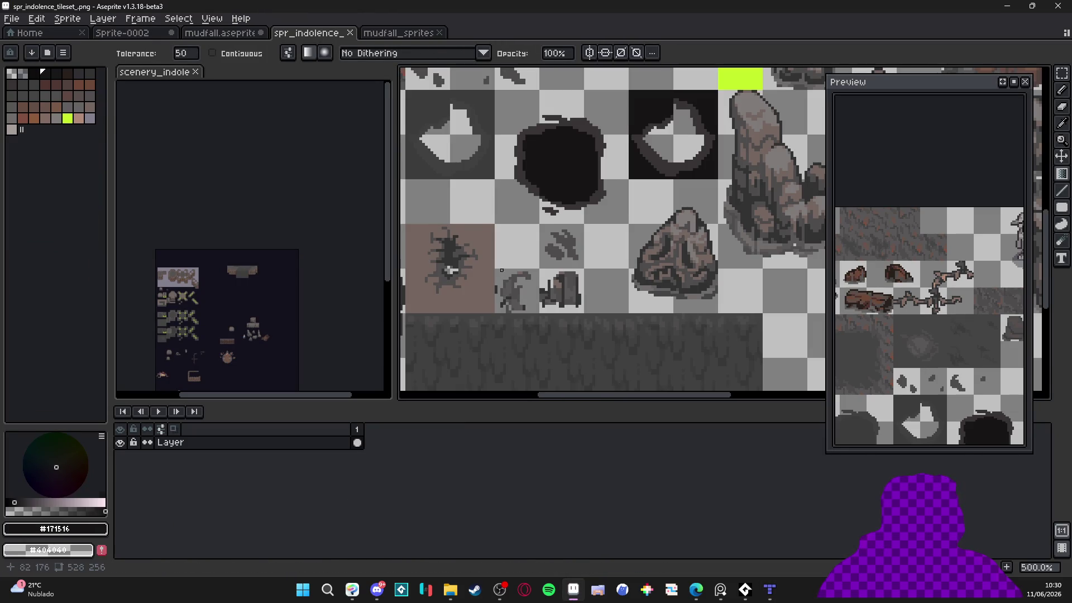
{"action": "scroll", "coordinate": [447, 224], "scroll_direction": "down", "scroll_amount": 1}
{"action": "left_click", "coordinate": [450, 590]}
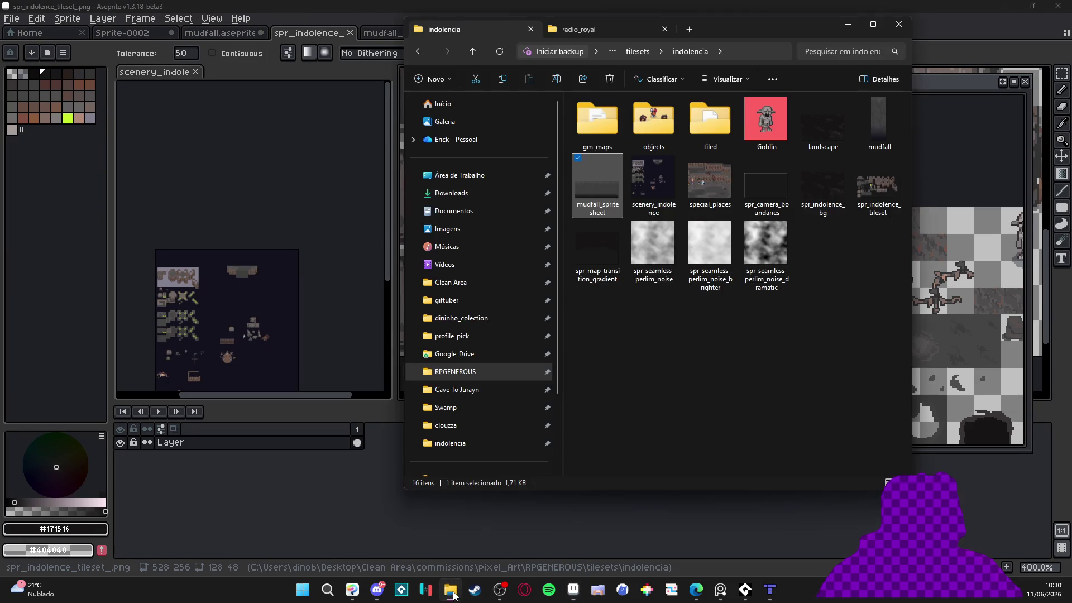
{"action": "double_click", "coordinate": [605, 195]}
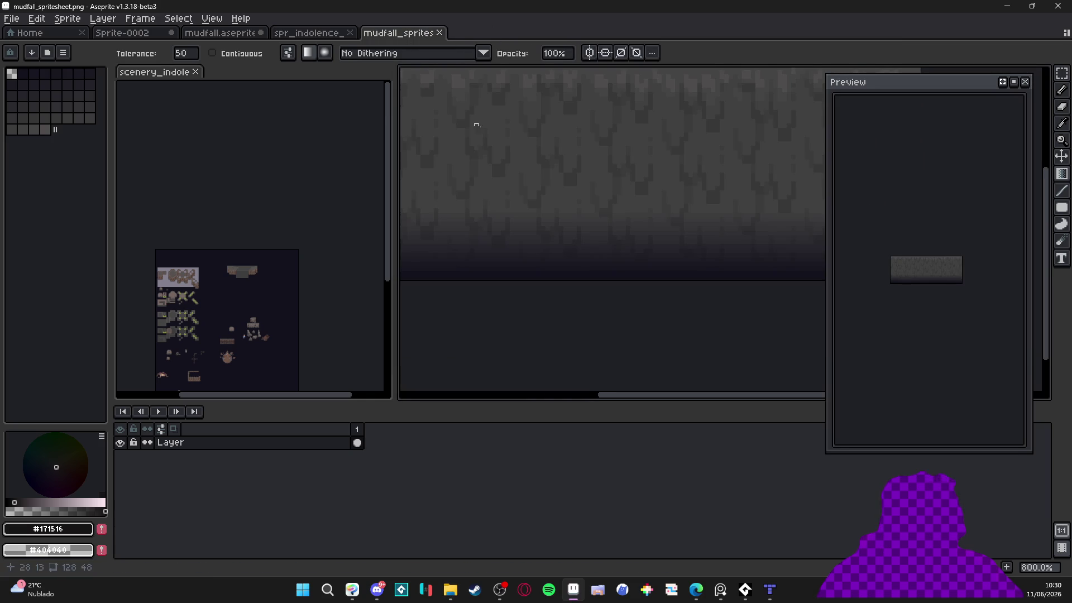
{"action": "scroll", "coordinate": [522, 173], "scroll_direction": "down", "scroll_amount": 2}
{"action": "left_click", "coordinate": [439, 32]}
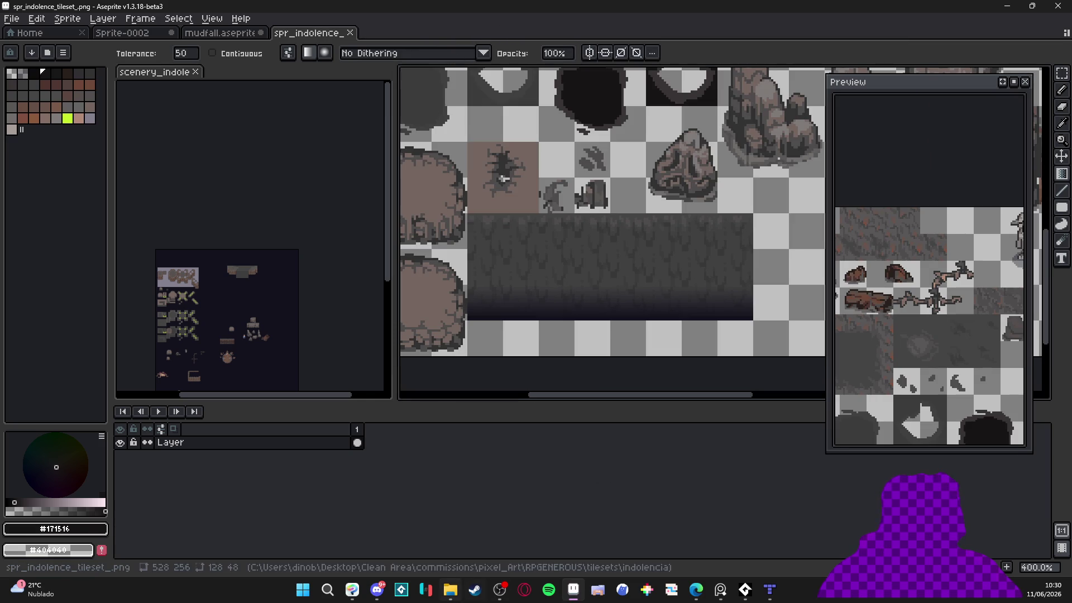
{"action": "left_click", "coordinate": [450, 591]}
{"action": "double_click", "coordinate": [588, 186]}
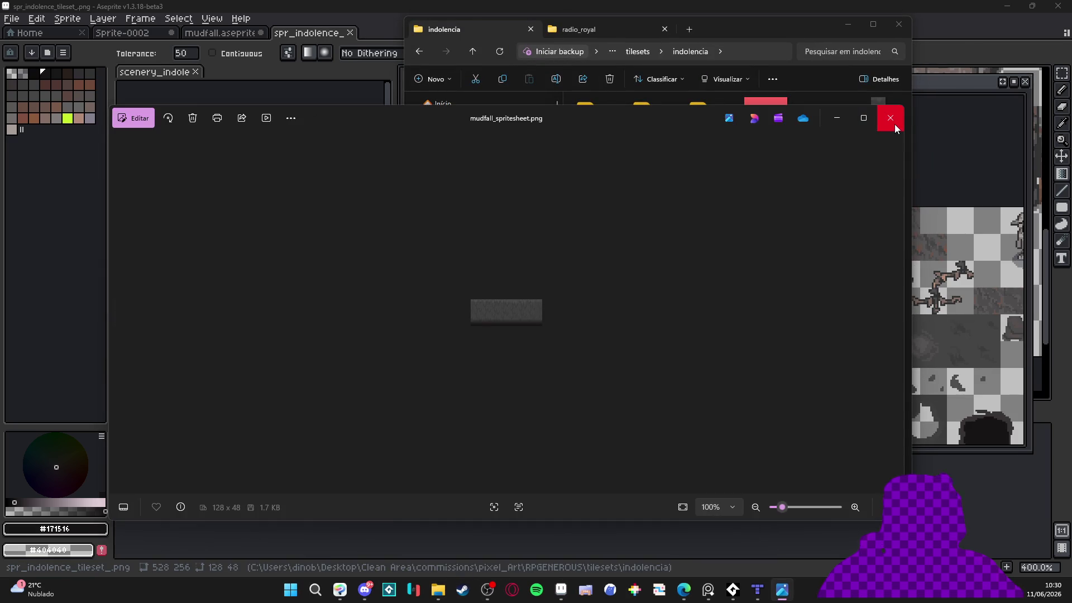
{"action": "left_click", "coordinate": [895, 128]}
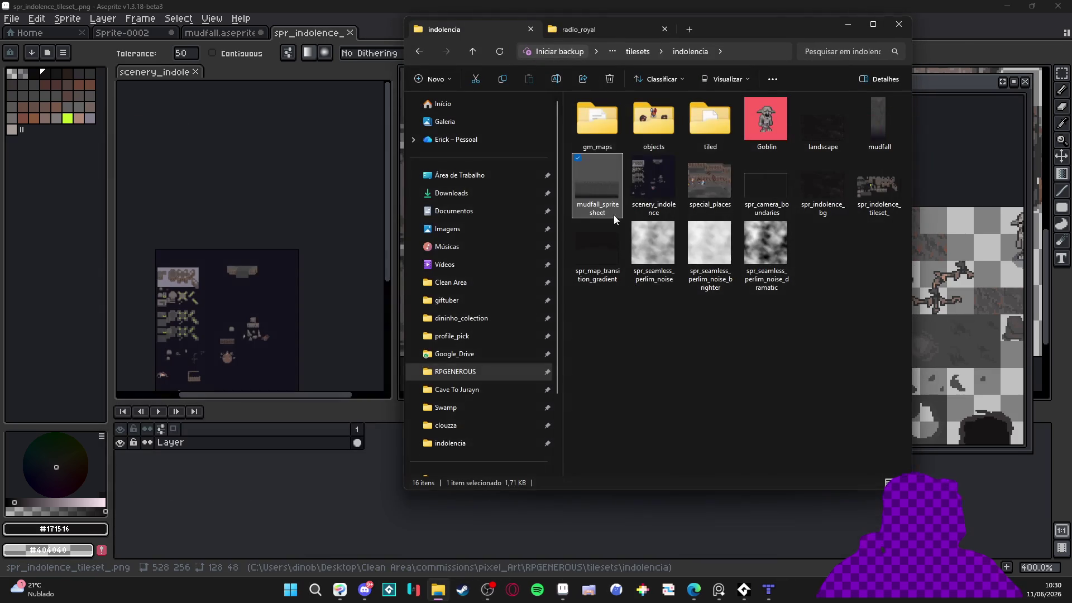
Open mudfall_spritesheet.png in Aseprite and copy the entire strip
{"action": "left_click_drag", "start_coordinate": [620, 167], "coordinate": [251, 223]}
{"action": "scroll", "coordinate": [715, 216], "scroll_direction": "up", "scroll_amount": 3}
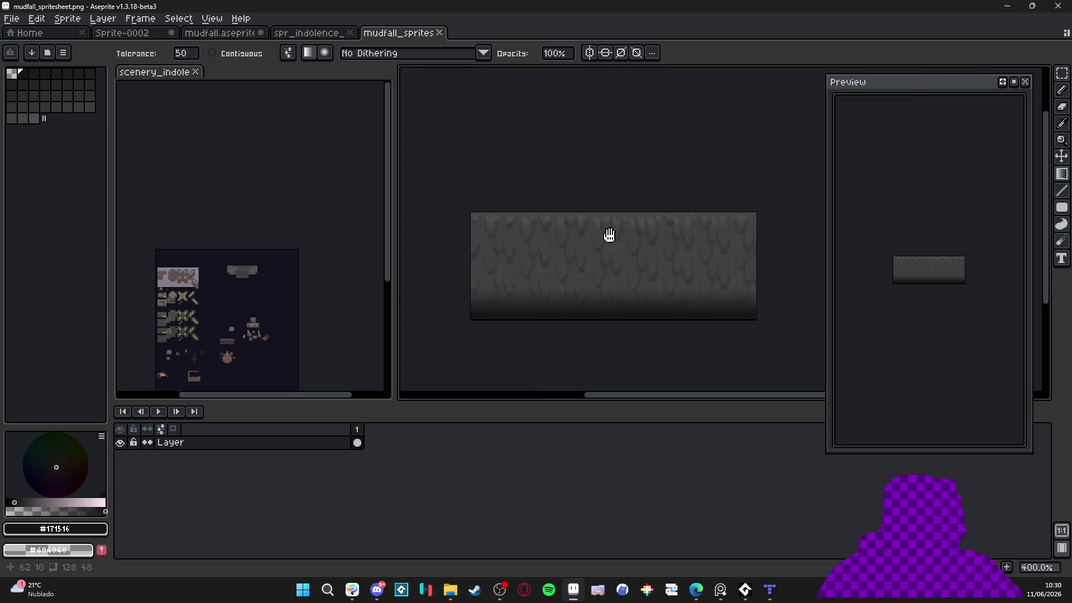
{"action": "key", "text": "ctrl+a"}
{"action": "key", "text": "ctrl+c"}
Paste the strip over the old mudfall row in the indolence tileset at 48,192
{"action": "left_click", "coordinate": [326, 33]}
{"action": "scroll", "coordinate": [410, 260], "scroll_direction": "up", "scroll_amount": 1}
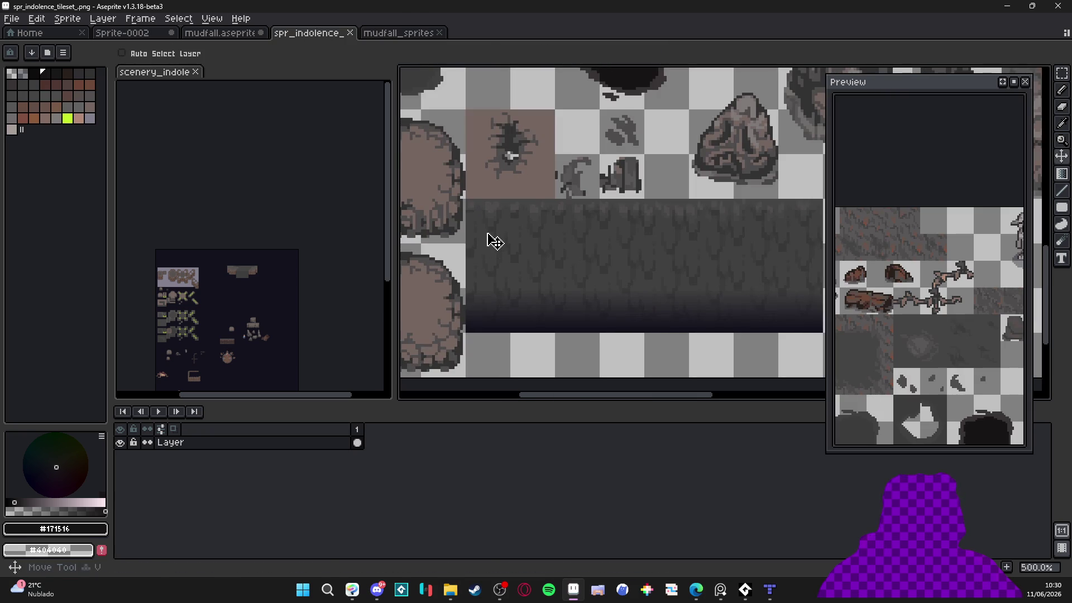
{"action": "key", "text": "ctrl+v"}
{"action": "mouse_move", "coordinate": [502, 257]}
{"action": "left_mouse_down"}
{"action": "mouse_move", "coordinate": [554, 243]}
{"action": "mouse_move", "coordinate": [641, 259]}
{"action": "left_mouse_up"}
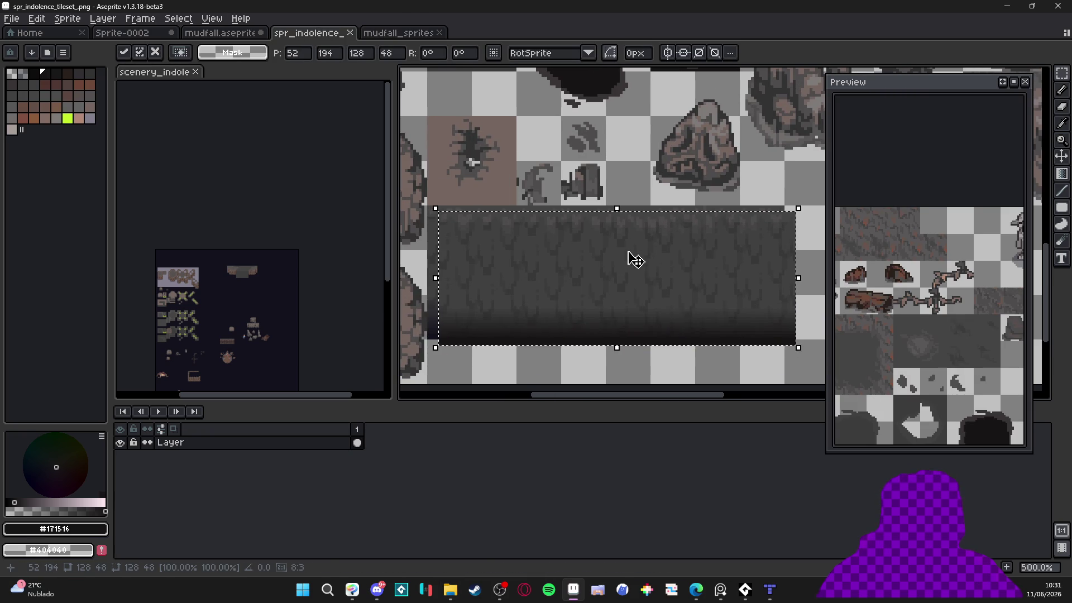
{"action": "scroll", "coordinate": [570, 242], "scroll_direction": "up", "scroll_amount": 2}
{"action": "scroll", "coordinate": [570, 251], "scroll_direction": "down", "scroll_amount": 1}
{"action": "left_click_drag", "start_coordinate": [587, 232], "coordinate": [574, 223]}
{"action": "scroll", "coordinate": [581, 229], "scroll_direction": "down", "scroll_amount": 3}
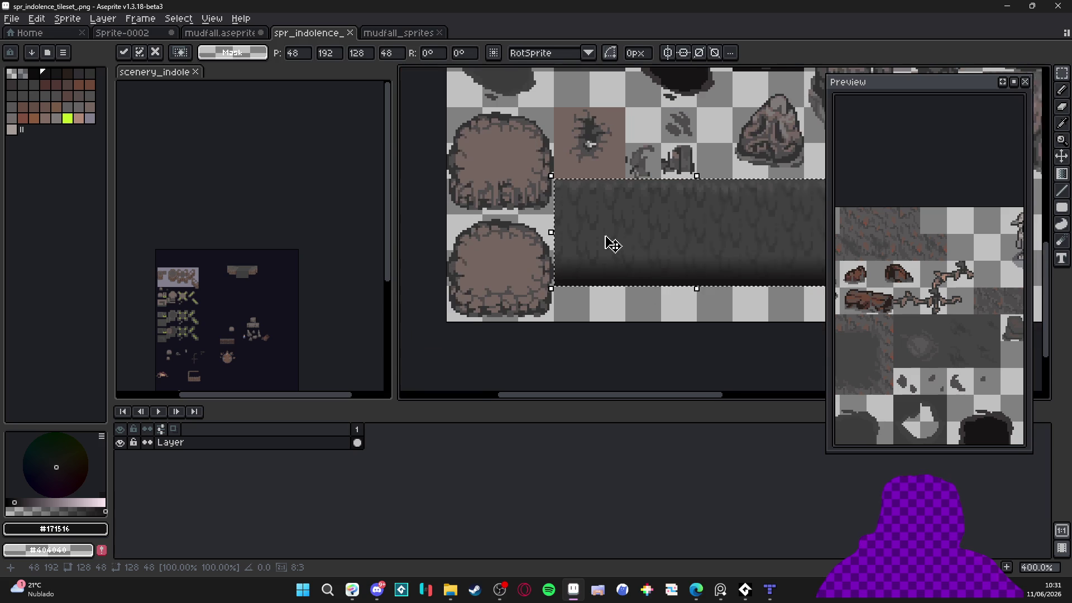
{"action": "key", "text": "ctrl+d"}
{"action": "left_click", "coordinate": [765, 589]}
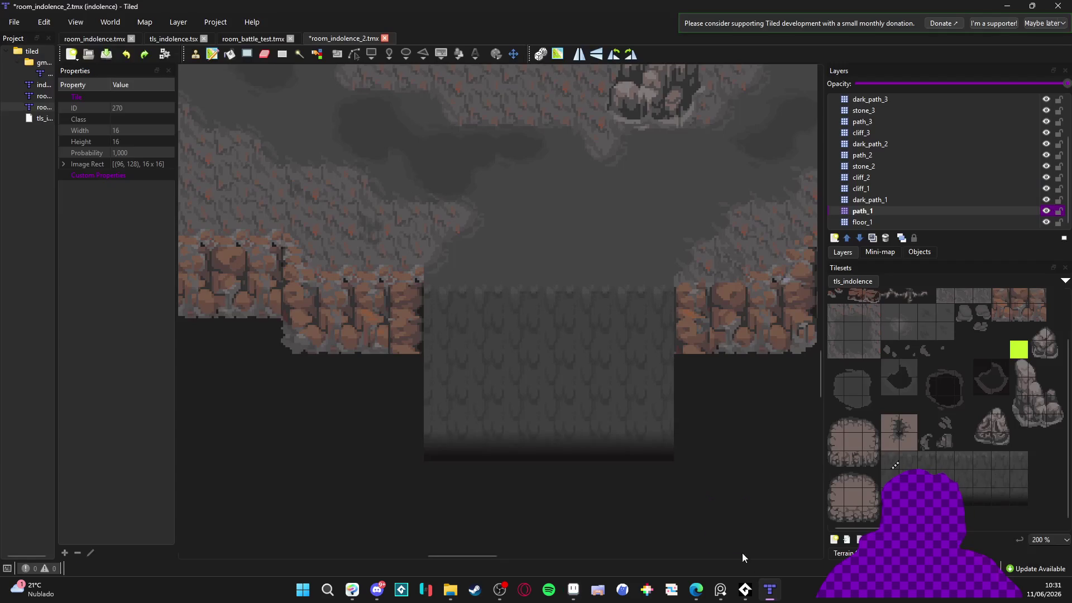
Try painting a row of dark tiles below the mudfall, then undo it
{"action": "left_click", "coordinate": [950, 390]}
{"action": "left_click_drag", "start_coordinate": [627, 479], "coordinate": [437, 468]}
{"action": "key", "text": "ctrl+z"}
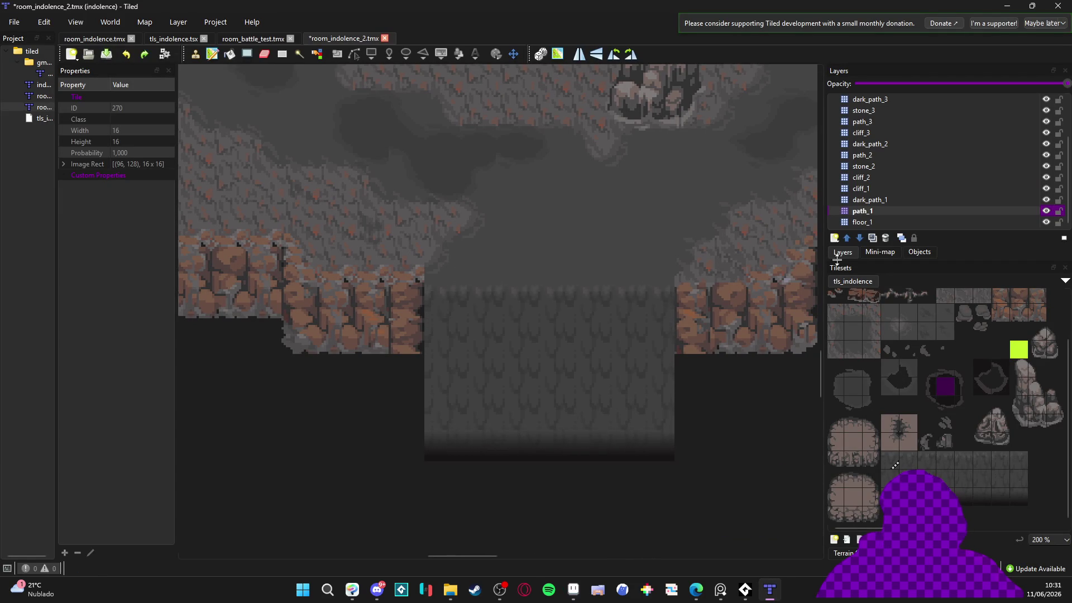
Add a new tile layer named bg and place it below floor_1
{"action": "left_click", "coordinate": [886, 221]}
{"action": "left_click", "coordinate": [857, 251]}
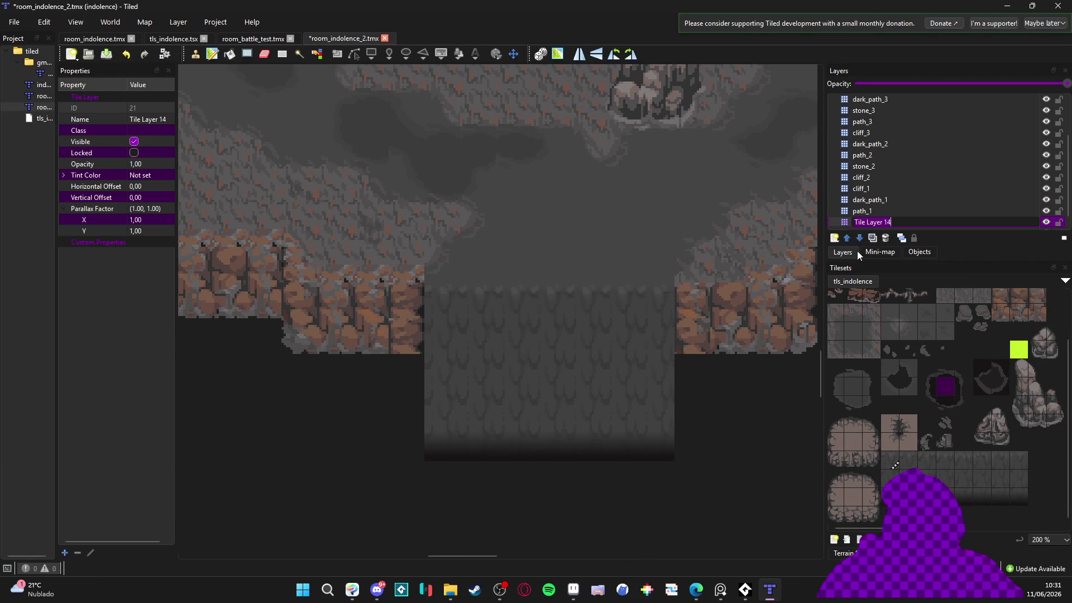
{"action": "type", "text": "bg"}
{"action": "key", "text": "Return"}
{"action": "scroll", "coordinate": [936, 195], "scroll_direction": "down", "scroll_amount": 1}
{"action": "left_click_drag", "start_coordinate": [897, 212], "coordinate": [887, 226]}
Shape-fill black rectangles across the empty area beneath the cliffs
{"action": "scroll", "coordinate": [644, 384], "scroll_direction": "down", "scroll_amount": 2}
{"action": "scroll", "coordinate": [619, 443], "scroll_direction": "down", "scroll_amount": 1}
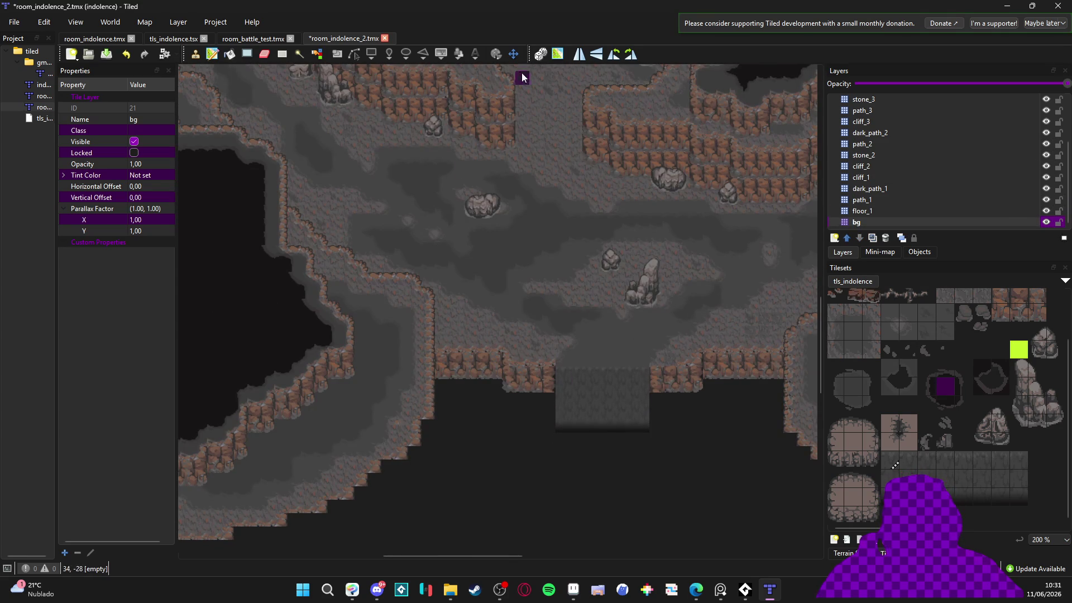
{"action": "left_click", "coordinate": [250, 54]}
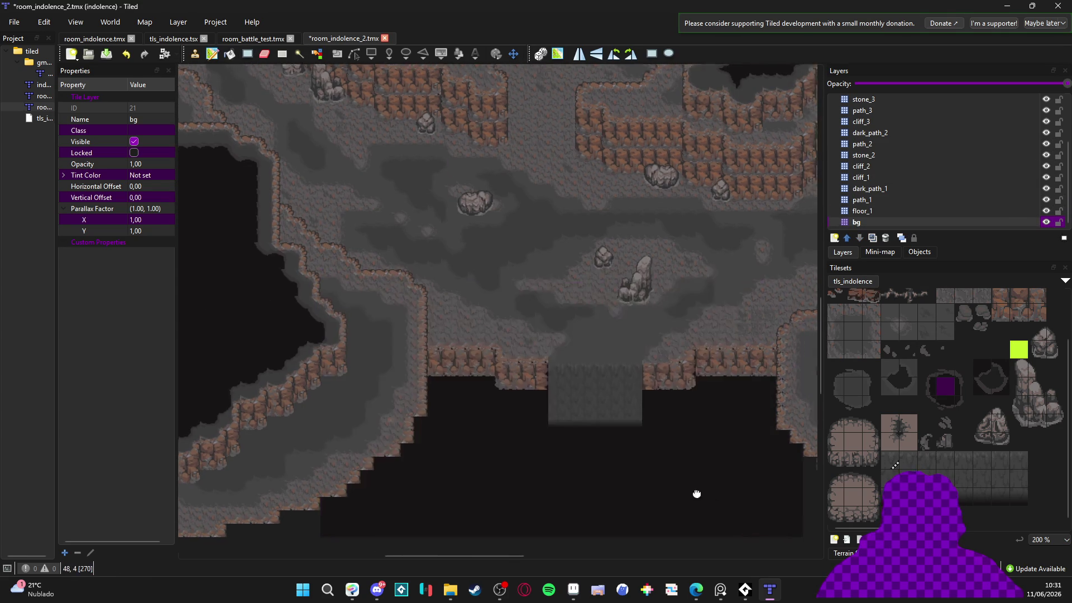
{"action": "scroll", "coordinate": [708, 503], "scroll_direction": "down", "scroll_amount": 2}
{"action": "mouse_move", "coordinate": [782, 248]}
{"action": "left_mouse_down"}
{"action": "mouse_move", "coordinate": [395, 479]}
{"action": "mouse_move", "coordinate": [150, 500]}
{"action": "left_mouse_up"}
{"action": "mouse_move", "coordinate": [501, 260]}
{"action": "left_mouse_down"}
{"action": "mouse_move", "coordinate": [840, 454]}
{"action": "mouse_move", "coordinate": [781, 442]}
{"action": "left_mouse_up"}
{"action": "scroll", "coordinate": [525, 332], "scroll_direction": "up", "scroll_amount": 2}
{"action": "scroll", "coordinate": [525, 333], "scroll_direction": "up", "scroll_amount": 2}
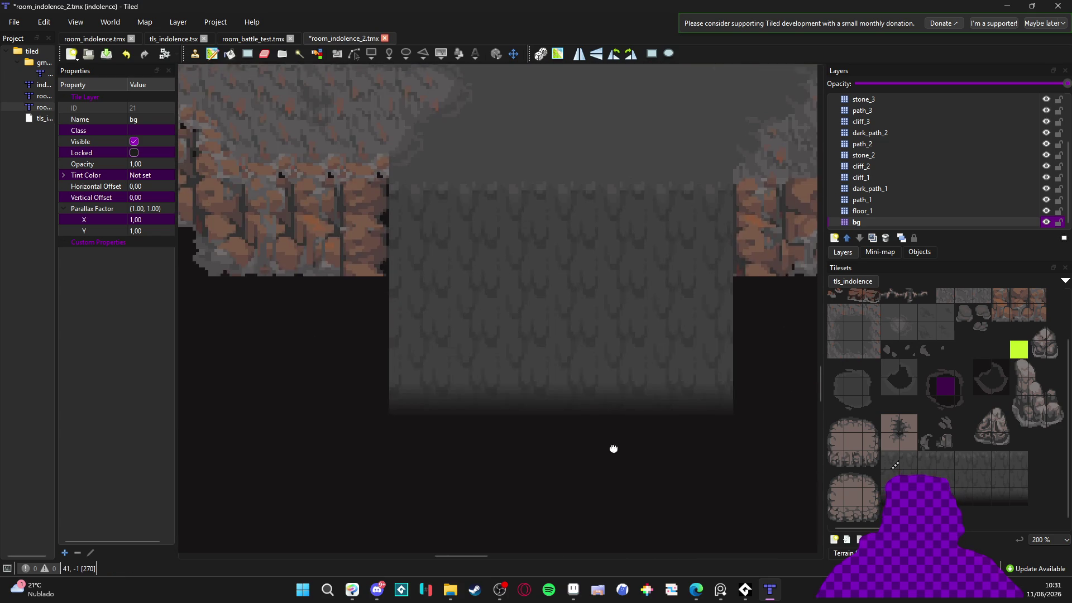
{"action": "scroll", "coordinate": [615, 441], "scroll_direction": "down", "scroll_amount": 1}
{"action": "scroll", "coordinate": [559, 422], "scroll_direction": "down", "scroll_amount": 1}
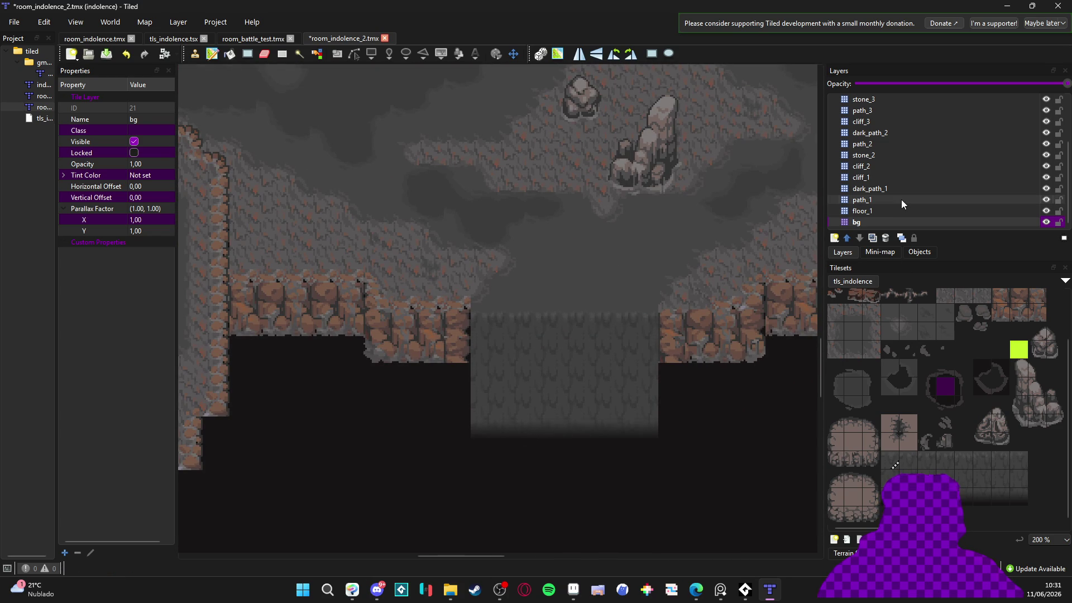
Select a block of stone tiles from the tileset
{"action": "left_click_drag", "start_coordinate": [1024, 370], "coordinate": [1056, 425]}
{"action": "scroll", "coordinate": [897, 183], "scroll_direction": "up", "scroll_amount": 1}
{"action": "scroll", "coordinate": [889, 187], "scroll_direction": "down", "scroll_amount": 1}
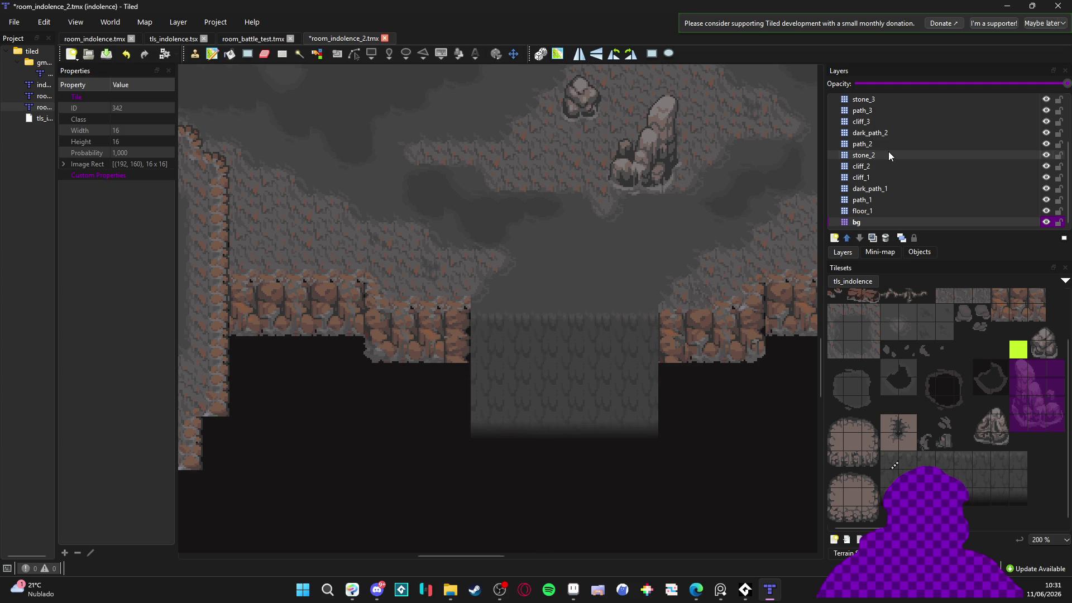
On stone_2, try a few stones and settle on the small rock at the mudfall top
{"action": "left_click", "coordinate": [889, 154]}
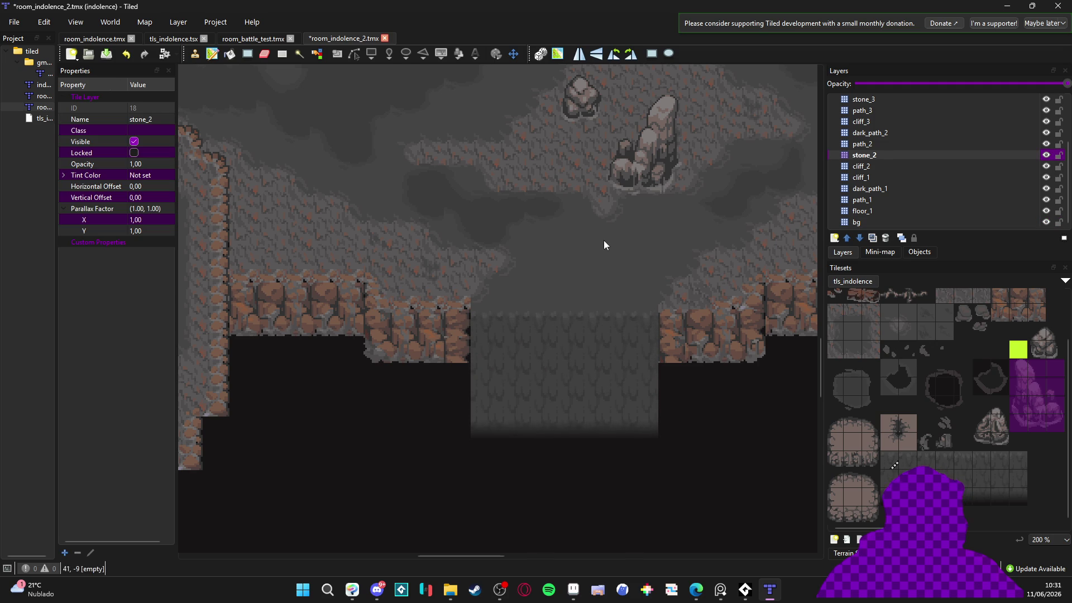
{"action": "left_click", "coordinate": [199, 55]}
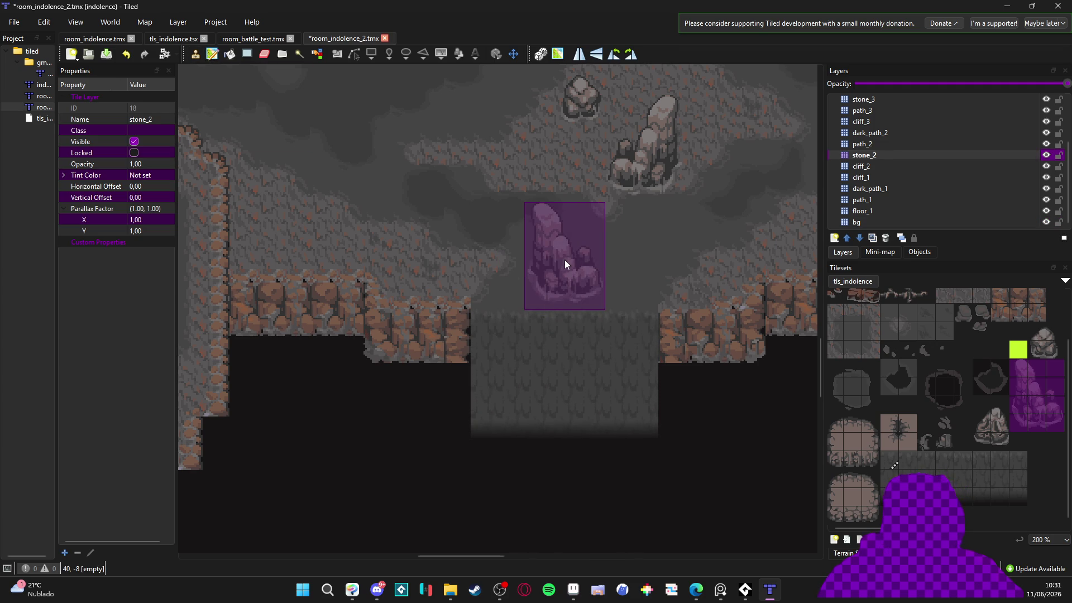
{"action": "left_click", "coordinate": [567, 290]}
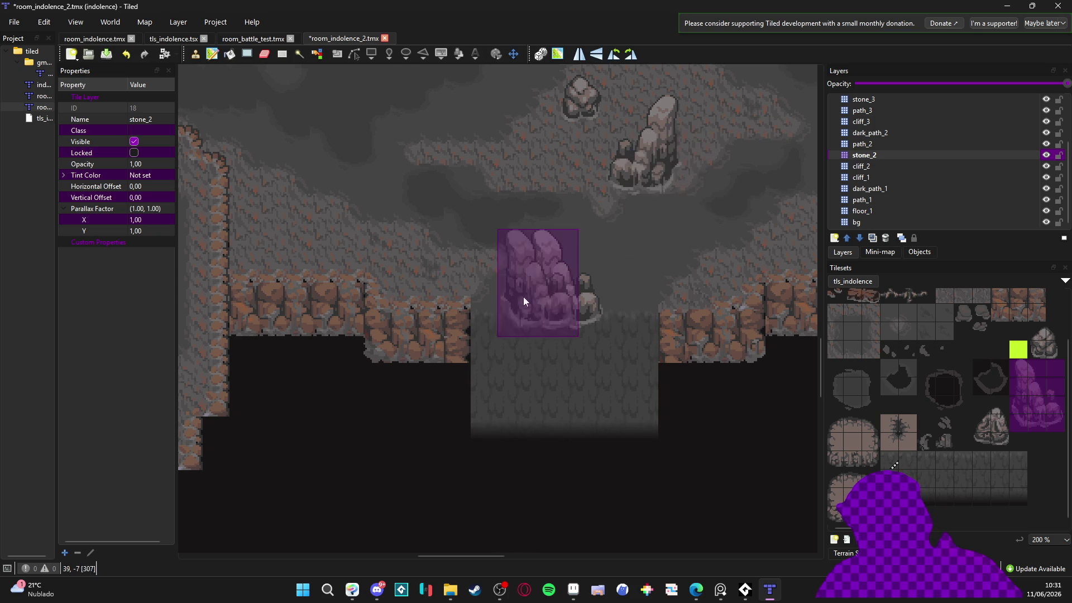
{"action": "key", "text": "ctrl+z"}
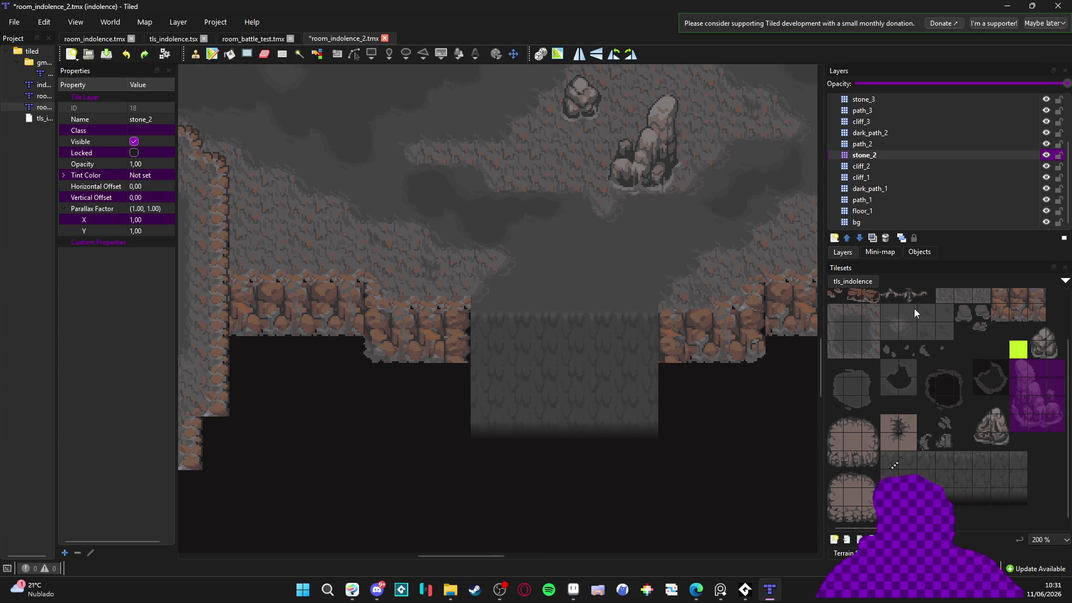
{"action": "left_click", "coordinate": [854, 447]}
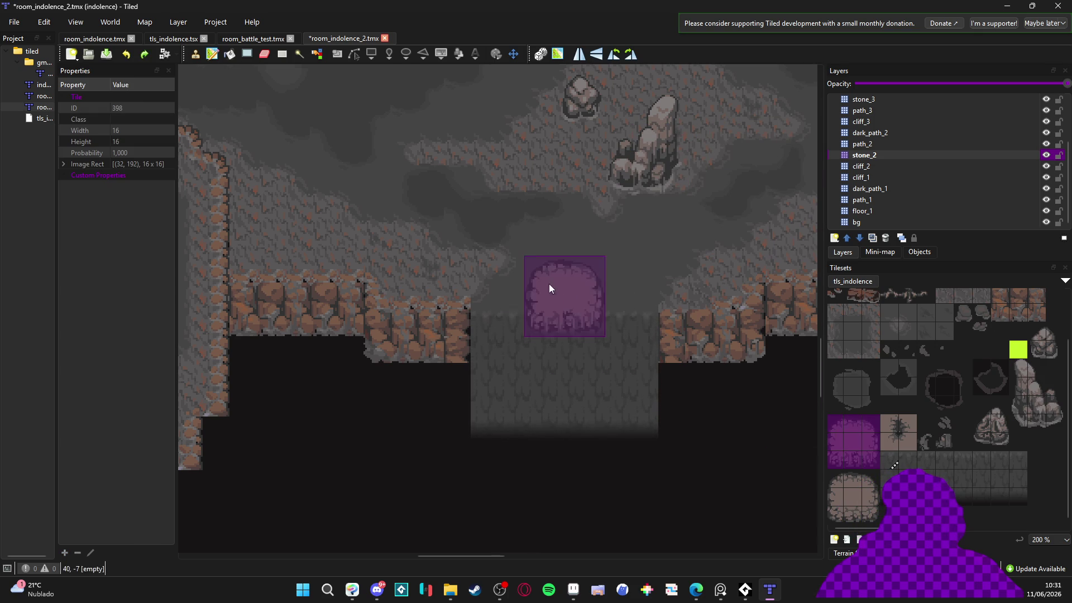
{"action": "left_click", "coordinate": [560, 273]}
{"action": "key", "text": "ctrl+z"}
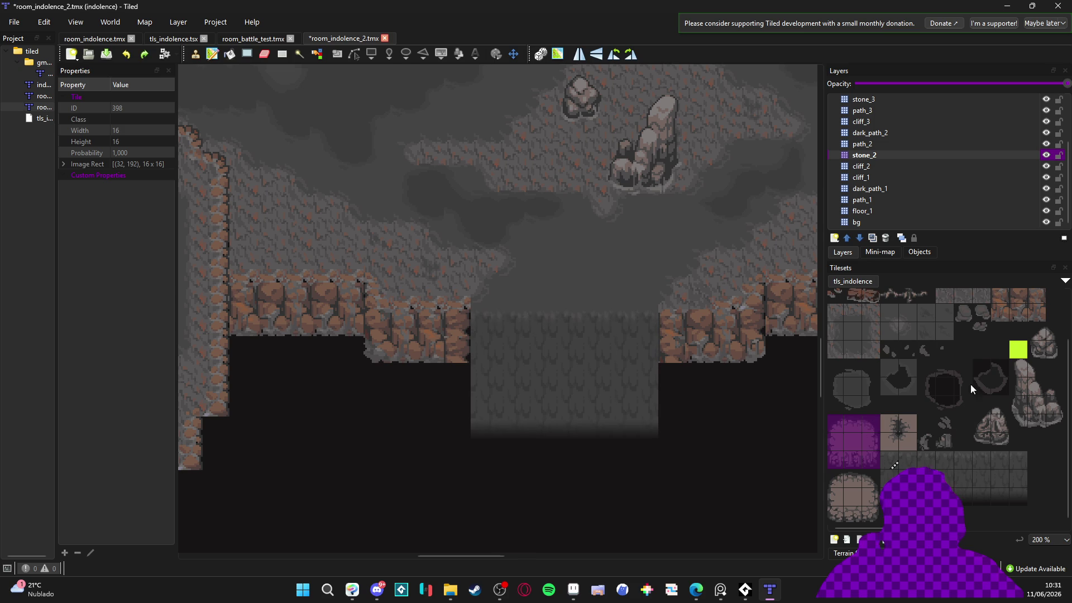
{"action": "left_click", "coordinate": [1037, 334]}
{"action": "left_click", "coordinate": [604, 296]}
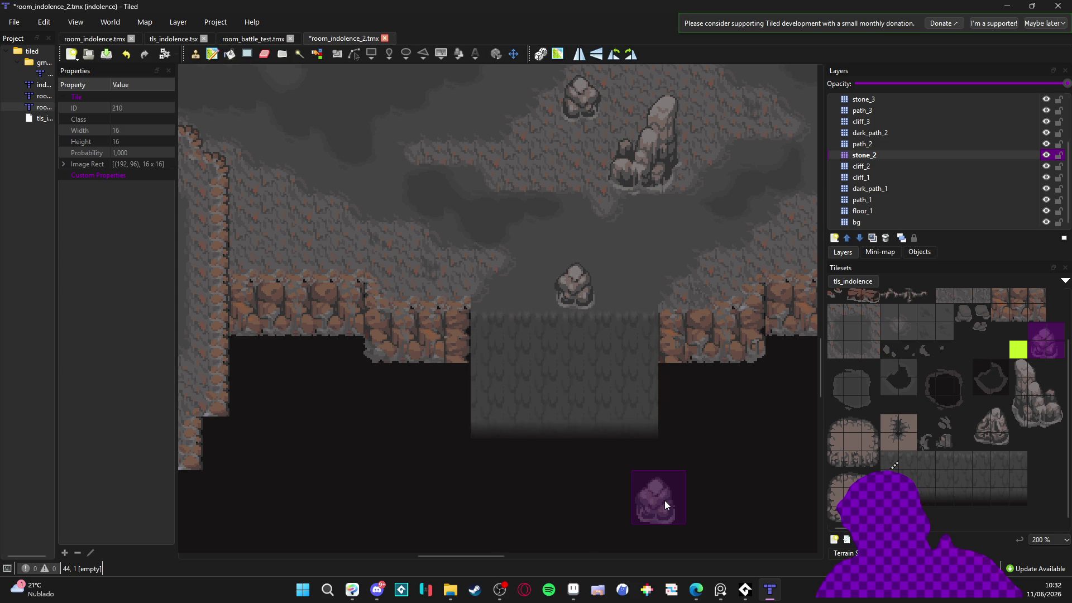
Check dark_path_1 by toggling its visibility, then select the path_1 layer
{"action": "left_click", "coordinate": [893, 190]}
{"action": "left_click", "coordinate": [1046, 190]}
{"action": "left_click", "coordinate": [1046, 190]}
{"action": "left_click", "coordinate": [1021, 200]}
Erase a one-tile column down the mudfall and stamp cliff tiles into the gap
{"action": "mouse_move", "coordinate": [578, 326]}
{"action": "left_mouse_down"}
{"action": "mouse_move", "coordinate": [568, 324]}
{"action": "mouse_move", "coordinate": [576, 384]}
{"action": "mouse_move", "coordinate": [594, 447]}
{"action": "left_mouse_up"}
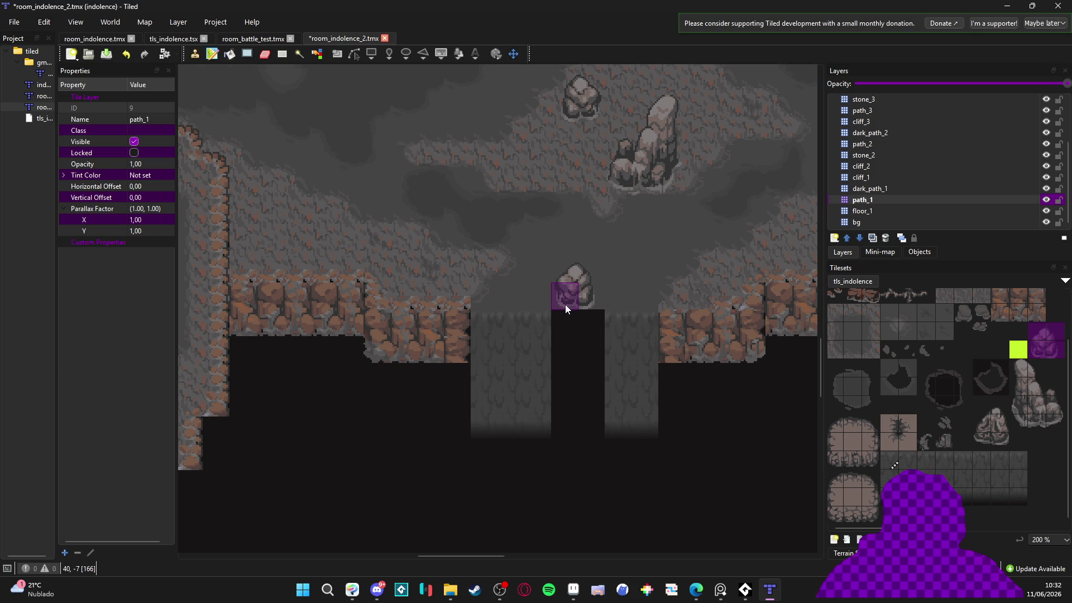
{"action": "scroll", "coordinate": [930, 381], "scroll_direction": "up", "scroll_amount": 1}
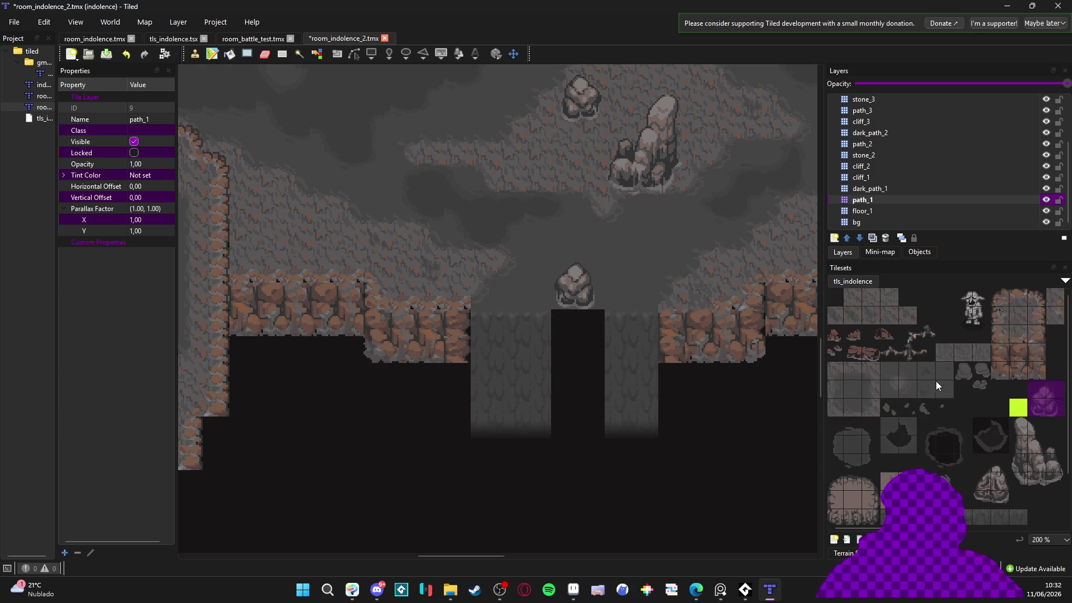
{"action": "left_click_drag", "start_coordinate": [1004, 349], "coordinate": [1003, 369]}
{"action": "left_click", "coordinate": [563, 347]}
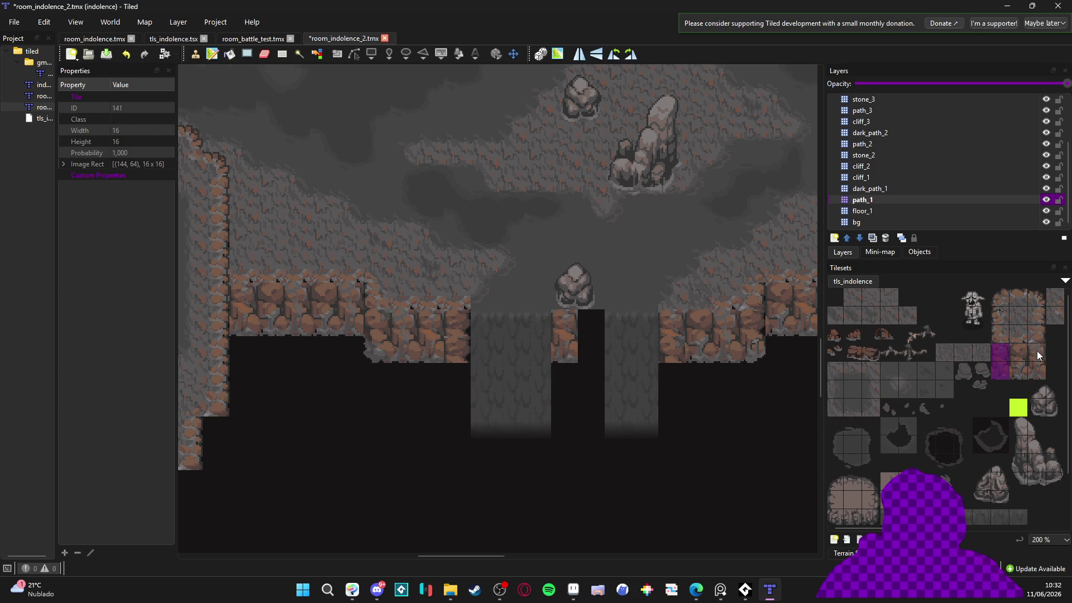
{"action": "scroll", "coordinate": [1037, 350], "scroll_direction": "right", "scroll_amount": 4}
{"action": "left_click_drag", "start_coordinate": [964, 359], "coordinate": [964, 379]}
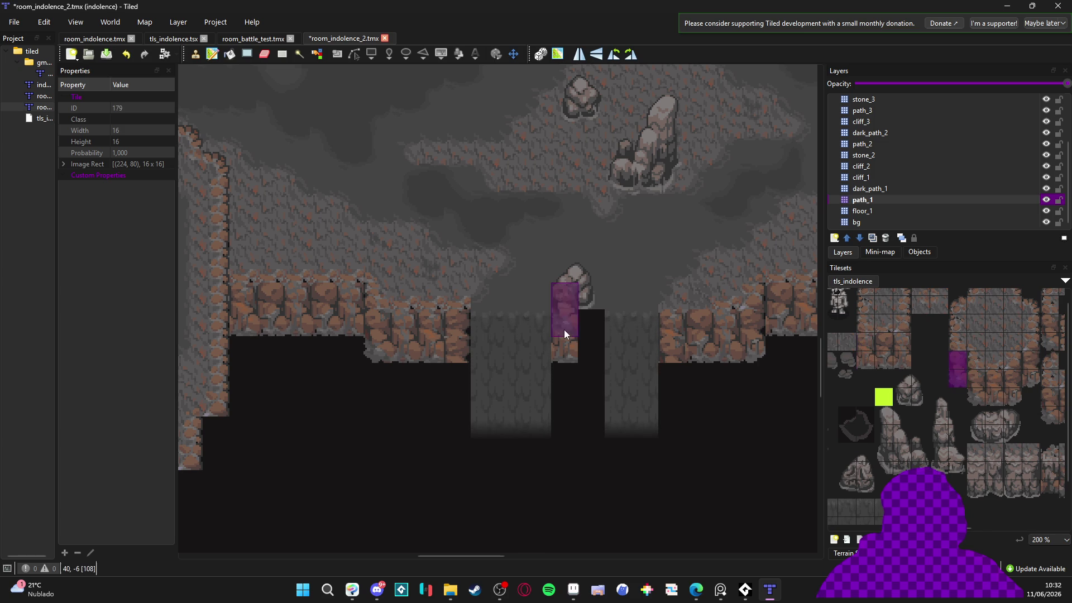
{"action": "left_click", "coordinate": [567, 353]}
{"action": "left_click", "coordinate": [1033, 360]}
{"action": "left_click_drag", "start_coordinate": [1034, 357], "coordinate": [1033, 375]}
{"action": "left_click", "coordinate": [588, 357]}
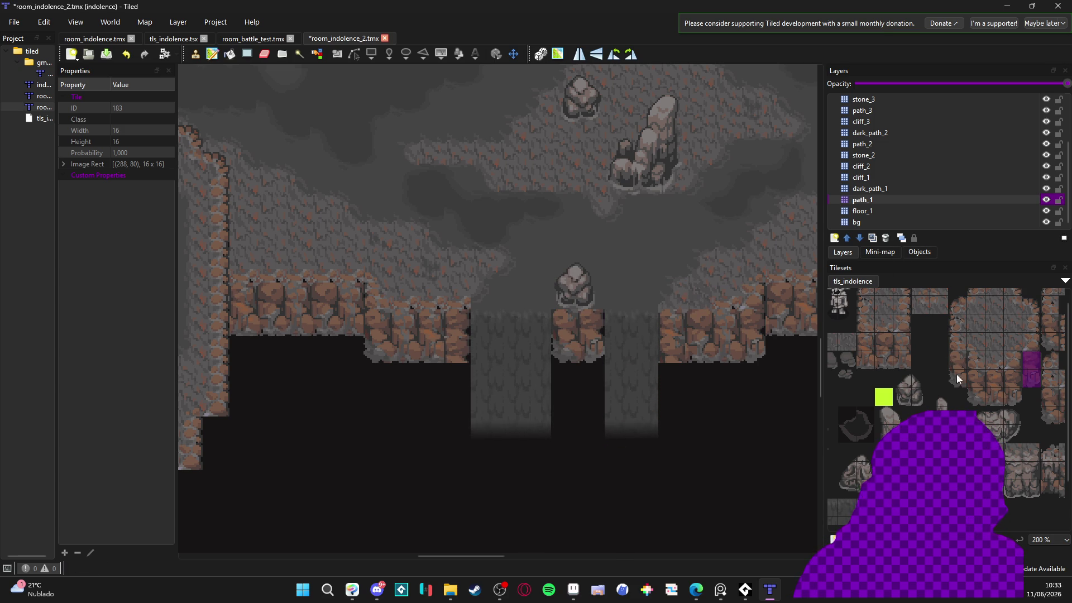
Cap the pillar with a cliff top tile behind the rock on path_1
{"action": "scroll", "coordinate": [960, 315], "scroll_direction": "right", "scroll_amount": 2}
{"action": "left_click", "coordinate": [950, 296]}
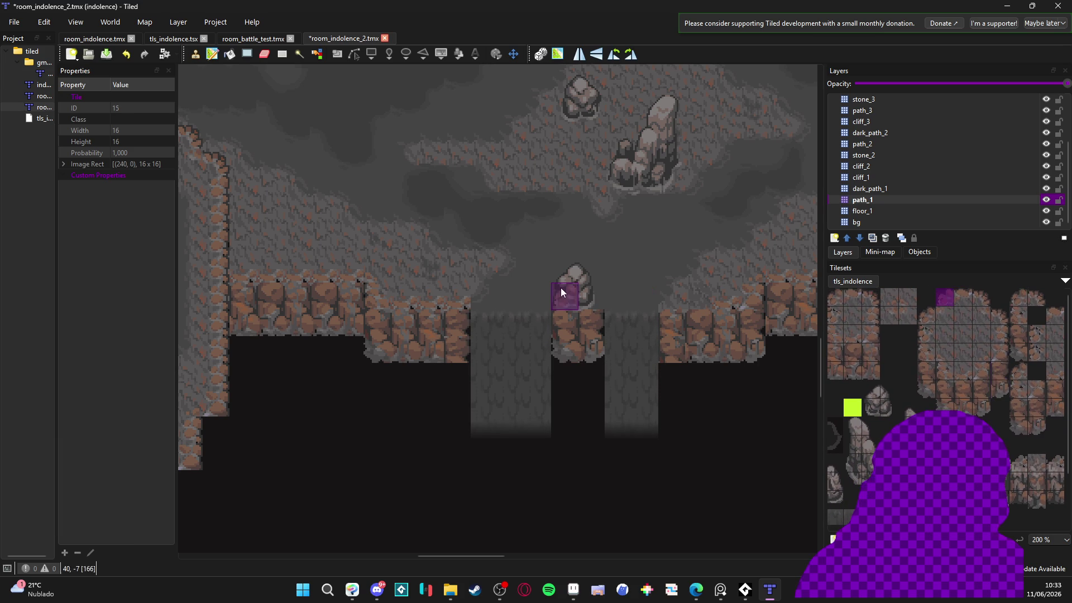
{"action": "key", "text": "ctrl+z"}
{"action": "left_click", "coordinate": [883, 210]}
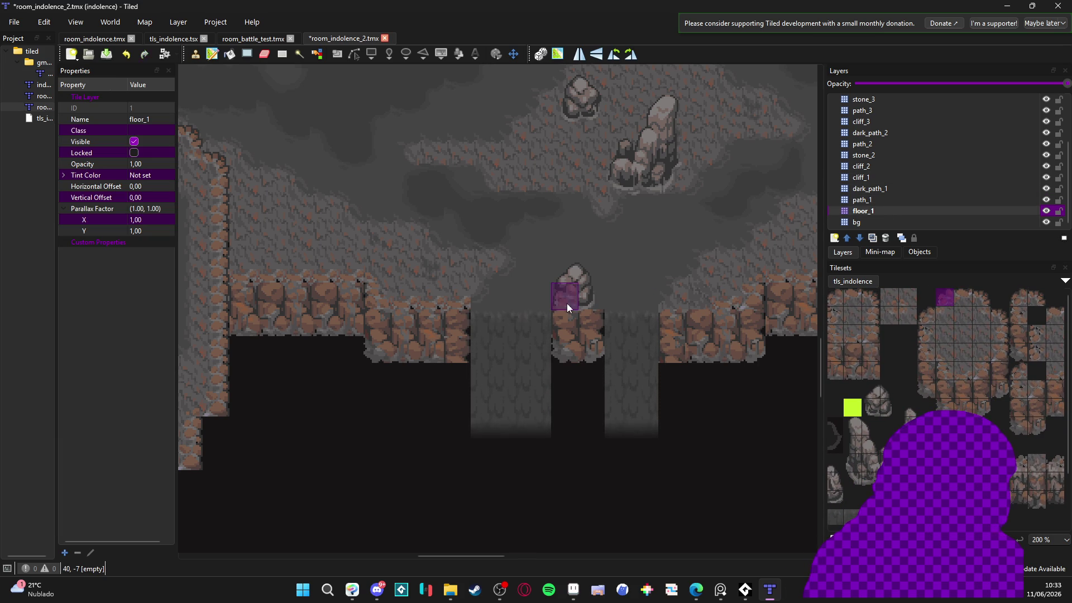
{"action": "left_click", "coordinate": [879, 199]}
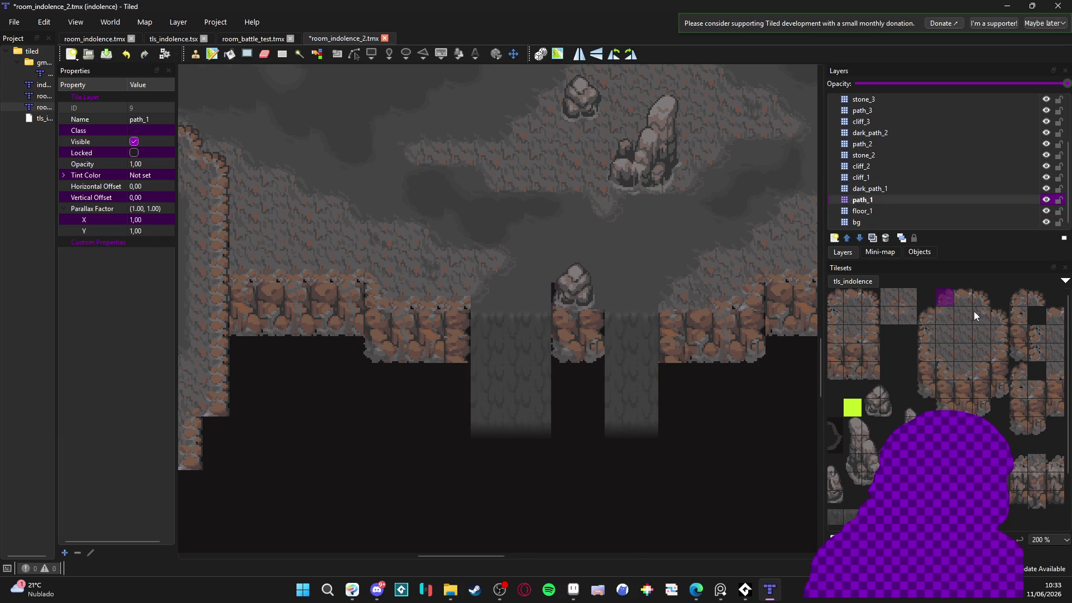
{"action": "left_click", "coordinate": [983, 299]}
{"action": "left_click", "coordinate": [585, 299]}
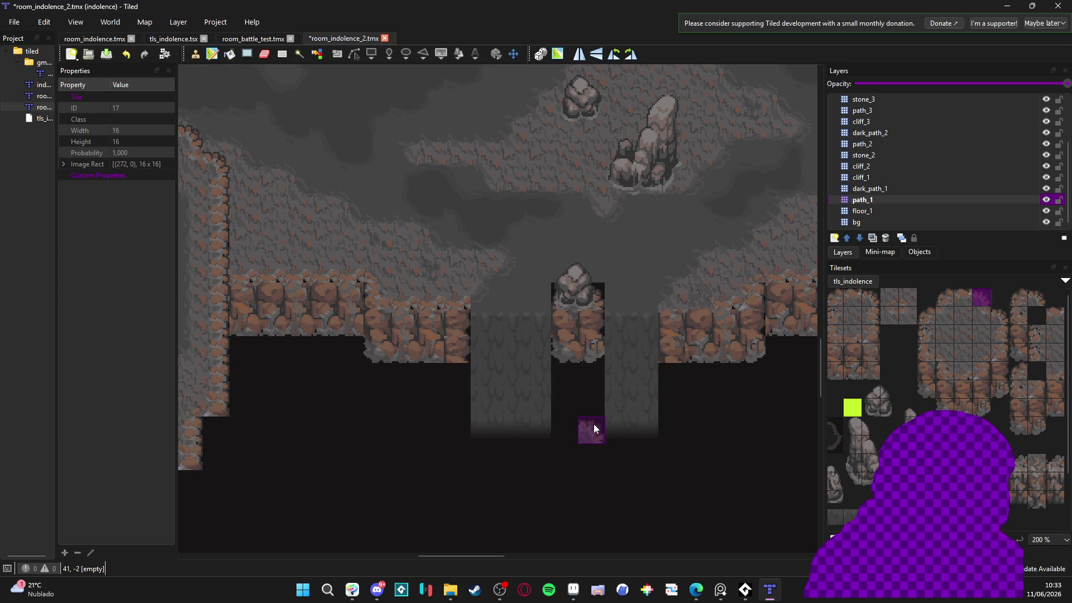
Switch to floor_1 and choose a floor tile from the tileset
{"action": "left_click", "coordinate": [860, 211]}
{"action": "scroll", "coordinate": [921, 372], "scroll_direction": "down", "scroll_amount": 3}
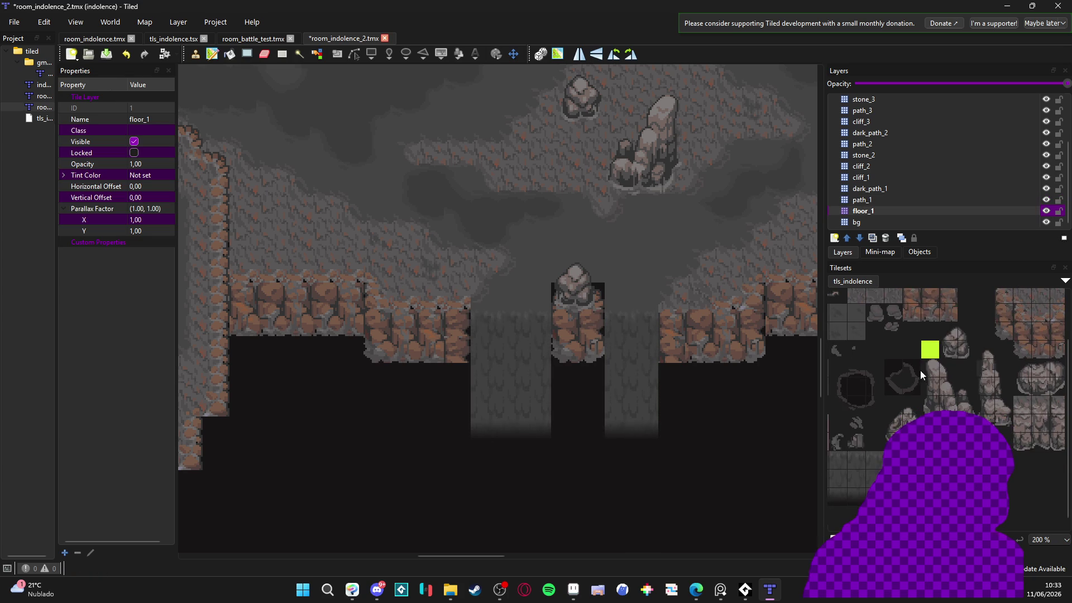
{"action": "left_click", "coordinate": [854, 427]}
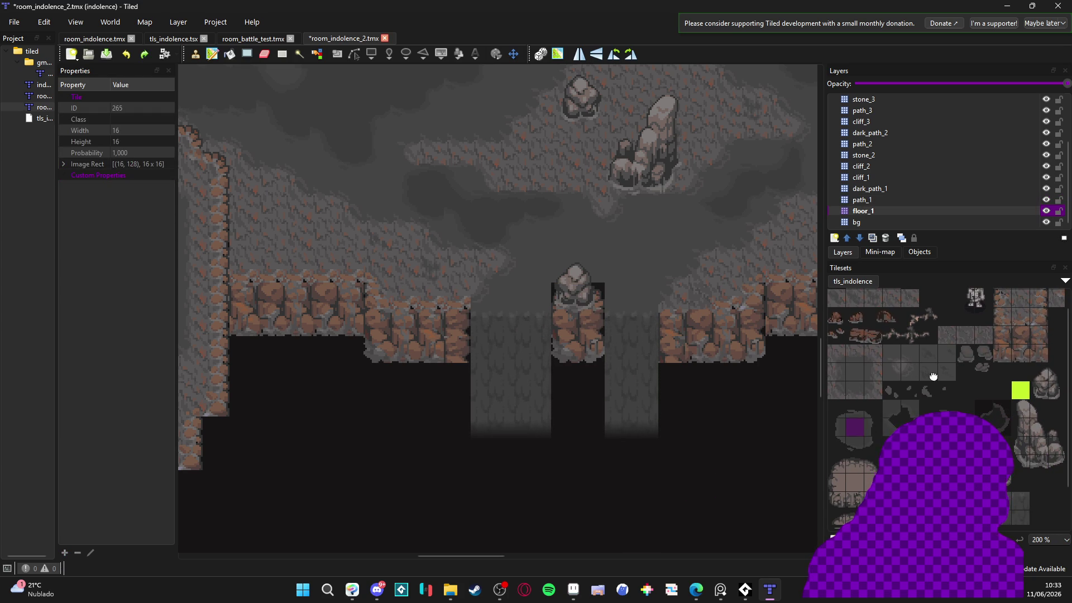
{"action": "scroll", "coordinate": [935, 375], "scroll_direction": "up", "scroll_amount": 1}
{"action": "left_click", "coordinate": [854, 387]}
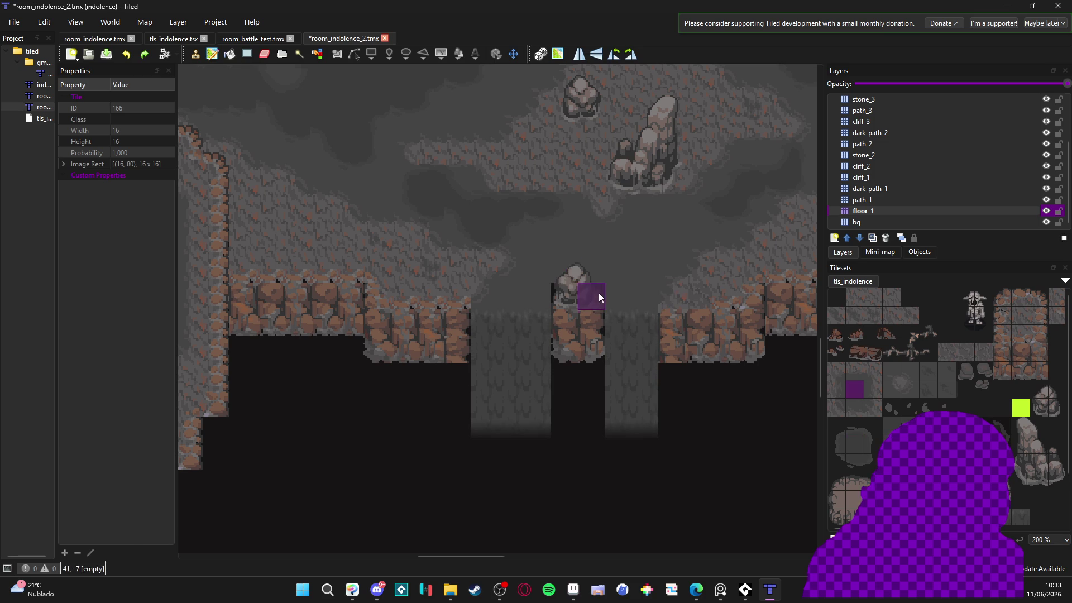
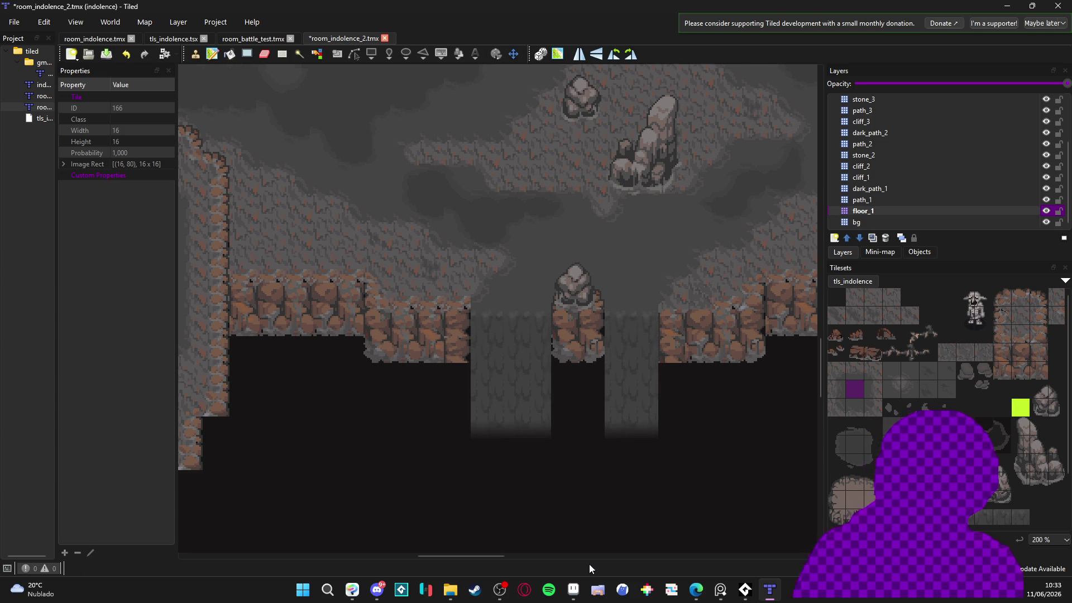
Switch from the room_indolence_2 map in Tiled back to Aseprite
{"action": "left_click", "coordinate": [573, 590]}
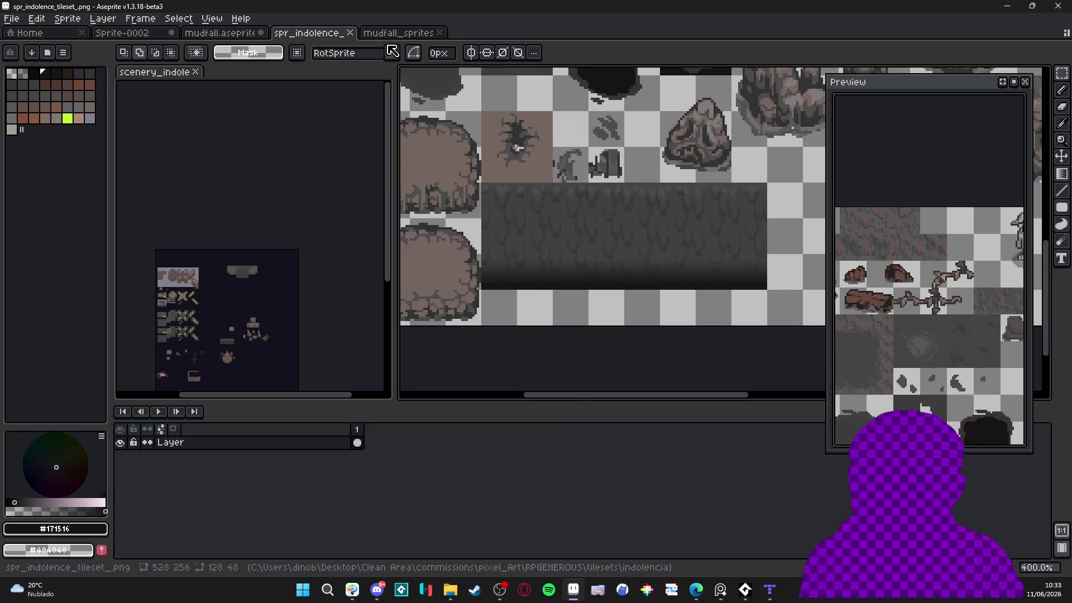
Add a 16 px left border to mudfall.aseprite for a 32×48 canvas, then begin stretching Layer 4's fade
{"action": "left_click", "coordinate": [390, 34]}
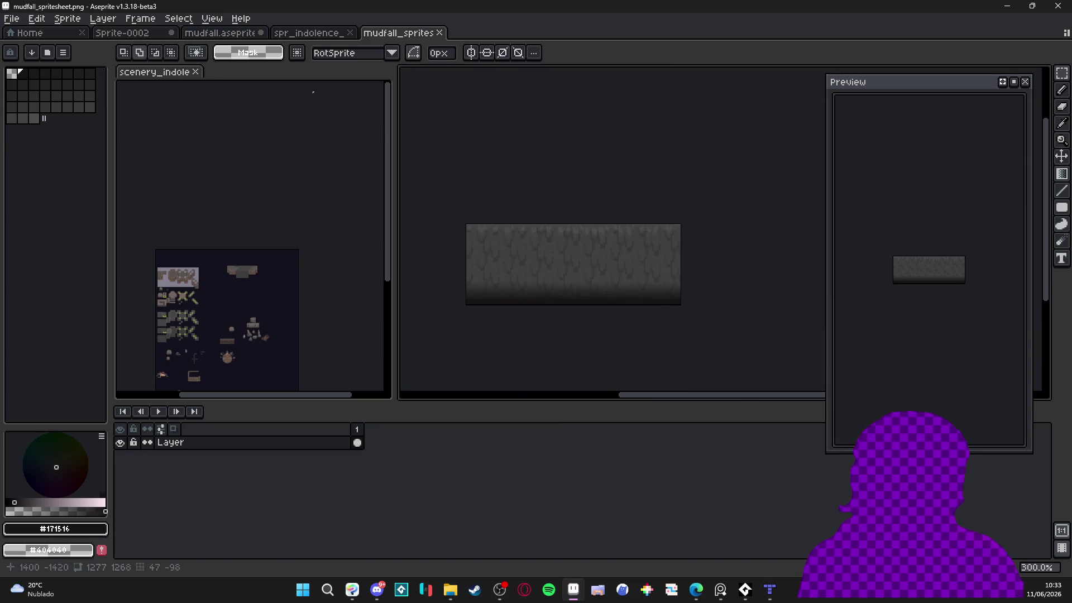
{"action": "left_click", "coordinate": [254, 33]}
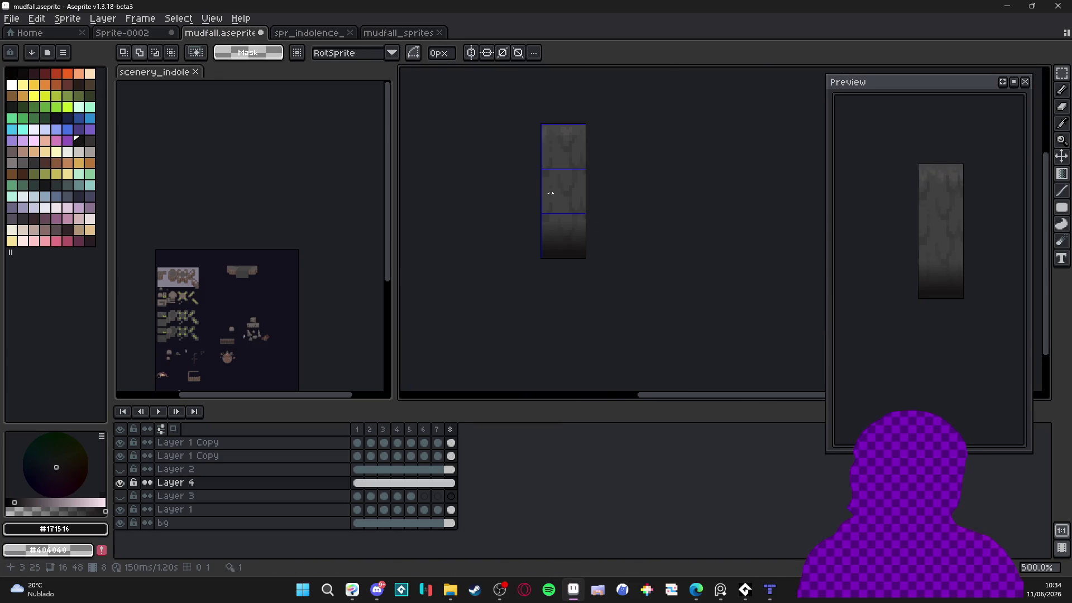
{"action": "left_click_drag", "start_coordinate": [550, 209], "coordinate": [564, 282]}
{"action": "key", "text": "ctrl+alt+c"}
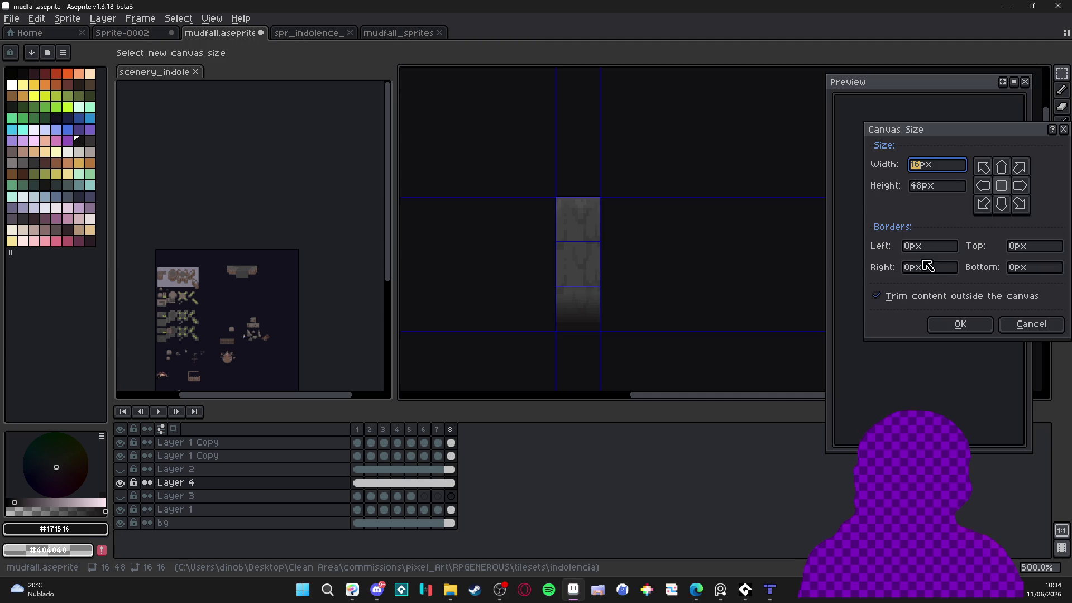
{"action": "left_click", "coordinate": [918, 254]}
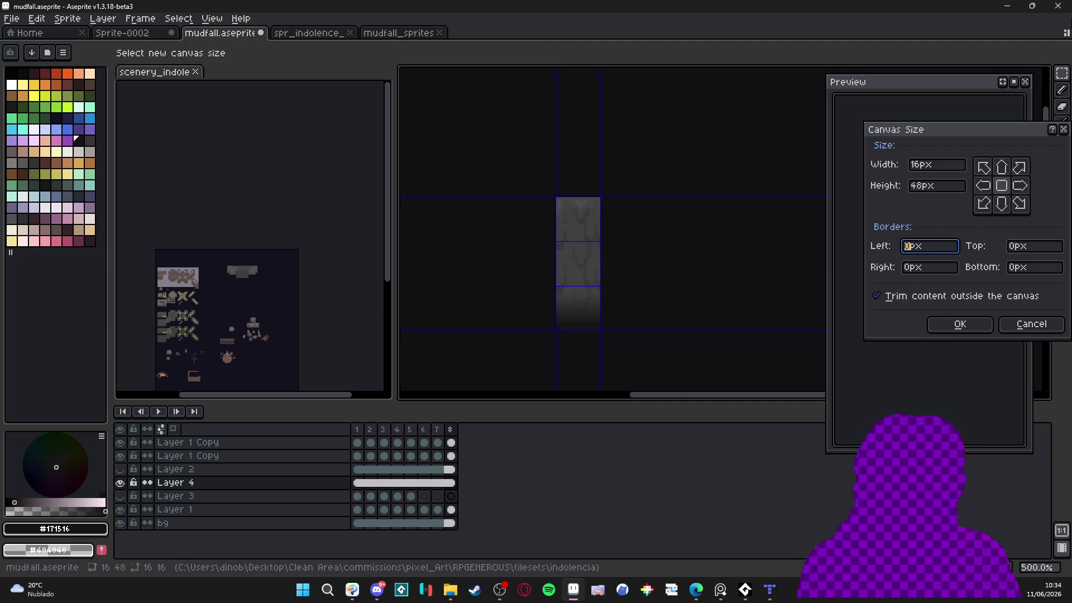
{"action": "type", "text": "16"}
{"action": "key", "text": "Return"}
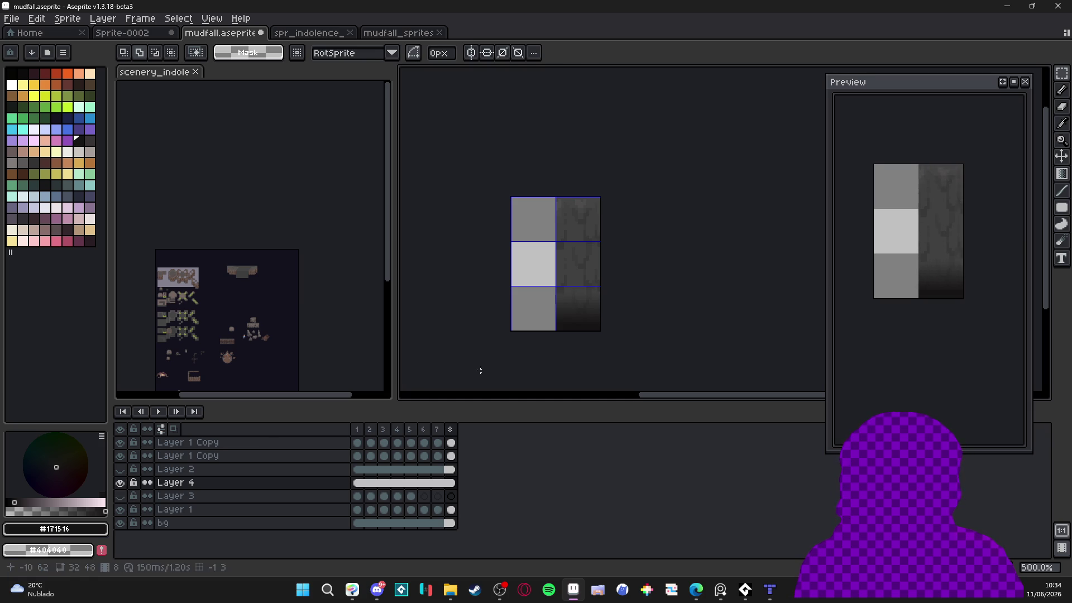
{"action": "left_click", "coordinate": [358, 483]}
{"action": "mouse_move", "coordinate": [556, 294]}
{"action": "left_mouse_down"}
{"action": "mouse_move", "coordinate": [601, 332]}
{"action": "mouse_move", "coordinate": [535, 322]}
{"action": "left_mouse_up"}
Commit the widened bottom fade and rename the lower Layer 1 Copy to 'middle'
{"action": "scroll", "coordinate": [570, 311], "scroll_direction": "up", "scroll_amount": 2}
{"action": "key", "text": "Return"}
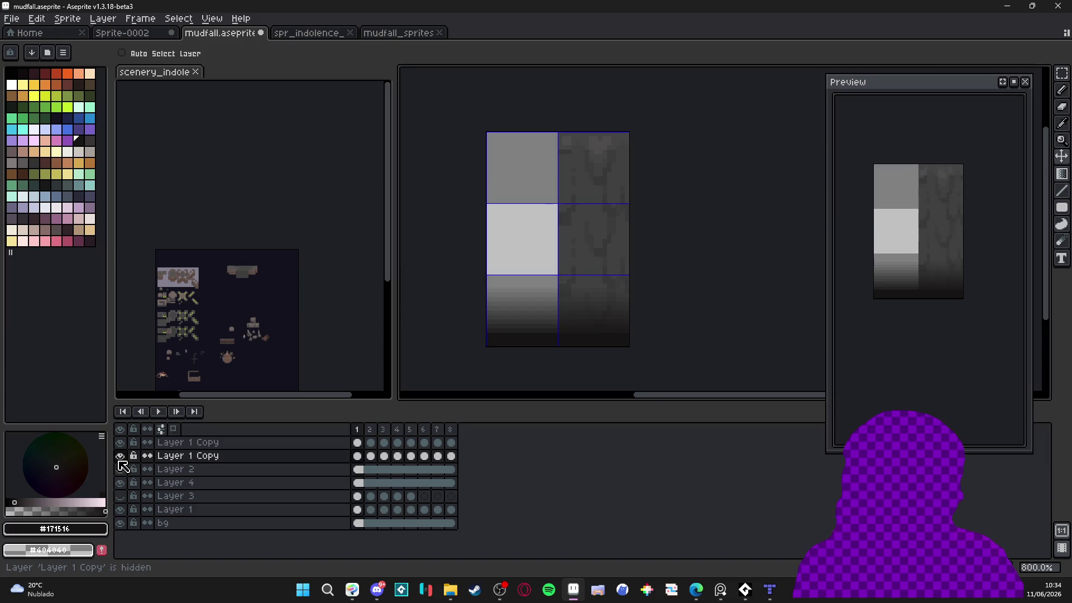
{"action": "double_click", "coordinate": [177, 456]}
{"action": "type", "text": "middle"}
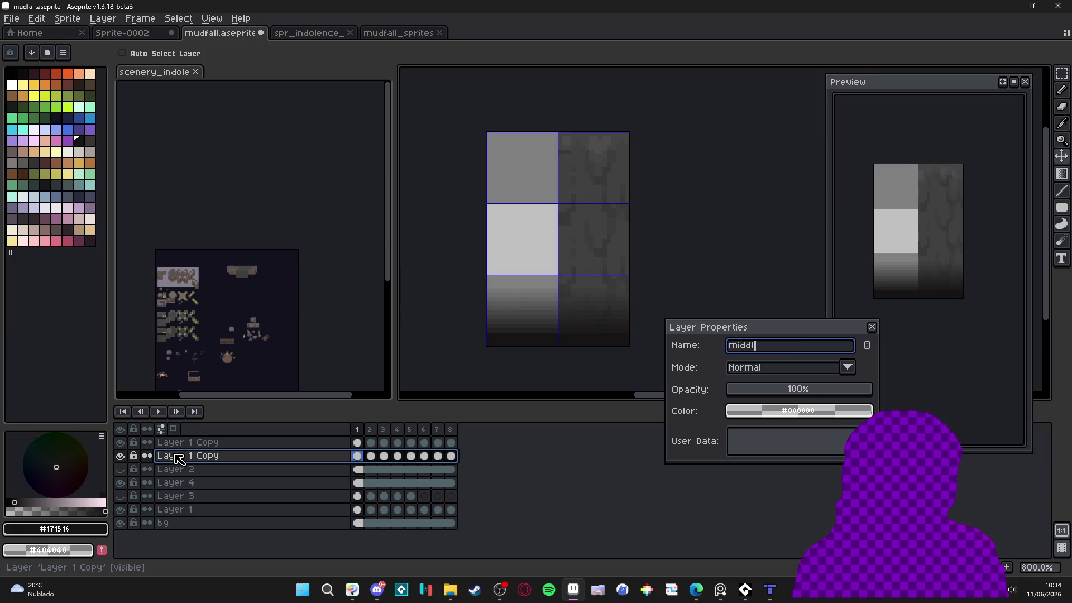
{"action": "key", "text": "Return"}
{"action": "left_click", "coordinate": [120, 455]}
{"action": "left_click", "coordinate": [120, 455]}
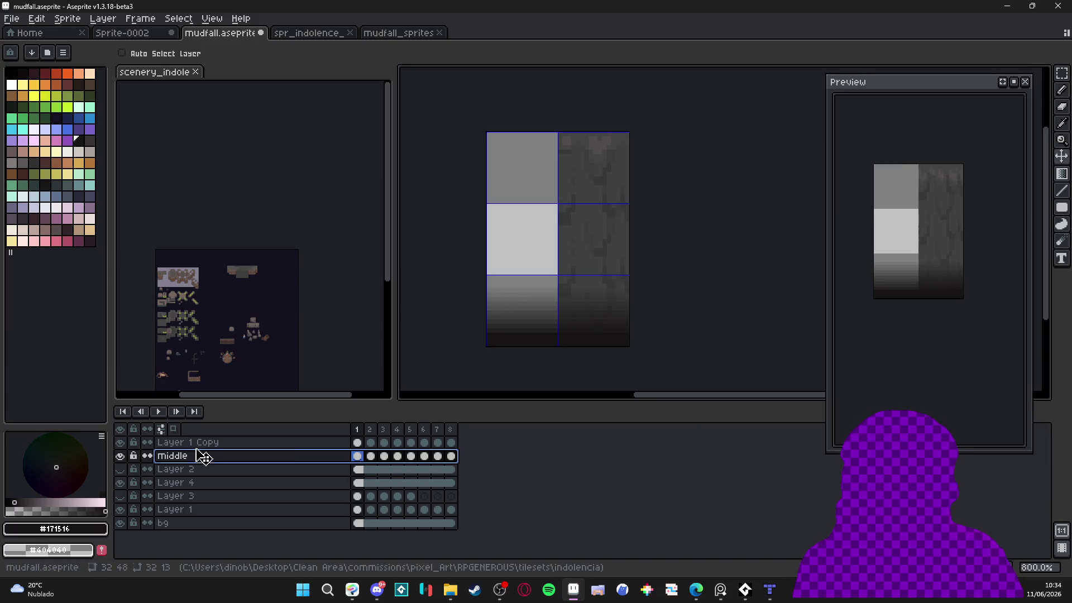
Rename the remaining Layer 1 Copy to 'top' and toggle Layer 1 to inspect its tile
{"action": "double_click", "coordinate": [203, 443]}
{"action": "type", "text": "top"}
{"action": "key", "text": "Return"}
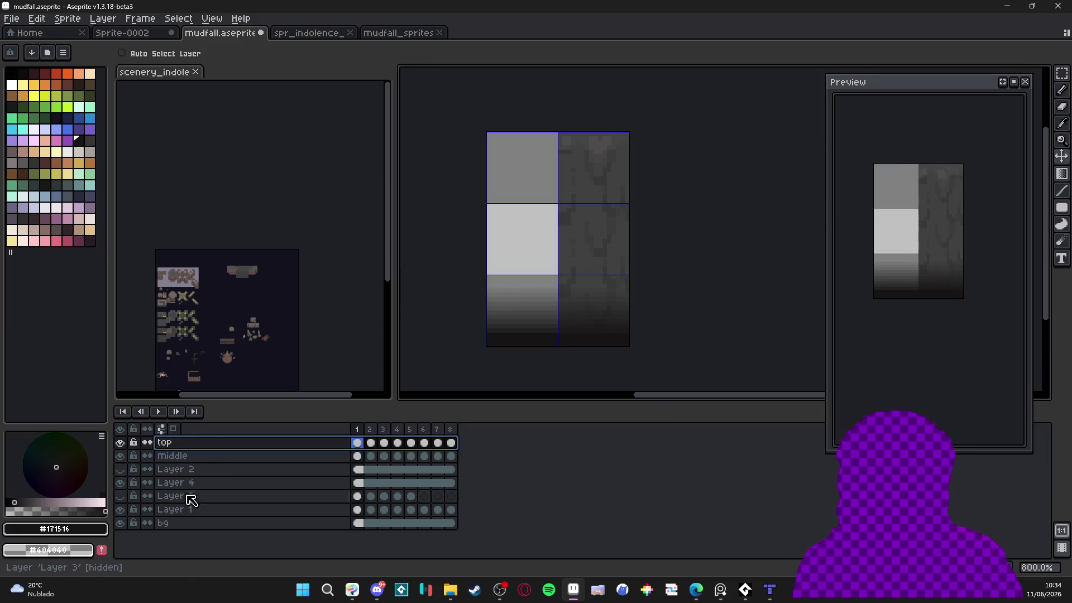
{"action": "left_click", "coordinate": [120, 482]}
{"action": "left_click", "coordinate": [120, 483]}
{"action": "left_click", "coordinate": [122, 509]}
{"action": "left_click", "coordinate": [122, 509]}
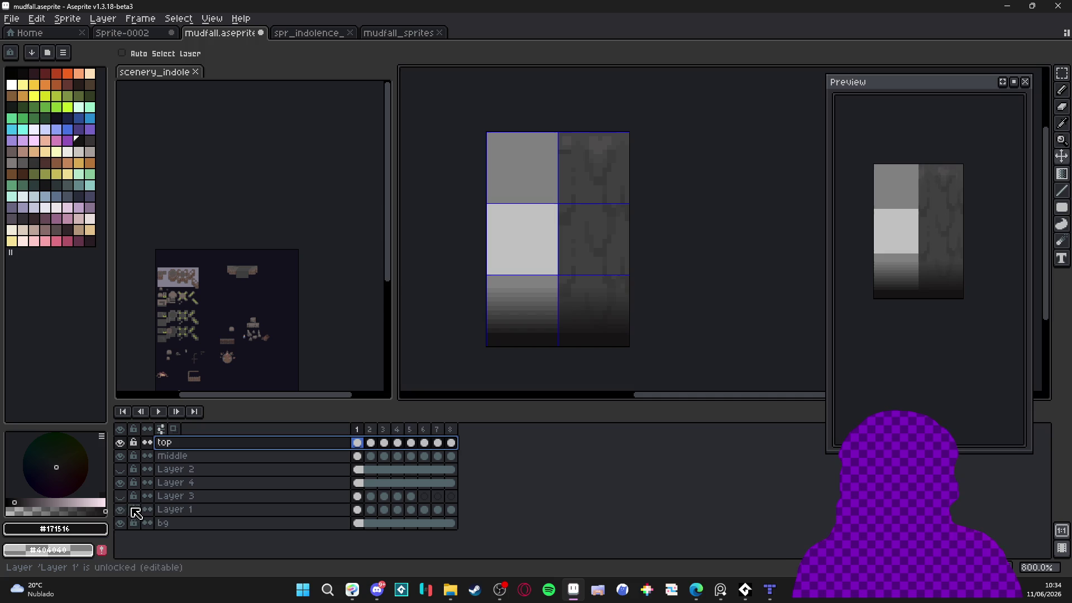
{"action": "left_click", "coordinate": [122, 509]}
{"action": "left_click", "coordinate": [122, 509]}
Rename Layer 1 to 'bottom,' and Layer 4 to 'dark_fog'
{"action": "double_click", "coordinate": [178, 510]}
{"action": "type", "text": "bottom,"}
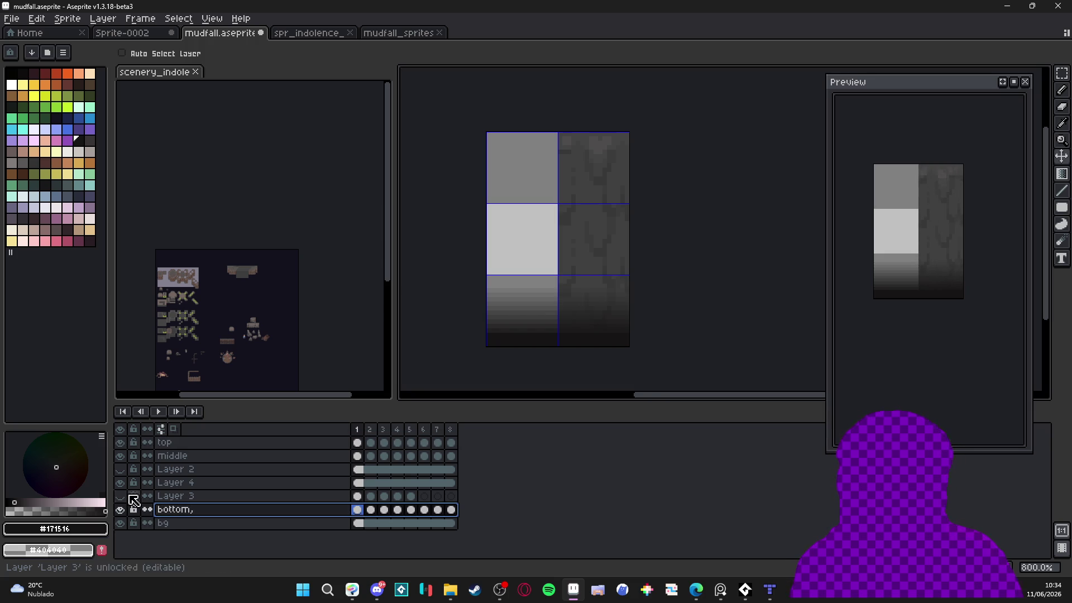
{"action": "left_click", "coordinate": [120, 495]}
{"action": "double_click", "coordinate": [120, 495]}
{"action": "left_click", "coordinate": [121, 495]}
{"action": "double_click", "coordinate": [166, 484]}
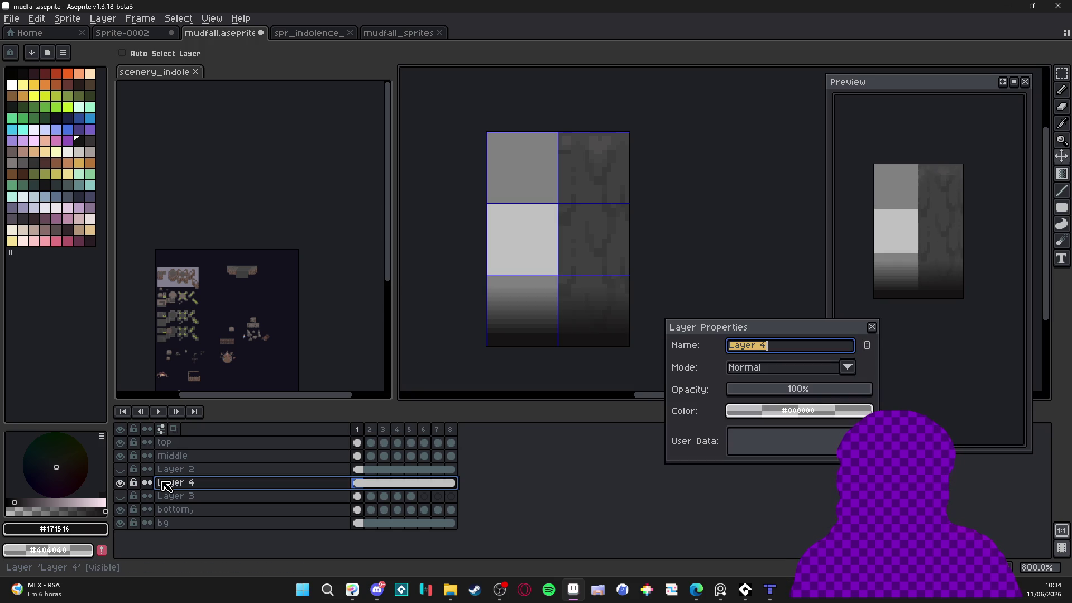
{"action": "type", "text": "dark_"}
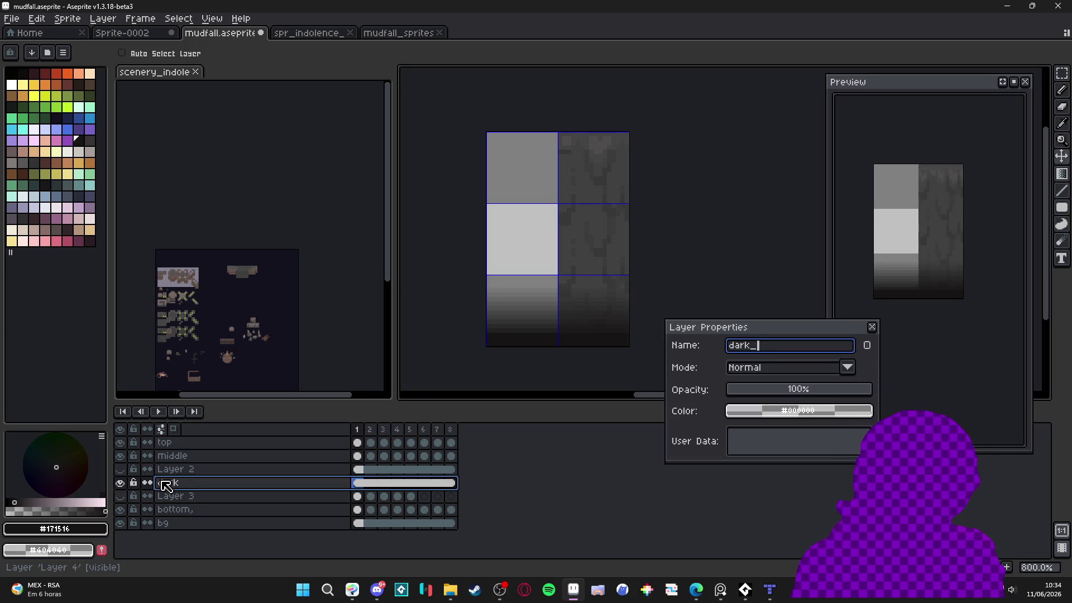
{"action": "type", "text": "fog"}
{"action": "key", "text": "Return"}
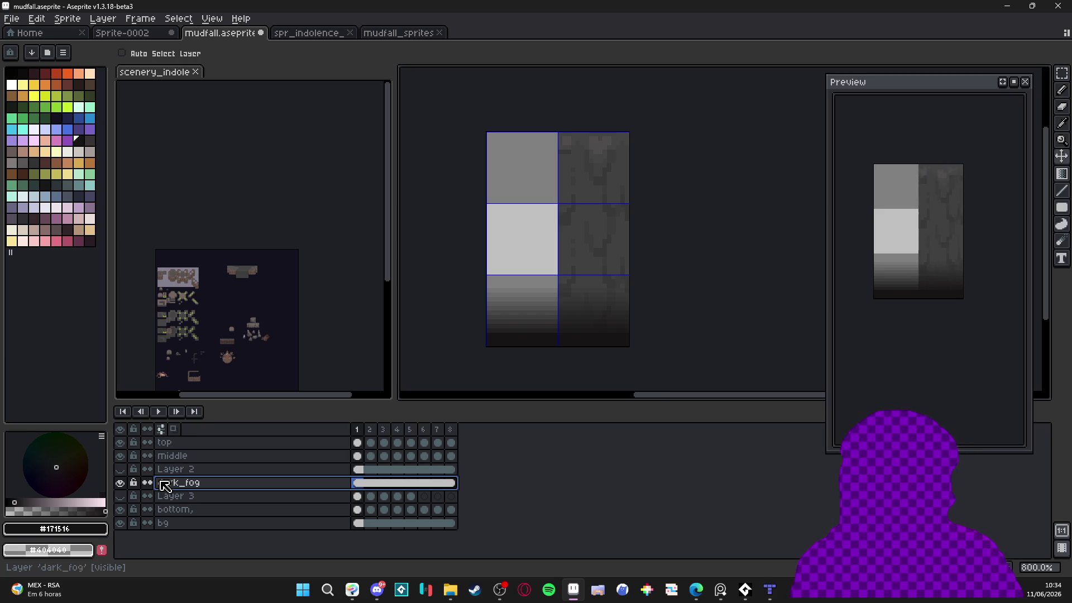
Delete Layer 2 and Layer 3 from the mudfall sprite
{"action": "left_click", "coordinate": [124, 471]}
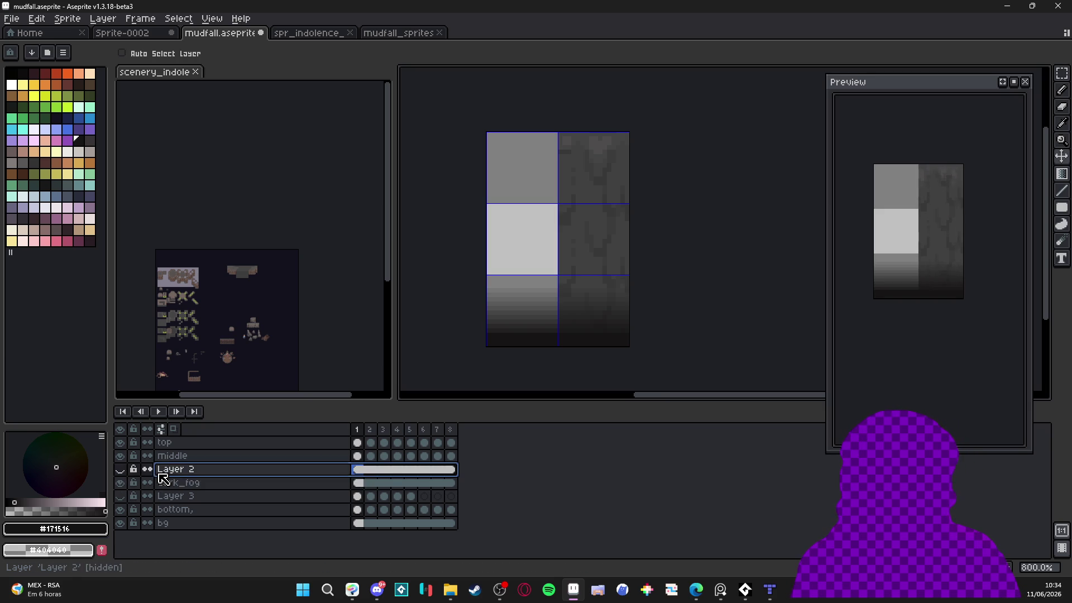
{"action": "left_click", "coordinate": [122, 470]}
{"action": "right_click", "coordinate": [166, 465]}
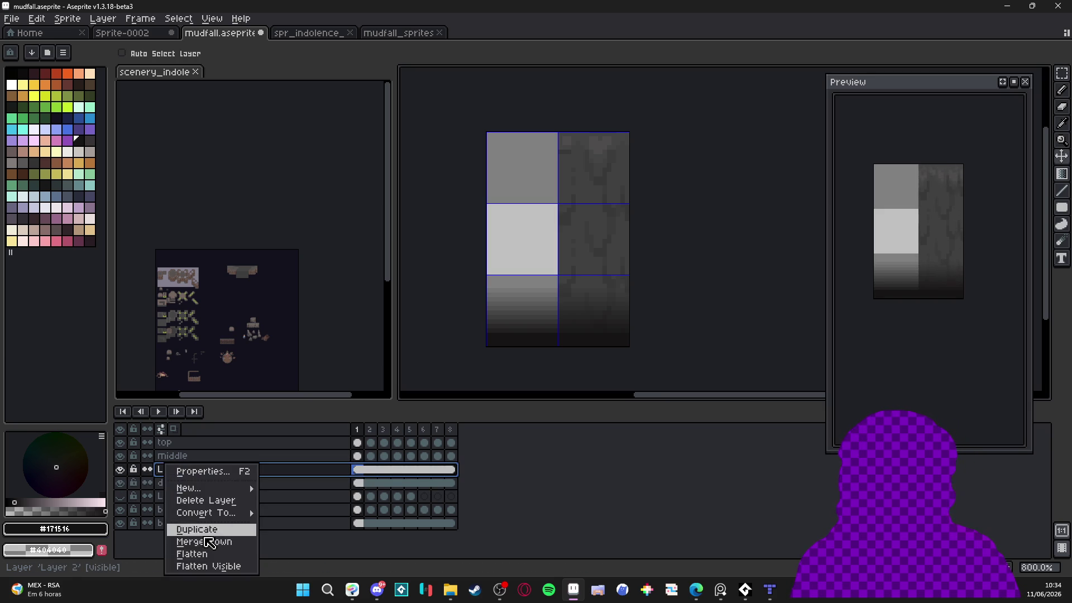
{"action": "left_click", "coordinate": [206, 500]}
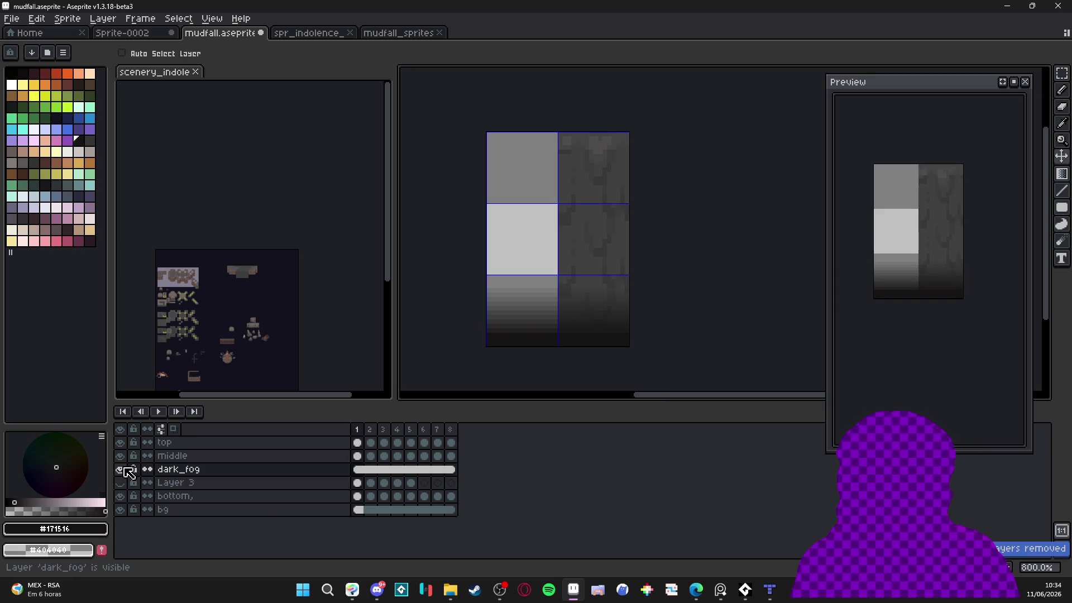
{"action": "left_click", "coordinate": [166, 486]}
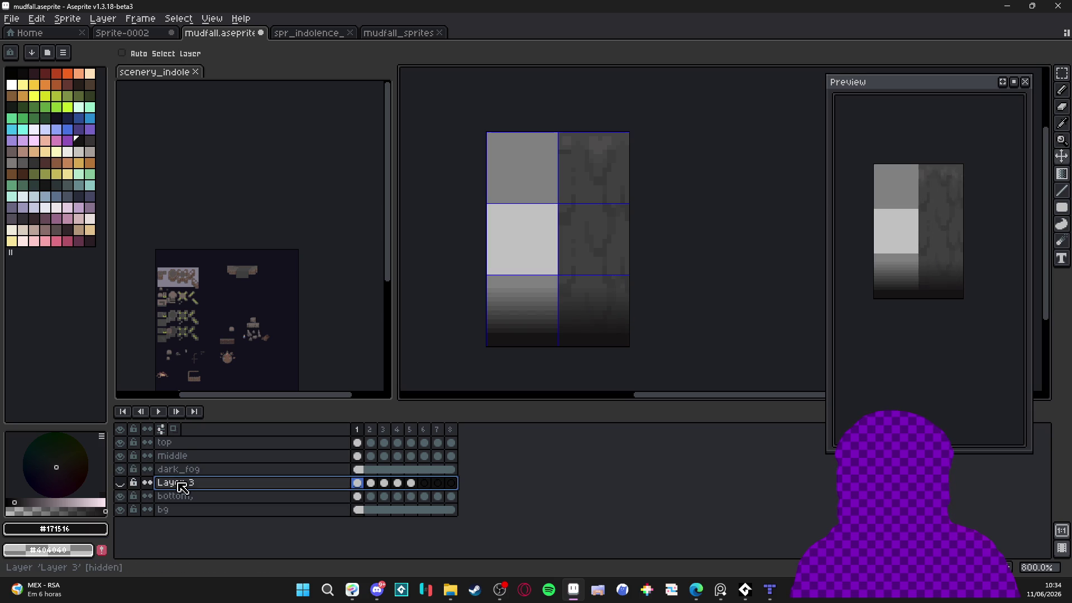
{"action": "right_click", "coordinate": [176, 485]}
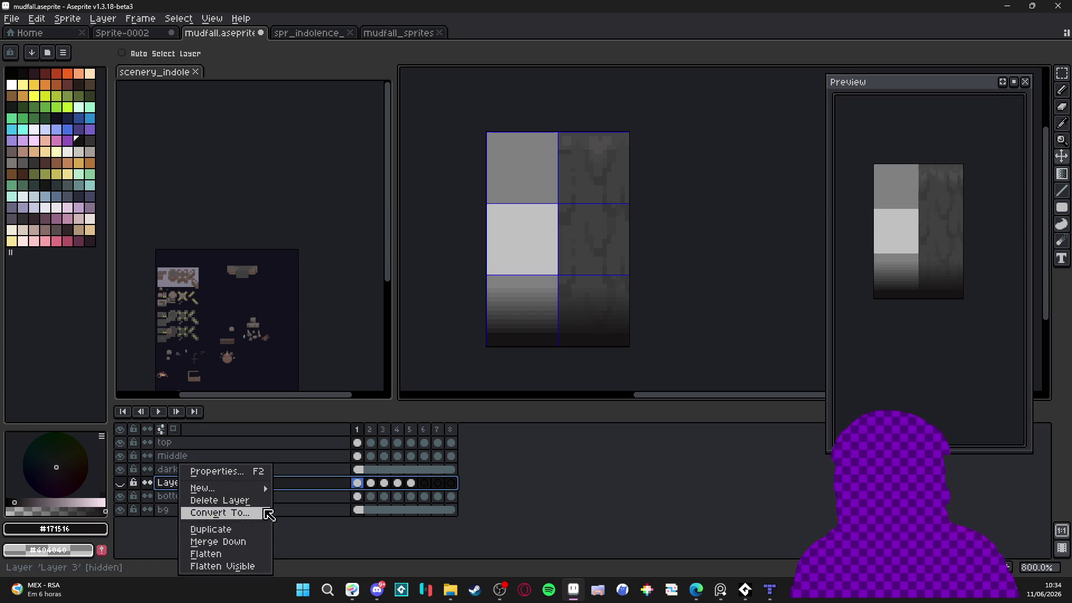
{"action": "left_click", "coordinate": [260, 501]}
Correct the layer name 'bottom,' to 'bottom' and check the bottom and dark_fog layers
{"action": "double_click", "coordinate": [122, 471]}
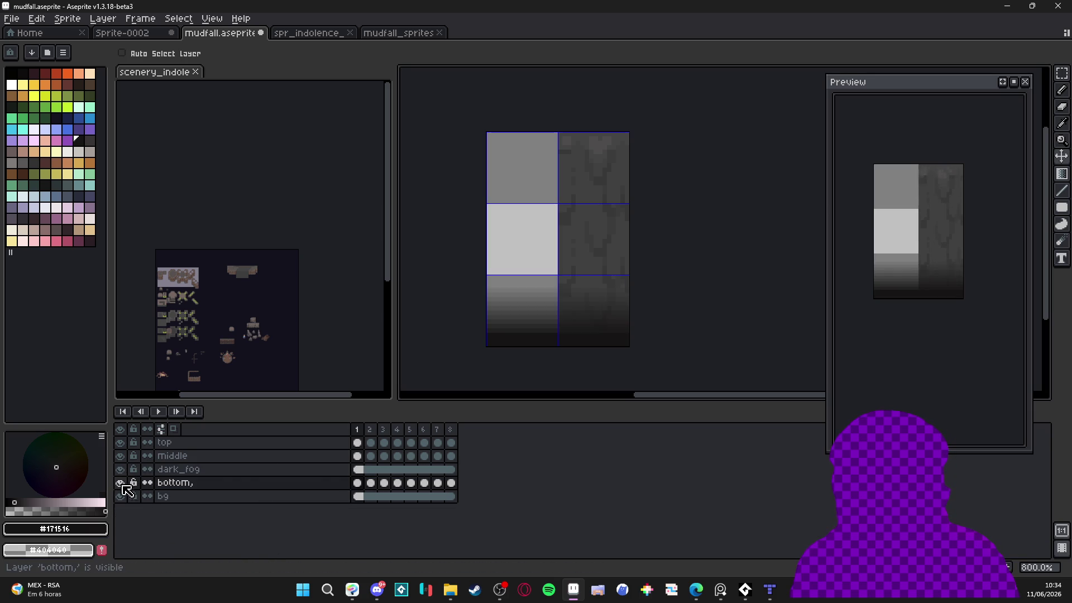
{"action": "double_click", "coordinate": [168, 484]}
{"action": "type", "text": "bottom"}
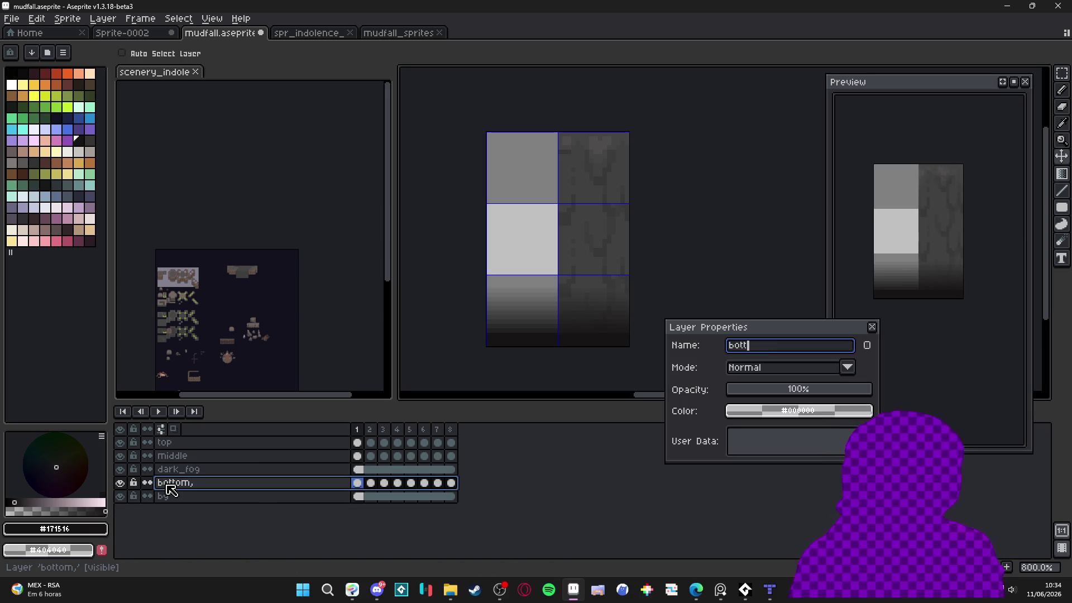
{"action": "key", "text": "Return"}
{"action": "double_click", "coordinate": [120, 485]}
{"action": "double_click", "coordinate": [120, 484]}
{"action": "double_click", "coordinate": [120, 483]}
{"action": "double_click", "coordinate": [121, 470]}
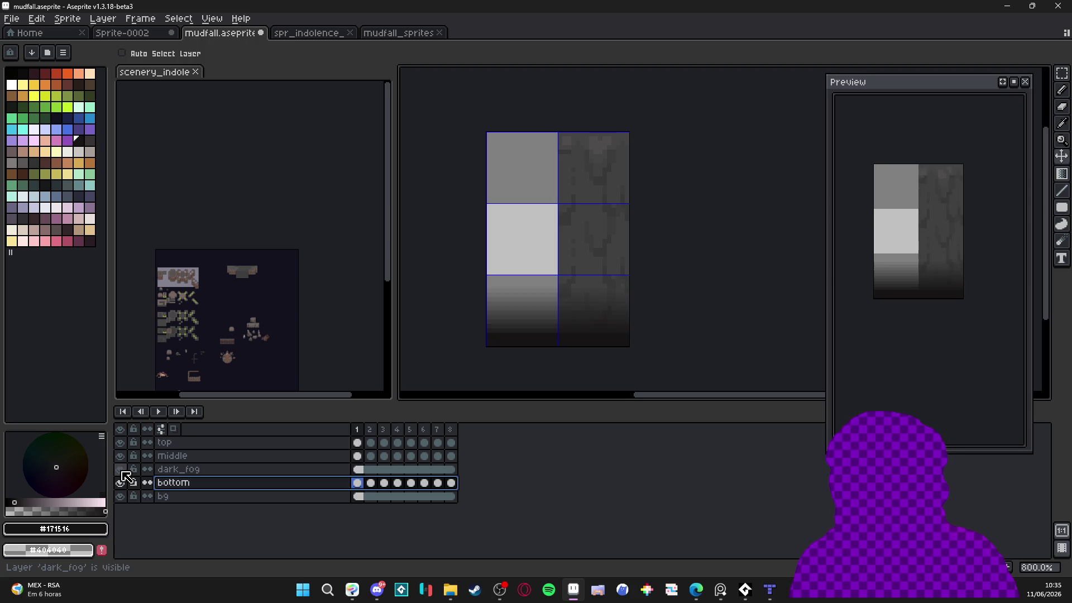
Compare the sprite with the middle layer hidden and shown, leaving it visible, then select the bottom strip
{"action": "left_click", "coordinate": [120, 457]}
{"action": "double_click", "coordinate": [120, 456]}
{"action": "left_click", "coordinate": [120, 456]}
{"action": "left_click", "coordinate": [120, 457]}
{"action": "left_click", "coordinate": [122, 457]}
{"action": "left_click", "coordinate": [121, 457]}
{"action": "left_click", "coordinate": [121, 457]}
{"action": "left_click", "coordinate": [121, 458]}
{"action": "left_click", "coordinate": [121, 458]}
{"action": "left_click", "coordinate": [121, 457]}
{"action": "left_click", "coordinate": [121, 457]}
{"action": "left_click", "coordinate": [202, 484], "text": "ctrl"}
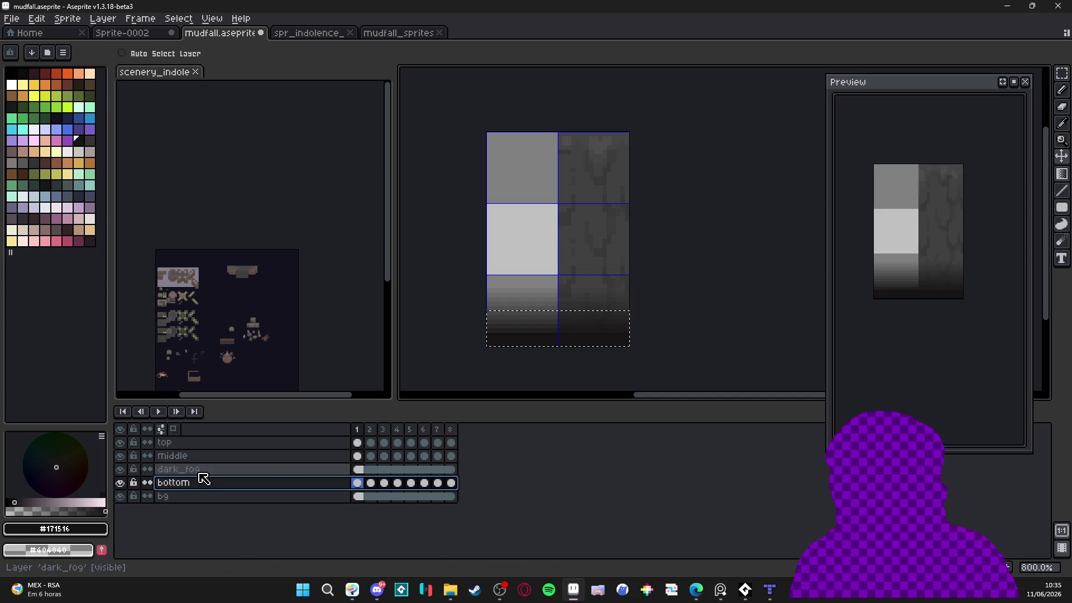
Clear the selected bottom strip, undo it, and recentre the mudfall canvas
{"action": "key", "text": "ctrl+d"}
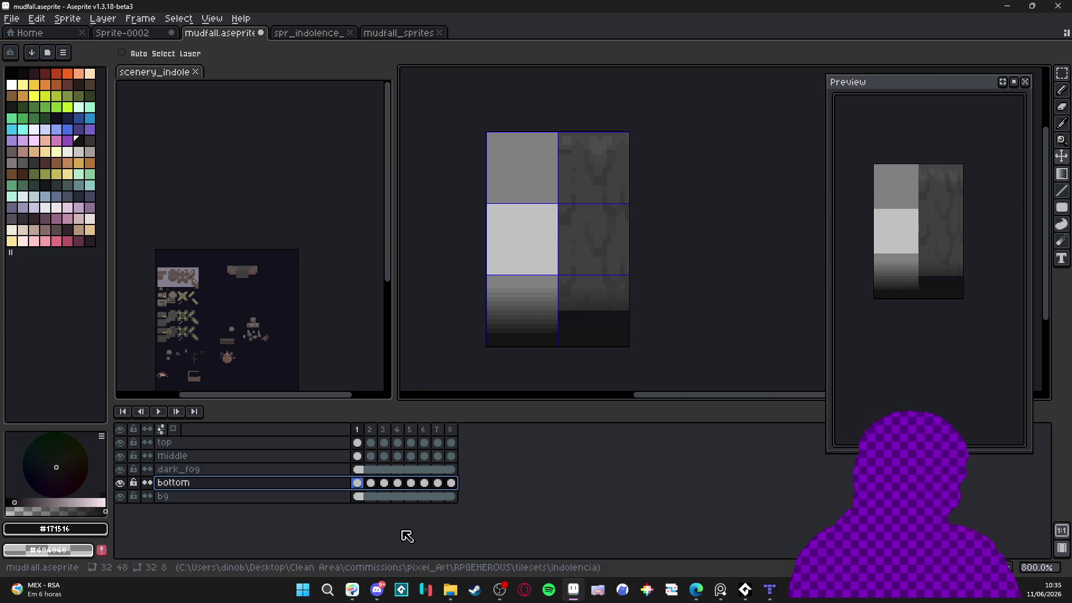
{"action": "key", "text": "ctrl+z"}
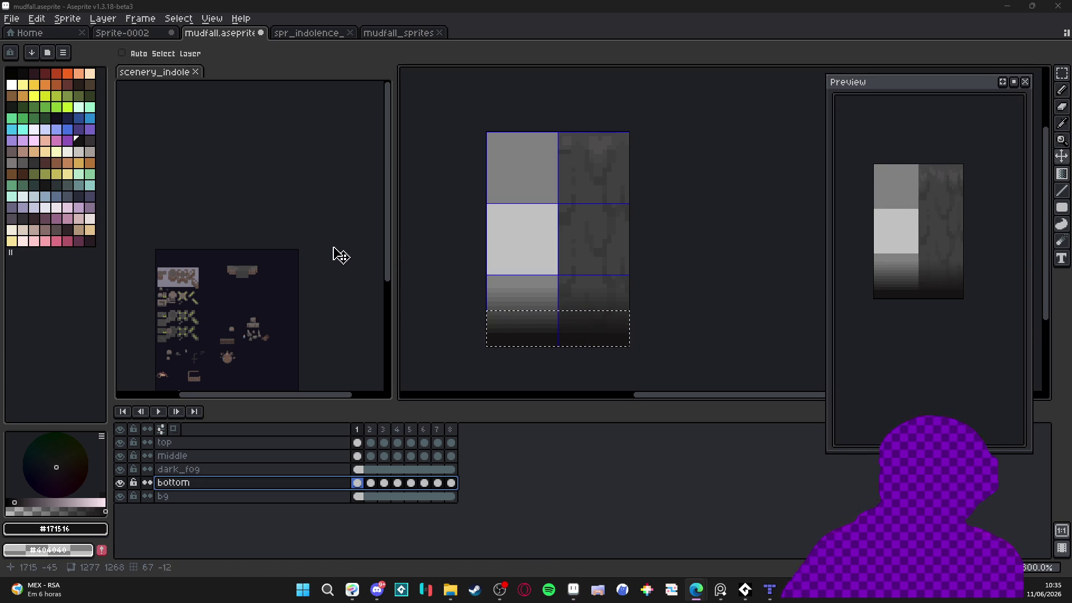
{"action": "scroll", "coordinate": [232, 289], "scroll_direction": "up", "scroll_amount": 2}
{"action": "left_click", "coordinate": [237, 186]}
{"action": "scroll", "coordinate": [251, 208], "scroll_direction": "up", "scroll_amount": 1}
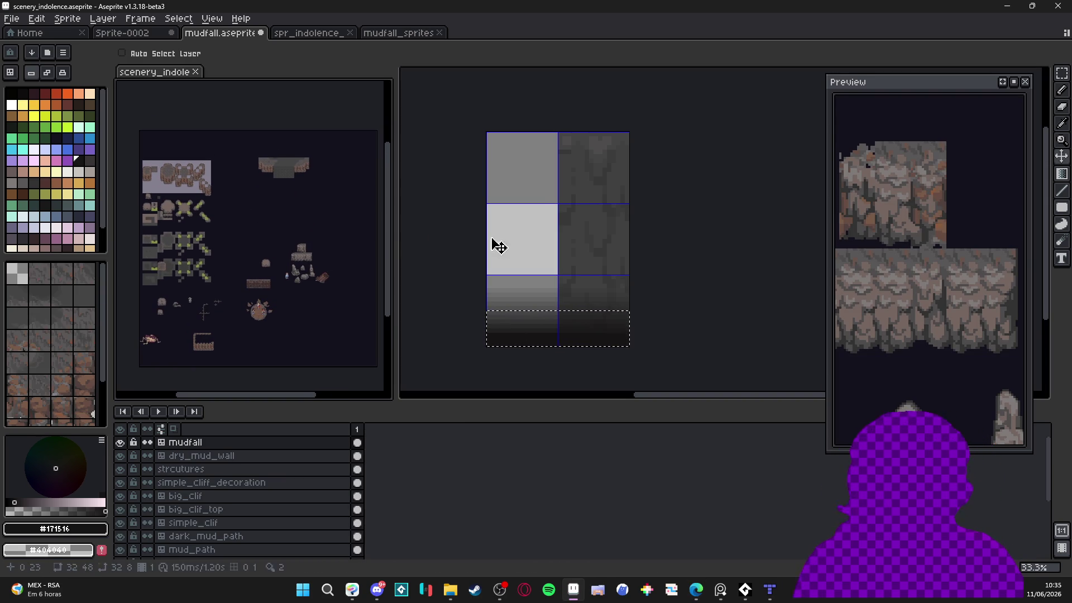
{"action": "left_click", "coordinate": [536, 268]}
{"action": "left_click_drag", "start_coordinate": [555, 267], "coordinate": [562, 281]}
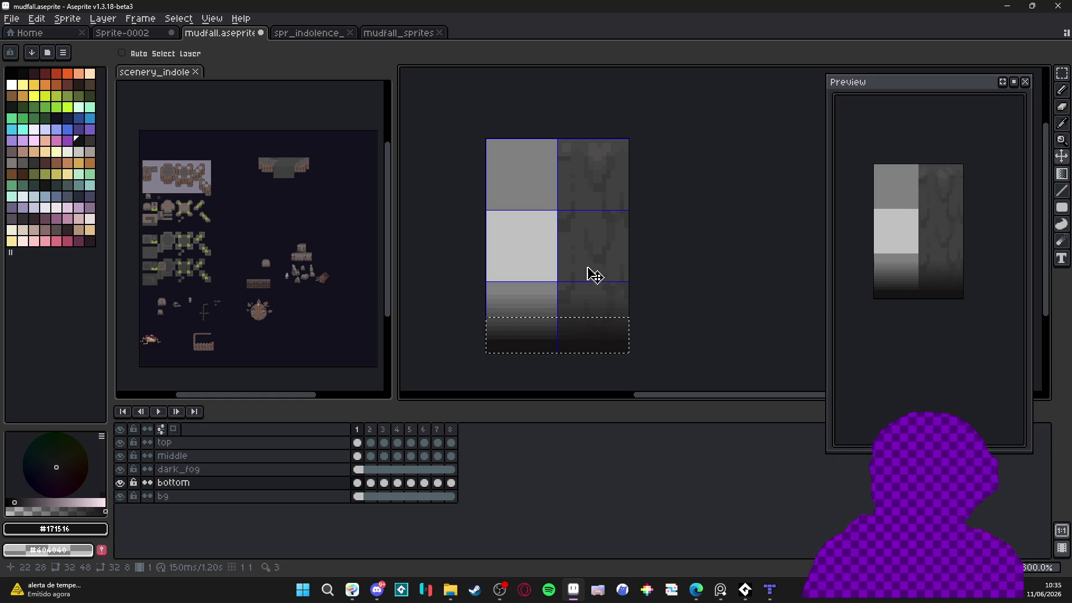
Toggle the bottom layer to compare, leave it visible, and bring the Instagram browser forward
{"action": "scroll", "coordinate": [592, 270], "scroll_direction": "left", "scroll_amount": 1}
{"action": "left_click", "coordinate": [120, 482]}
{"action": "left_click", "coordinate": [120, 483]}
{"action": "left_click", "coordinate": [120, 482]}
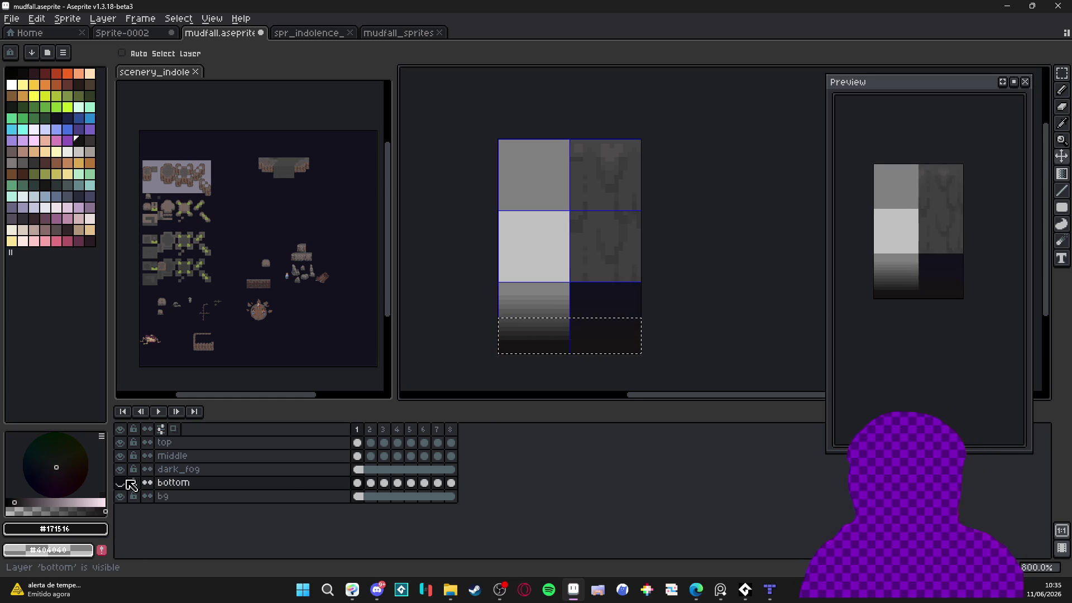
{"action": "left_click", "coordinate": [120, 483]}
{"action": "key", "text": "alt+Tab"}
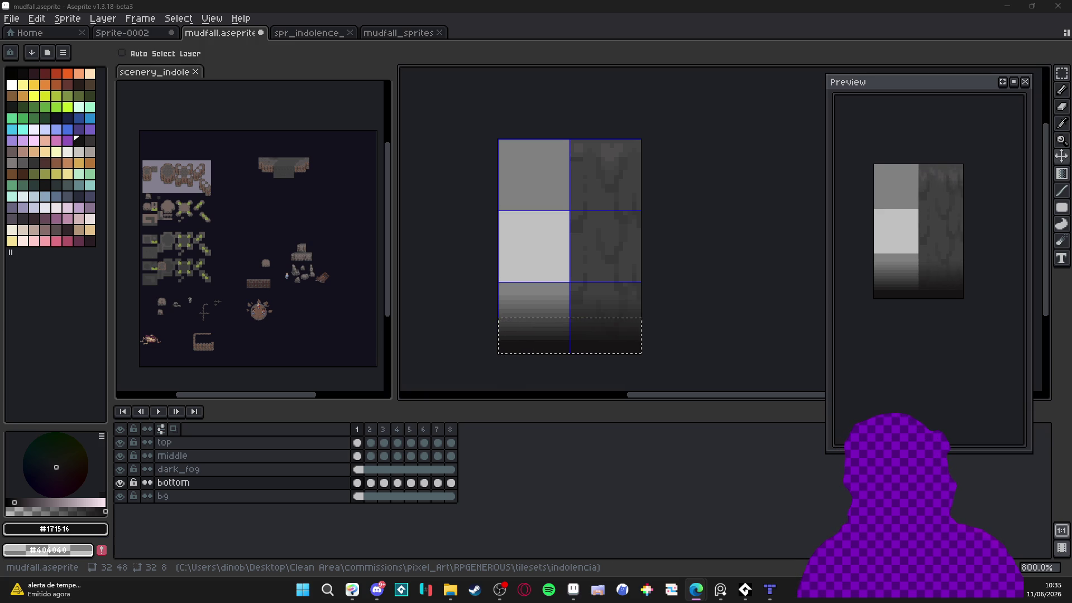
{"action": "key", "text": "alt+Tab"}
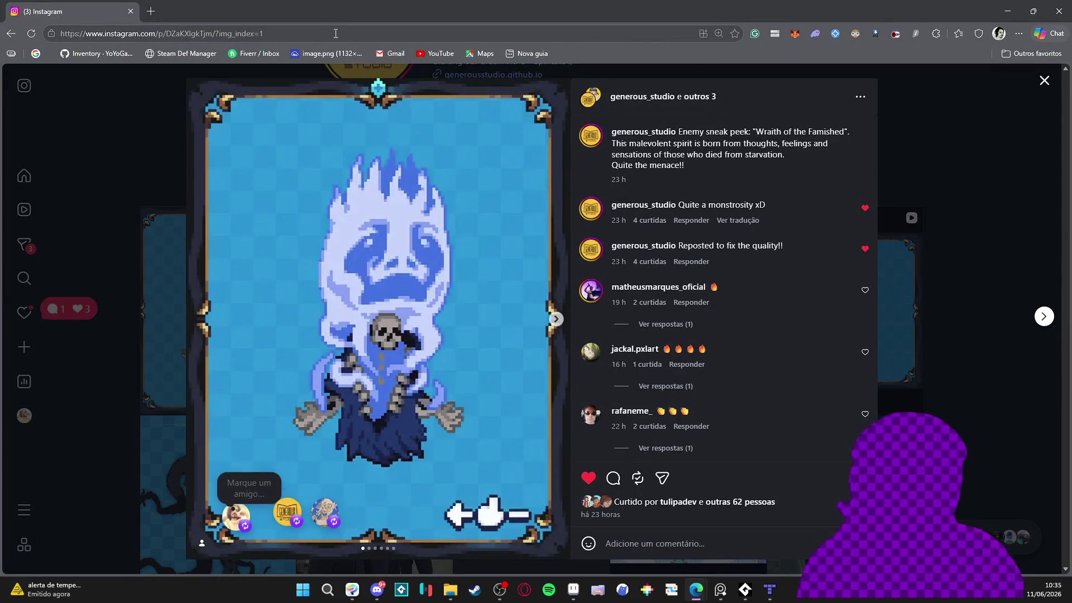
Page through the next two images of the Instagram post, return to the profile, and close the browser
{"action": "left_click", "coordinate": [321, 32]}
{"action": "left_click", "coordinate": [556, 319]}
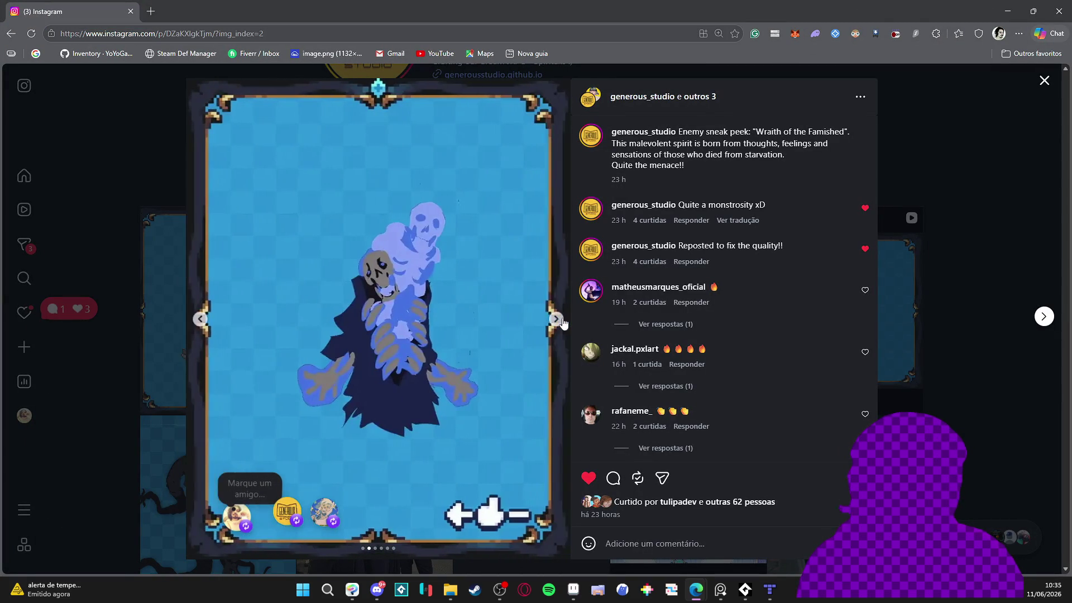
{"action": "left_click", "coordinate": [562, 319]}
{"action": "left_click", "coordinate": [962, 213]}
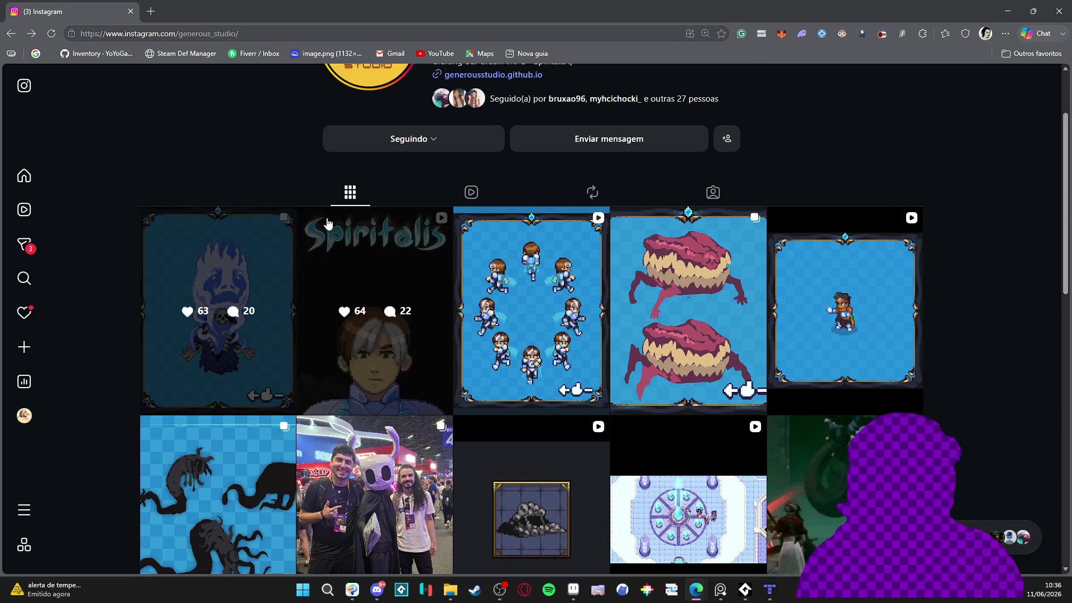
{"action": "scroll", "coordinate": [29, 407], "scroll_direction": "up", "scroll_amount": 2}
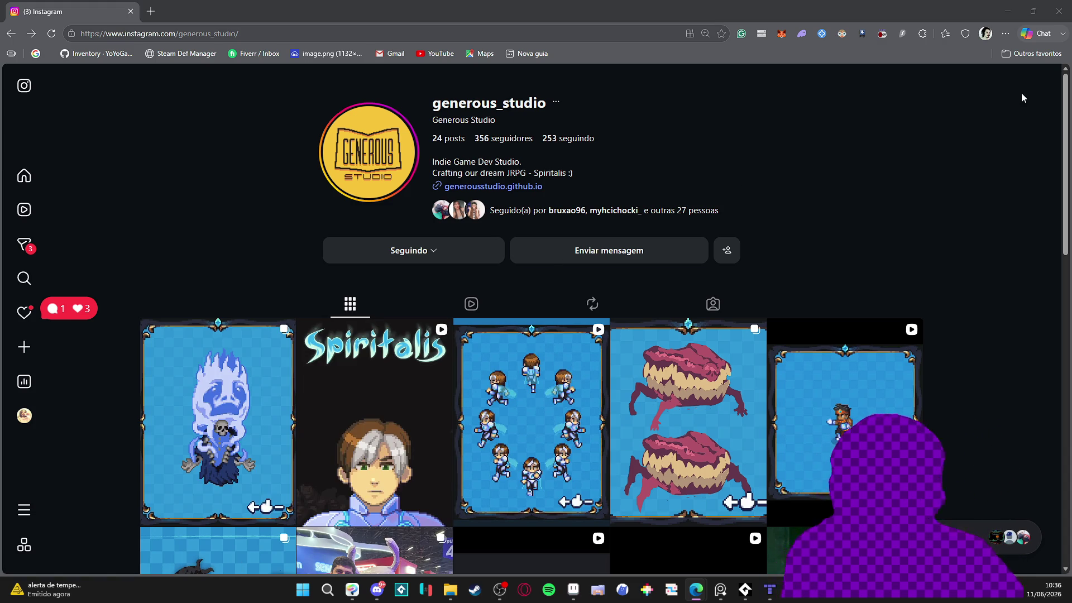
{"action": "left_click", "coordinate": [1059, 11]}
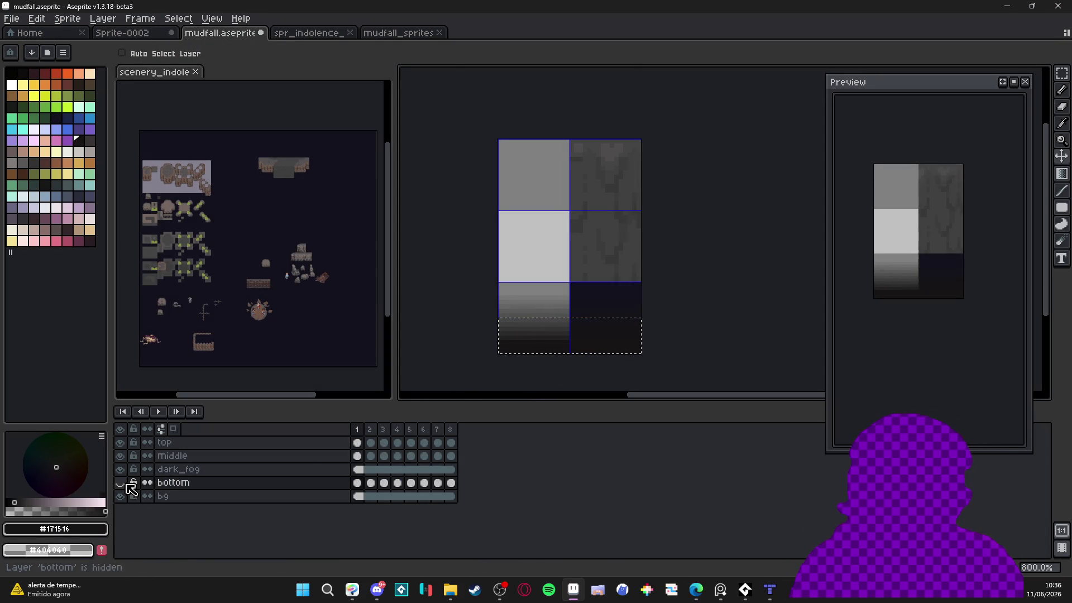
Duplicate the middle layer and name the copy 'left'
{"action": "right_click", "coordinate": [174, 457]}
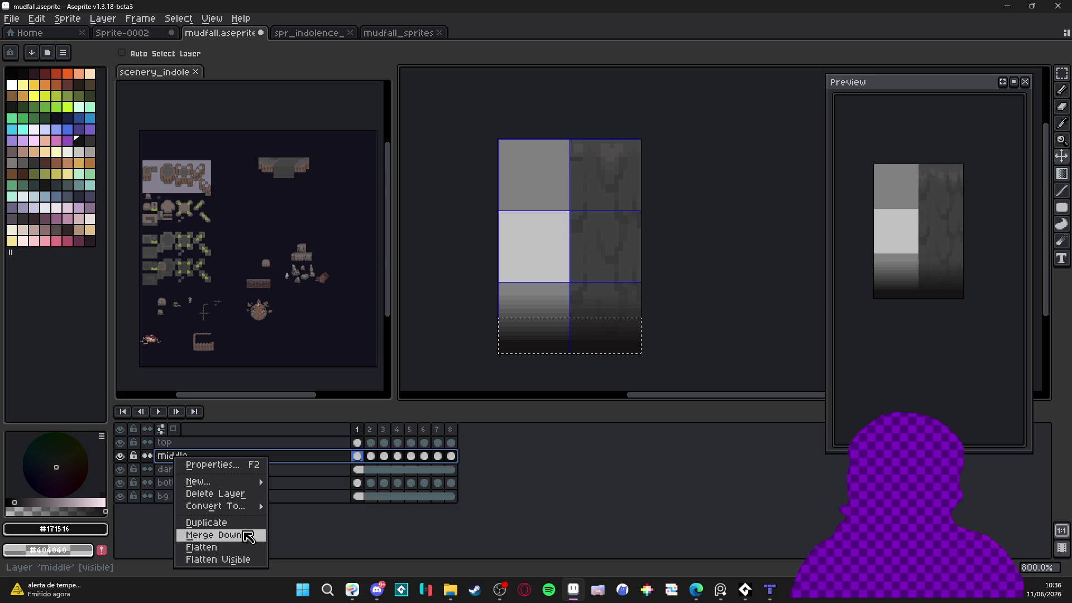
{"action": "left_click", "coordinate": [229, 523]}
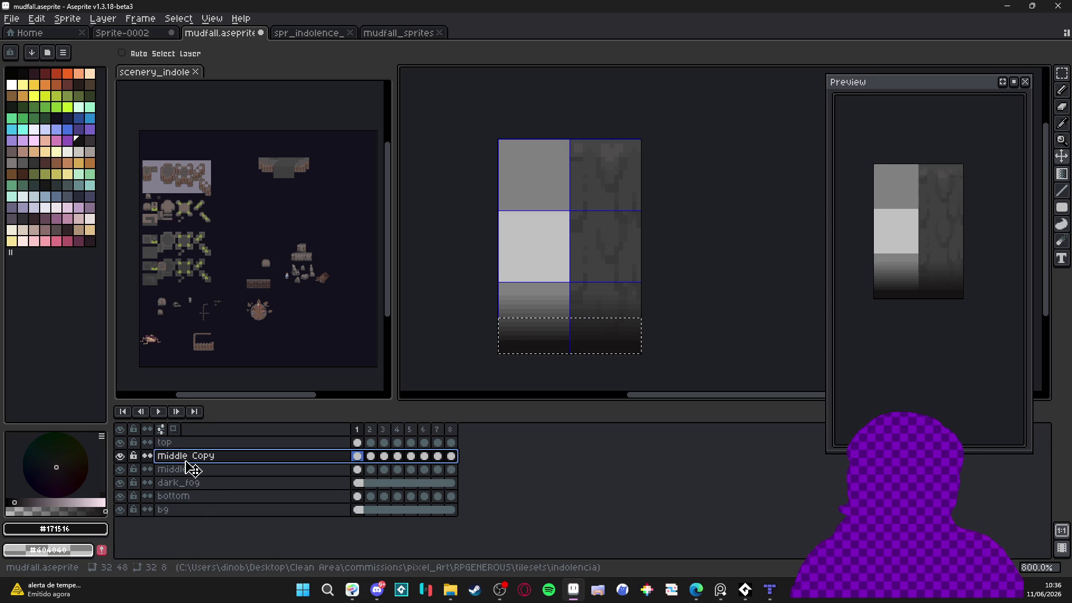
{"action": "double_click", "coordinate": [206, 457]}
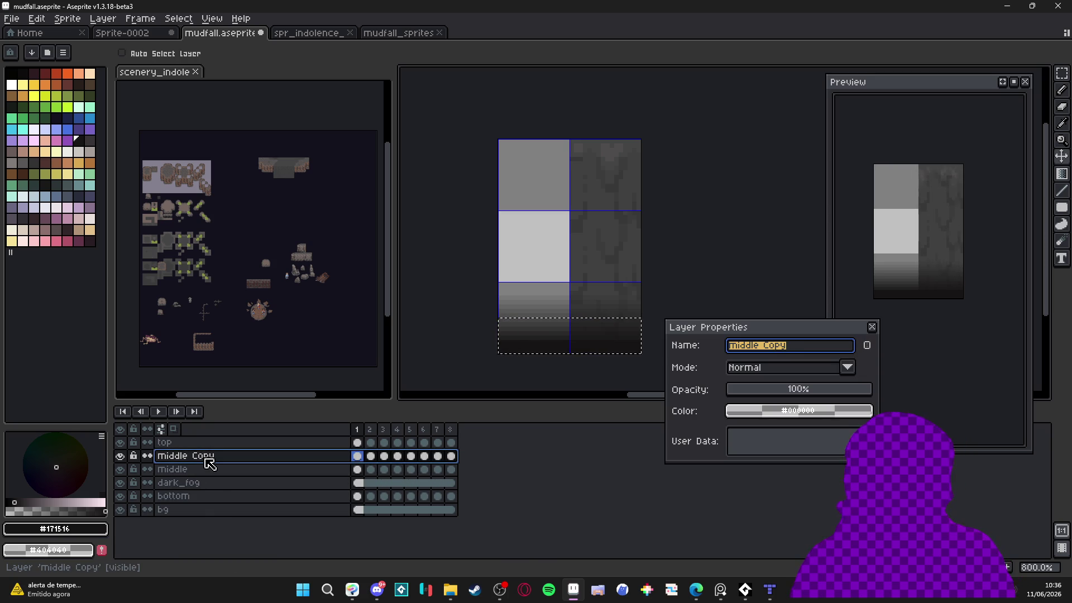
{"action": "type", "text": "left"}
{"action": "key", "text": "Return"}
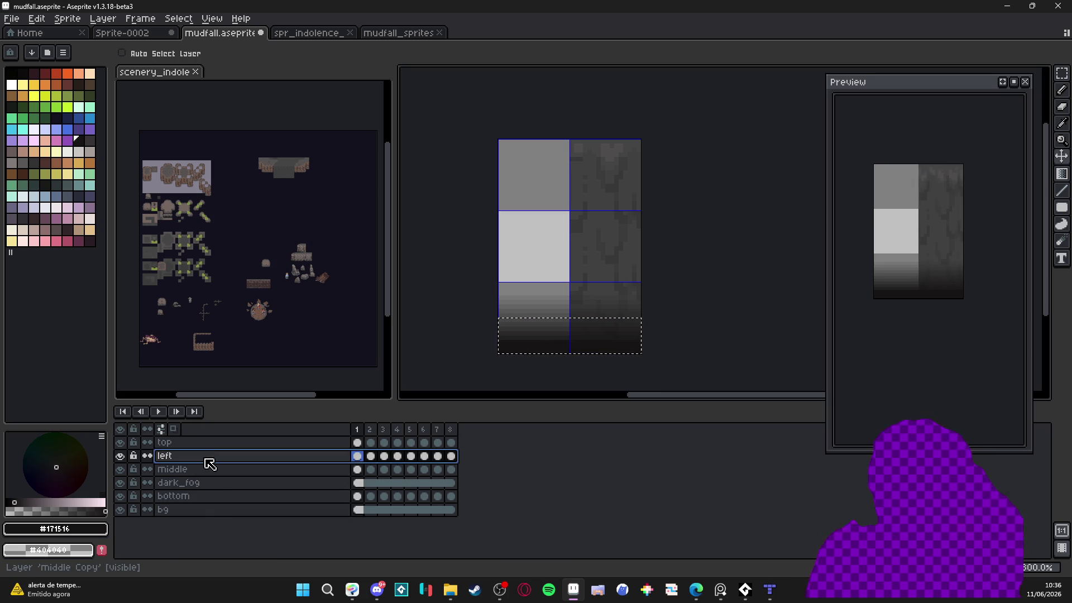
Select the left layer across frames 1–8 and move its grey block left with the Move tool
{"action": "left_click", "coordinate": [358, 464]}
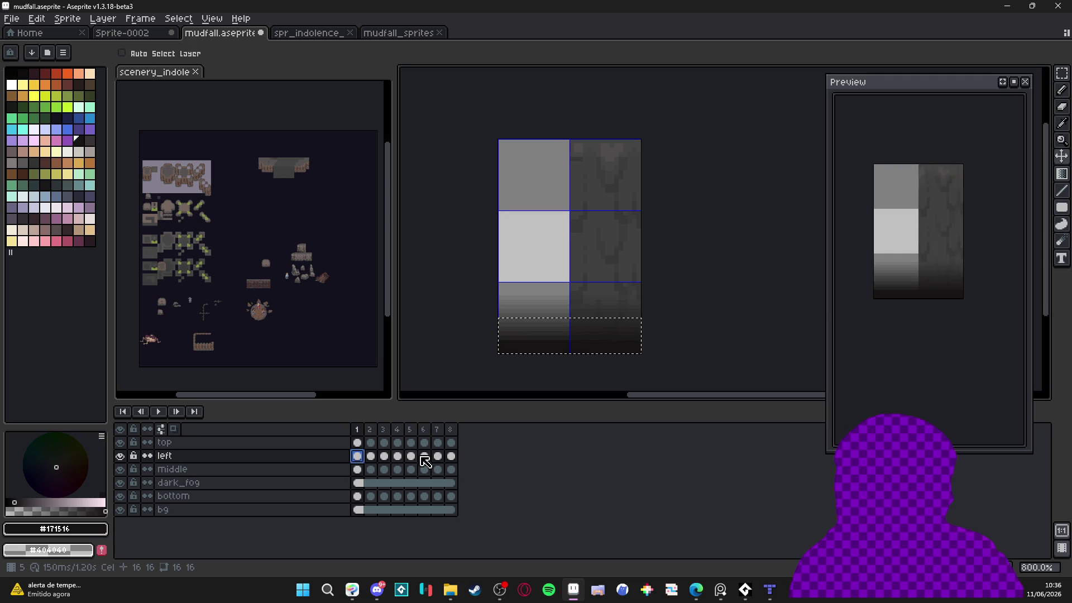
{"action": "left_click", "coordinate": [452, 457]}
{"action": "mouse_move", "coordinate": [457, 462]}
{"action": "left_mouse_down"}
{"action": "mouse_move", "coordinate": [420, 450]}
{"action": "mouse_move", "coordinate": [357, 456]}
{"action": "left_mouse_up"}
{"action": "key", "text": "v"}
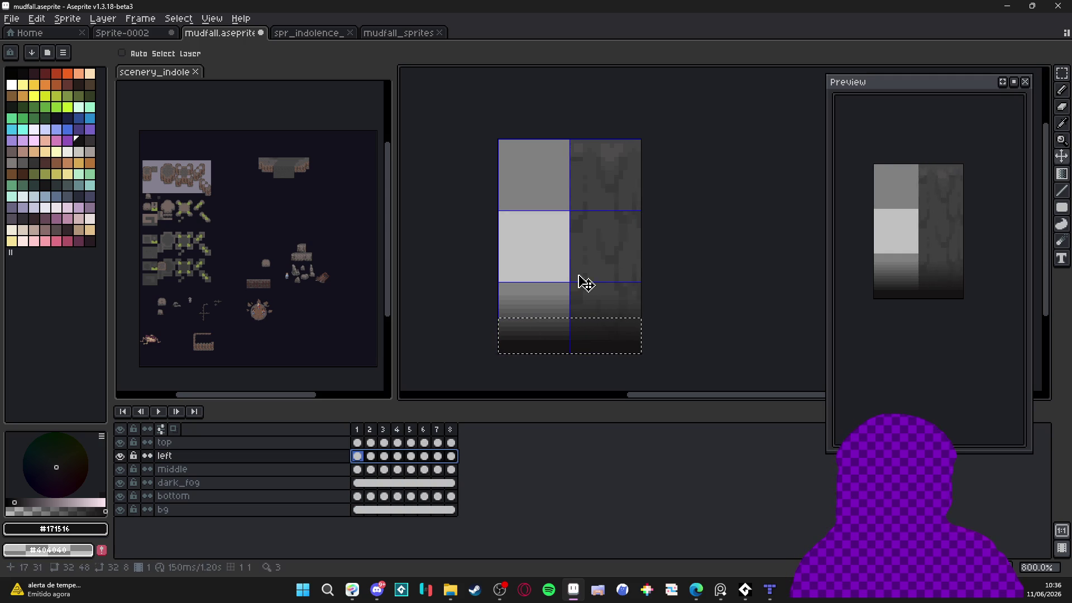
{"action": "left_click_drag", "start_coordinate": [597, 255], "coordinate": [524, 251]}
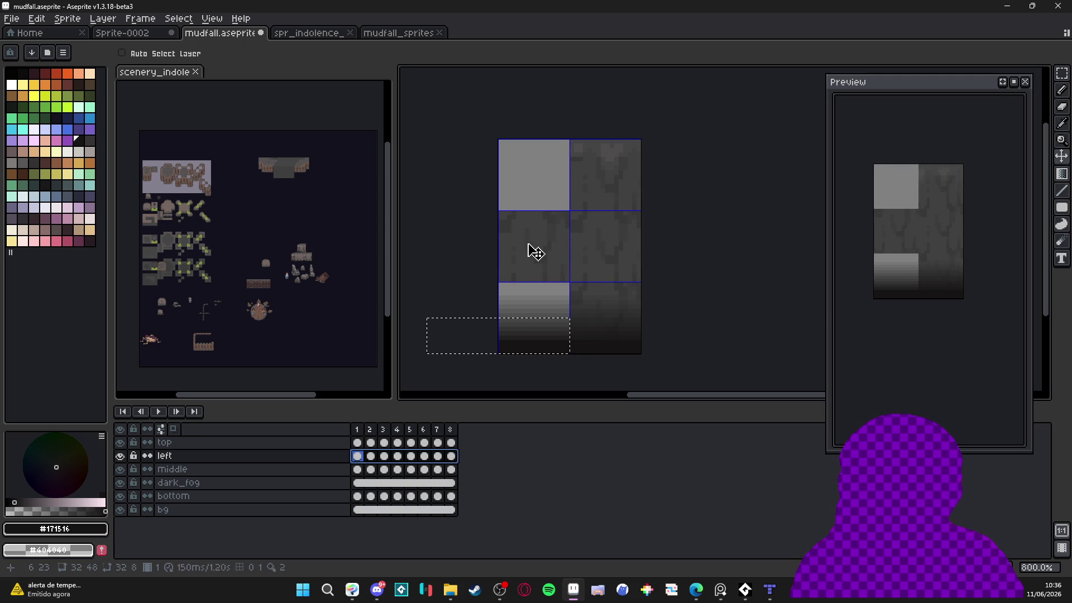
{"action": "key", "text": "b"}
{"action": "scroll", "coordinate": [500, 213], "scroll_direction": "up", "scroll_amount": 3}
{"action": "left_click_drag", "start_coordinate": [500, 220], "coordinate": [495, 204]}
{"action": "scroll", "coordinate": [529, 232], "scroll_direction": "down", "scroll_amount": 3}
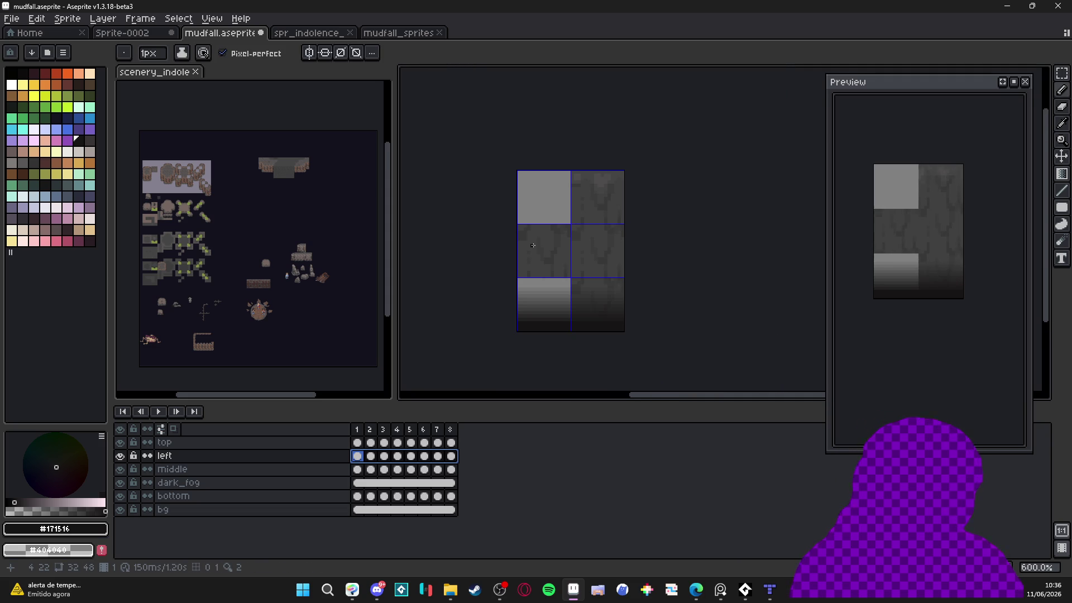
{"action": "scroll", "coordinate": [494, 203], "scroll_direction": "up", "scroll_amount": 3}
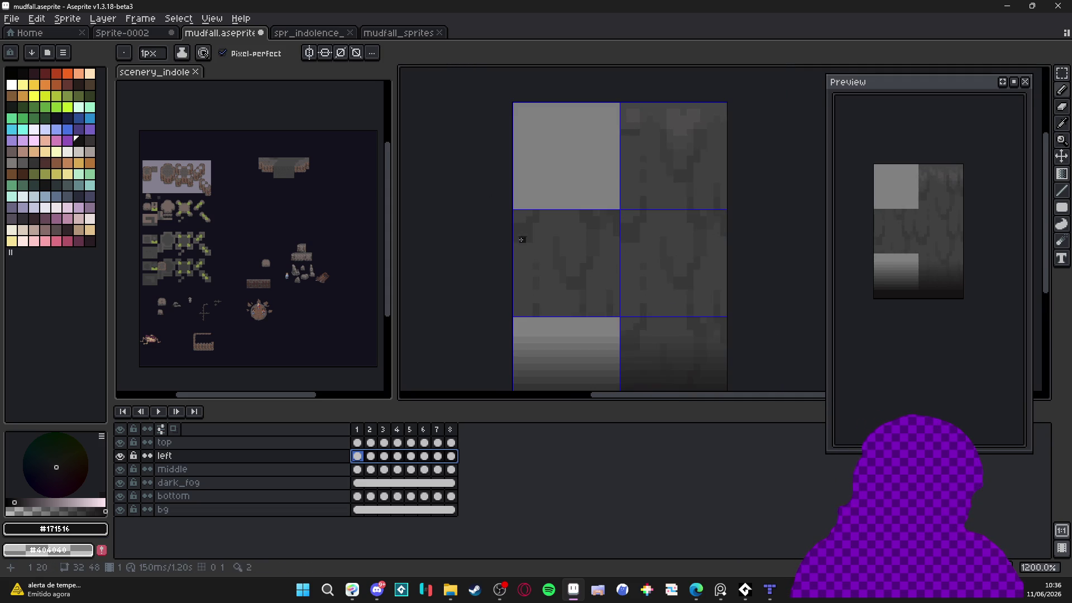
{"action": "left_click", "coordinate": [338, 33]}
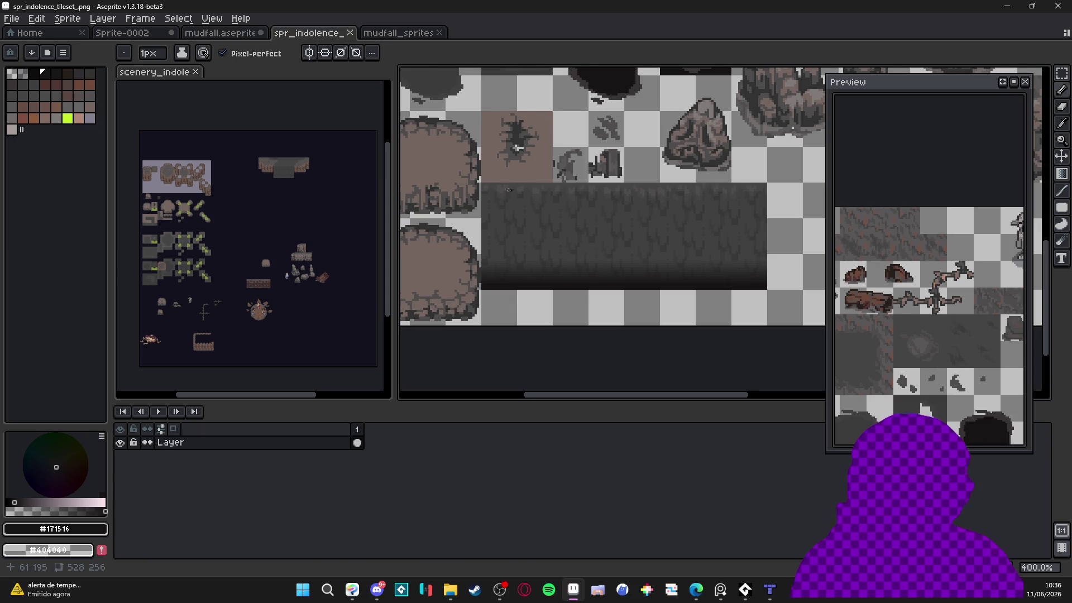
Sample dark grey #323232 from the tileset, draw it down the spritesheet's left edge, and set brush to 2px
{"action": "scroll", "coordinate": [484, 175], "scroll_direction": "down", "scroll_amount": 3}
{"action": "scroll", "coordinate": [614, 145], "scroll_direction": "up", "scroll_amount": 1}
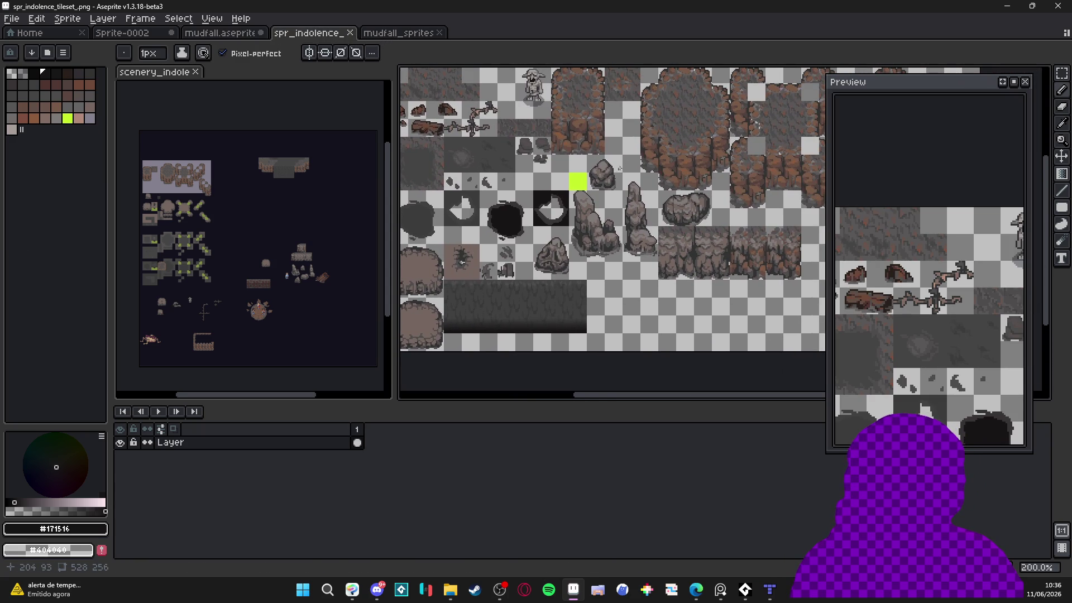
{"action": "scroll", "coordinate": [650, 121], "scroll_direction": "up", "scroll_amount": 1}
{"action": "scroll", "coordinate": [650, 121], "scroll_direction": "up", "scroll_amount": 3}
{"action": "left_click", "coordinate": [533, 234], "text": "alt"}
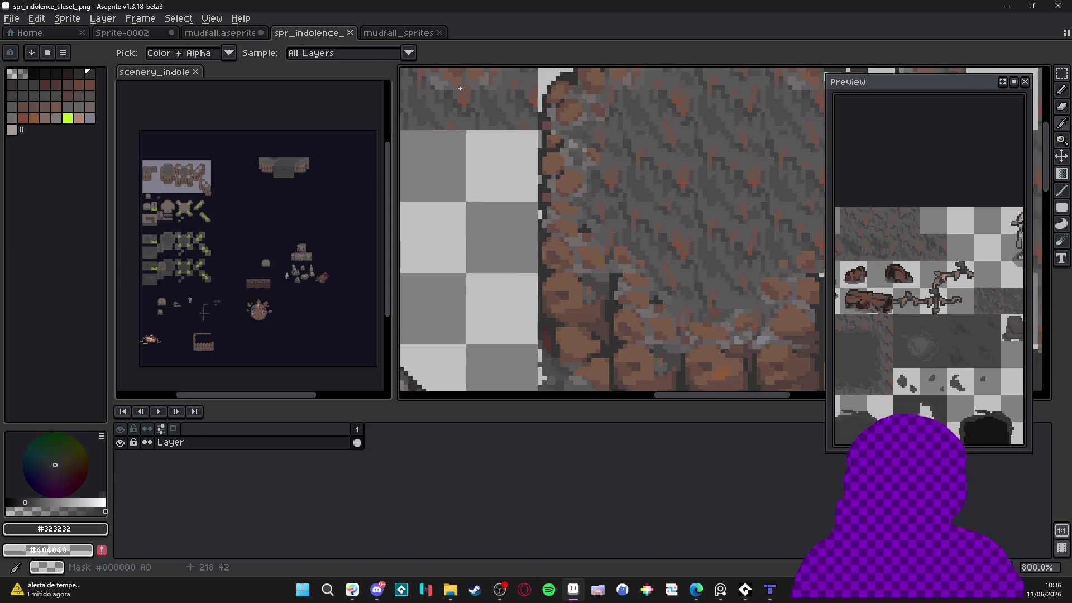
{"action": "left_click", "coordinate": [416, 35]}
{"action": "scroll", "coordinate": [447, 235], "scroll_direction": "up", "scroll_amount": 2}
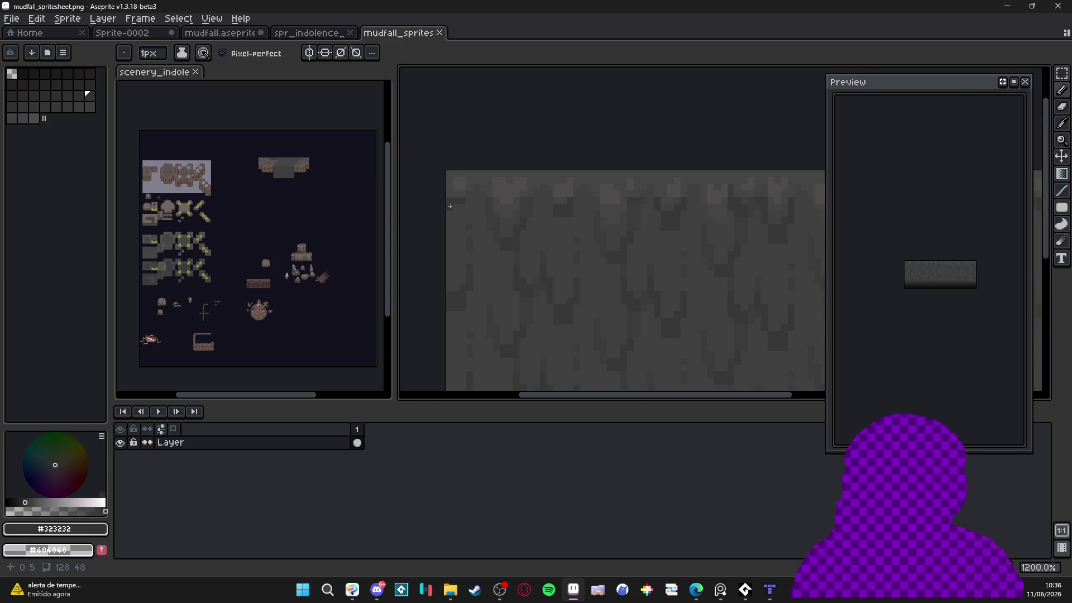
{"action": "left_click_drag", "start_coordinate": [450, 203], "coordinate": [447, 289]}
{"action": "key", "text": "plus"}
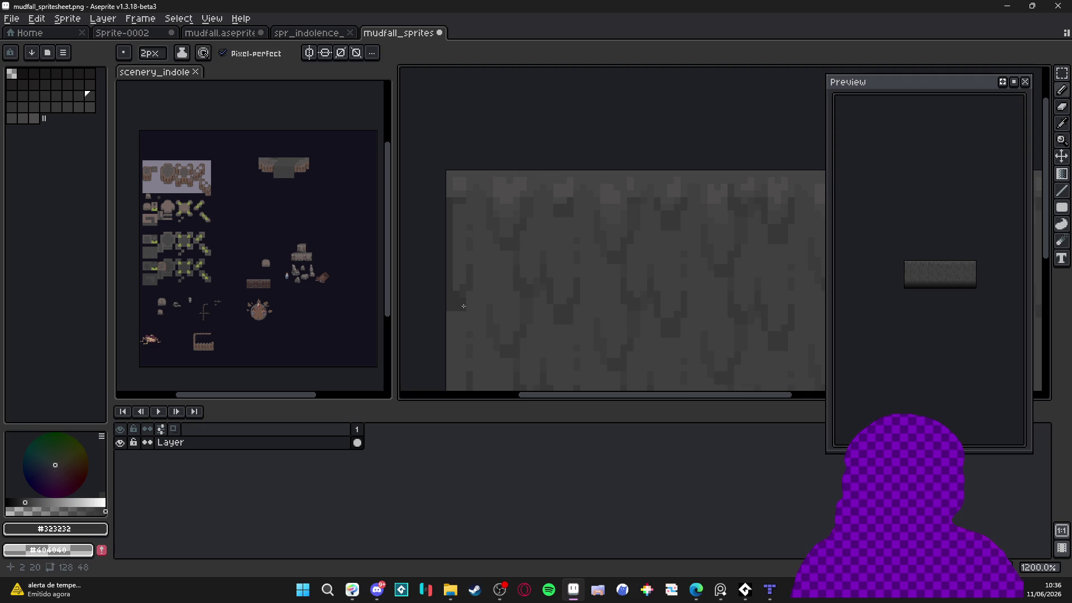
{"action": "scroll", "coordinate": [953, 271], "scroll_direction": "up", "scroll_amount": 3}
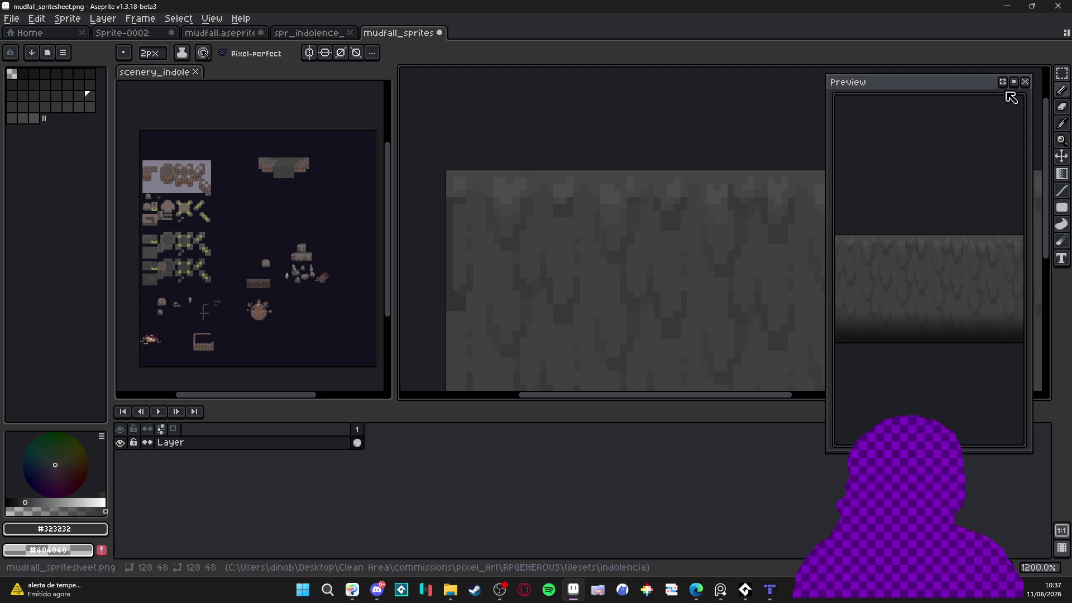
Compare the tileset and spritesheet, ending on the mudfall.aseprite animation
{"action": "left_click", "coordinate": [315, 32]}
{"action": "left_click", "coordinate": [398, 33]}
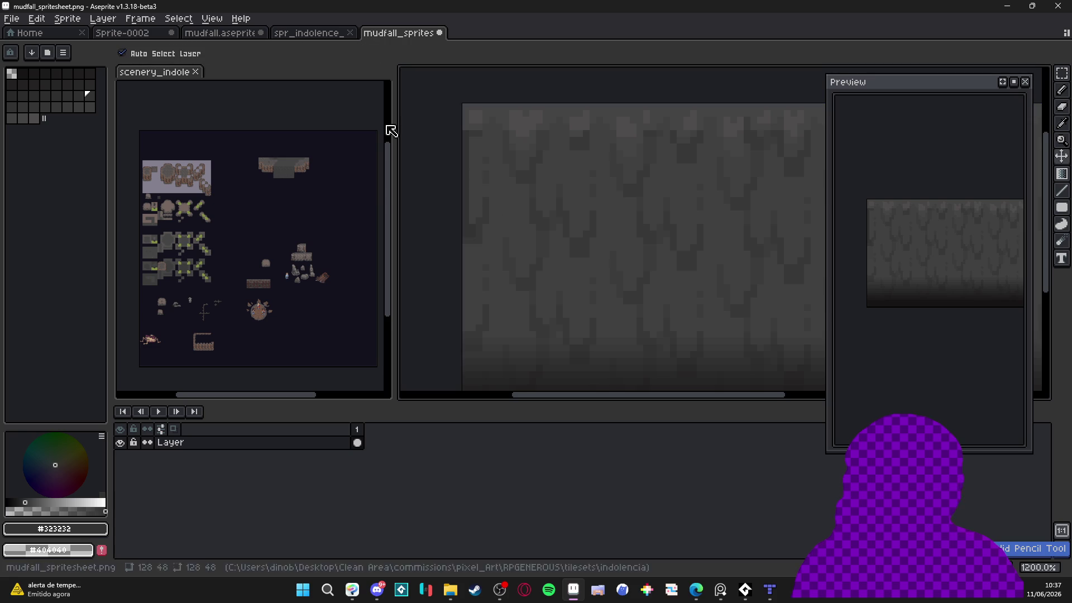
{"action": "left_click", "coordinate": [319, 33]}
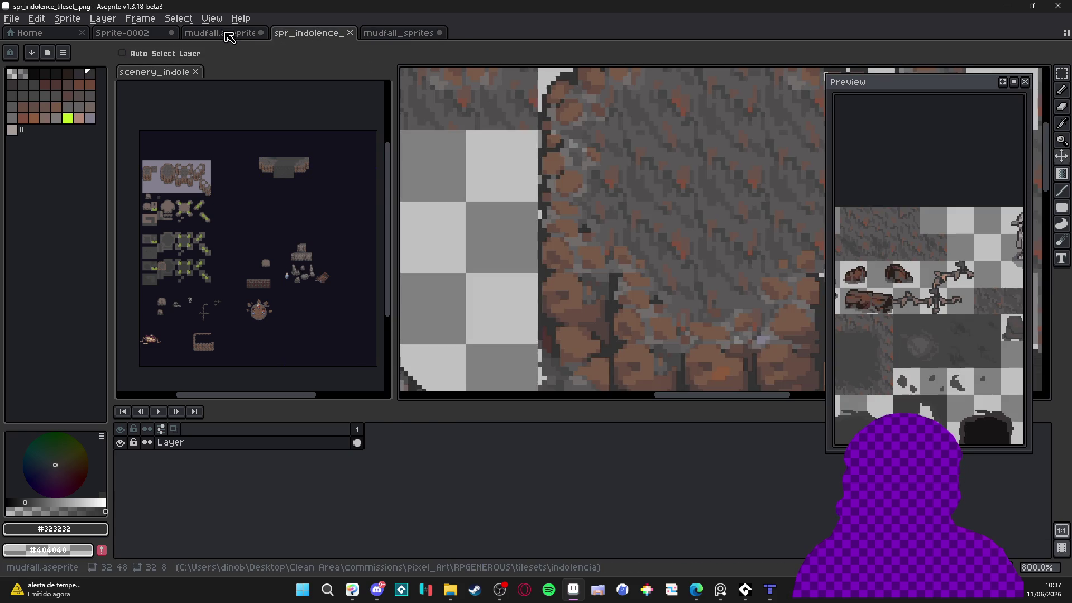
{"action": "left_click", "coordinate": [226, 33]}
{"action": "scroll", "coordinate": [605, 241], "scroll_direction": "right", "scroll_amount": 2}
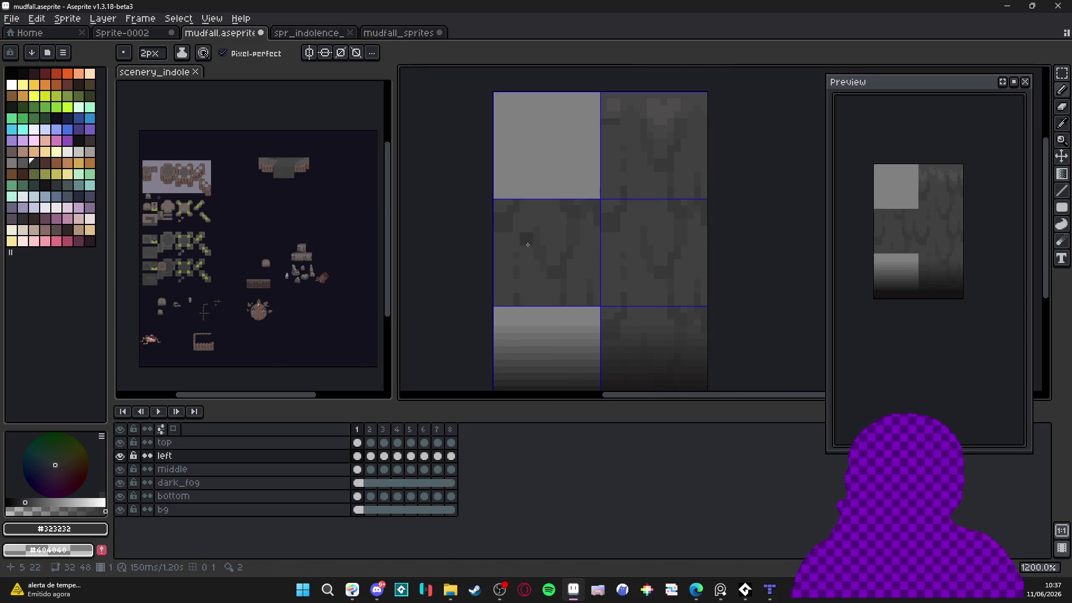
On frame 1, draw two dark 1px columns down the middle-left tile's left edge
{"action": "scroll", "coordinate": [497, 213], "scroll_direction": "up", "scroll_amount": 1}
{"action": "key", "text": "minus"}
{"action": "left_click_drag", "start_coordinate": [490, 192], "coordinate": [498, 227]}
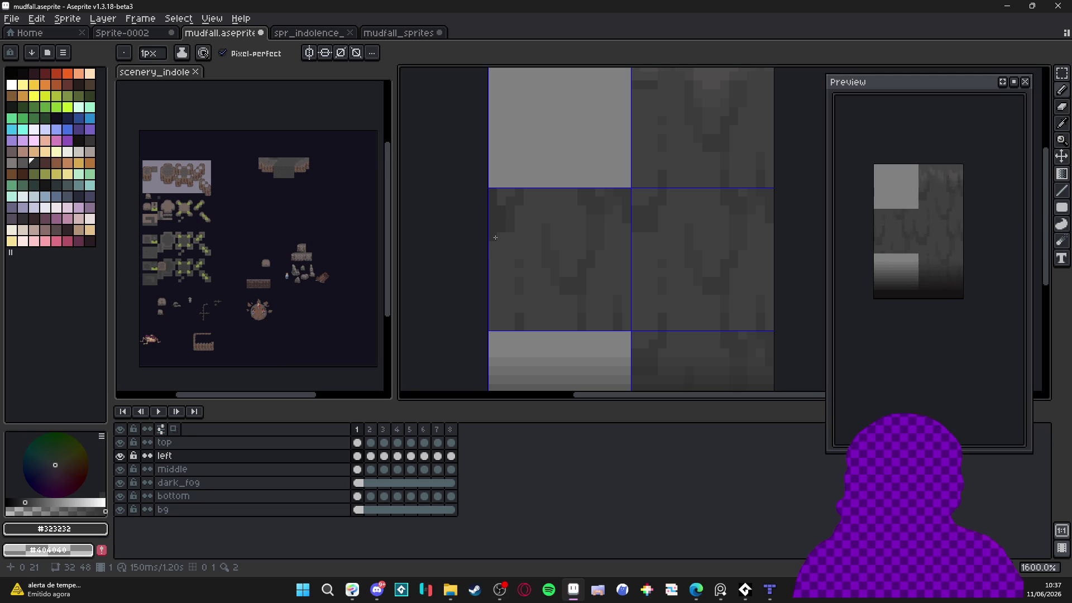
{"action": "left_click_drag", "start_coordinate": [493, 239], "coordinate": [493, 329]}
{"action": "left_click_drag", "start_coordinate": [501, 273], "coordinate": [499, 304]}
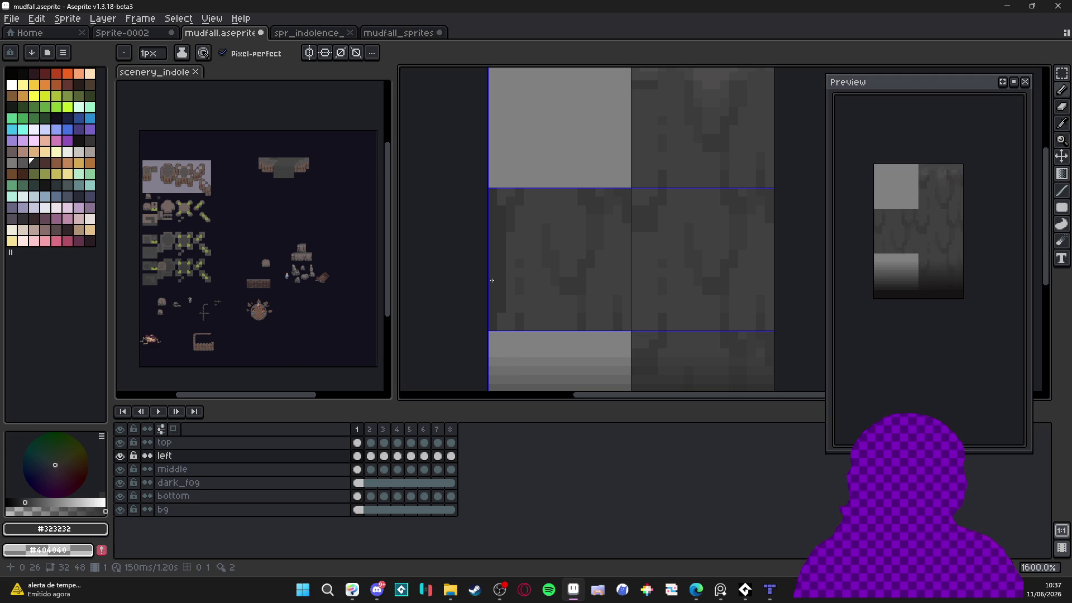
{"action": "scroll", "coordinate": [509, 329], "scroll_direction": "down", "scroll_amount": 2}
{"action": "scroll", "coordinate": [523, 336], "scroll_direction": "up", "scroll_amount": 2}
On frame 2, draw a 2px dark line along the left edge plus a short stroke
{"action": "key", "text": "Right"}
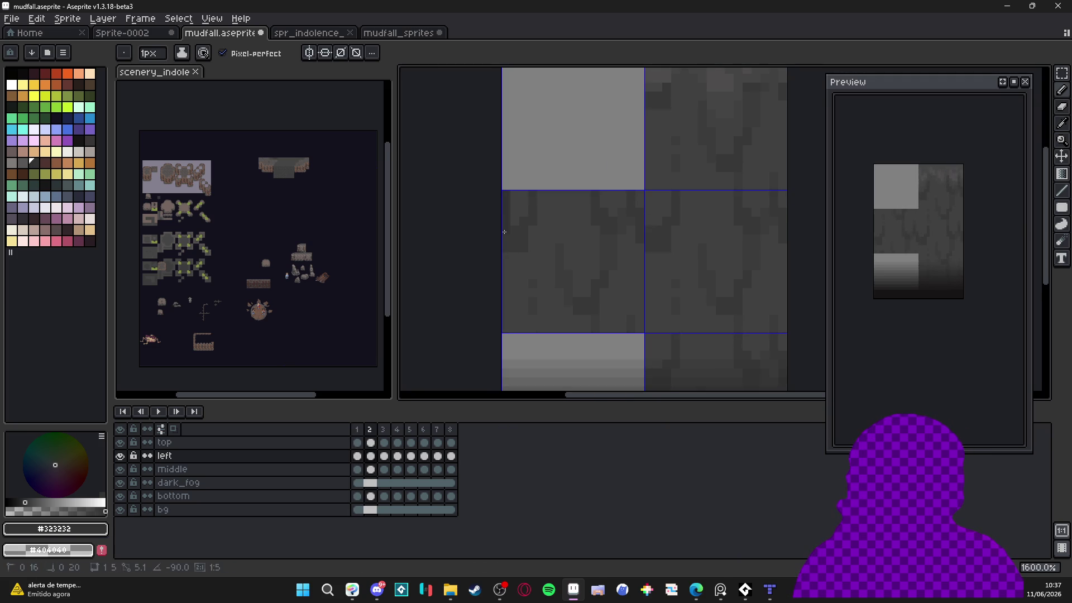
{"action": "key", "text": "plus"}
{"action": "mouse_move", "coordinate": [516, 243]}
{"action": "left_mouse_down"}
{"action": "mouse_move", "coordinate": [512, 195]}
{"action": "mouse_move", "coordinate": [512, 318]}
{"action": "left_mouse_up"}
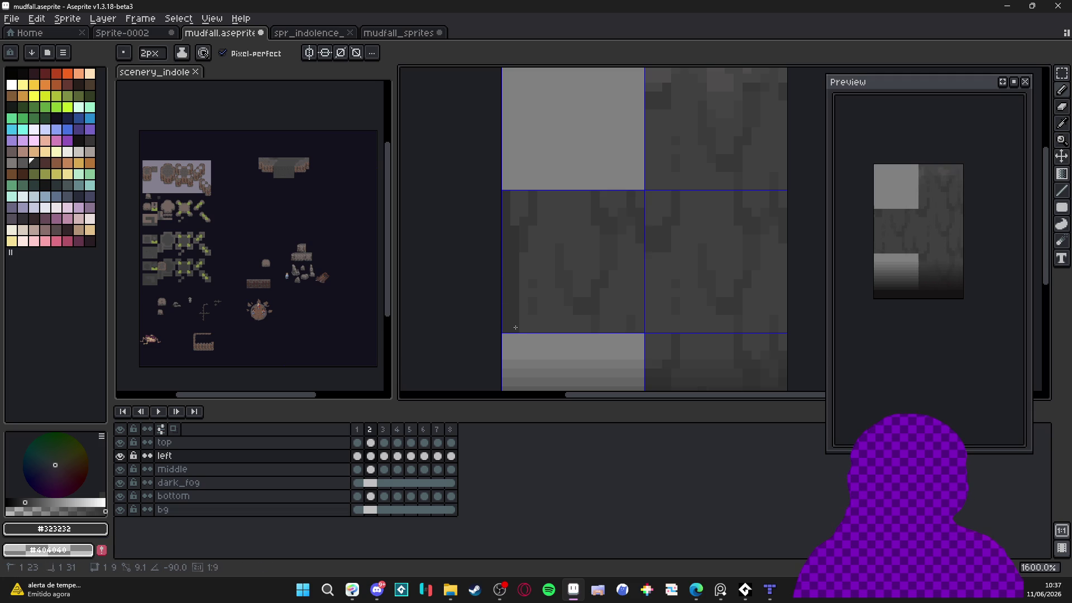
{"action": "left_click_drag", "start_coordinate": [525, 237], "coordinate": [528, 210]}
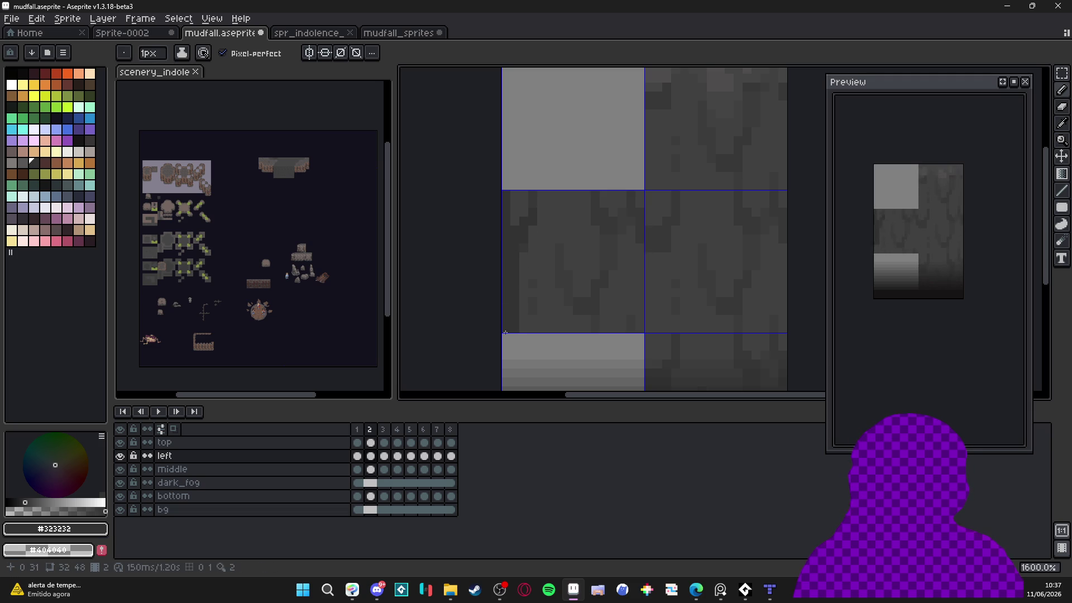
On frame 3, draw a 2px dark stroke down the left edge, undoing a stray mark
{"action": "key", "text": "Right"}
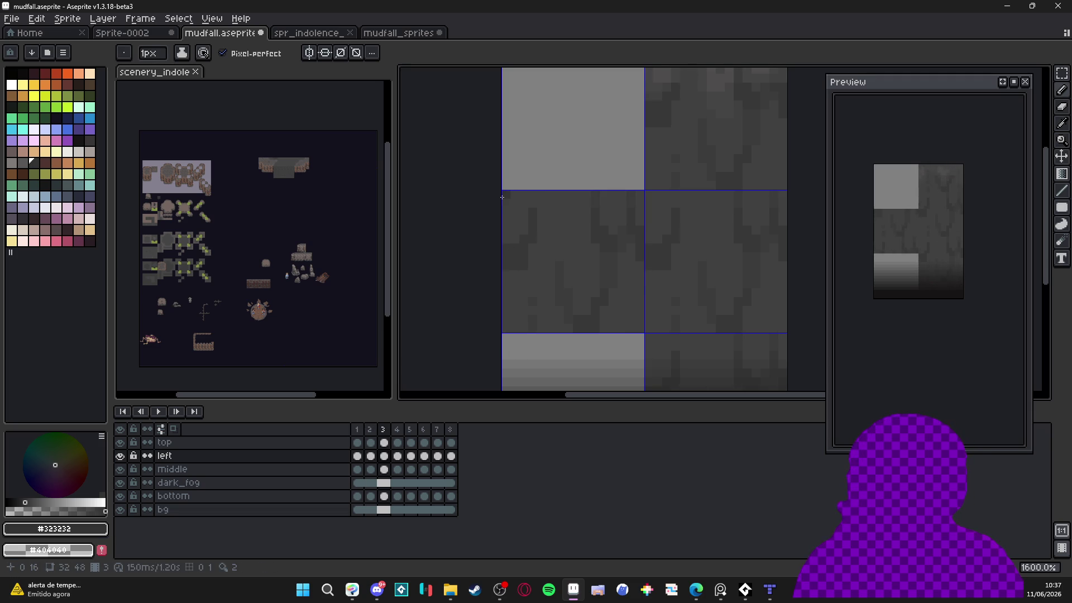
{"action": "key", "text": "plus"}
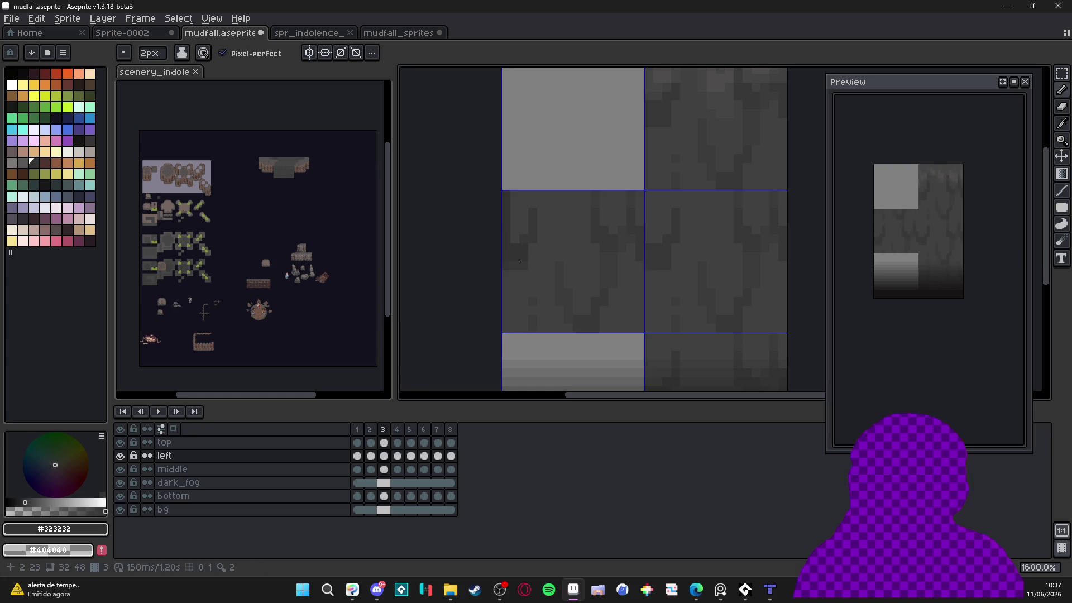
{"action": "left_click_drag", "start_coordinate": [511, 274], "coordinate": [511, 330]}
{"action": "left_click", "coordinate": [562, 390]}
{"action": "key", "text": "ctrl+z"}
{"action": "key", "text": "minus"}
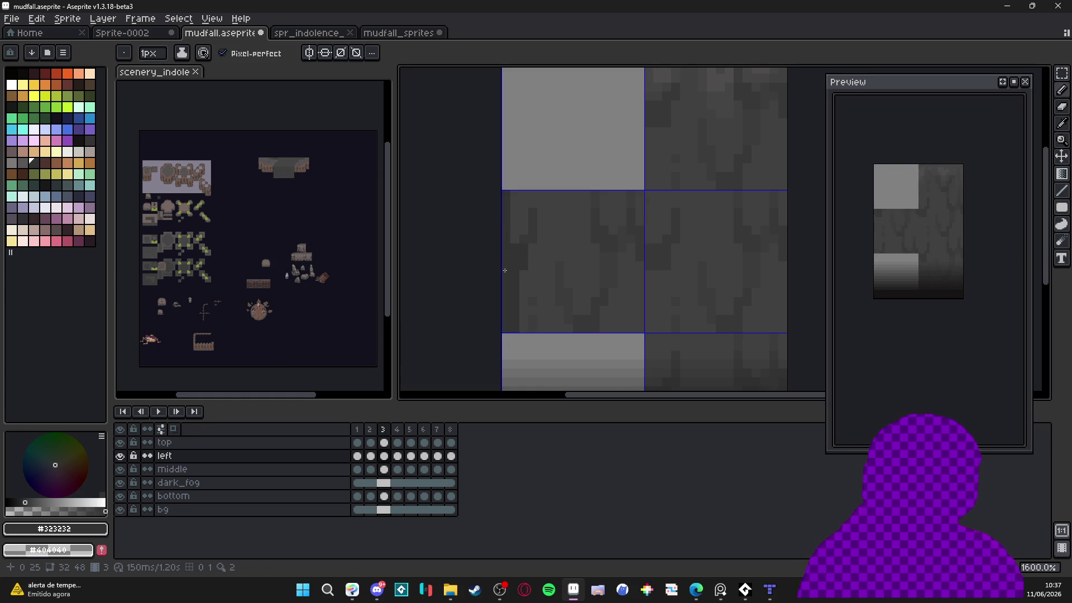
Draw dark strokes down the left column on frames 5, 6 and 7, alternating 1px and 2px brushes
{"action": "key", "text": "period"}
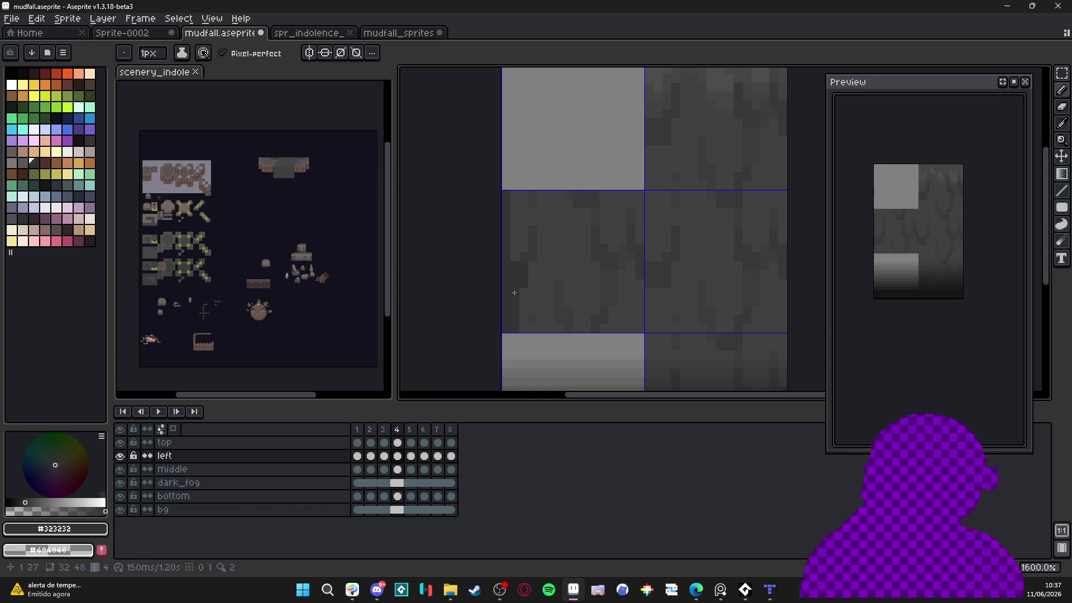
{"action": "key", "text": "period"}
{"action": "left_click_drag", "start_coordinate": [508, 196], "coordinate": [507, 280]}
{"action": "key", "text": "plus"}
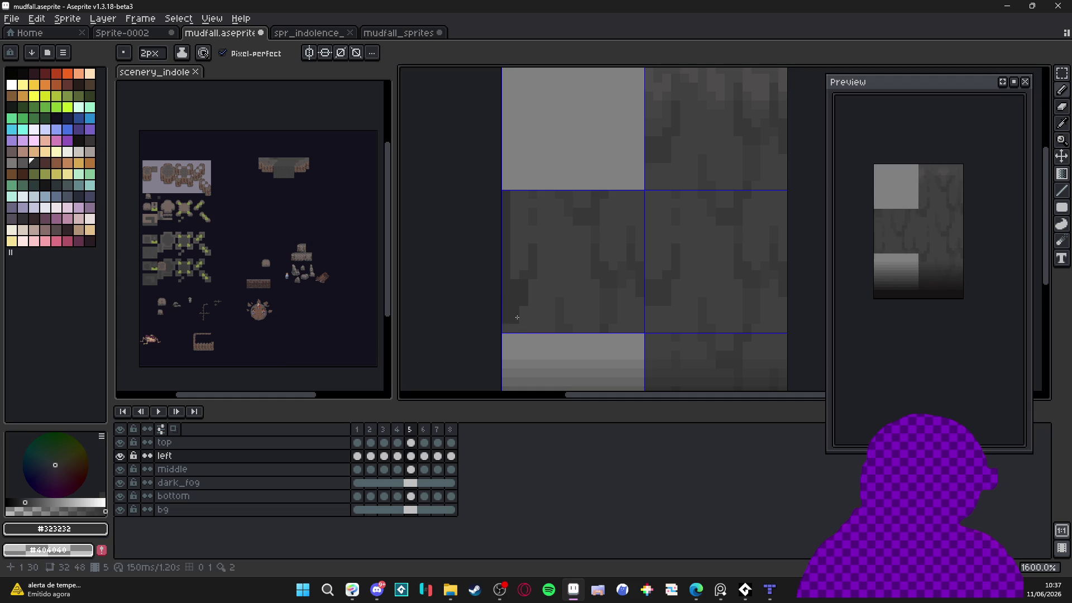
{"action": "key", "text": "period"}
{"action": "key", "text": "minus"}
{"action": "left_click_drag", "start_coordinate": [506, 193], "coordinate": [503, 310]}
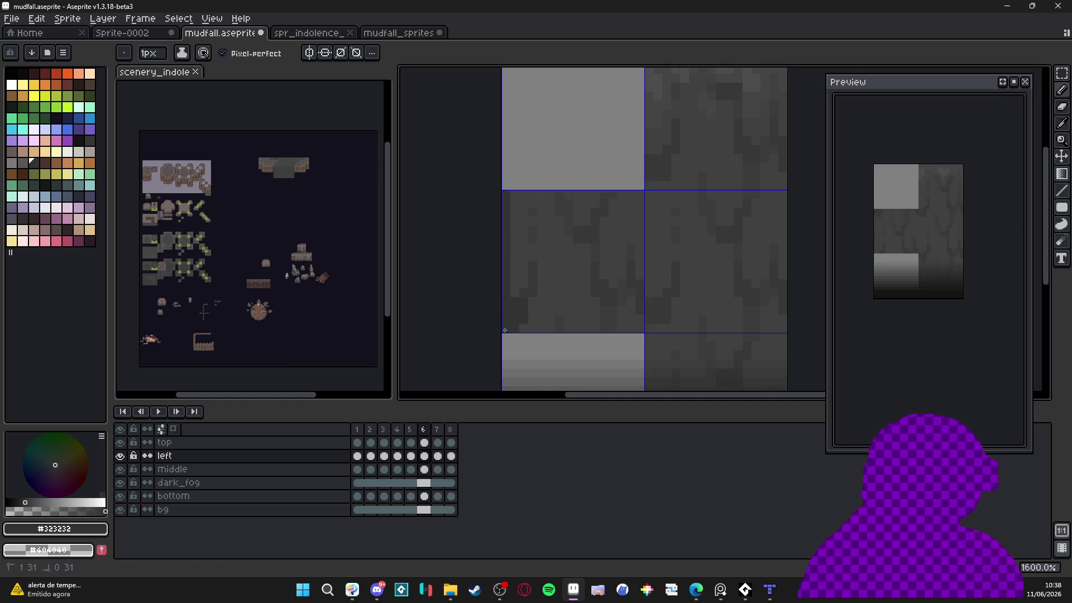
{"action": "key", "text": "Right"}
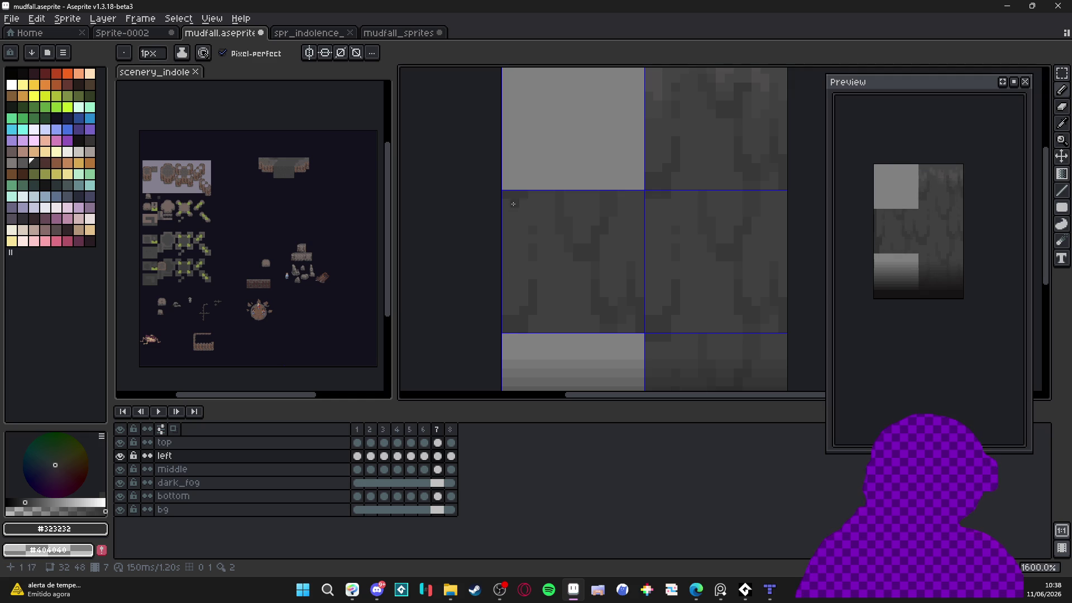
{"action": "key", "text": "plus"}
{"action": "left_click_drag", "start_coordinate": [510, 198], "coordinate": [512, 326]}
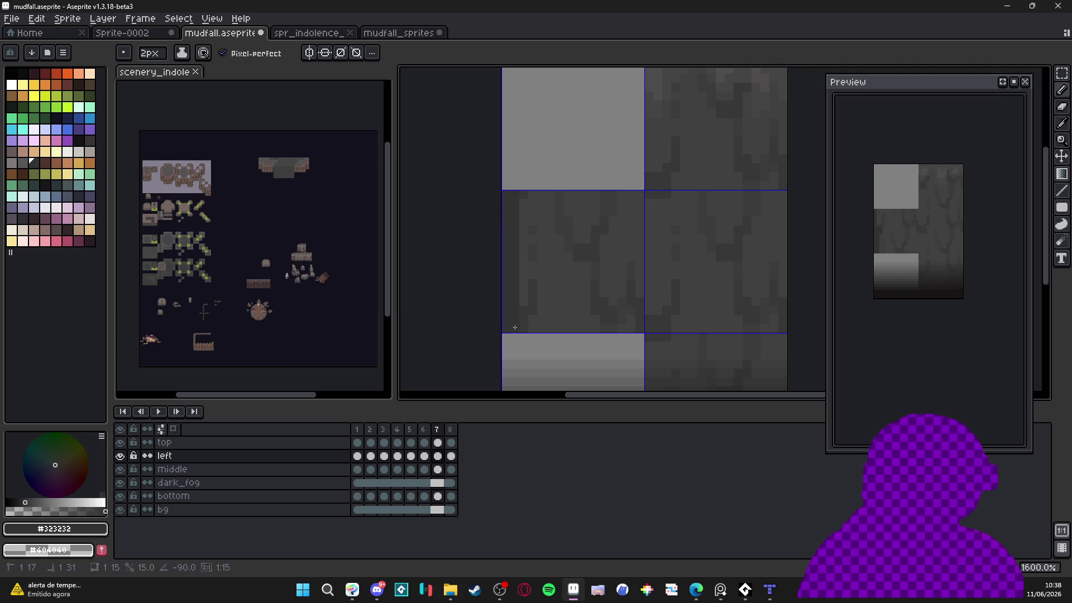
{"action": "scroll", "coordinate": [524, 319], "scroll_direction": "down", "scroll_amount": 4}
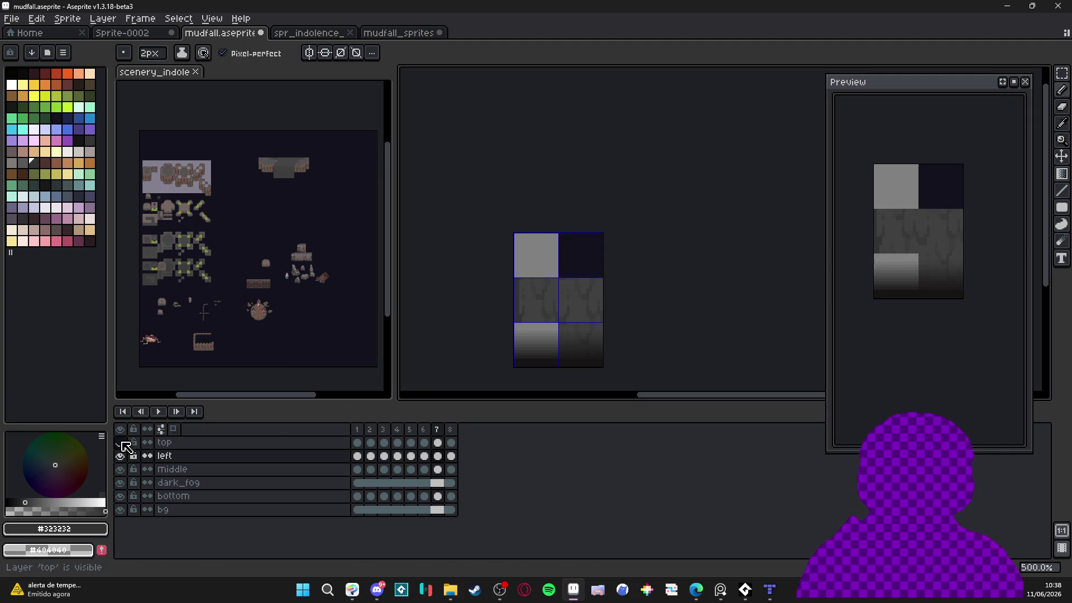
Make the left layer active, return to frame 1 and eyedrop the #404040 grey from the tile
{"action": "scroll", "coordinate": [586, 246], "scroll_direction": "up", "scroll_amount": 2}
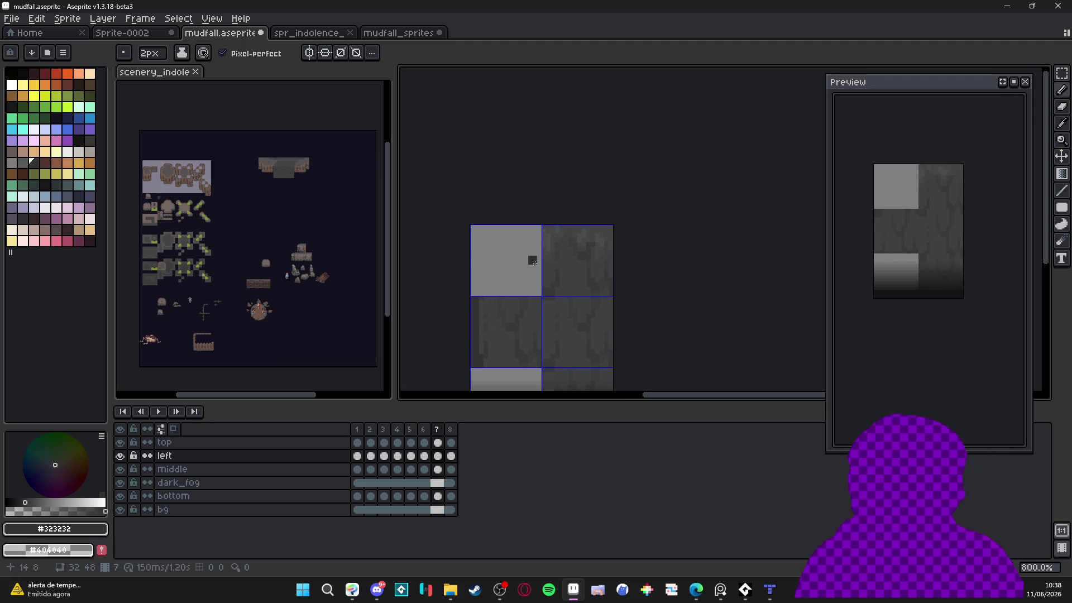
{"action": "left_click", "coordinate": [451, 469]}
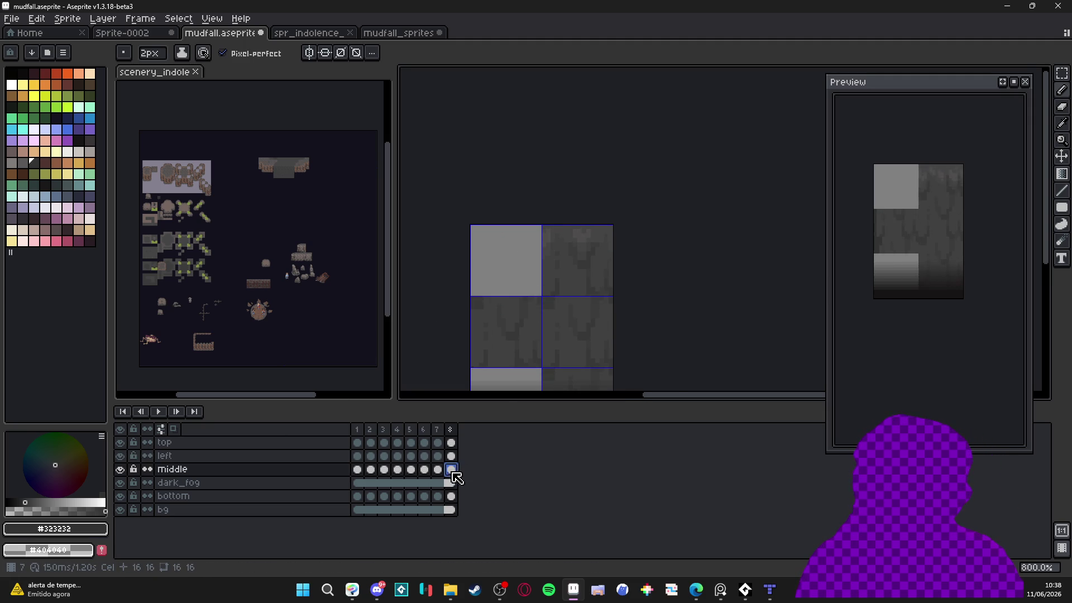
{"action": "scroll", "coordinate": [480, 308], "scroll_direction": "up", "scroll_amount": 2}
{"action": "left_click_drag", "start_coordinate": [482, 300], "coordinate": [496, 211]}
{"action": "left_click", "coordinate": [485, 209], "text": "ctrl"}
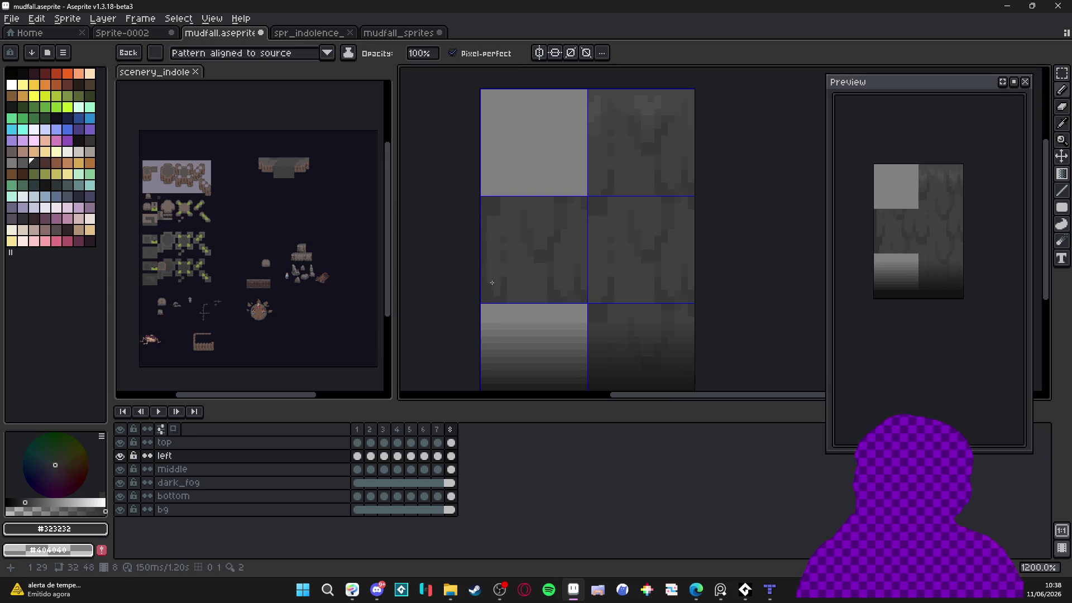
{"action": "scroll", "coordinate": [489, 291], "scroll_direction": "down", "scroll_amount": 3}
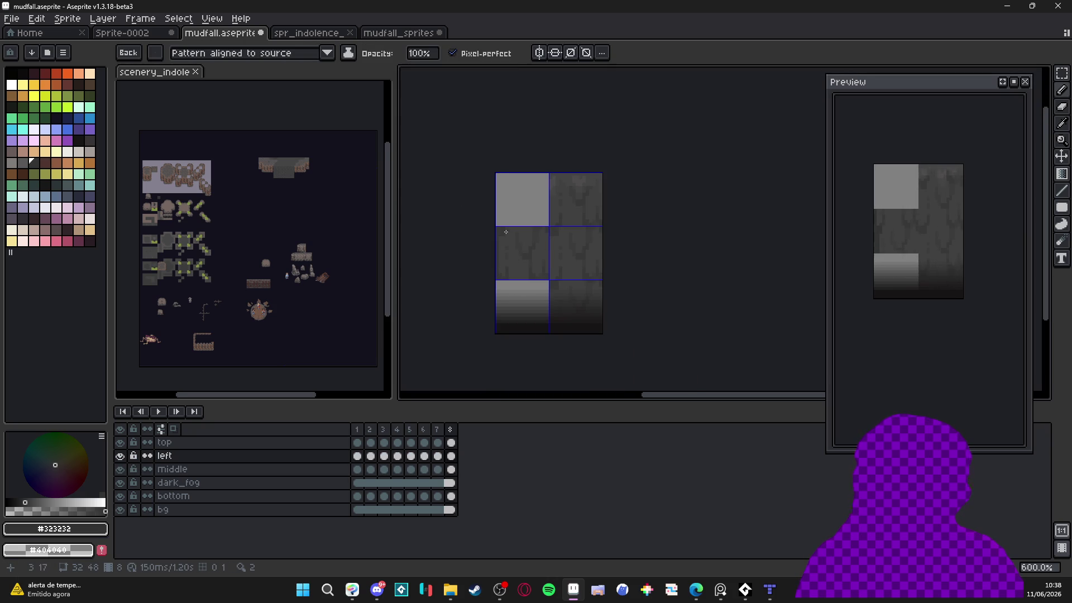
{"action": "scroll", "coordinate": [507, 233], "scroll_direction": "up", "scroll_amount": 3}
{"action": "scroll", "coordinate": [491, 333], "scroll_direction": "down", "scroll_amount": 1}
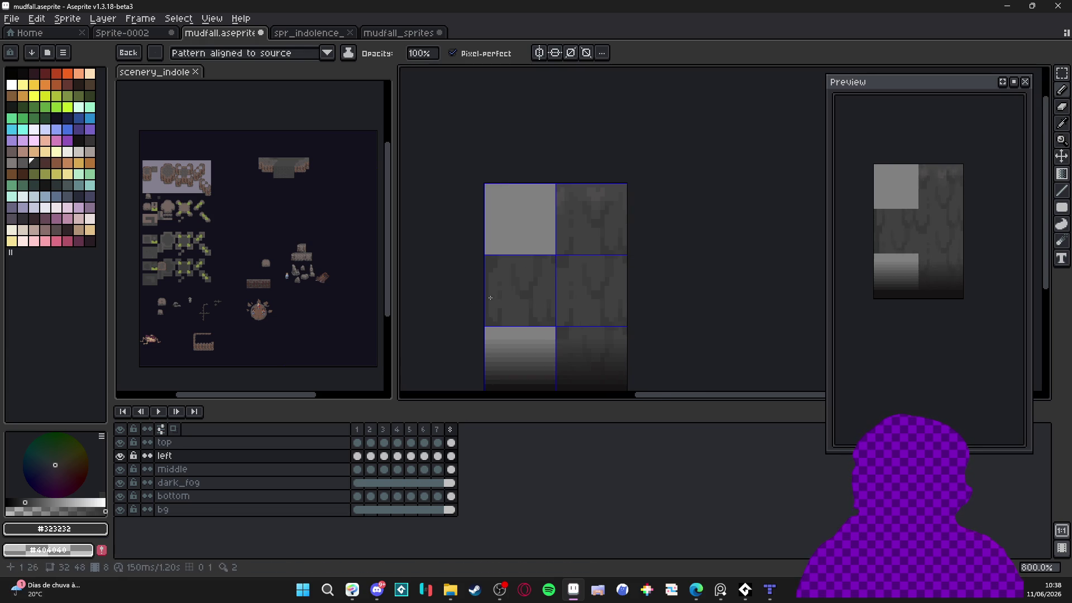
{"action": "left_click", "coordinate": [357, 429]}
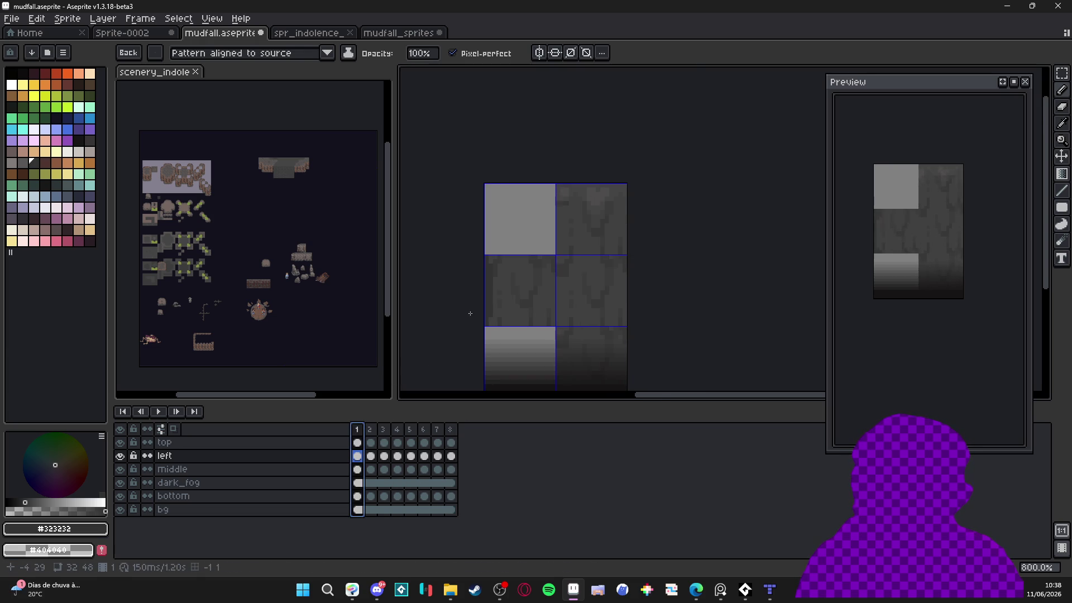
{"action": "scroll", "coordinate": [498, 284], "scroll_direction": "up", "scroll_amount": 2}
{"action": "left_click", "coordinate": [499, 283], "text": "alt"}
Try shifting and clearing the middle-left tile and left-layer content, undoing each change
{"action": "key", "text": "v"}
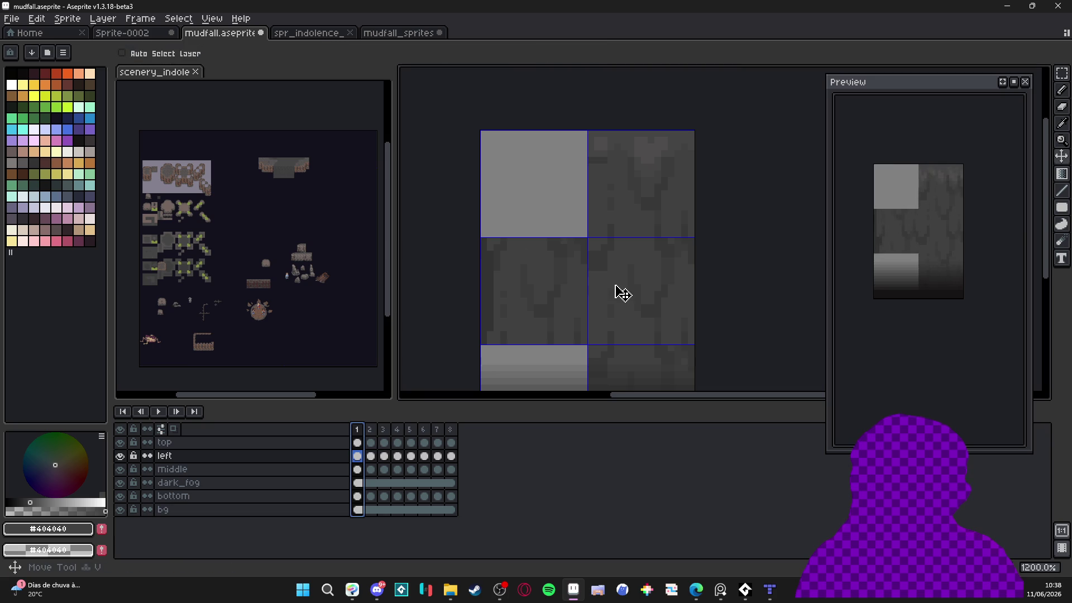
{"action": "left_click", "coordinate": [620, 290], "text": "ctrl"}
{"action": "left_click", "coordinate": [620, 291]}
{"action": "key", "text": "Left"}
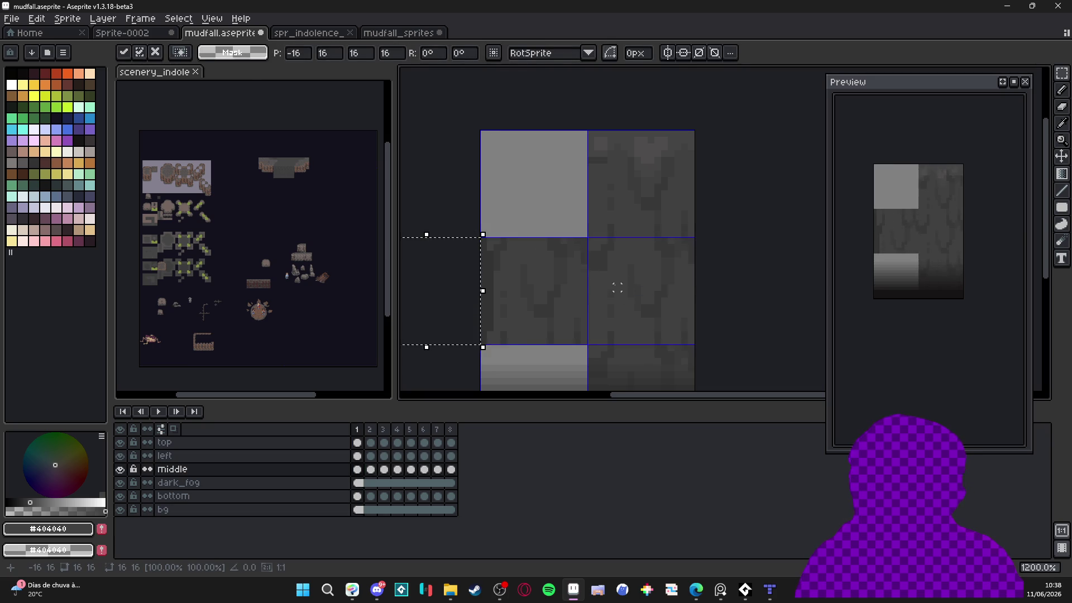
{"action": "key", "text": "ctrl+d"}
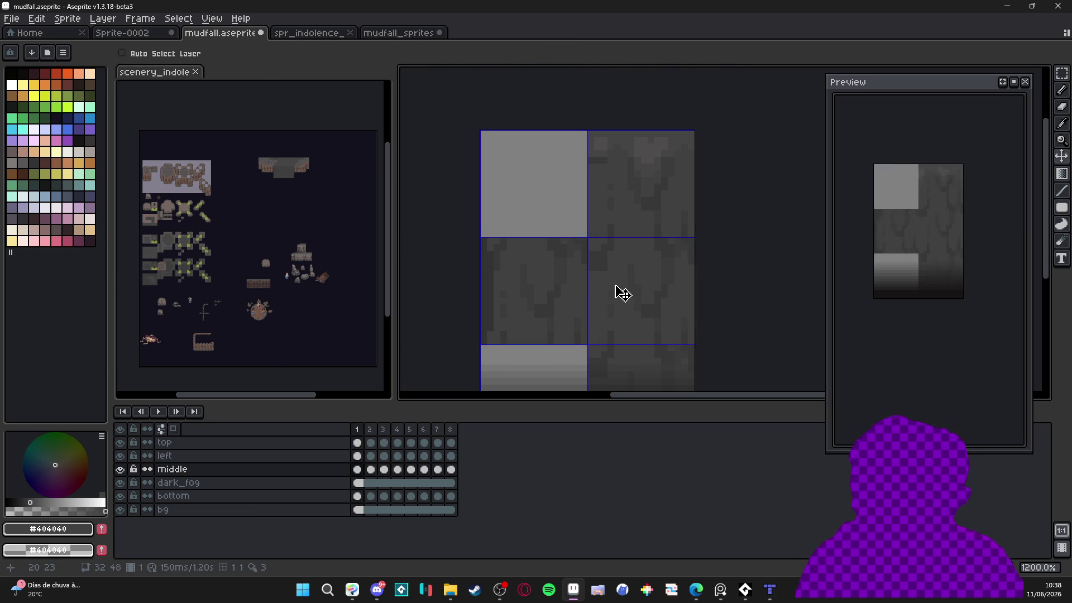
{"action": "left_click", "coordinate": [618, 289]}
{"action": "key", "text": "Left"}
{"action": "key", "text": "ctrl+d"}
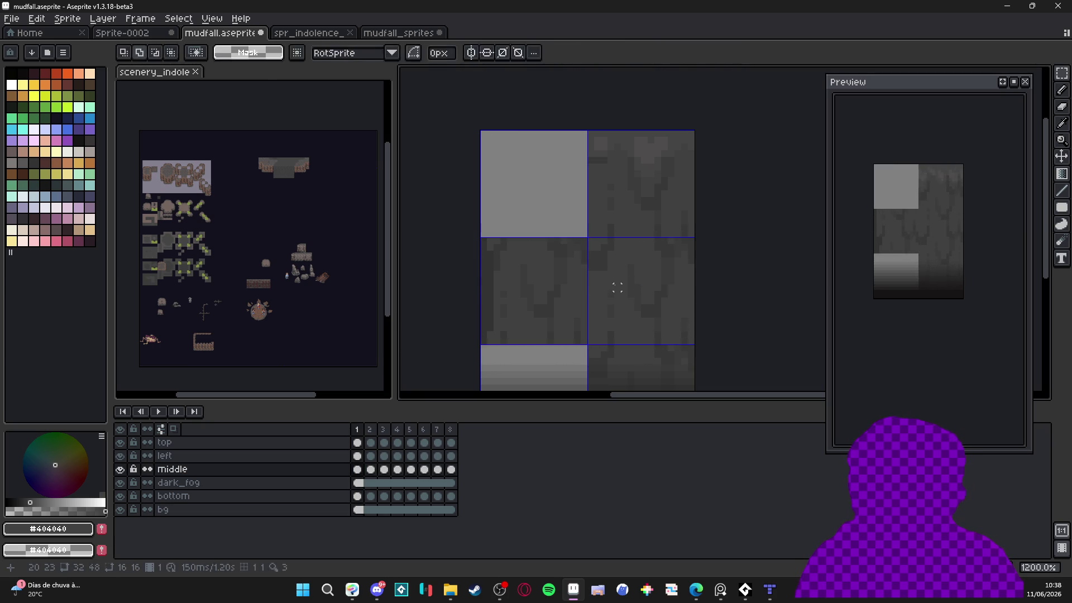
{"action": "mouse_move", "coordinate": [563, 285]}
{"action": "left_mouse_down"}
{"action": "mouse_move", "coordinate": [563, 190]}
{"action": "mouse_move", "coordinate": [582, 308]}
{"action": "left_mouse_up"}
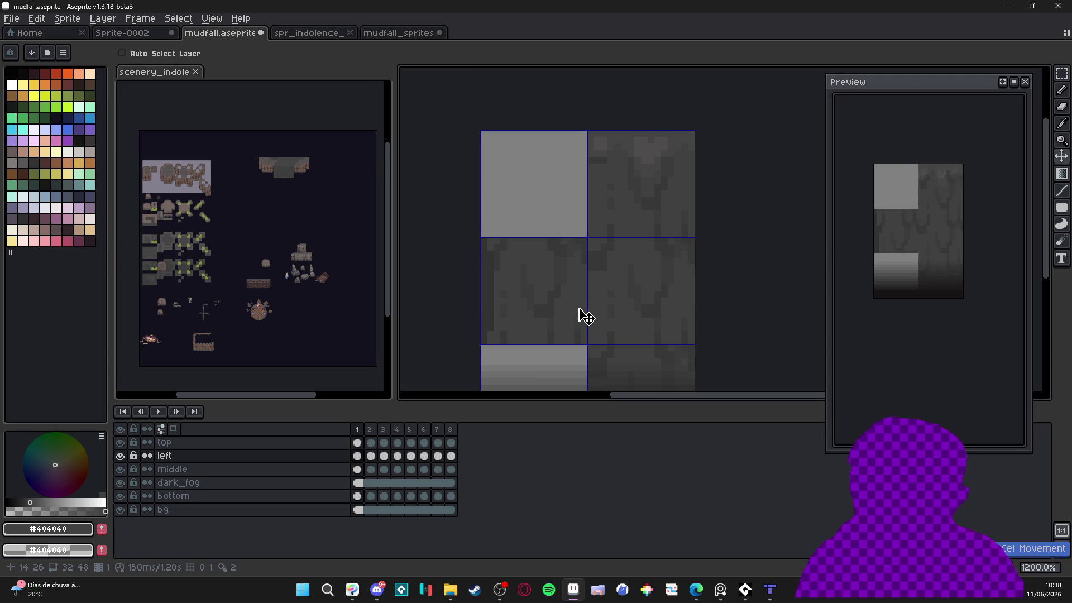
{"action": "key", "text": "ctrl+a"}
{"action": "key", "text": "Delete"}
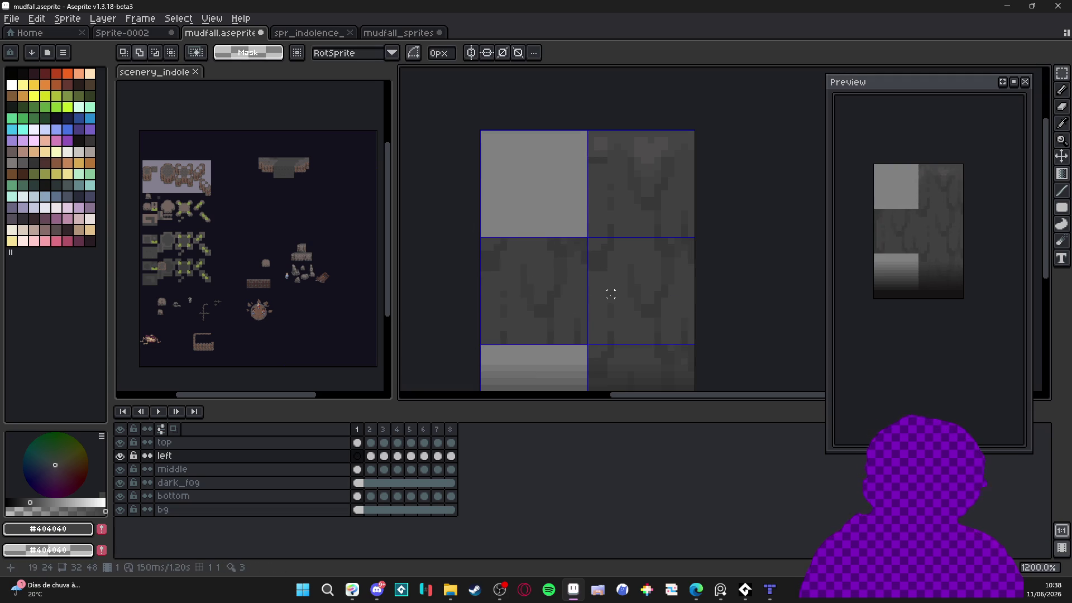
{"action": "key", "text": "ctrl+d"}
{"action": "key", "text": "ctrl+z"}
{"action": "key", "text": "ctrl+z"}
{"action": "key", "text": "ctrl+z"}
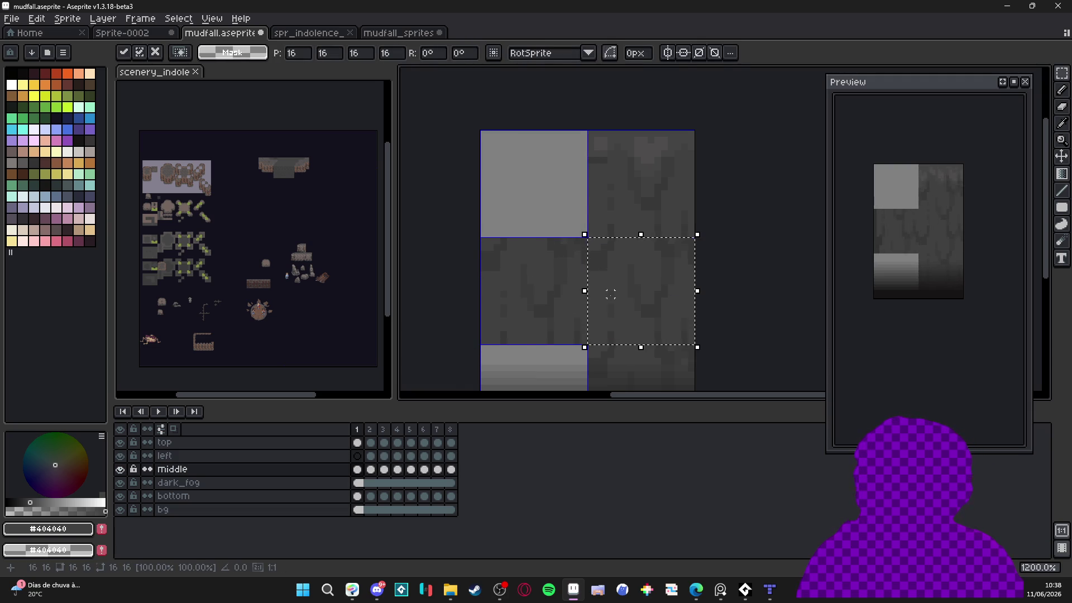
{"action": "left_click", "coordinate": [357, 457]}
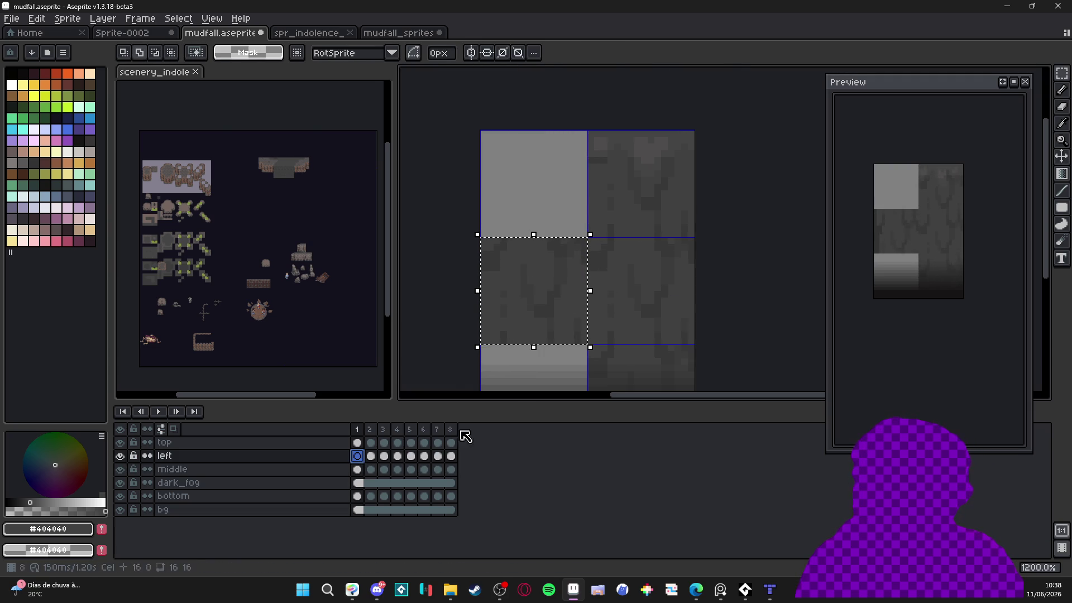
{"action": "key", "text": "ctrl+y"}
{"action": "key", "text": "ctrl+y"}
{"action": "key", "text": "ctrl+y"}
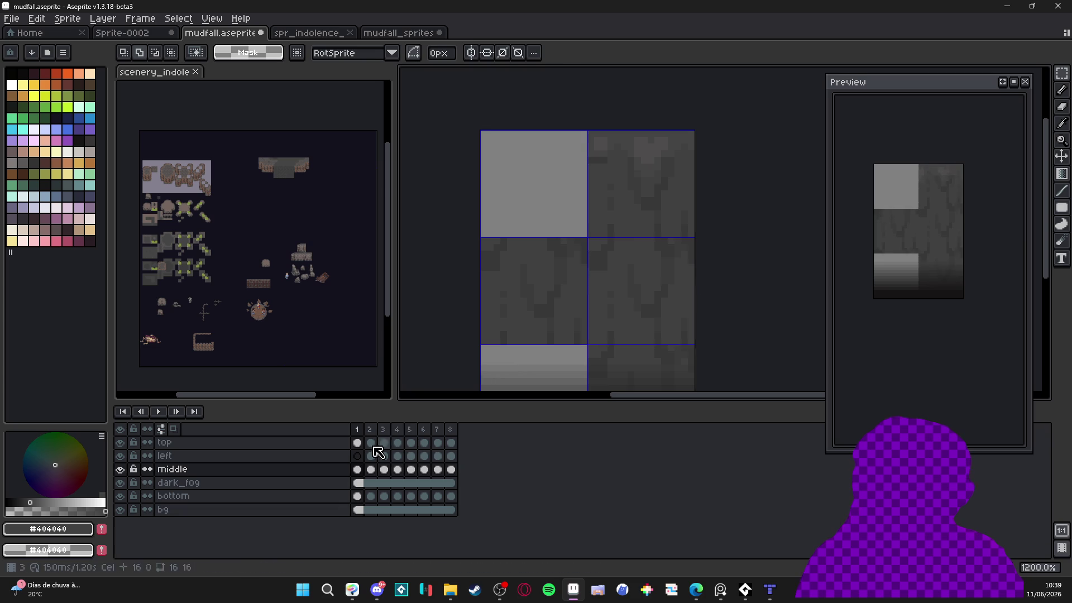
{"action": "key", "text": "ctrl+z"}
{"action": "key", "text": "ctrl+z"}
{"action": "key", "text": "ctrl+z"}
Pick #323232 from frame 2 and draw a 2px dark line down frame 1's left column
{"action": "key", "text": "b"}
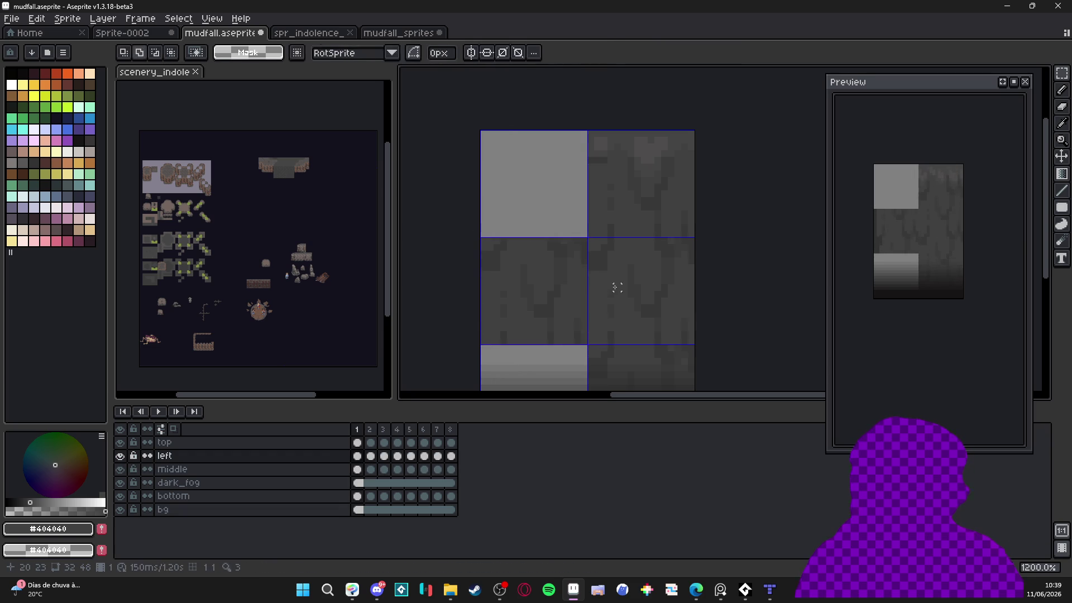
{"action": "scroll", "coordinate": [494, 248], "scroll_direction": "up", "scroll_amount": 1}
{"action": "scroll", "coordinate": [494, 248], "scroll_direction": "up", "scroll_amount": 1}
{"action": "left_click", "coordinate": [370, 428]}
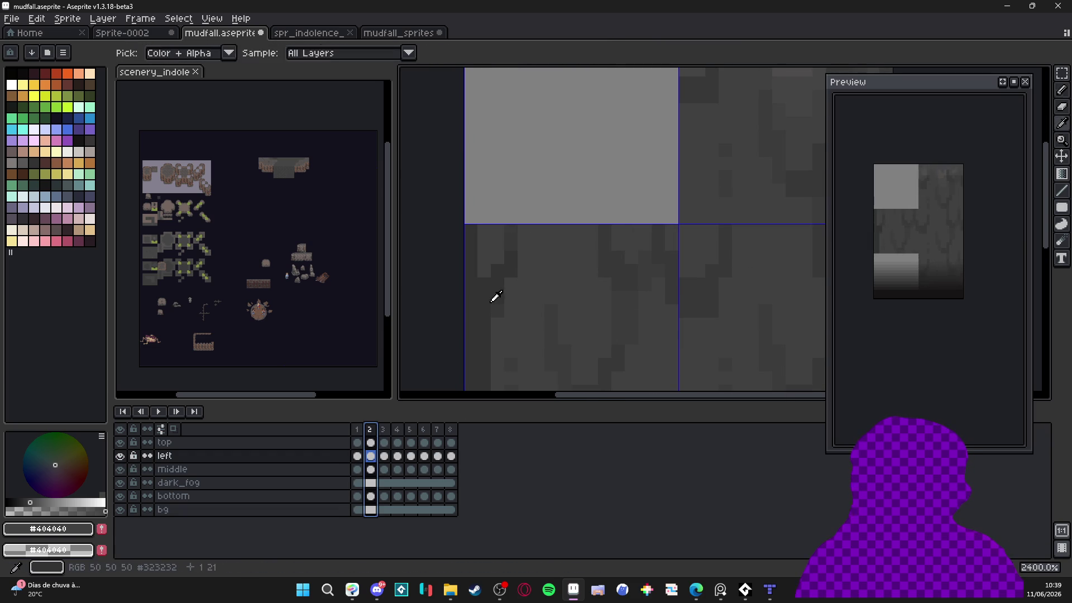
{"action": "left_click", "coordinate": [517, 259], "text": "alt"}
{"action": "key", "text": "Left"}
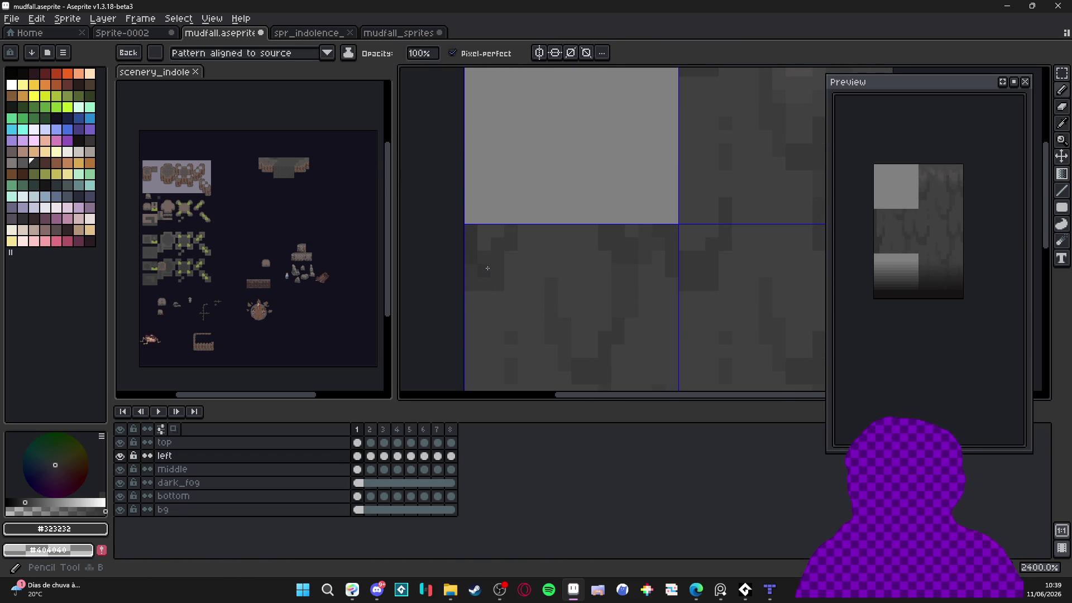
{"action": "key", "text": "b"}
{"action": "key", "text": "minus"}
{"action": "key", "text": "minus"}
{"action": "key", "text": "minus"}
{"action": "mouse_move", "coordinate": [490, 273]}
{"action": "left_mouse_down"}
{"action": "mouse_move", "coordinate": [494, 260]}
{"action": "mouse_move", "coordinate": [497, 369]}
{"action": "left_mouse_up"}
{"action": "scroll", "coordinate": [483, 281], "scroll_direction": "down", "scroll_amount": 2}
{"action": "key", "text": "minus"}
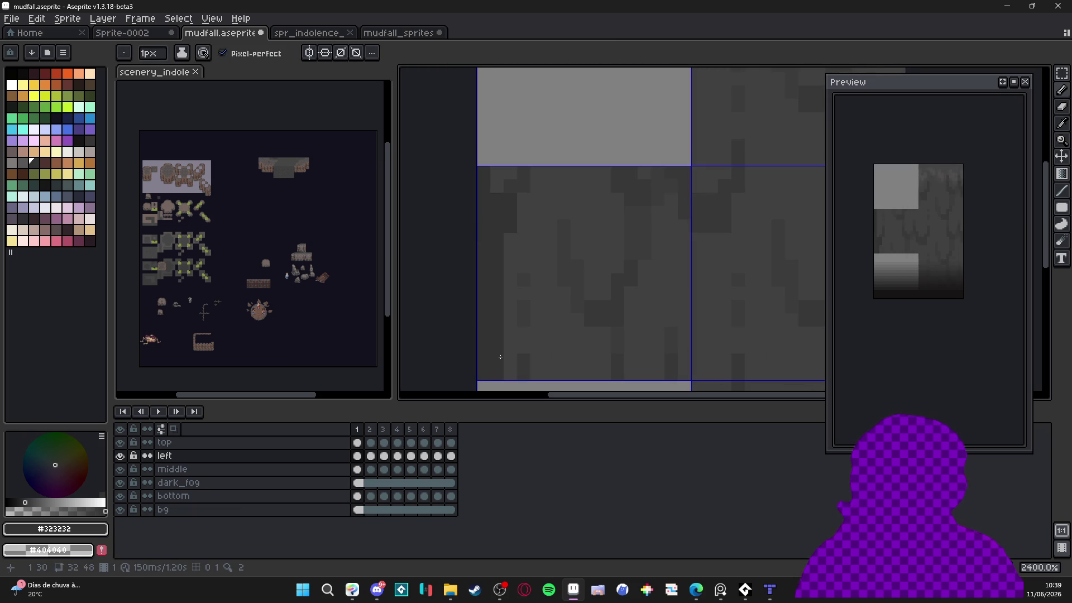
{"action": "scroll", "coordinate": [502, 350], "scroll_direction": "down", "scroll_amount": 3}
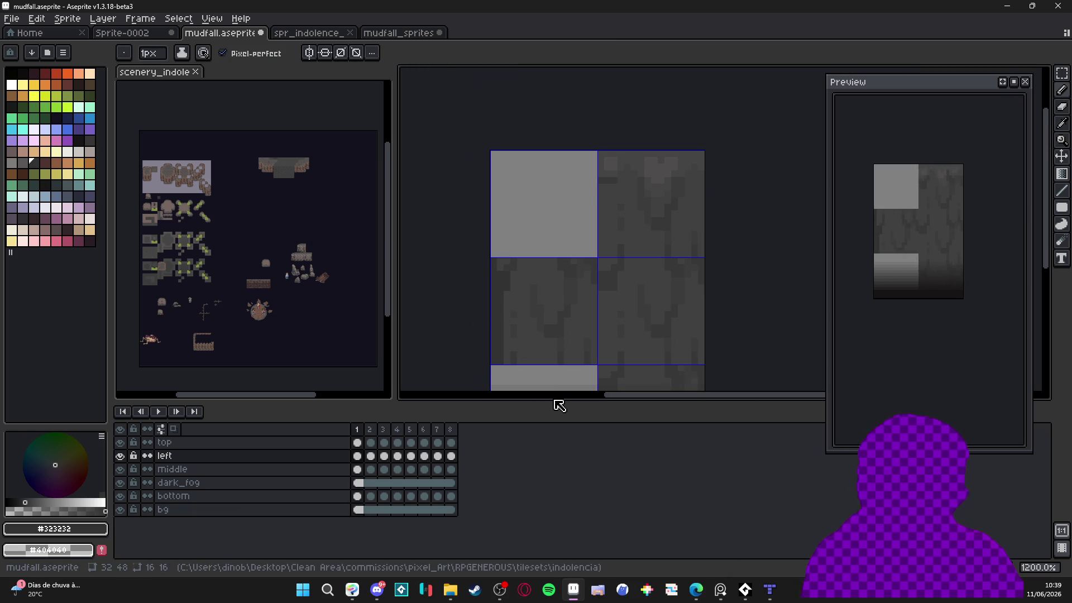
On frame 7, sample #404040 and draw a vertical grey streak into the mud flow
{"action": "key", "text": "Right"}
{"action": "key", "text": "Right"}
{"action": "key", "text": "Right"}
{"action": "key", "text": "Right"}
{"action": "key", "text": "Right"}
{"action": "key", "text": "Right"}
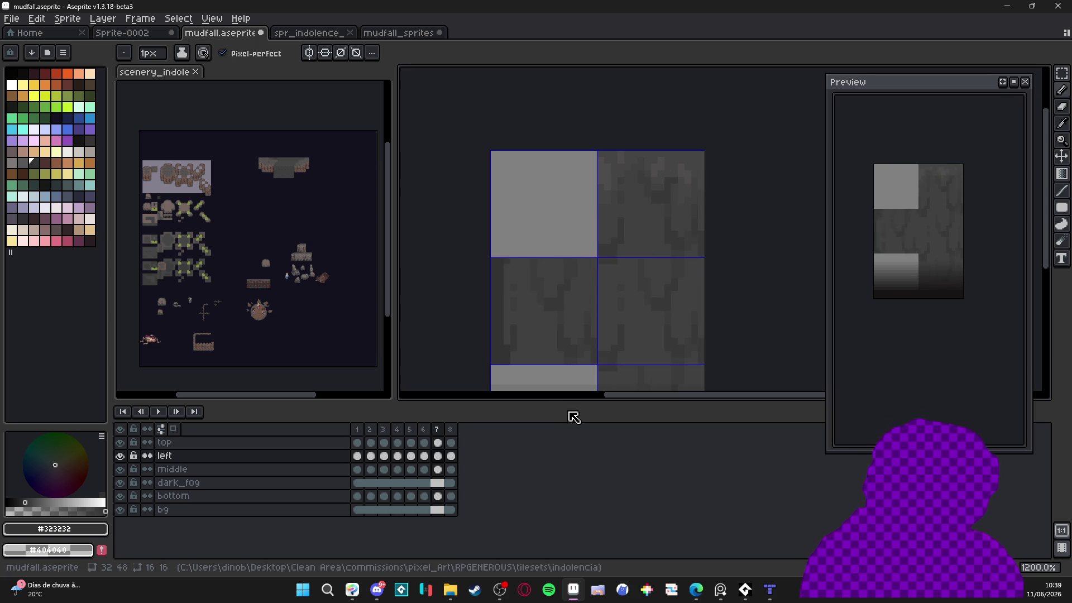
{"action": "key", "text": "Left"}
{"action": "key", "text": "Right"}
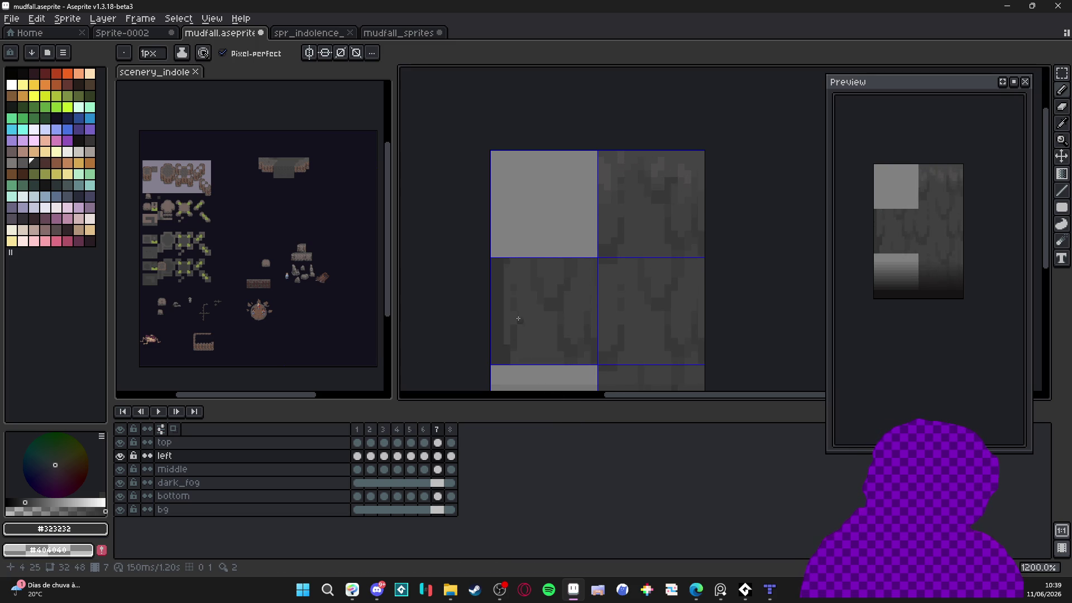
{"action": "left_click", "coordinate": [514, 315], "text": "alt"}
{"action": "left_click_drag", "start_coordinate": [500, 277], "coordinate": [503, 341]}
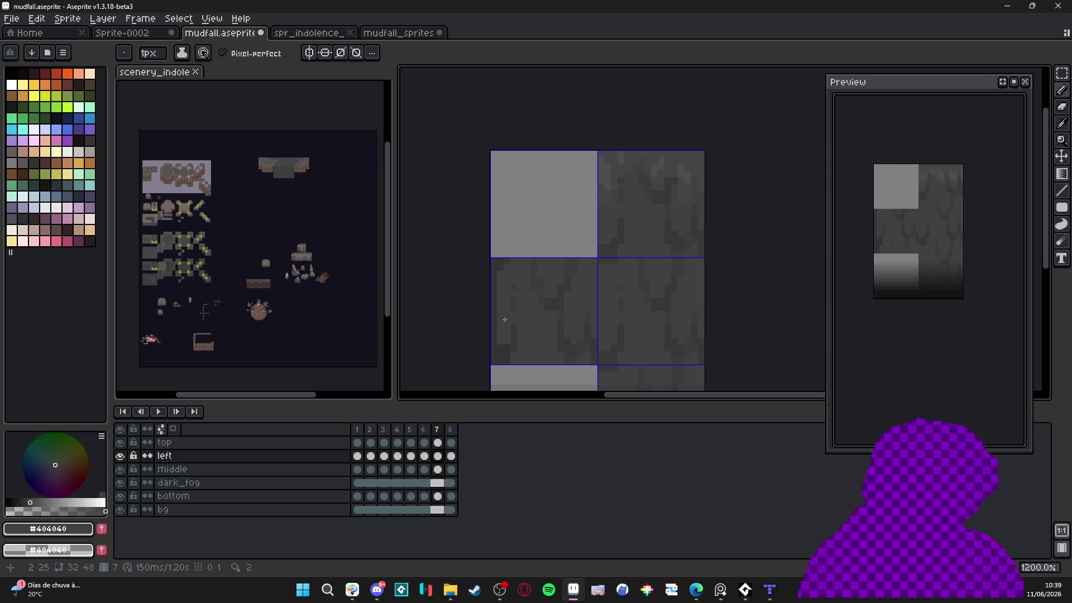
On frame 8, sample the darker #323232 and briefly try the Paint Bucket before returning to the Pencil
{"action": "key", "text": "Right"}
{"action": "scroll", "coordinate": [500, 275], "scroll_direction": "up", "scroll_amount": 1}
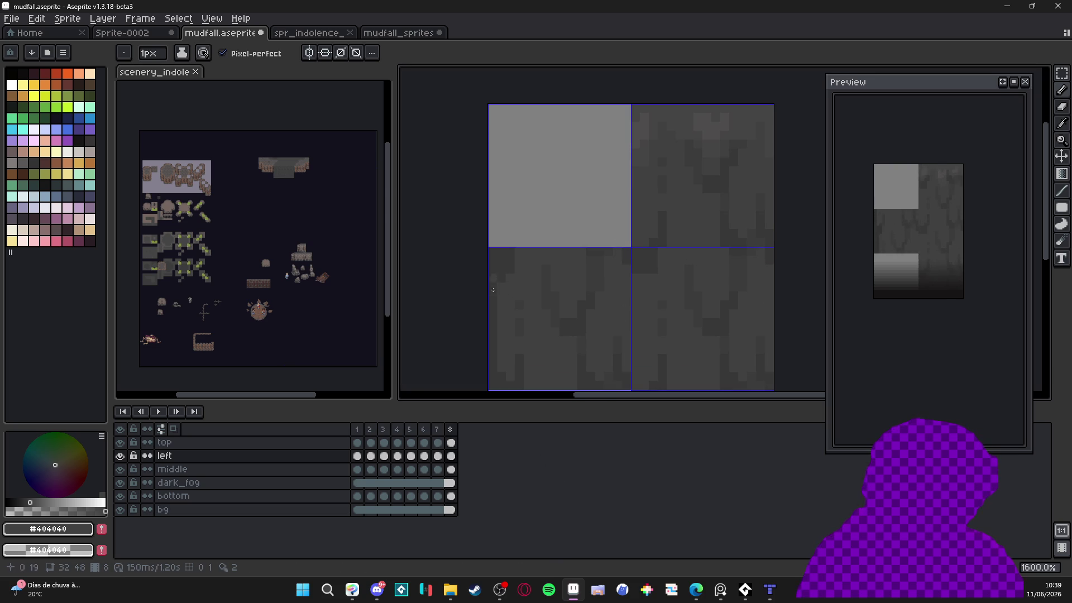
{"action": "left_click", "coordinate": [492, 293], "text": "alt"}
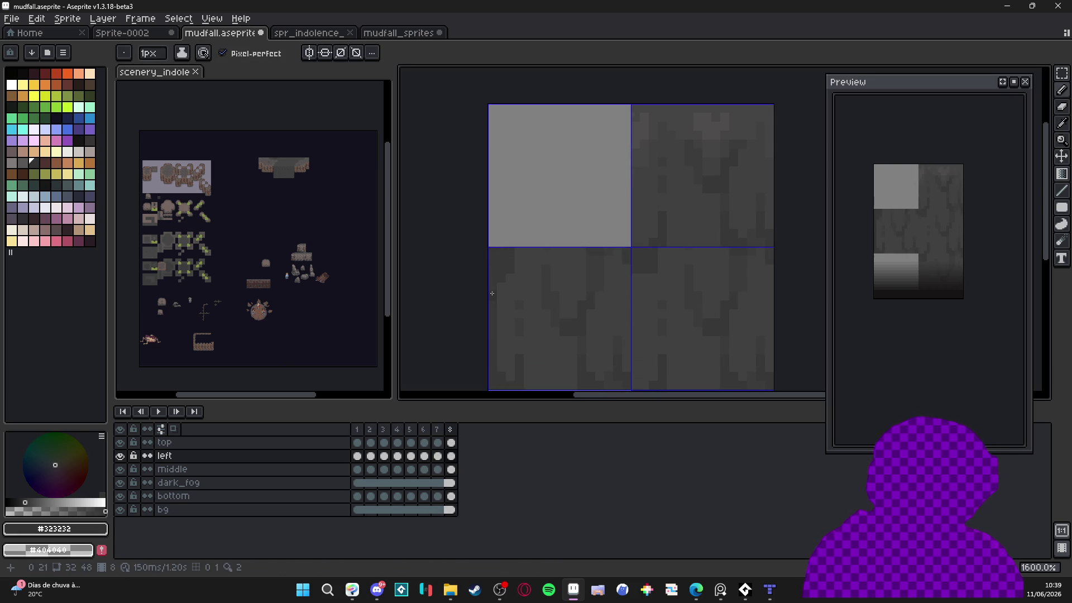
{"action": "key", "text": "g"}
{"action": "scroll", "coordinate": [492, 293], "scroll_direction": "down", "scroll_amount": 2}
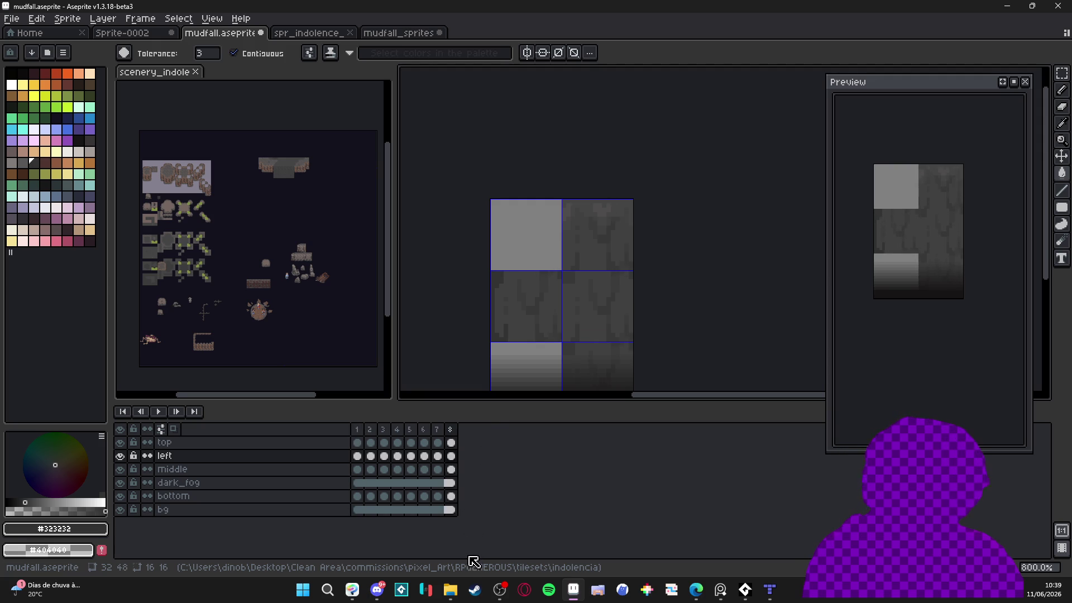
{"action": "scroll", "coordinate": [503, 323], "scroll_direction": "up", "scroll_amount": 2}
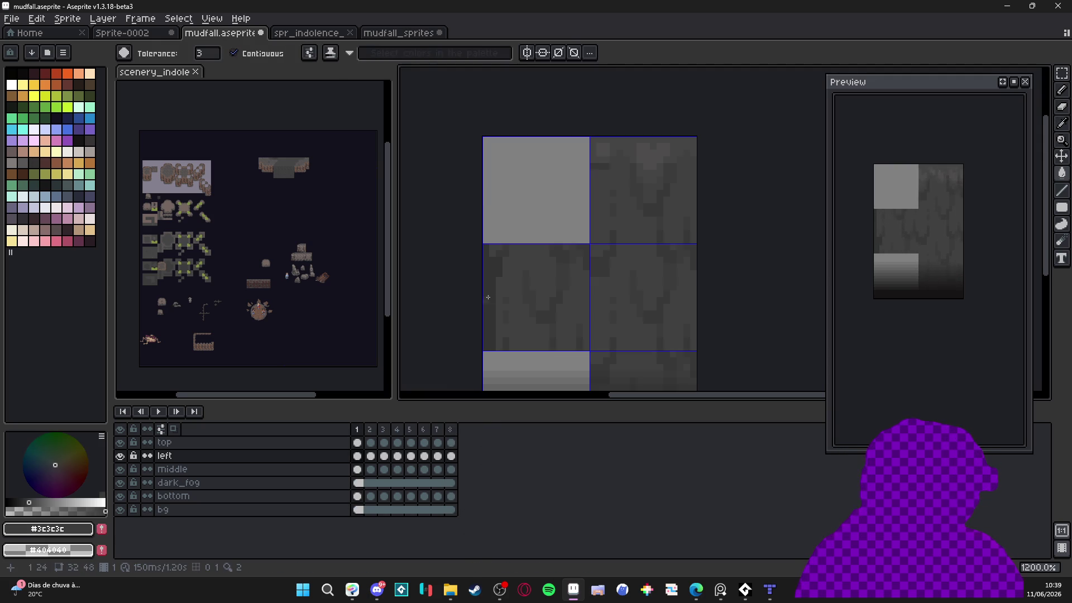
{"action": "key", "text": "b"}
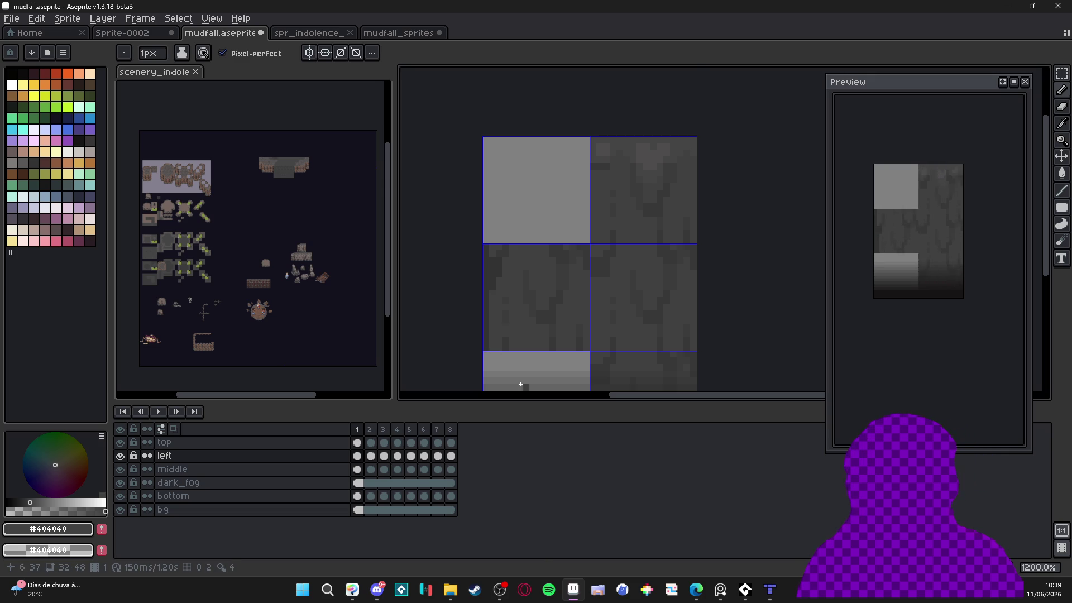
{"action": "scroll", "coordinate": [505, 305], "scroll_direction": "down", "scroll_amount": 2}
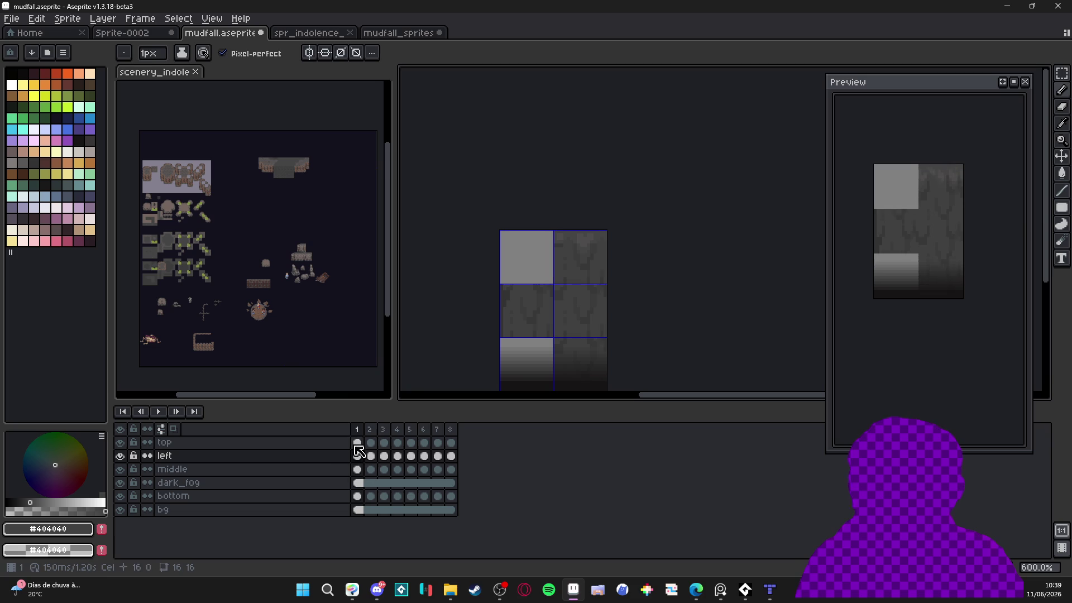
Return to frame 1 and select the left layer
{"action": "left_click", "coordinate": [372, 430]}
{"action": "left_click", "coordinate": [357, 429]}
{"action": "scroll", "coordinate": [575, 277], "scroll_direction": "up", "scroll_amount": 1}
{"action": "key", "text": "v"}
{"action": "left_click", "coordinate": [583, 270]}
{"action": "key", "text": "m"}
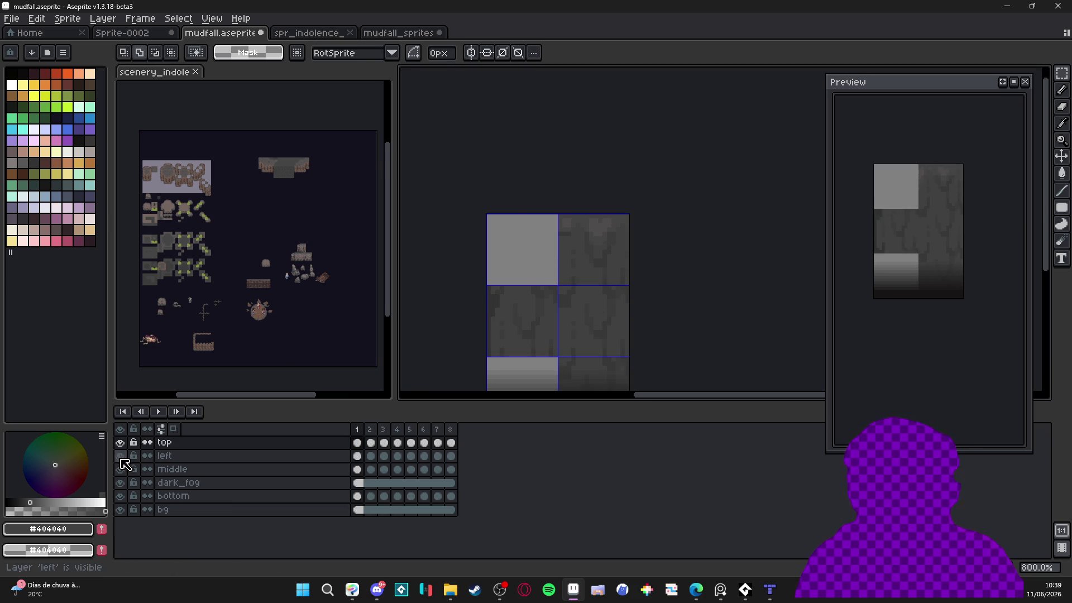
{"action": "left_click", "coordinate": [190, 458]}
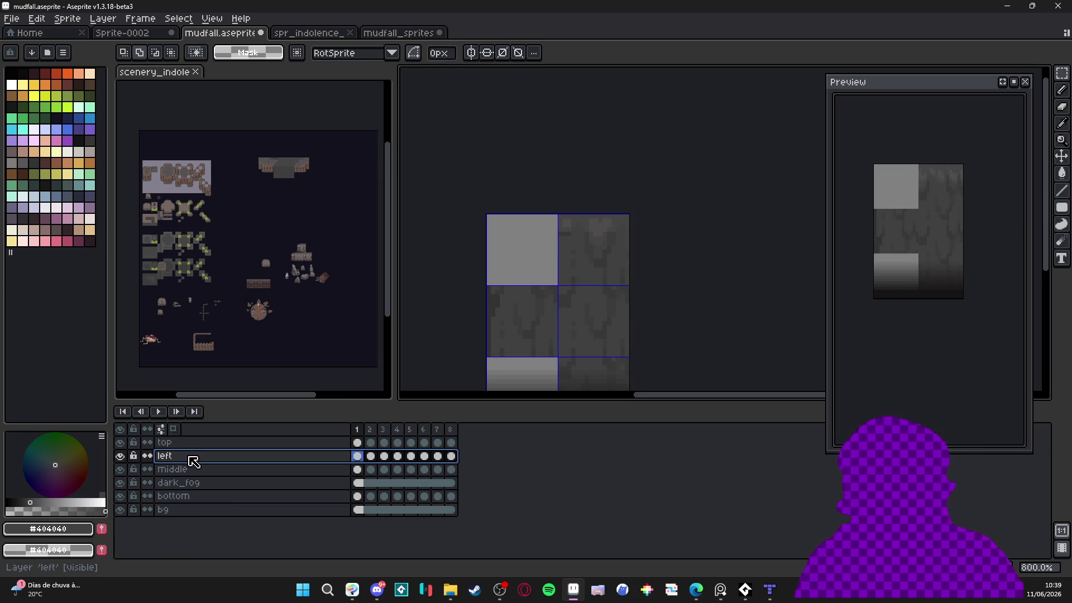
Add a new layer named top_left above left, then delete it again
{"action": "key", "text": "shift+n"}
{"action": "double_click", "coordinate": [190, 457]}
{"action": "type", "text": "top_left"}
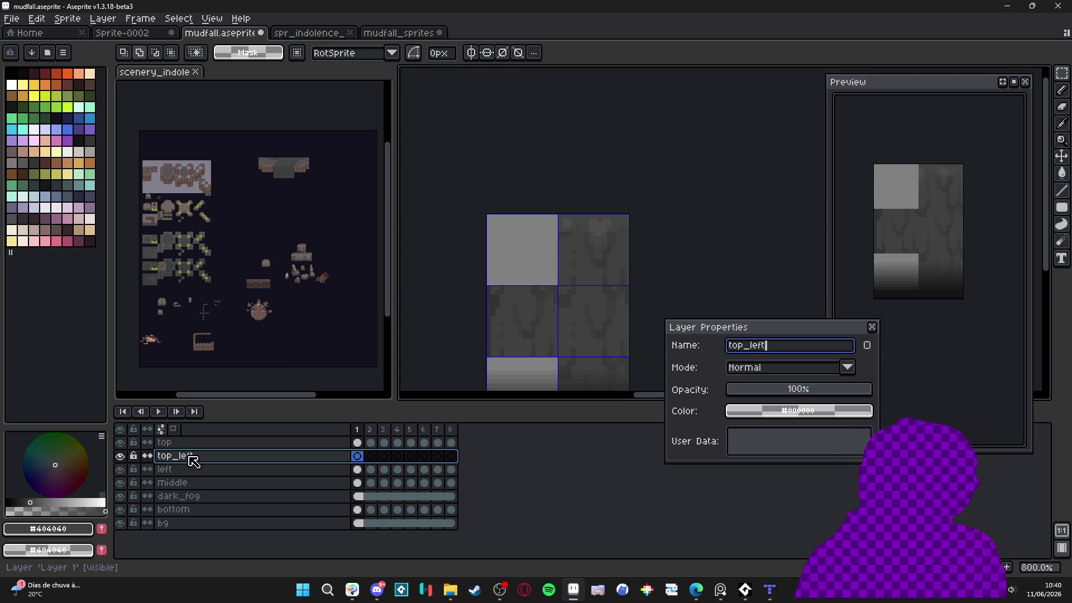
{"action": "key", "text": "Return"}
{"action": "left_click_drag", "start_coordinate": [503, 344], "coordinate": [517, 311]}
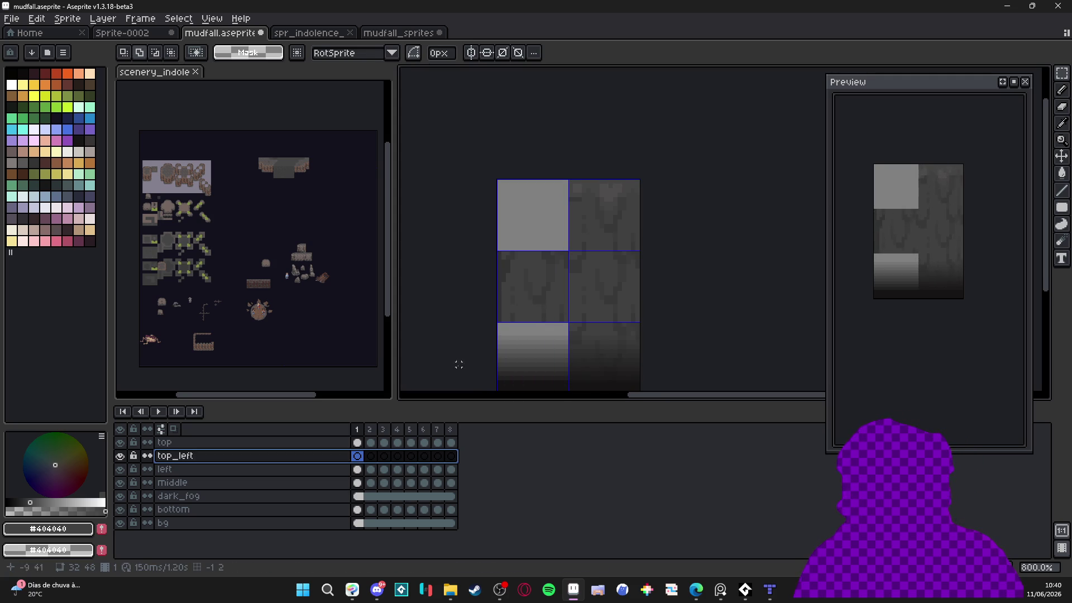
{"action": "left_click", "coordinate": [357, 470]}
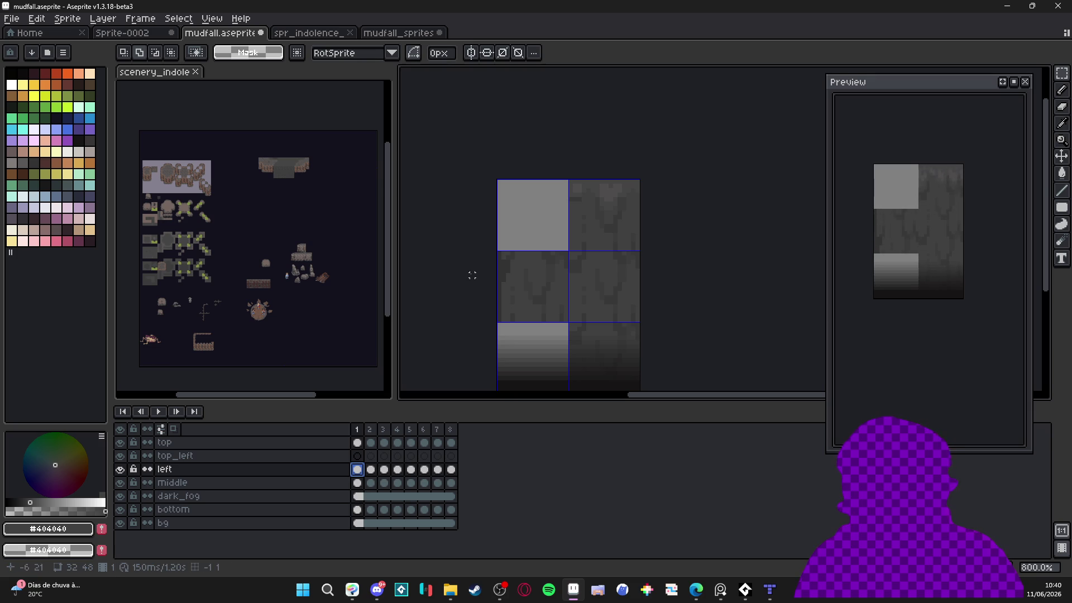
{"action": "key", "text": "Return"}
{"action": "key", "text": "Up"}
{"action": "key", "text": "Up"}
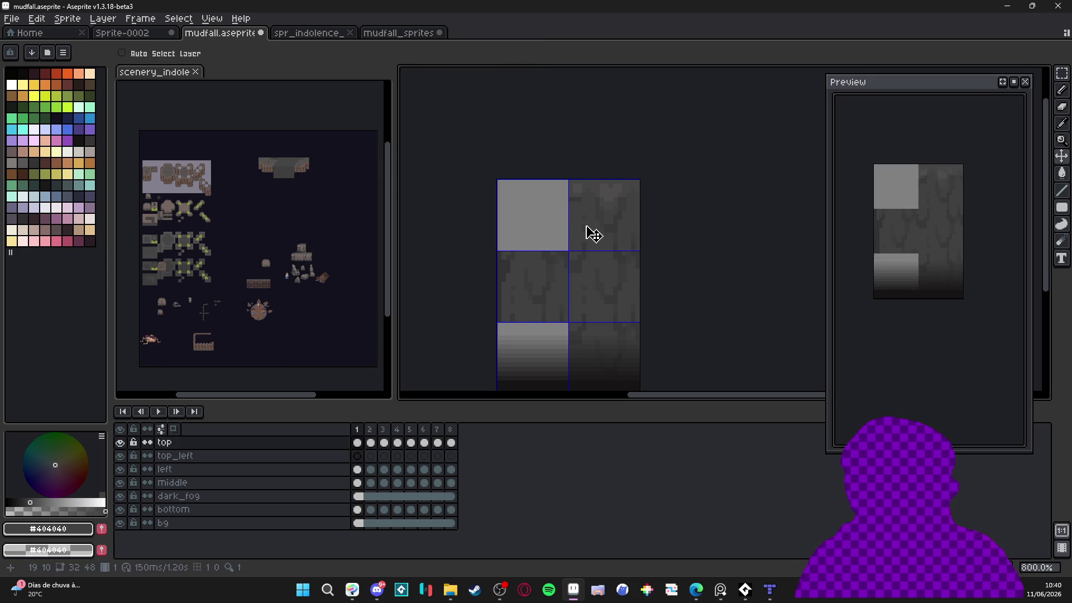
{"action": "left_click", "coordinate": [370, 443]}
{"action": "left_click", "coordinate": [311, 457]}
{"action": "right_click", "coordinate": [309, 457]}
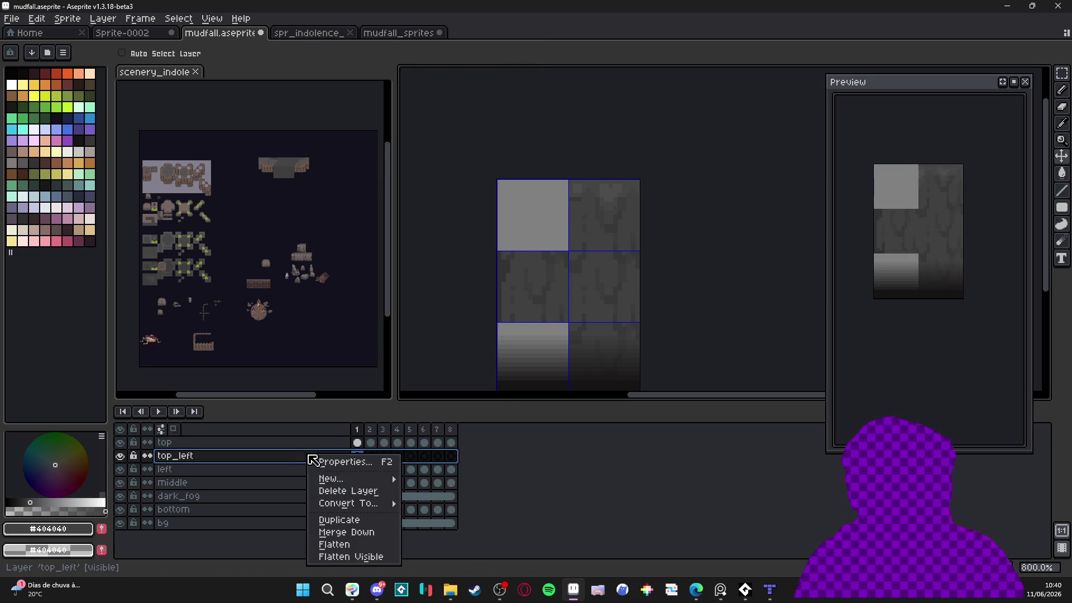
{"action": "left_click", "coordinate": [348, 491]}
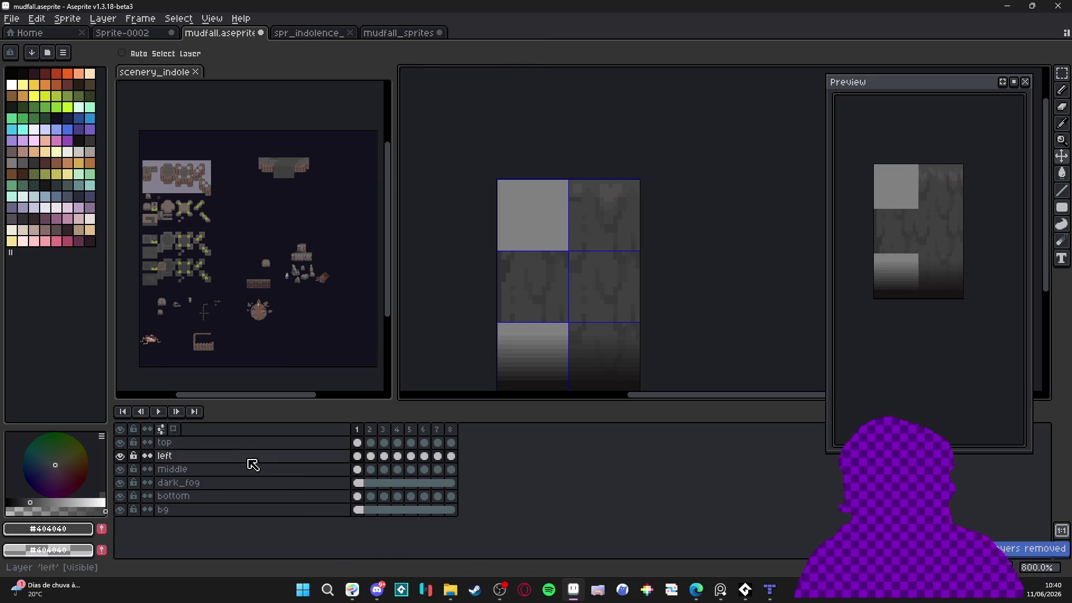
Select the top layer and dismiss its layer menu without choosing anything
{"action": "left_click", "coordinate": [251, 444]}
{"action": "right_click", "coordinate": [246, 445]}
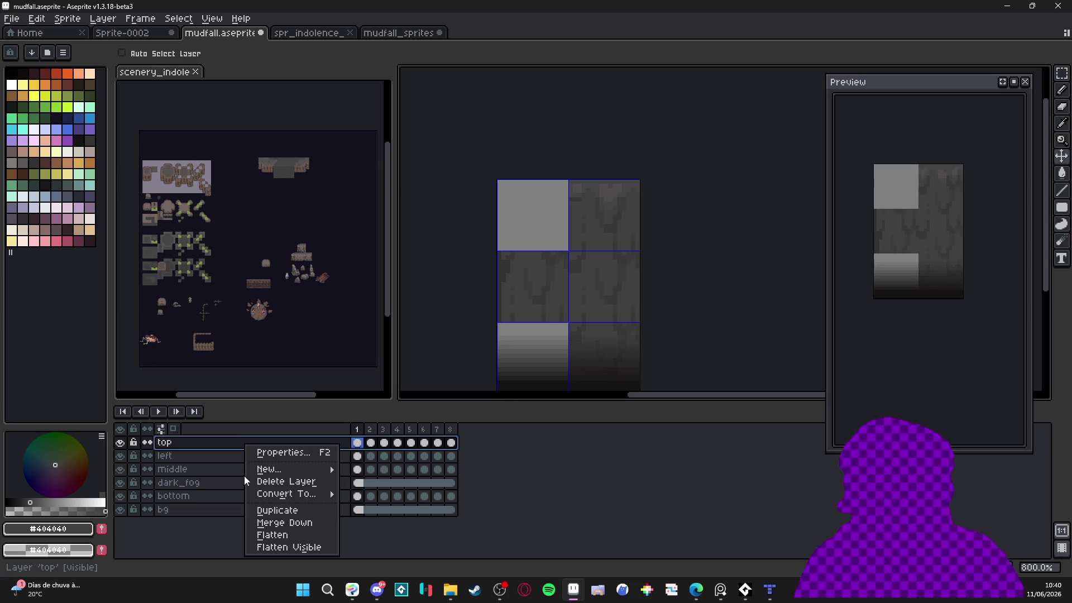
{"action": "left_click", "coordinate": [352, 445]}
{"action": "scroll", "coordinate": [509, 342], "scroll_direction": "down", "scroll_amount": 1}
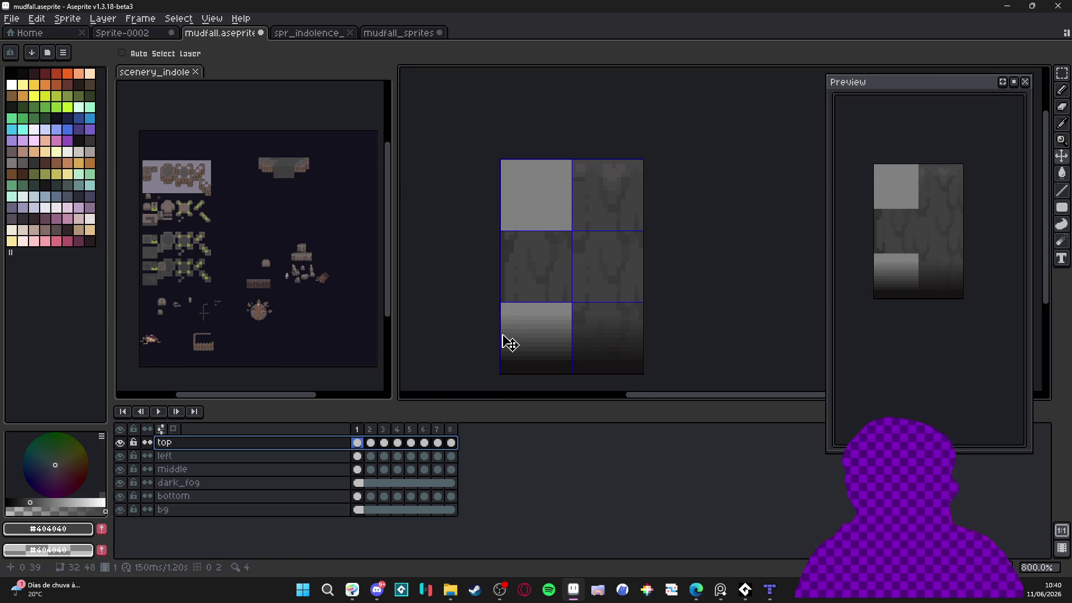
{"action": "left_click", "coordinate": [531, 287], "text": "ctrl"}
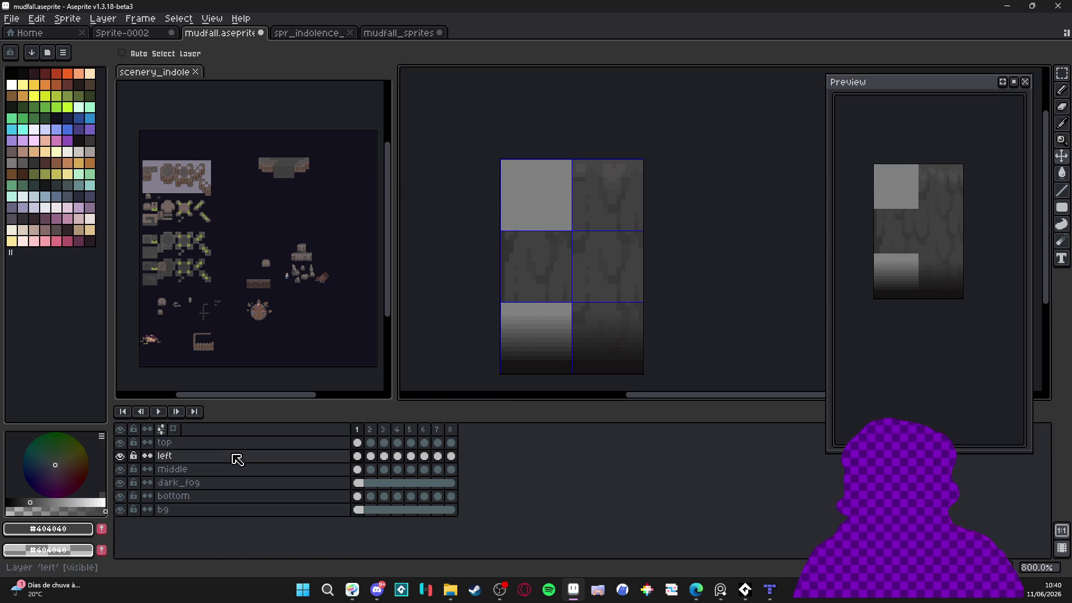
Toggle the left and middle layers' visibility to compare, then show both and open the left layer's menu
{"action": "left_click", "coordinate": [119, 459]}
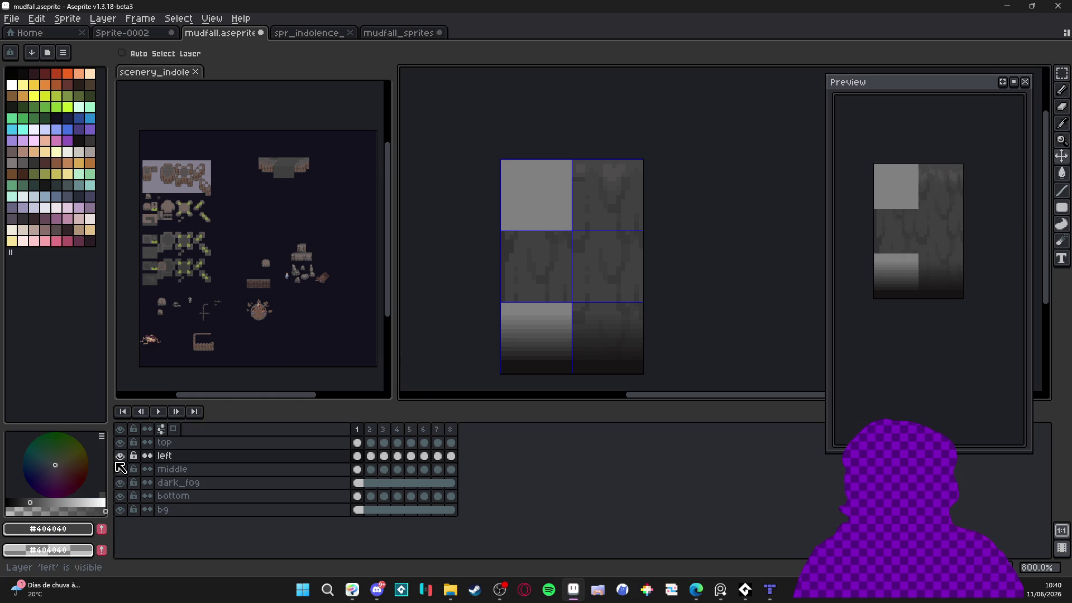
{"action": "left_click", "coordinate": [120, 456]}
{"action": "left_click", "coordinate": [121, 469]}
{"action": "left_click", "coordinate": [120, 469]}
{"action": "left_click", "coordinate": [120, 469]}
{"action": "left_click", "coordinate": [120, 469]}
{"action": "left_click", "coordinate": [357, 469]}
{"action": "key", "text": "m"}
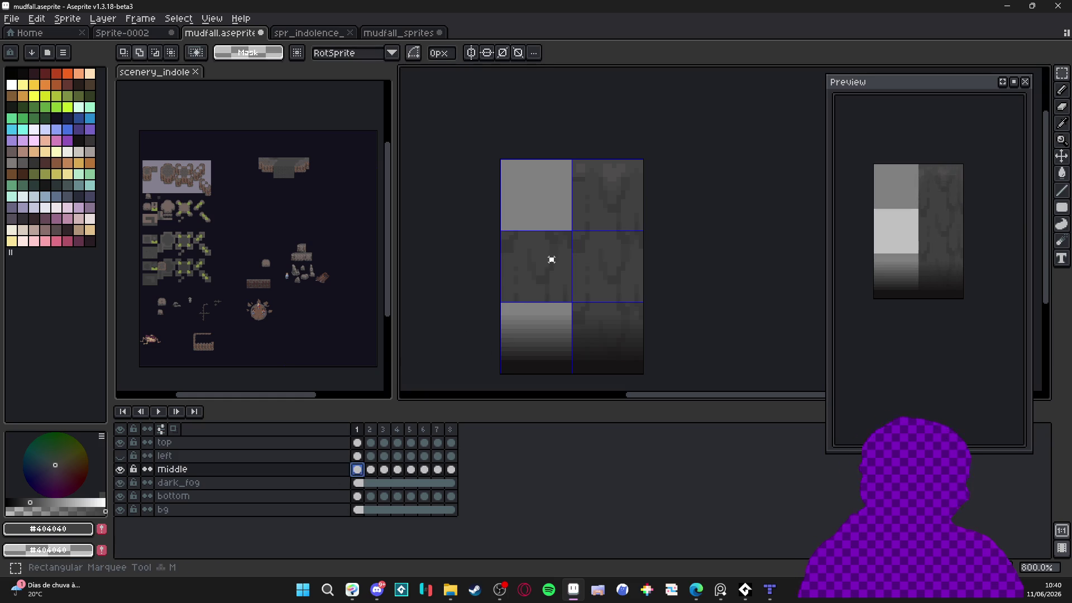
{"action": "left_click", "coordinate": [120, 455]}
{"action": "key", "text": "v"}
{"action": "right_click", "coordinate": [294, 461]}
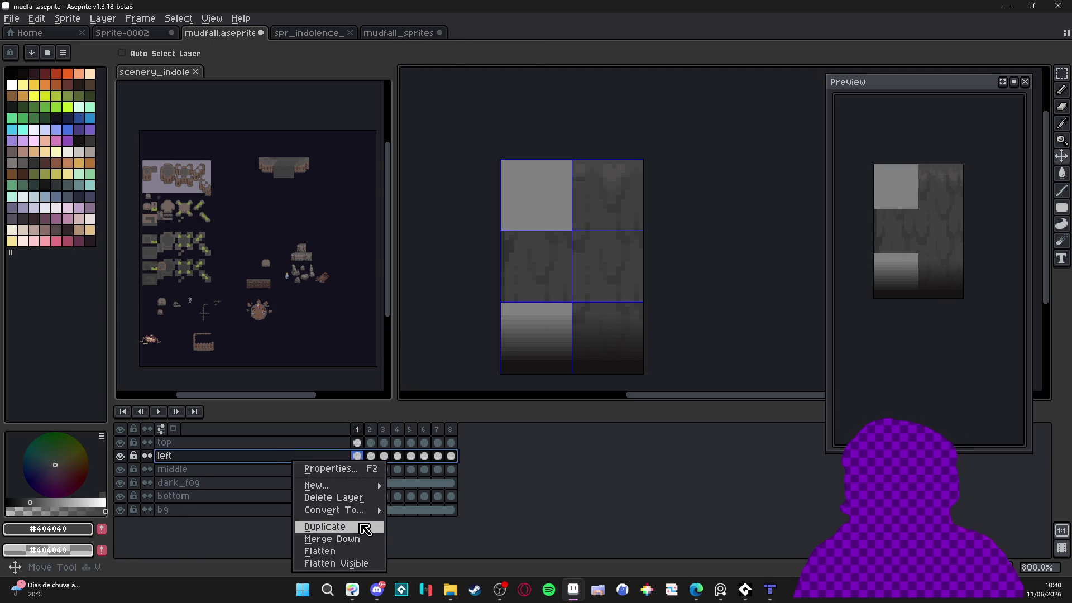
Duplicate the left layer as b-left below it and shift its frames 5–8 down one tile
{"action": "left_click", "coordinate": [365, 527]}
{"action": "double_click", "coordinate": [180, 456]}
{"action": "type", "text": "b-left"}
{"action": "key", "text": "Return"}
{"action": "left_click_drag", "start_coordinate": [184, 461], "coordinate": [223, 476]}
{"action": "left_click_drag", "start_coordinate": [452, 469], "coordinate": [357, 470]}
{"action": "left_click_drag", "start_coordinate": [519, 278], "coordinate": [542, 350]}
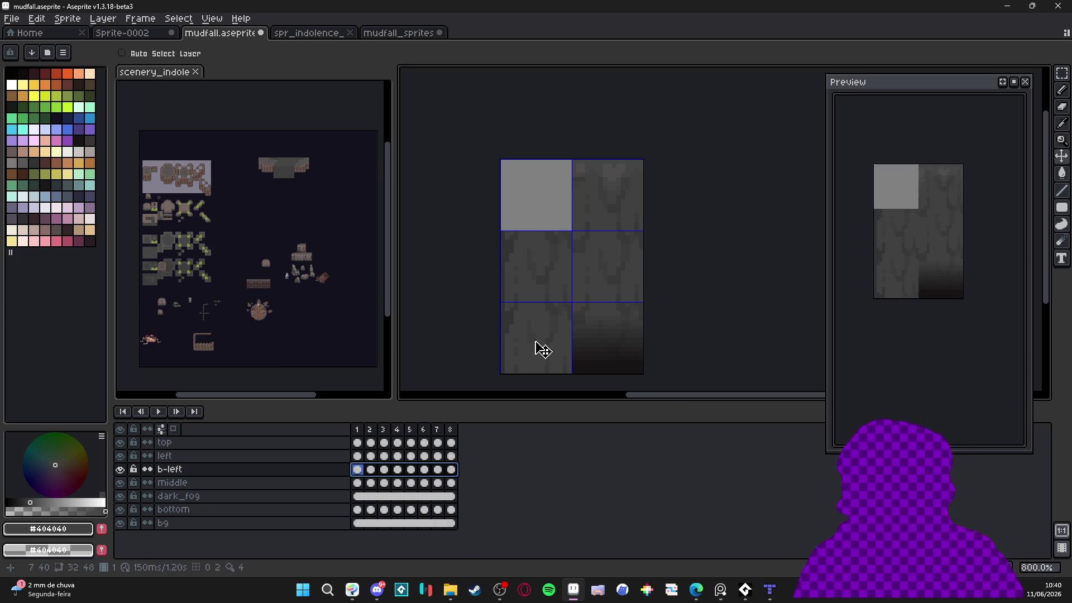
Move dark_fog to the top of the layer stack and select the top layer
{"action": "left_click", "coordinate": [265, 498]}
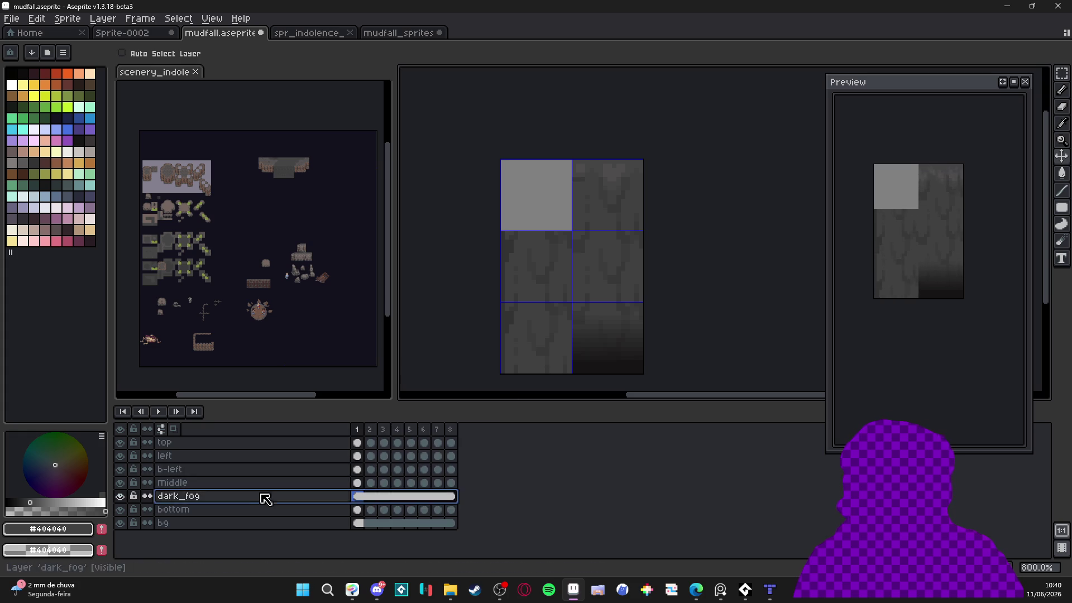
{"action": "left_click_drag", "start_coordinate": [281, 497], "coordinate": [295, 444]}
{"action": "left_click", "coordinate": [559, 289], "text": "ctrl"}
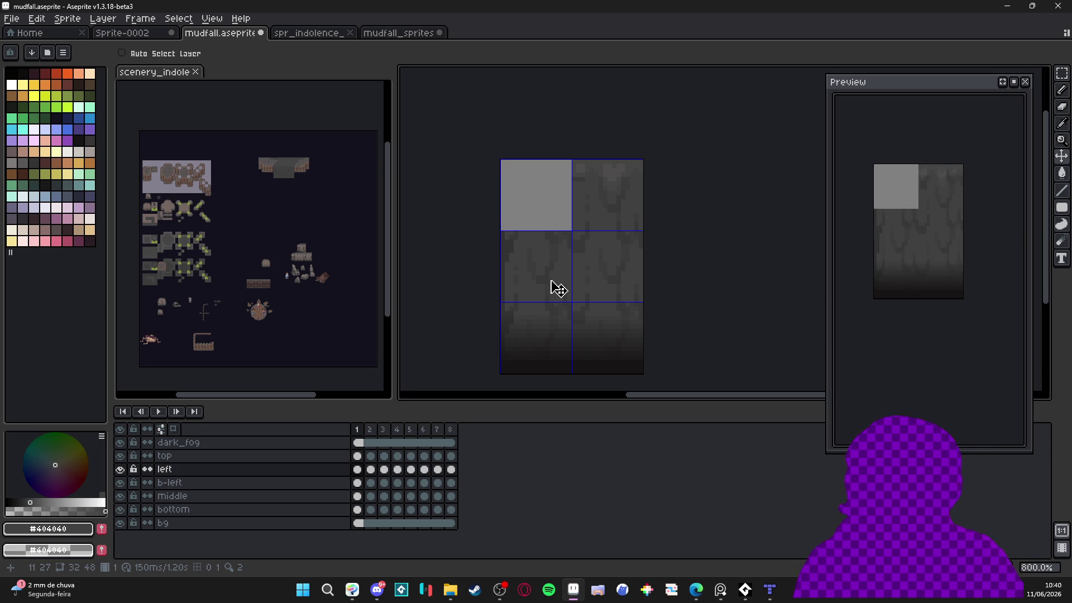
{"action": "left_click_drag", "start_coordinate": [585, 241], "coordinate": [594, 250]}
{"action": "left_click", "coordinate": [601, 210], "text": "ctrl"}
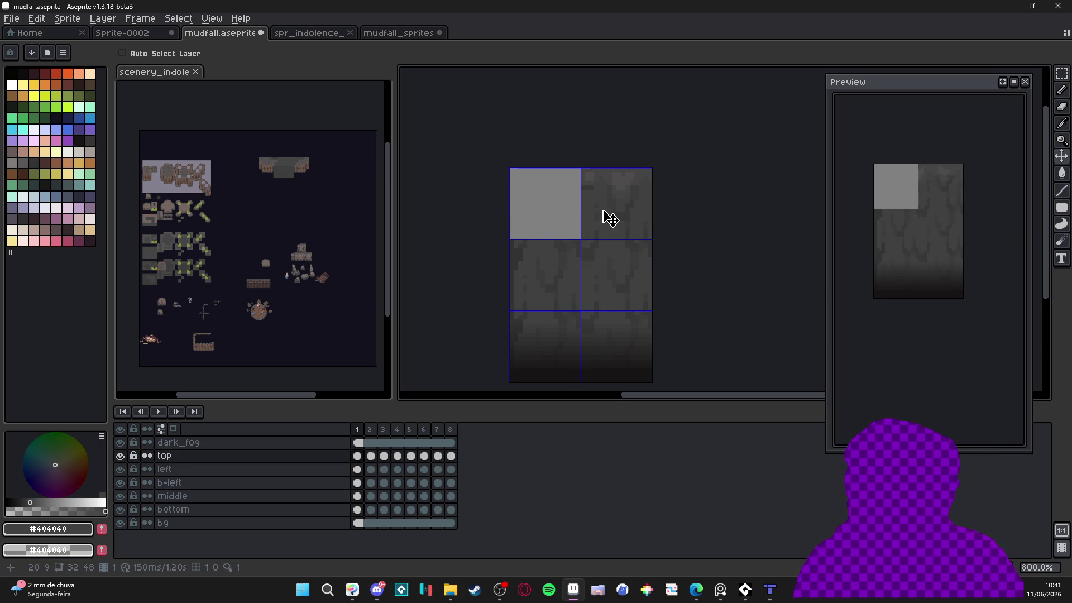
{"action": "key", "text": "m"}
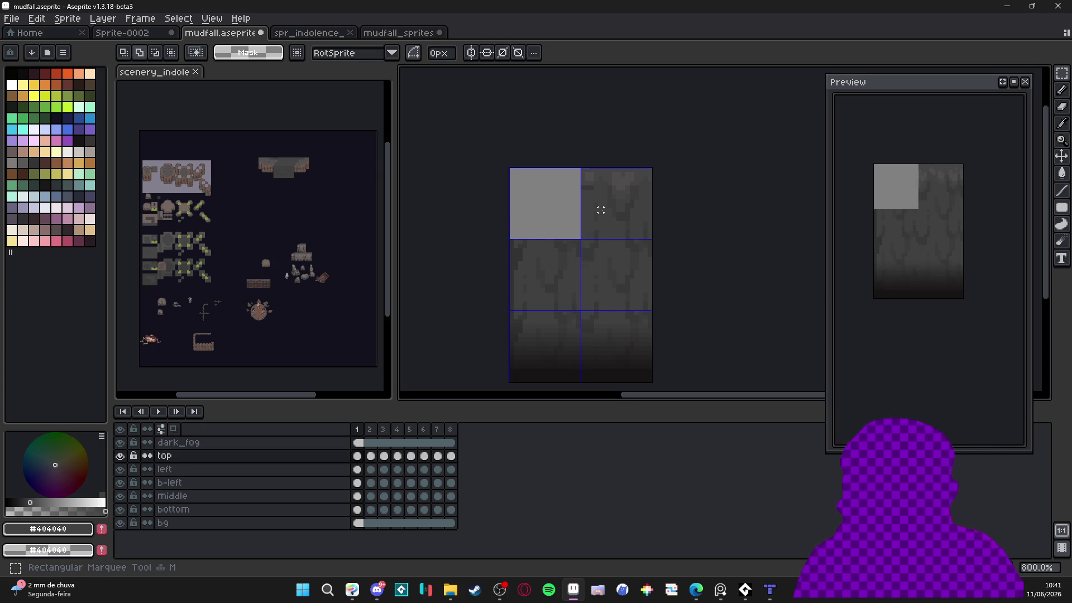
{"action": "left_click_drag", "start_coordinate": [605, 211], "coordinate": [610, 215]}
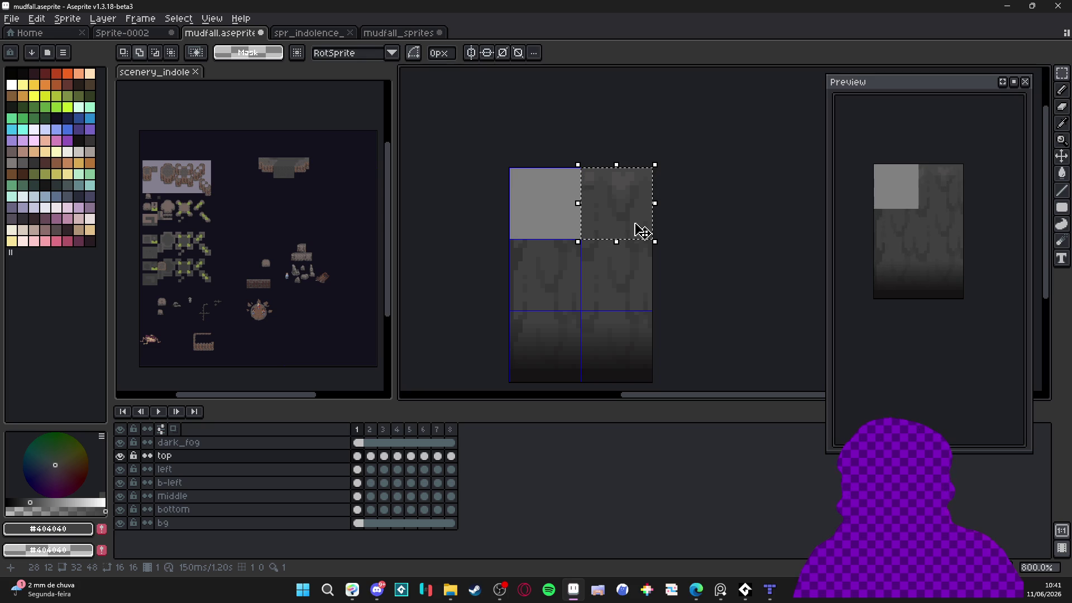
{"action": "key", "text": "ctrl+d"}
Duplicate the top layer as t-left and shift all eight of its cels 16 px left
{"action": "right_click", "coordinate": [305, 462]}
{"action": "left_click", "coordinate": [354, 523]}
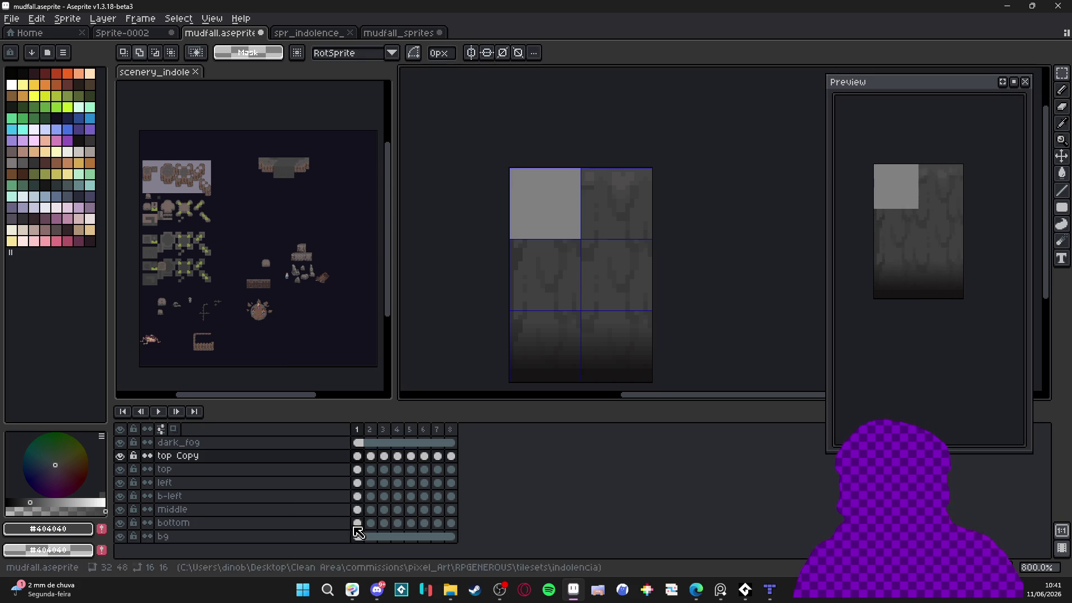
{"action": "double_click", "coordinate": [323, 456]}
{"action": "type", "text": "top"}
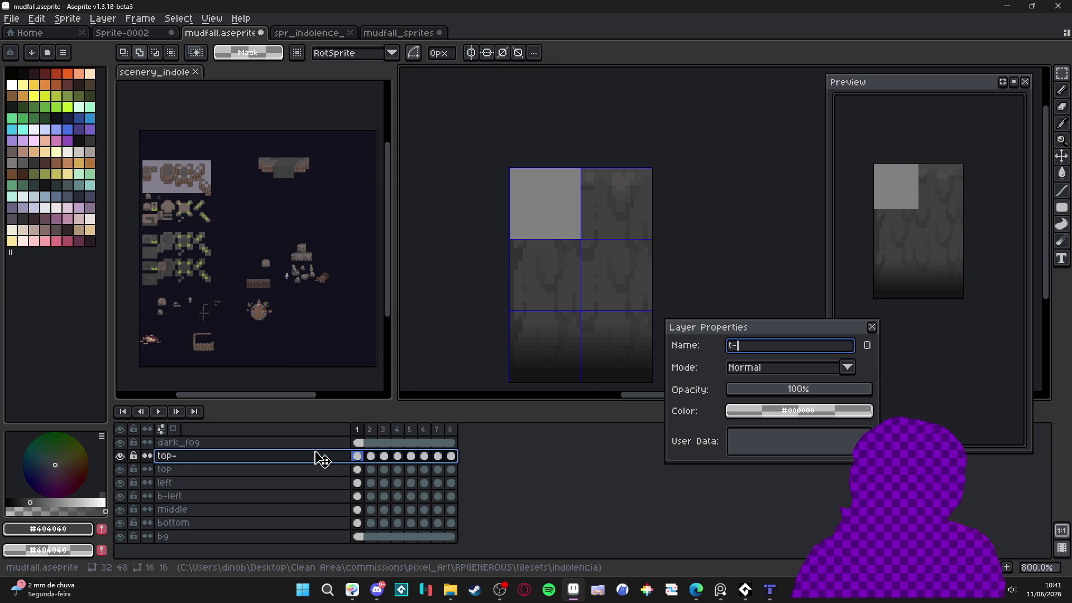
{"action": "type", "text": "t"}
{"action": "key", "text": "Return"}
{"action": "left_click", "coordinate": [452, 456]}
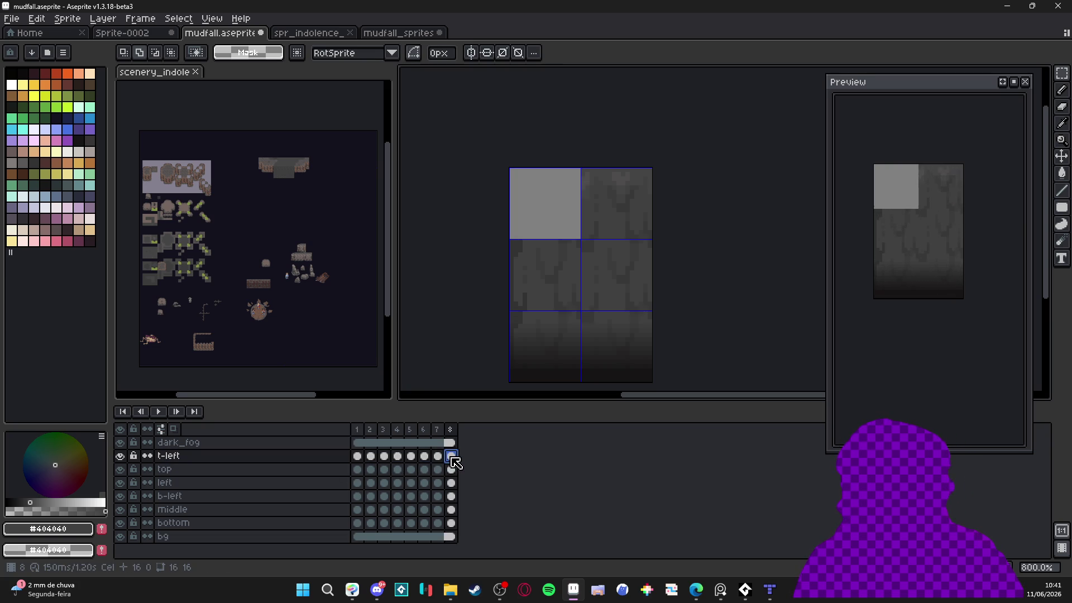
{"action": "left_click_drag", "start_coordinate": [455, 461], "coordinate": [357, 456]}
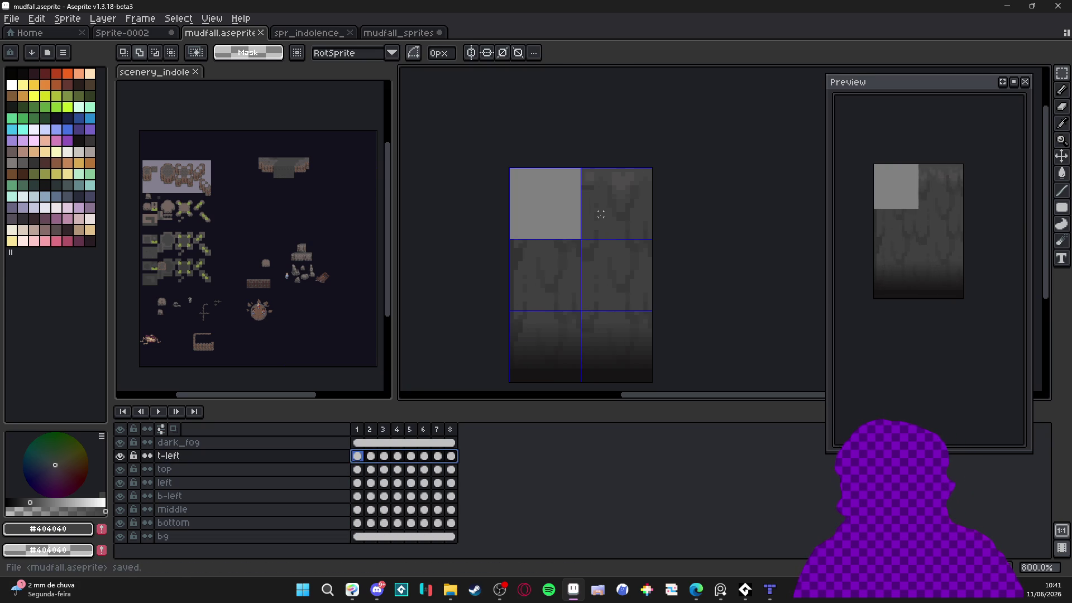
{"action": "key", "text": "v"}
{"action": "left_click_drag", "start_coordinate": [624, 218], "coordinate": [552, 215]}
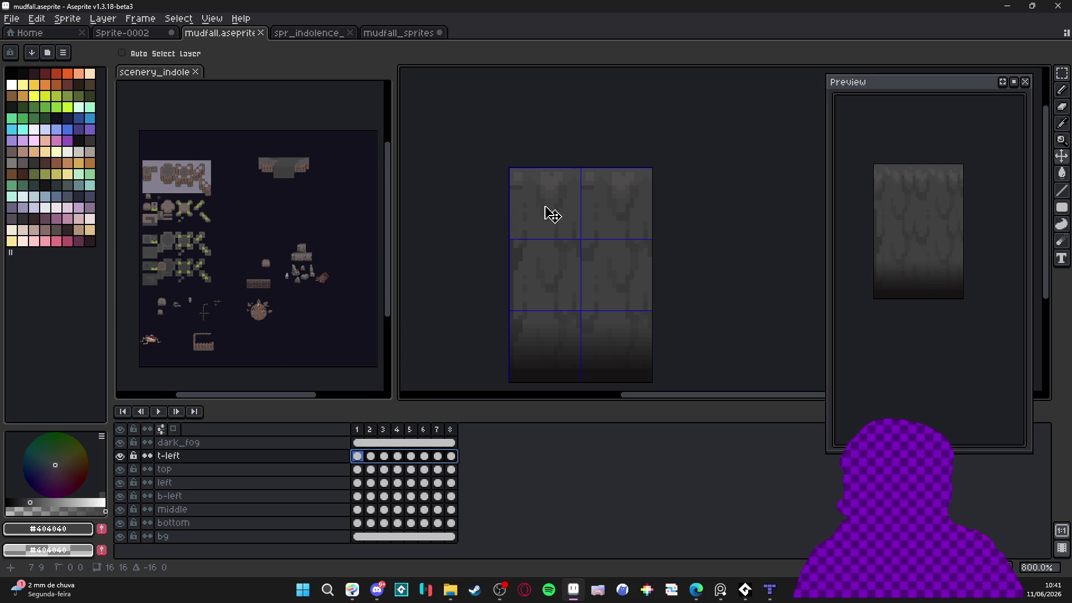
Compare the frame 1 cels of the top and t-left layers
{"action": "left_click", "coordinate": [358, 470]}
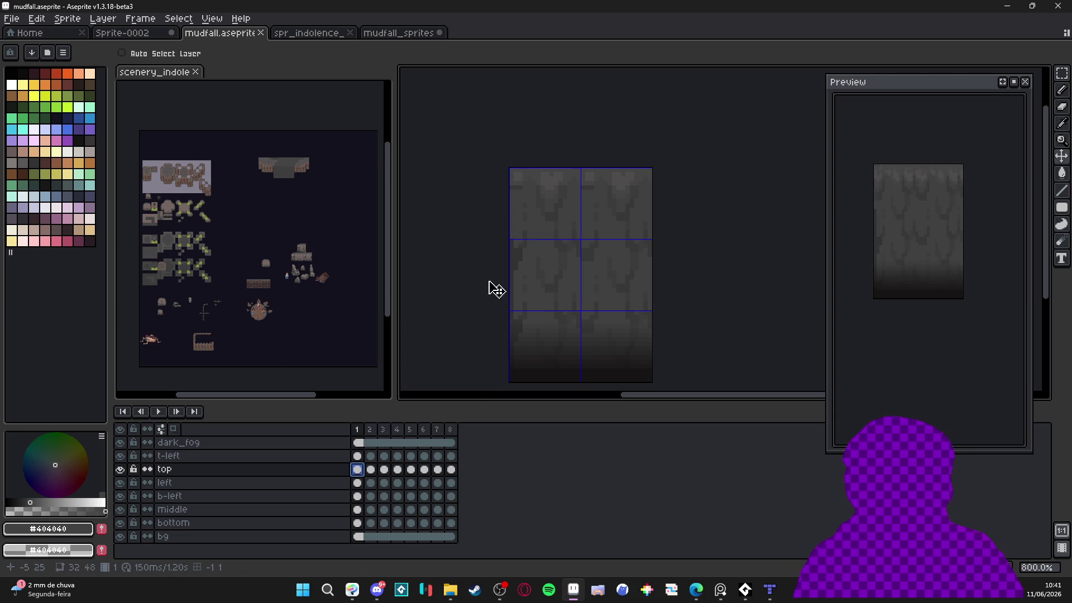
{"action": "scroll", "coordinate": [509, 273], "scroll_direction": "up", "scroll_amount": 2}
{"action": "scroll", "coordinate": [513, 272], "scroll_direction": "down", "scroll_amount": 2}
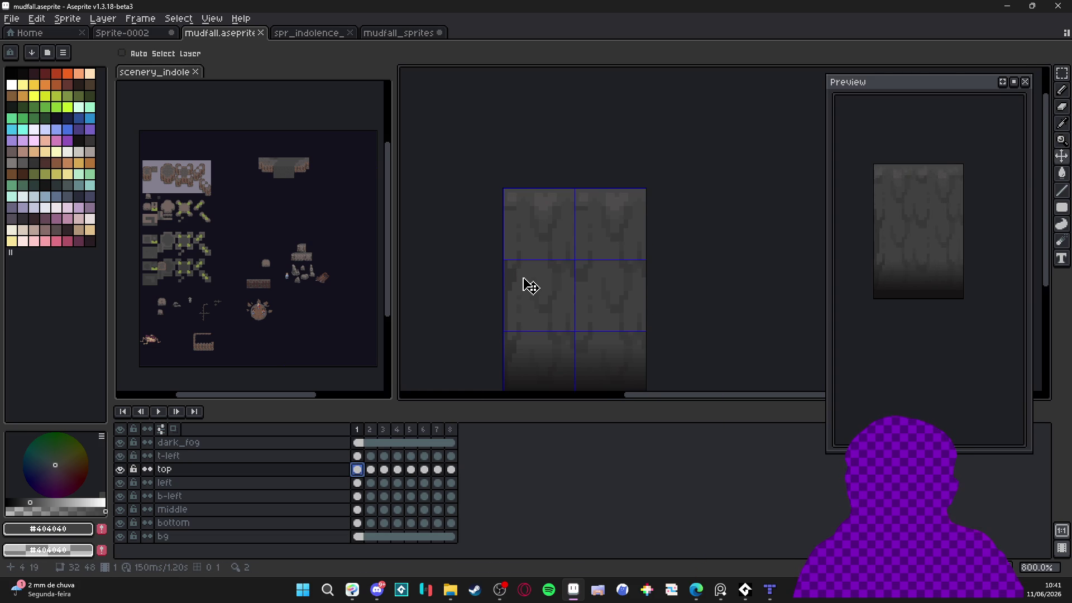
{"action": "left_click", "coordinate": [358, 457]}
{"action": "key", "text": "b"}
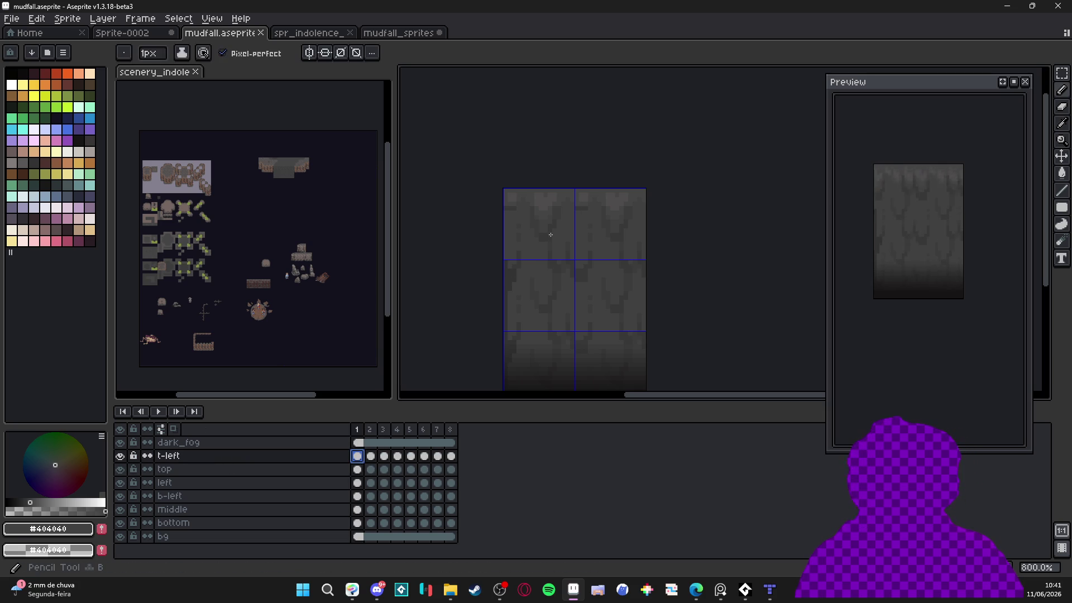
{"action": "left_click_drag", "start_coordinate": [561, 241], "coordinate": [567, 266]}
{"action": "scroll", "coordinate": [565, 252], "scroll_direction": "up", "scroll_amount": 1}
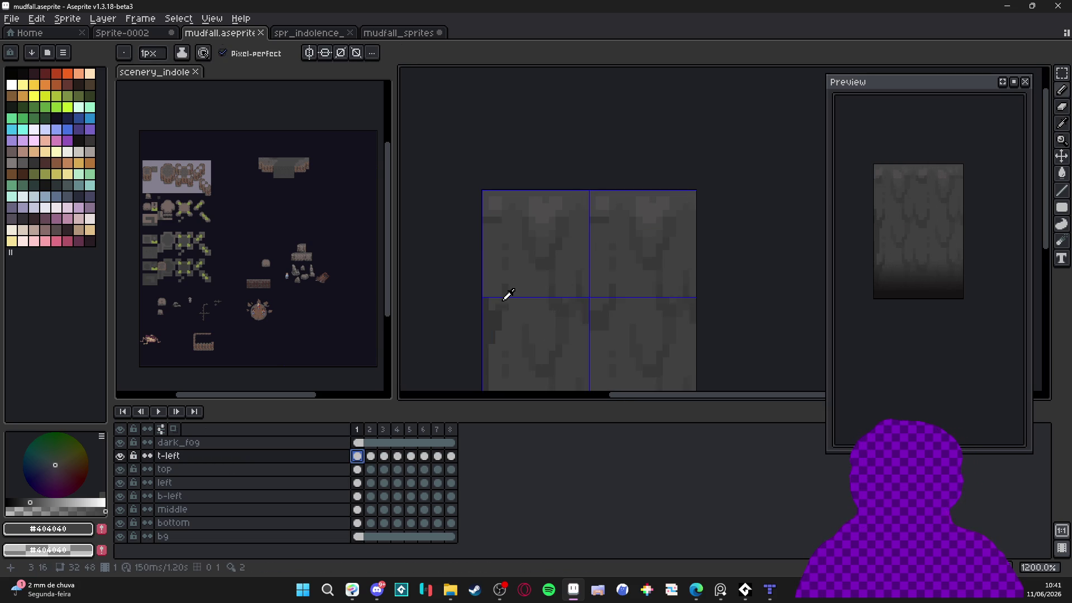
{"action": "left_click", "coordinate": [484, 291], "text": "alt"}
{"action": "scroll", "coordinate": [485, 290], "scroll_direction": "up", "scroll_amount": 1}
{"action": "left_click", "coordinate": [483, 209], "text": "shift"}
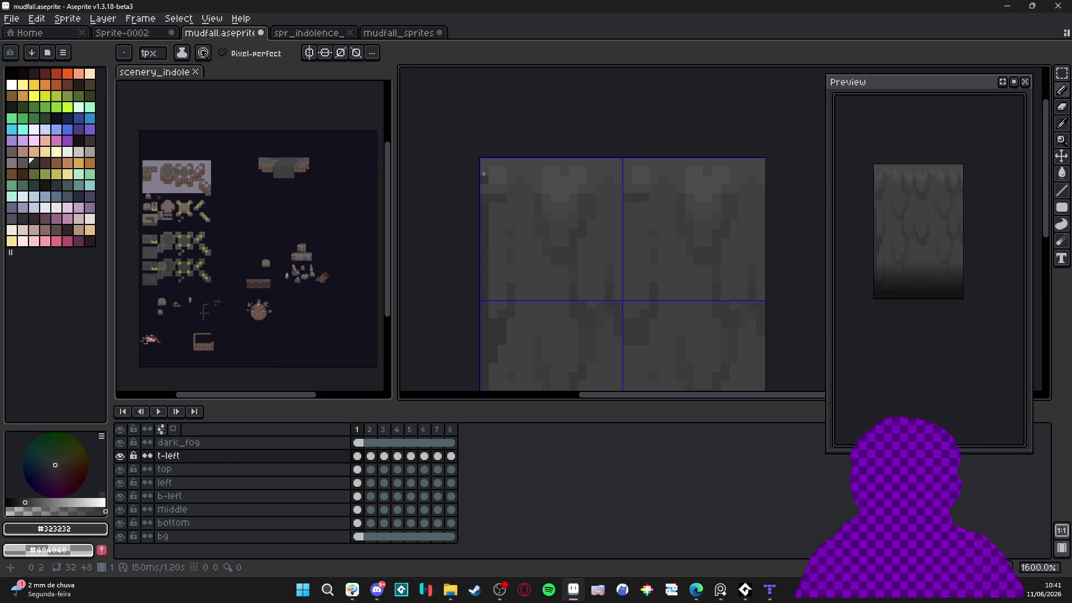
{"action": "left_click_drag", "start_coordinate": [484, 163], "coordinate": [485, 300]}
{"action": "key", "text": "Right"}
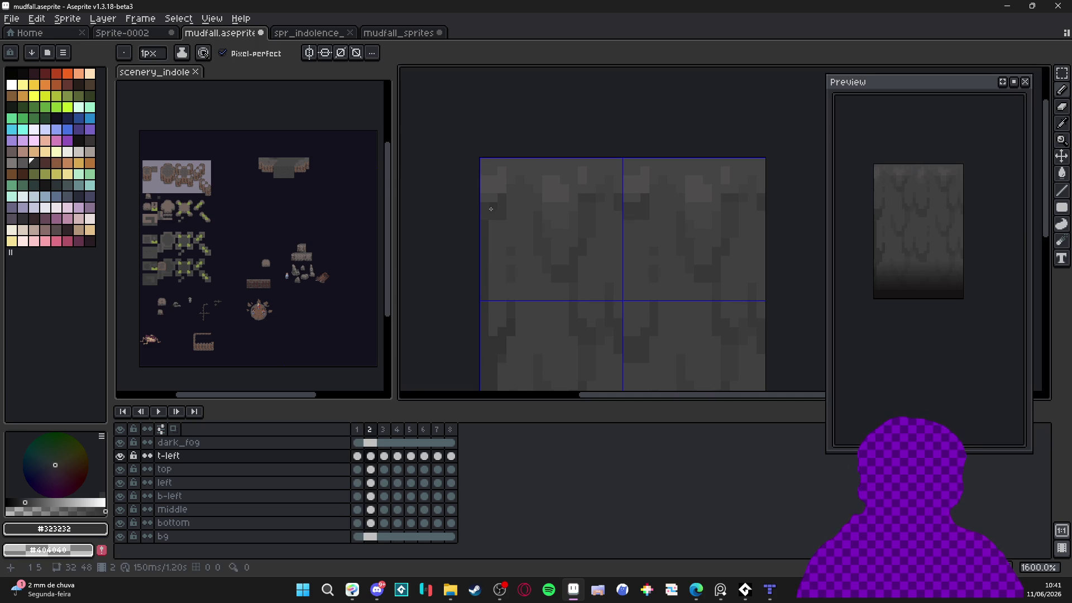
{"action": "key", "text": "v"}
{"action": "key", "text": "b"}
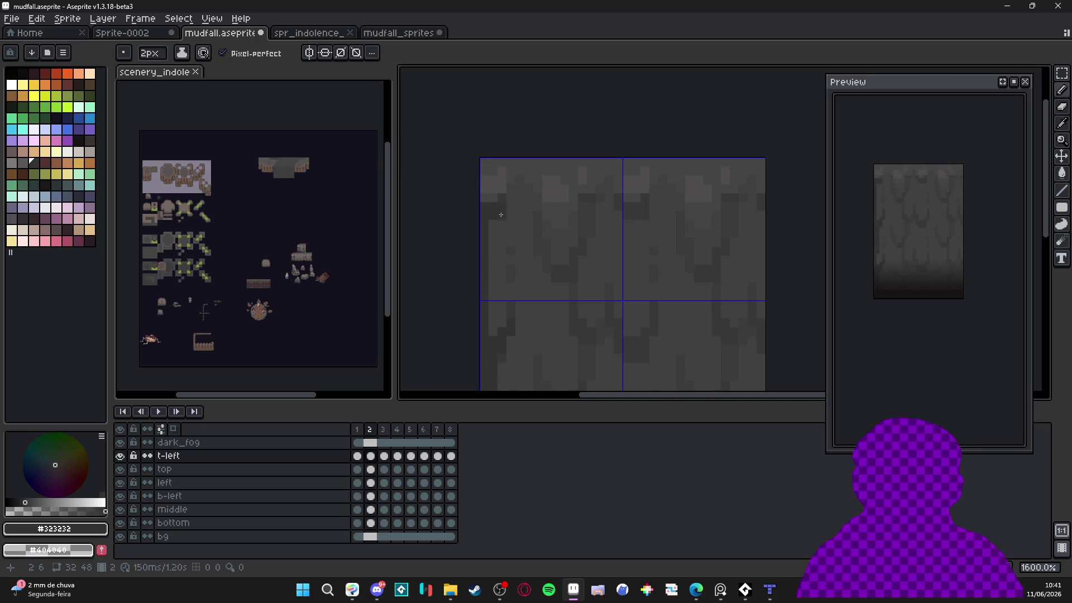
{"action": "left_click_drag", "start_coordinate": [485, 198], "coordinate": [484, 172]}
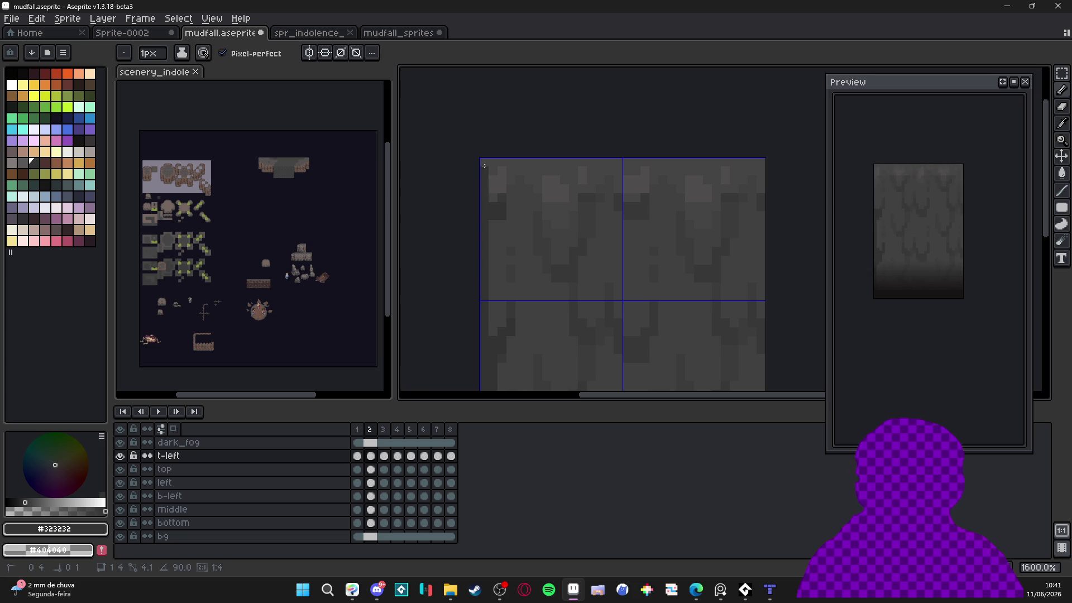
{"action": "key", "text": "period"}
{"action": "left_click_drag", "start_coordinate": [490, 180], "coordinate": [491, 225]}
{"action": "key", "text": "plus"}
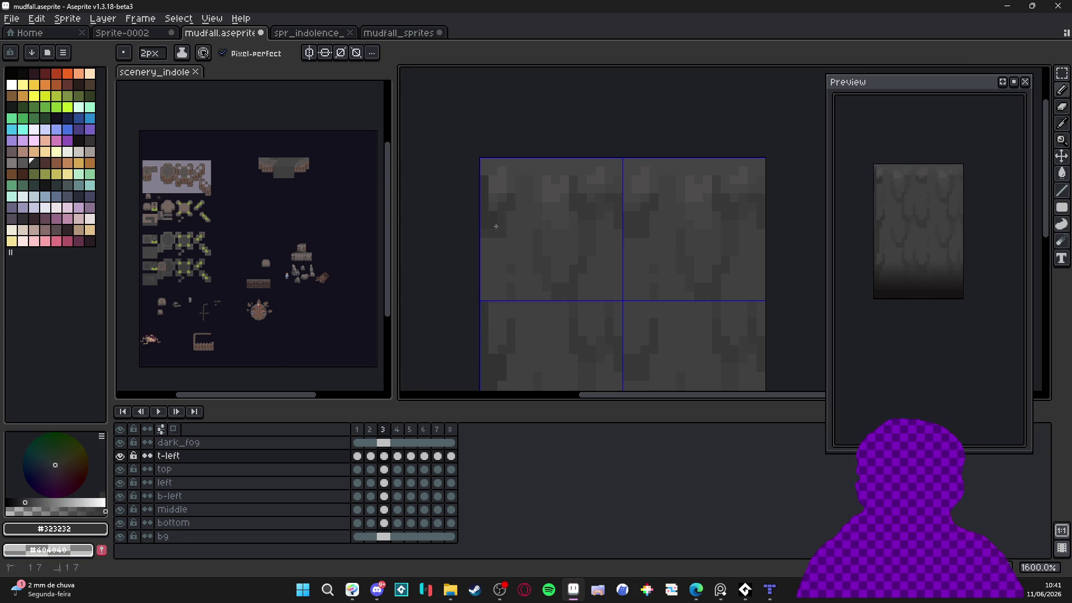
{"action": "left_click_drag", "start_coordinate": [484, 241], "coordinate": [484, 304]}
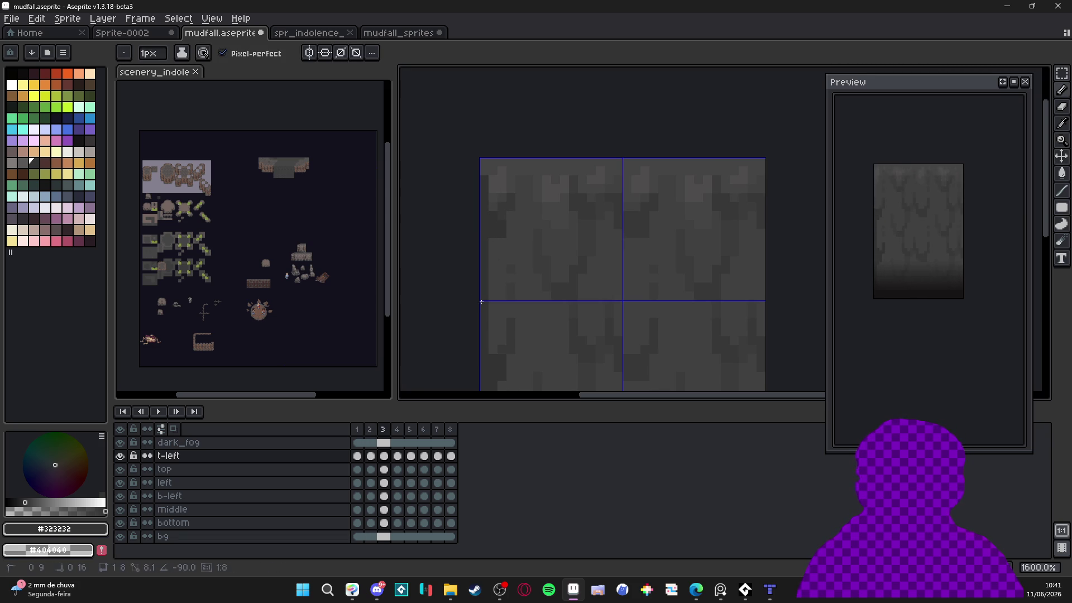
{"action": "scroll", "coordinate": [495, 285], "scroll_direction": "down", "scroll_amount": 3}
{"action": "key", "text": "period"}
{"action": "scroll", "coordinate": [506, 268], "scroll_direction": "up", "scroll_amount": 2}
{"action": "key", "text": "plus"}
{"action": "left_click_drag", "start_coordinate": [496, 268], "coordinate": [510, 243]}
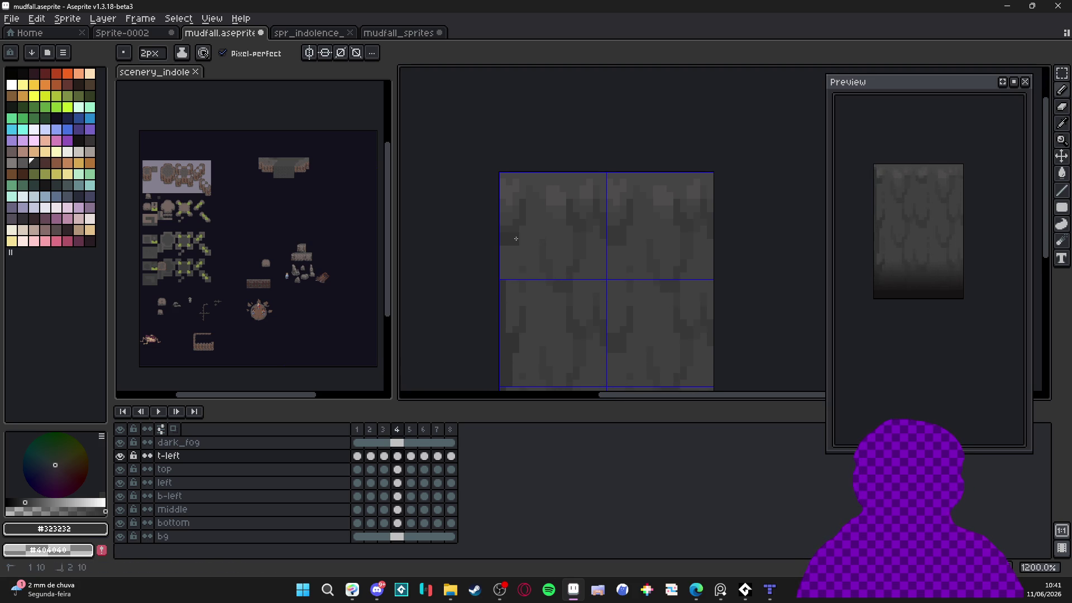
{"action": "key", "text": "minus"}
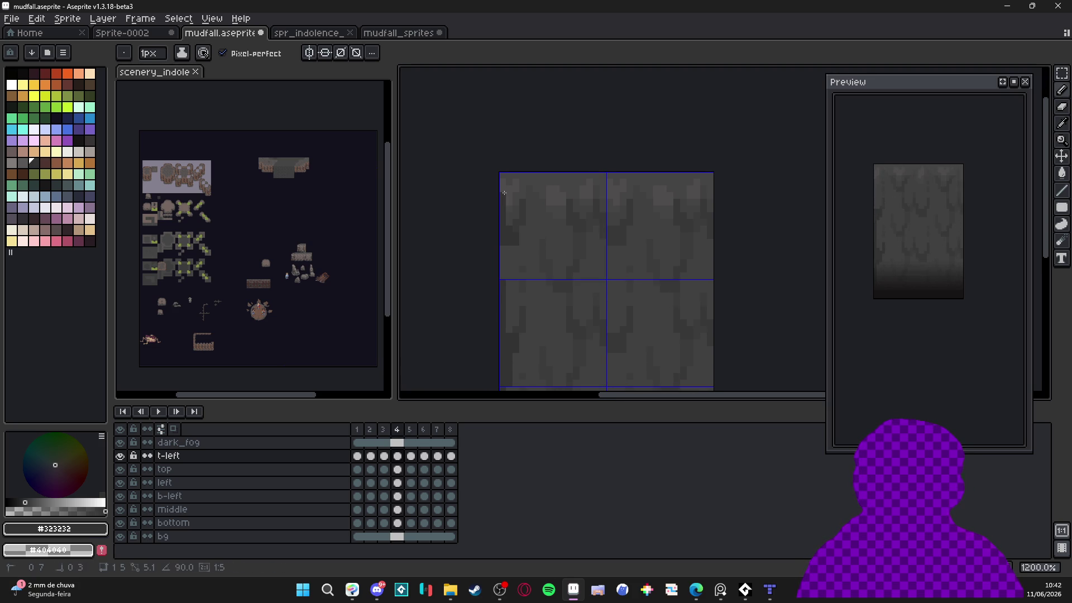
{"action": "left_click_drag", "start_coordinate": [501, 196], "coordinate": [497, 180]}
{"action": "left_click_drag", "start_coordinate": [500, 240], "coordinate": [498, 262]}
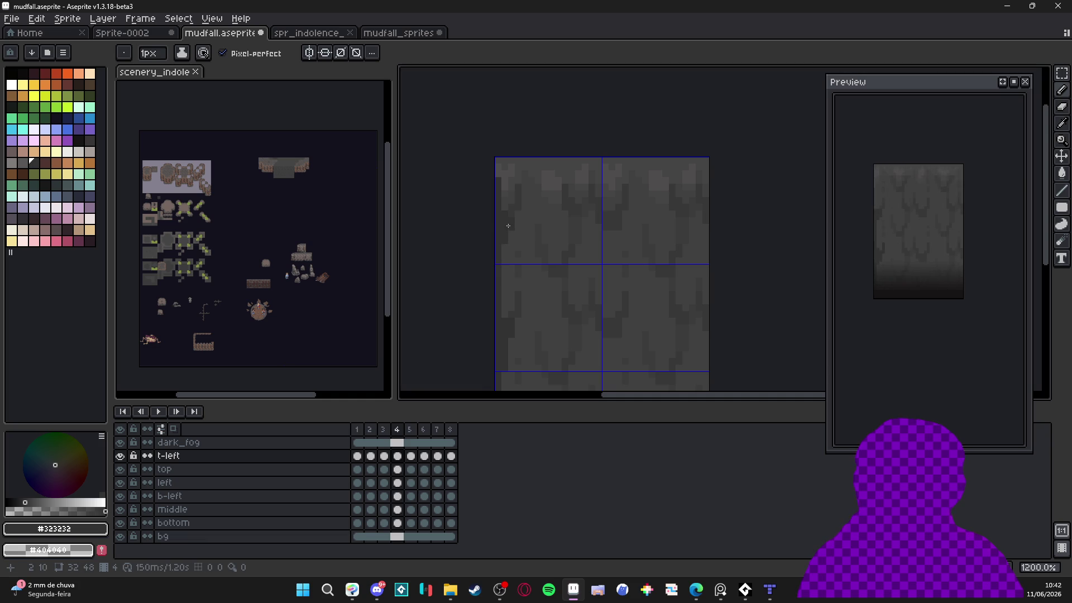
{"action": "key", "text": "period"}
{"action": "scroll", "coordinate": [517, 254], "scroll_direction": "up", "scroll_amount": 1}
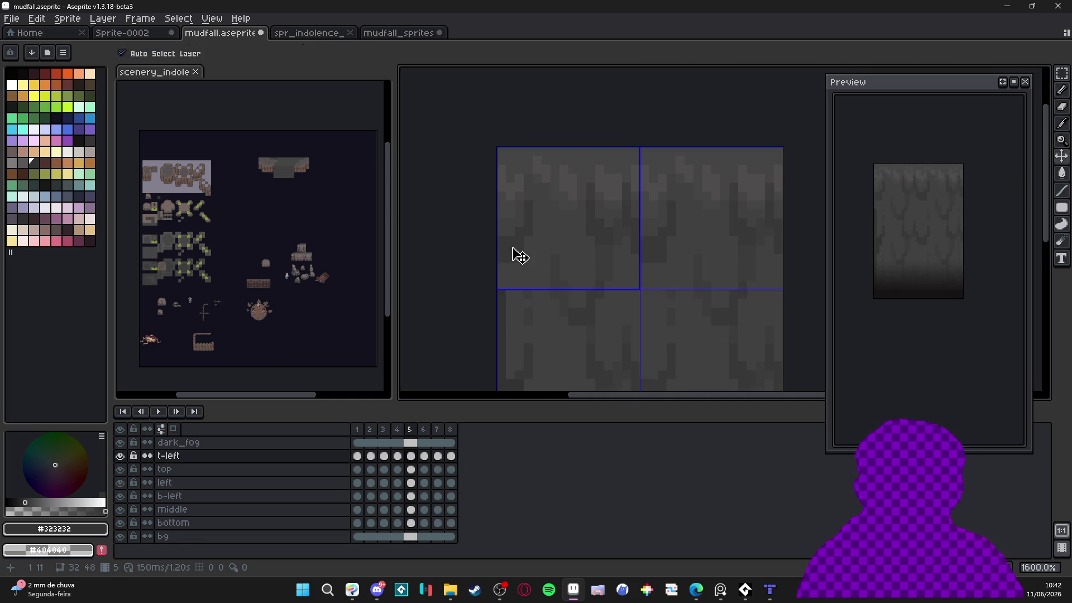
{"action": "scroll", "coordinate": [512, 248], "scroll_direction": "up", "scroll_amount": 1}
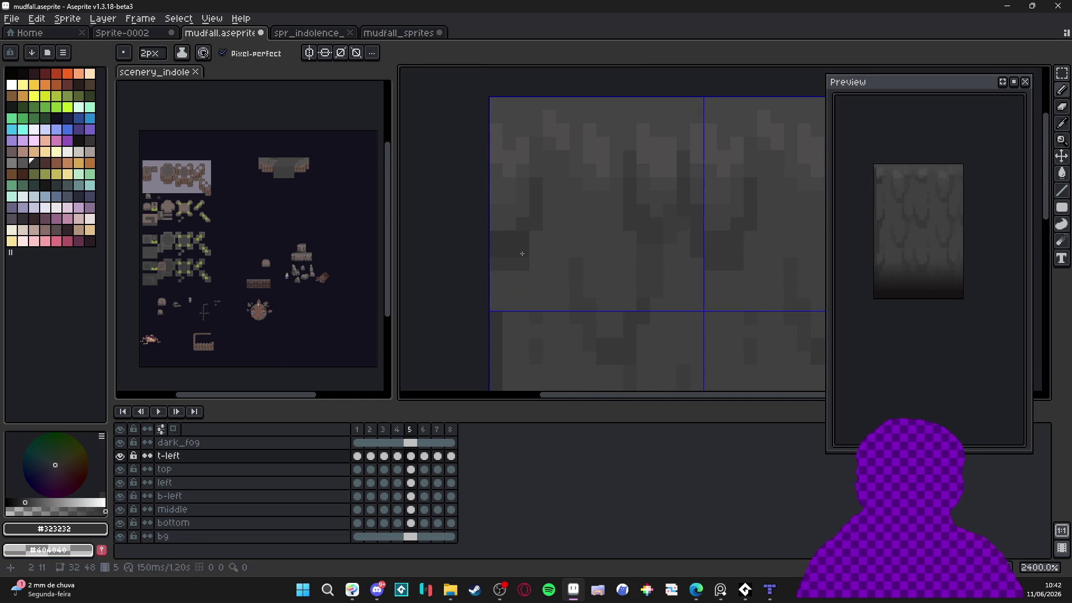
{"action": "scroll", "coordinate": [510, 264], "scroll_direction": "down", "scroll_amount": 2}
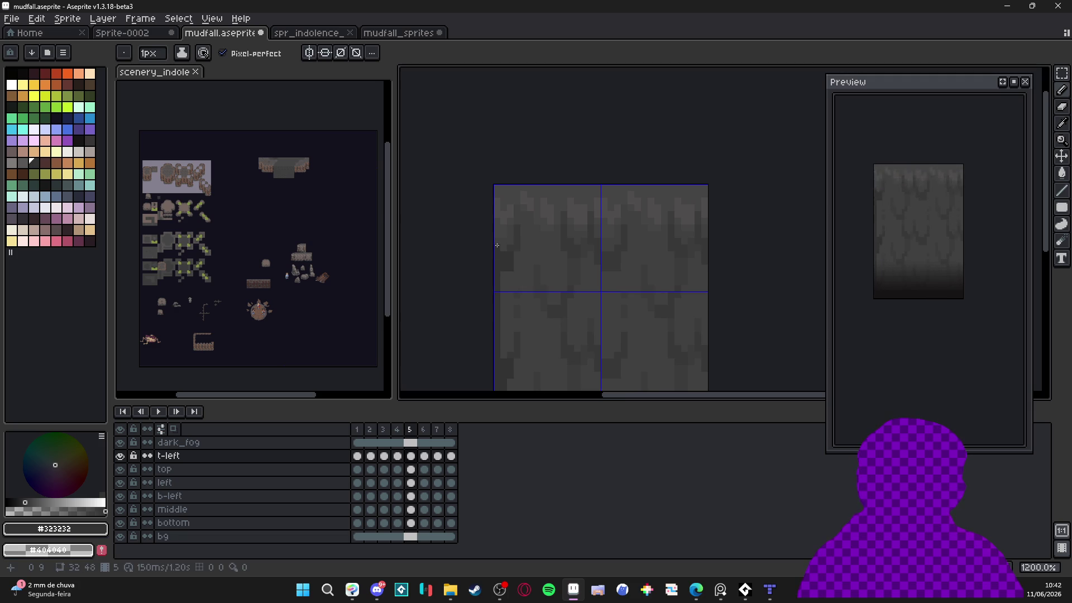
{"action": "scroll", "coordinate": [542, 255], "scroll_direction": "down", "scroll_amount": 3}
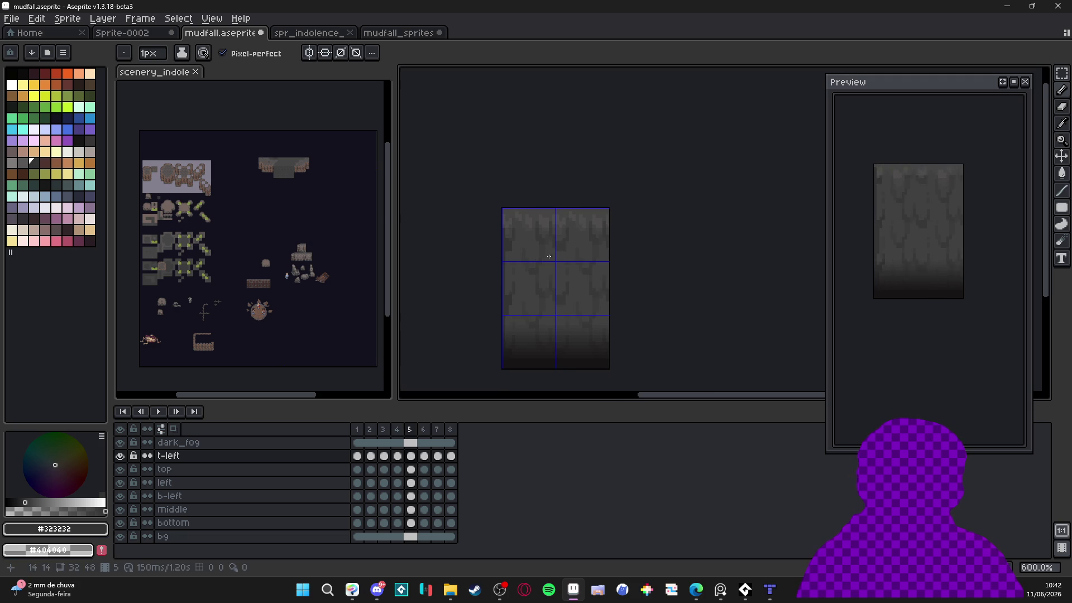
{"action": "scroll", "coordinate": [514, 256], "scroll_direction": "up", "scroll_amount": 5}
{"action": "scroll", "coordinate": [507, 263], "scroll_direction": "down", "scroll_amount": 2}
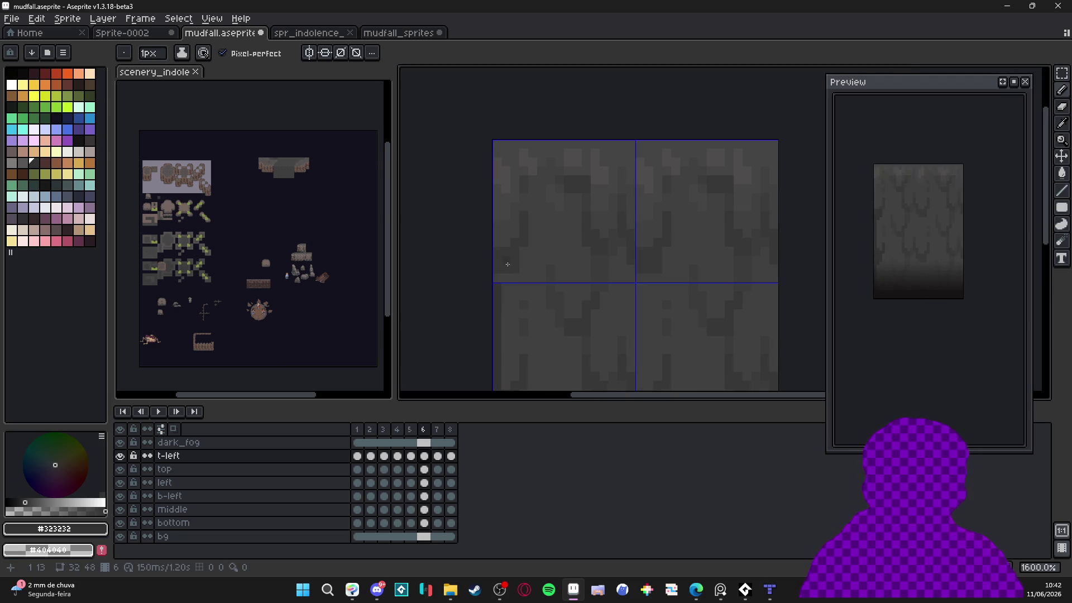
{"action": "left_click", "coordinate": [503, 275]}
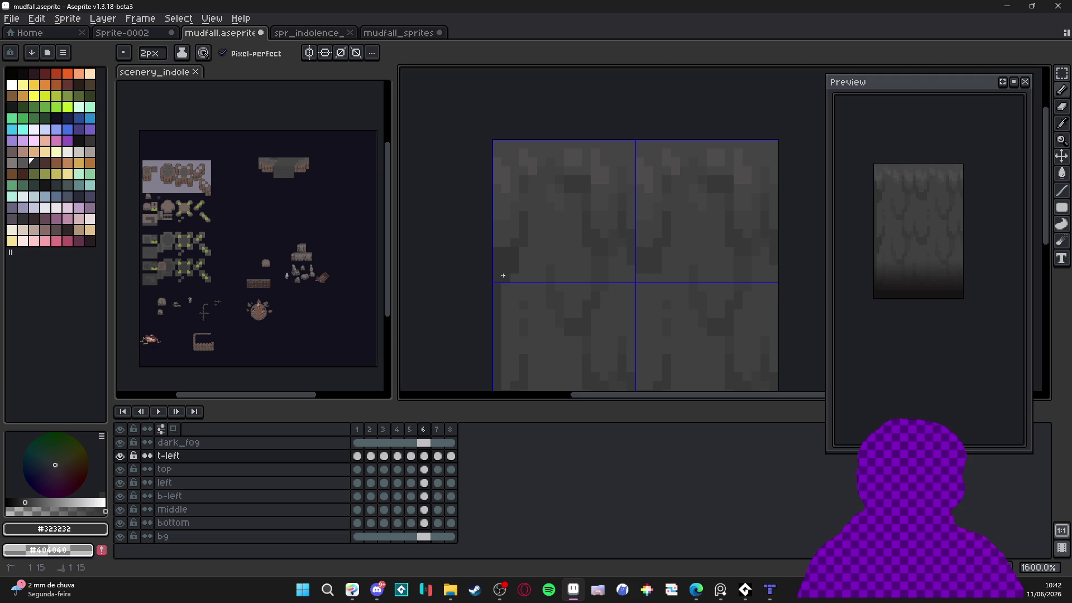
{"action": "left_click_drag", "start_coordinate": [496, 247], "coordinate": [497, 185]}
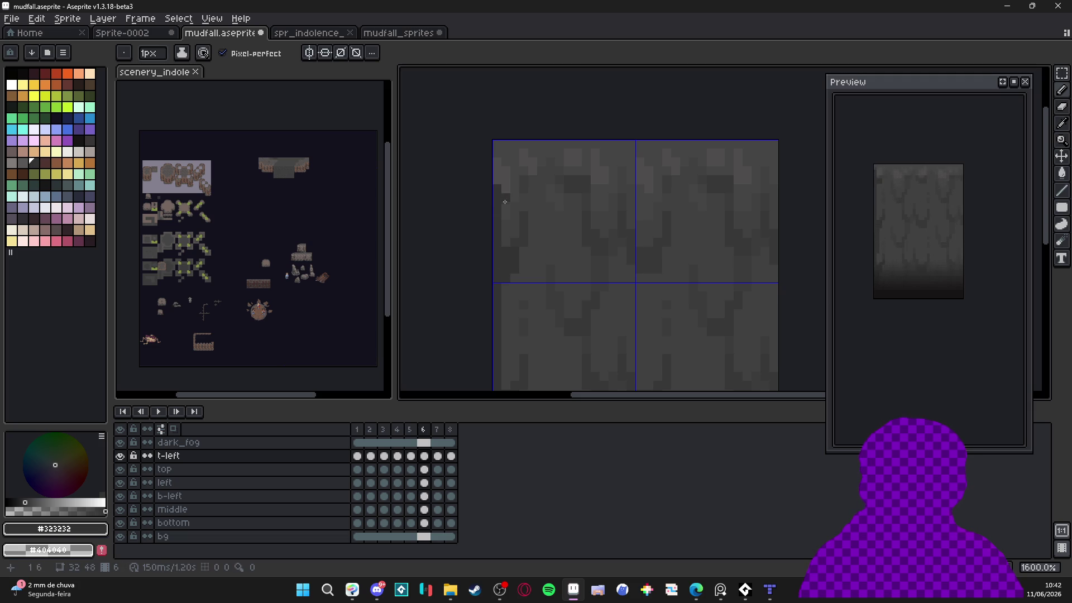
{"action": "key", "text": "period"}
{"action": "key", "text": "plus"}
{"action": "left_click_drag", "start_coordinate": [498, 261], "coordinate": [497, 184]}
{"action": "key", "text": "minus"}
{"action": "scroll", "coordinate": [551, 269], "scroll_direction": "down", "scroll_amount": 4}
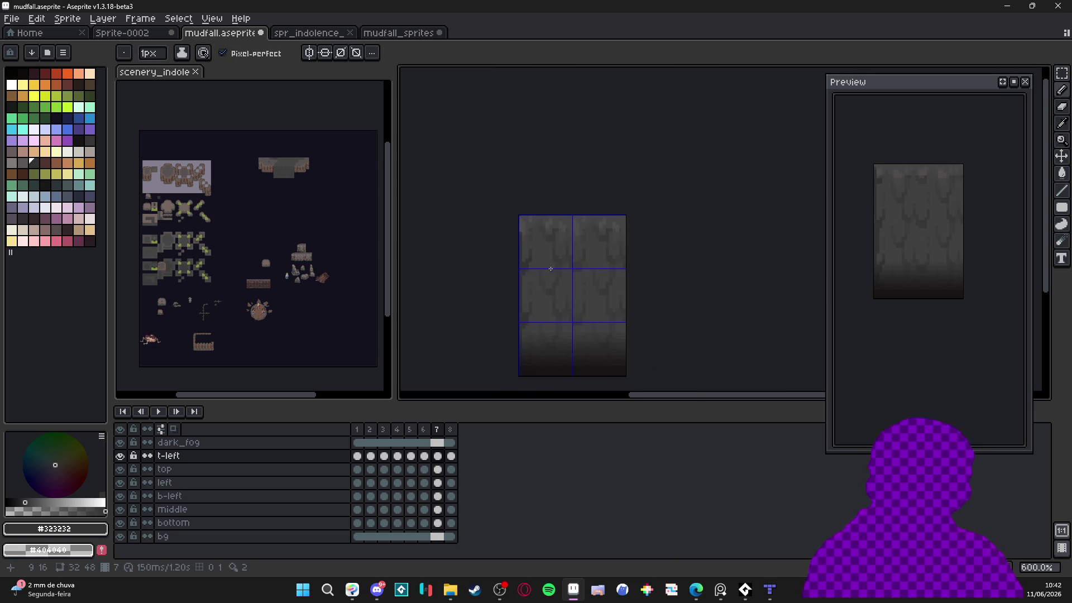
{"action": "key", "text": "period"}
{"action": "scroll", "coordinate": [524, 272], "scroll_direction": "up", "scroll_amount": 3}
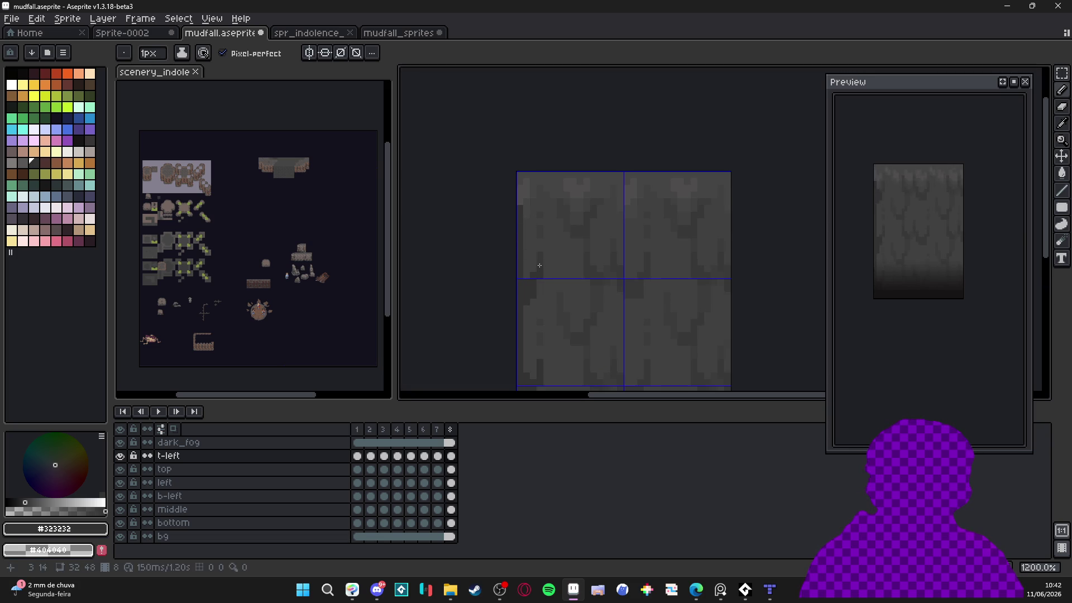
{"action": "scroll", "coordinate": [539, 265], "scroll_direction": "down", "scroll_amount": 1}
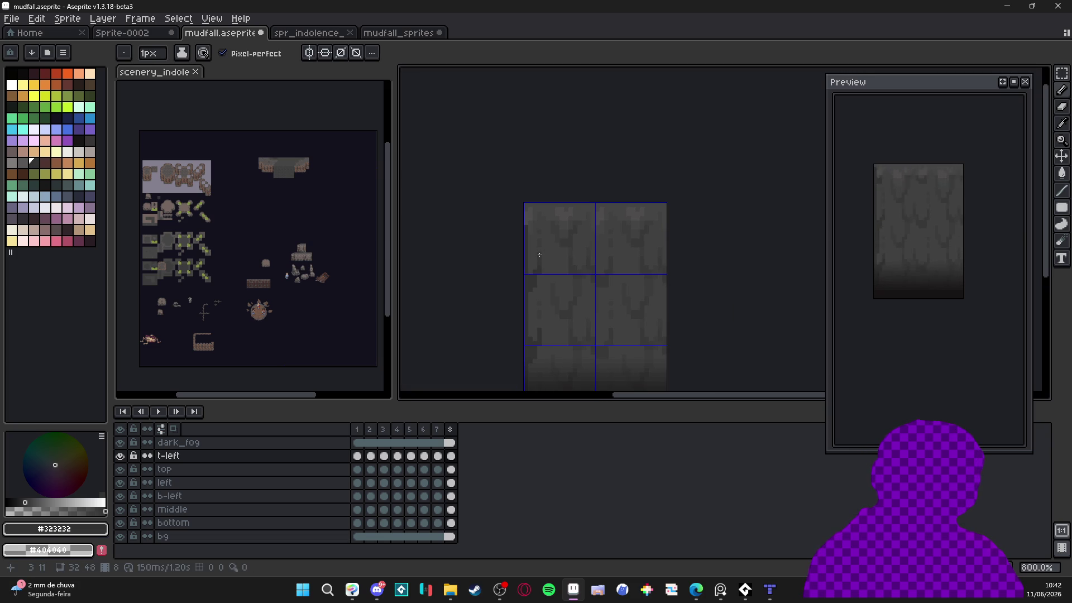
{"action": "key", "text": "period"}
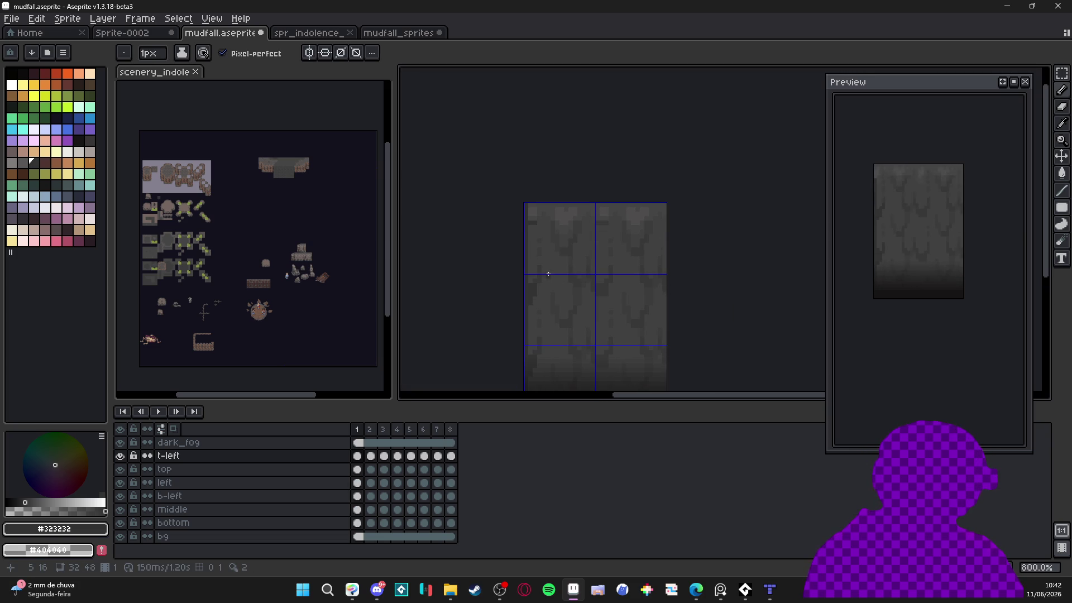
{"action": "key", "text": "period"}
{"action": "key", "text": "period"}
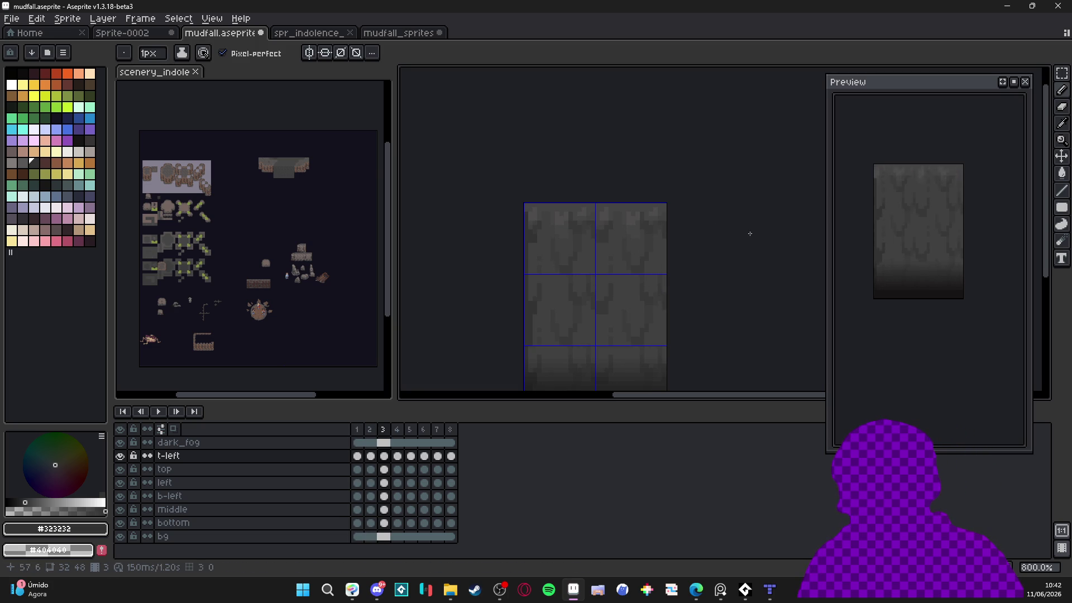
{"action": "scroll", "coordinate": [535, 242], "scroll_direction": "up", "scroll_amount": 3}
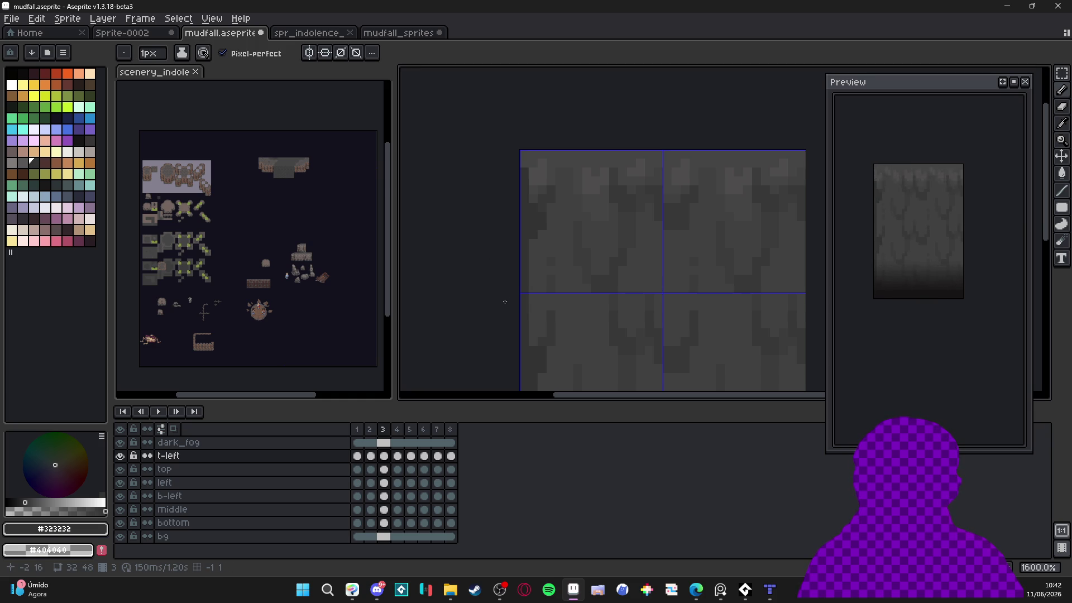
{"action": "scroll", "coordinate": [533, 275], "scroll_direction": "down", "scroll_amount": 5}
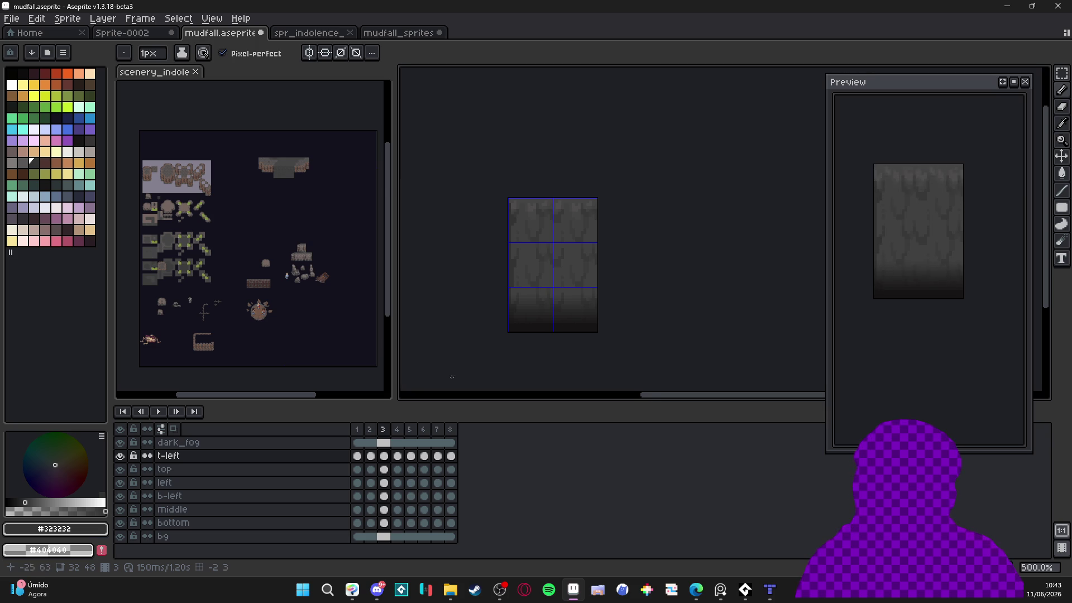
{"action": "left_click_drag", "start_coordinate": [598, 366], "coordinate": [577, 354]}
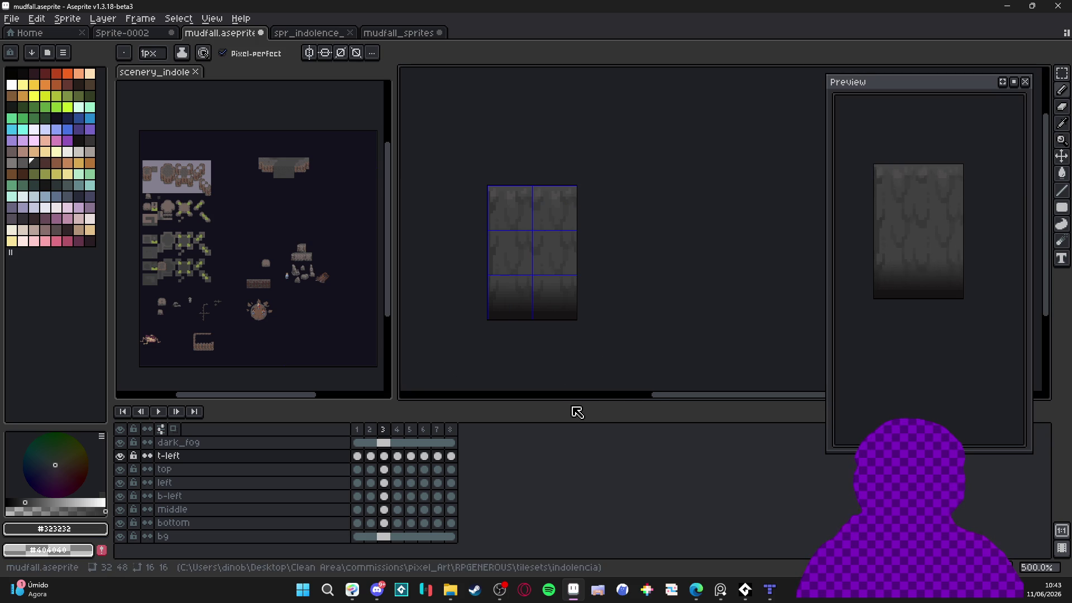
Extend the canvas with a 16 px right border to make it 48x48
{"action": "key", "text": "ctrl+alt+c"}
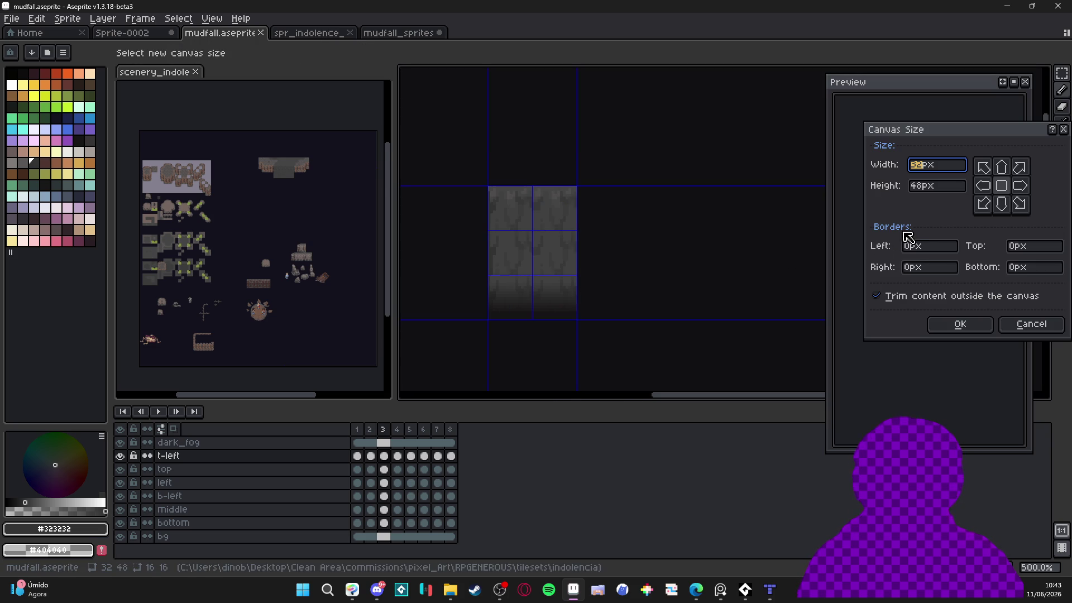
{"action": "left_click", "coordinate": [949, 274]}
{"action": "type", "text": "16"}
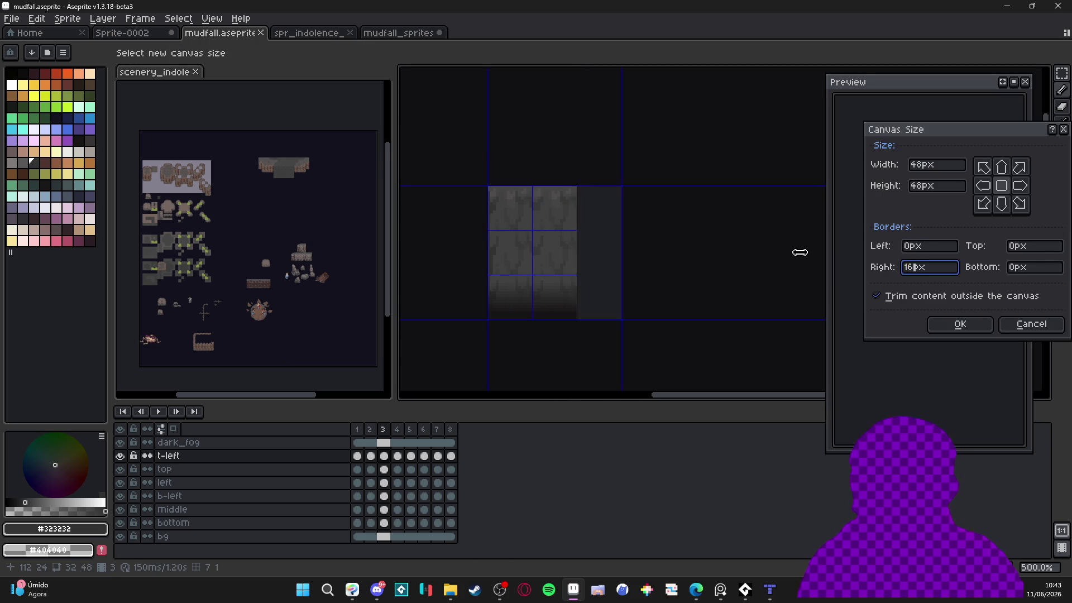
{"action": "key", "text": "Return"}
Duplicate the top layer as t-right and move all eight of its cels 16 px right
{"action": "key", "text": "v"}
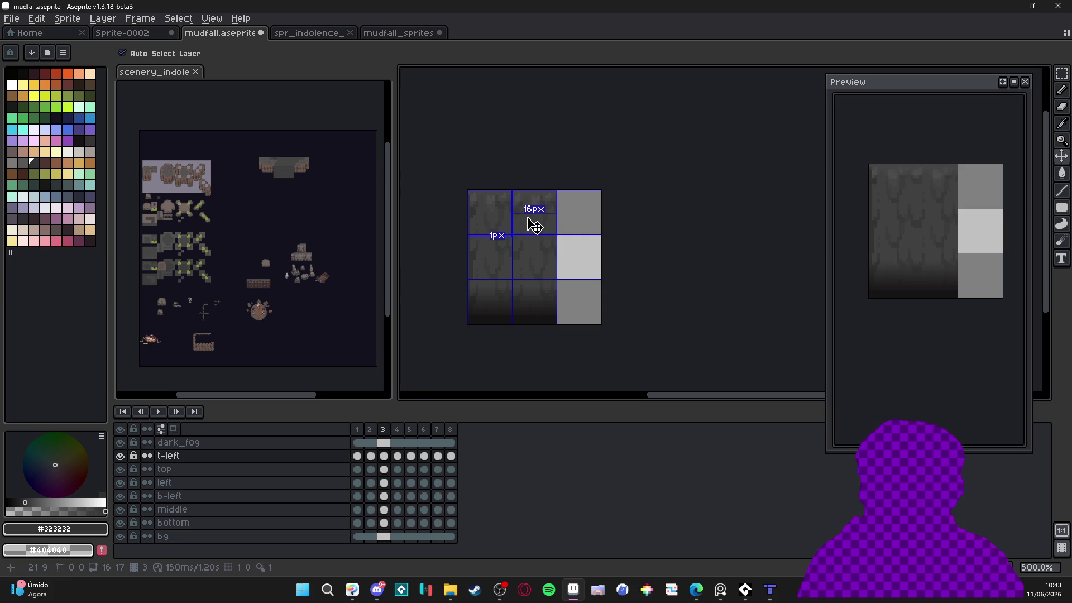
{"action": "left_click", "coordinate": [534, 225], "text": "ctrl"}
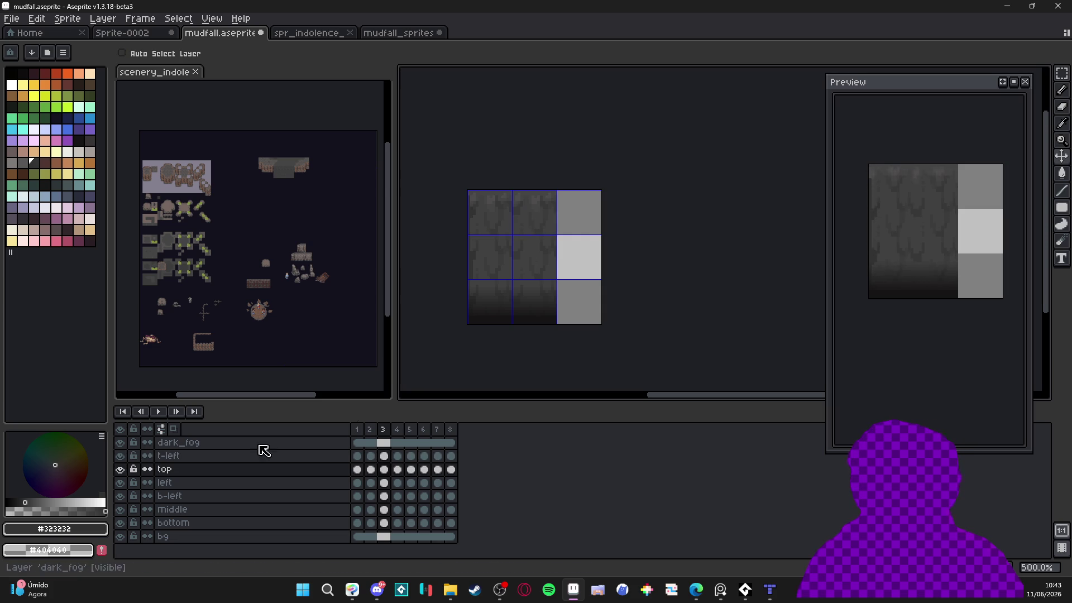
{"action": "right_click", "coordinate": [223, 475]}
{"action": "left_click", "coordinate": [246, 529]}
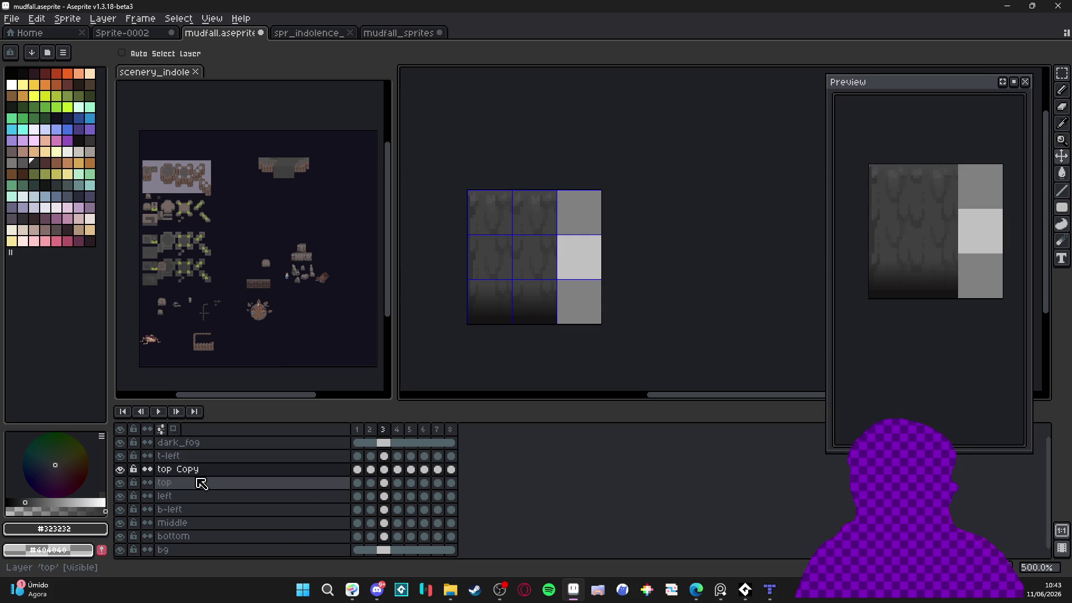
{"action": "double_click", "coordinate": [192, 470]}
{"action": "type", "text": "t-"}
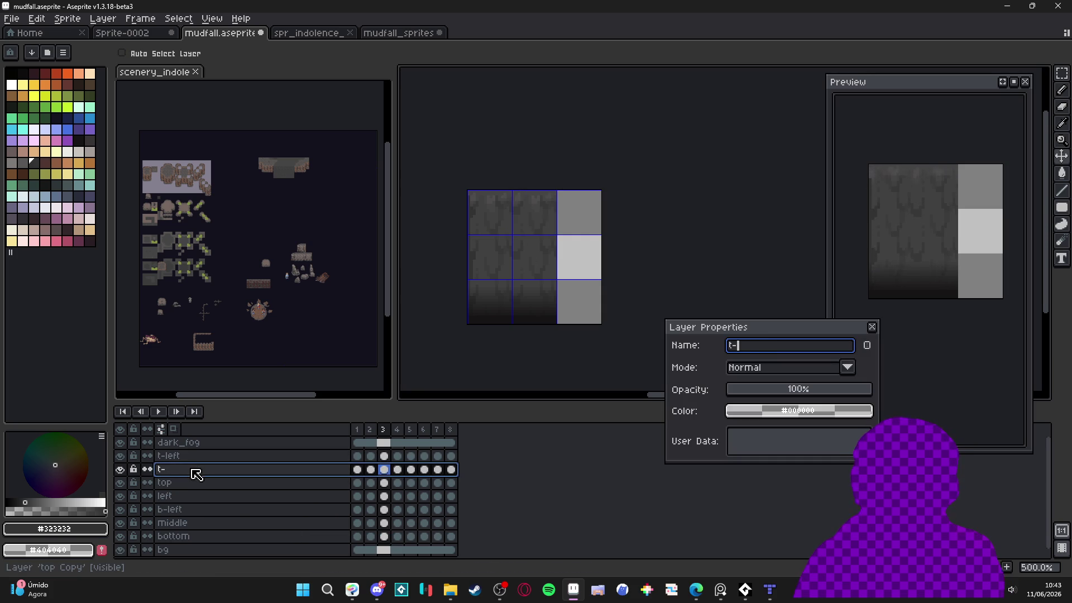
{"action": "type", "text": "t"}
{"action": "key", "text": "Return"}
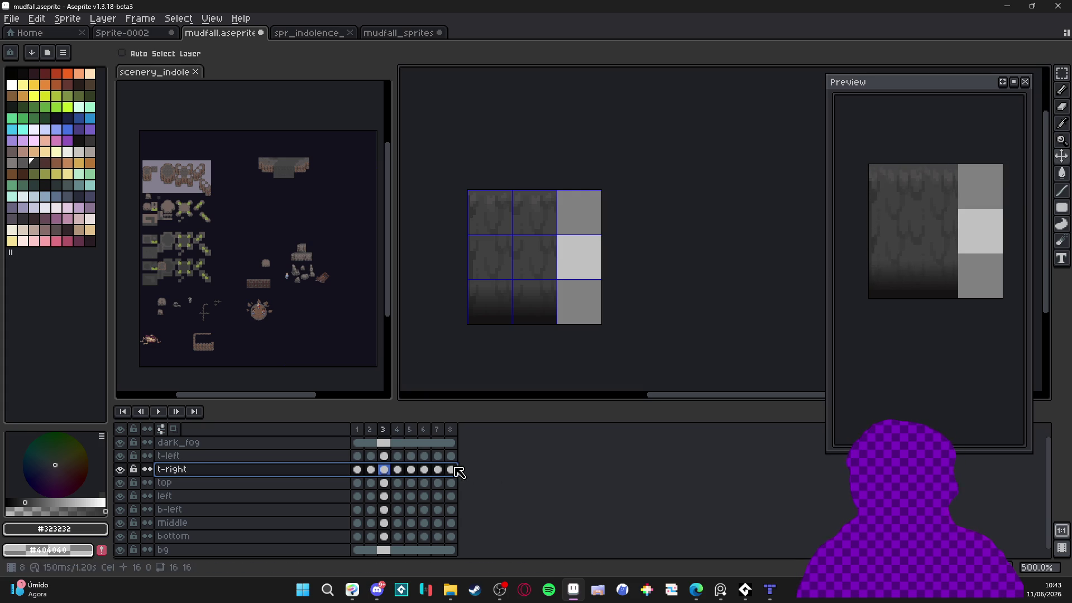
{"action": "left_click", "coordinate": [451, 470]}
{"action": "left_click_drag", "start_coordinate": [454, 479], "coordinate": [357, 470]}
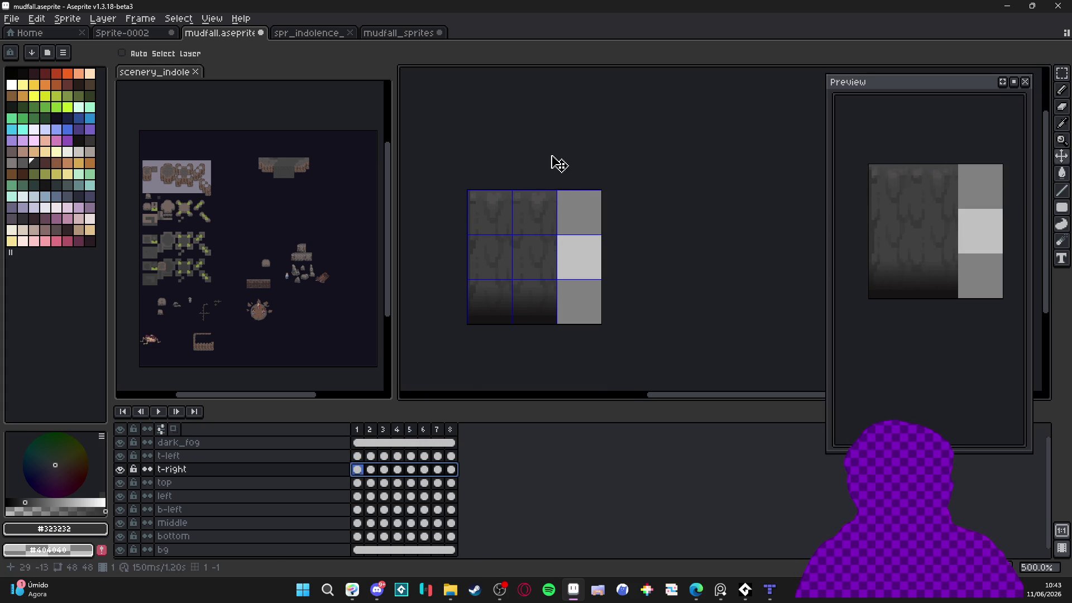
{"action": "scroll", "coordinate": [544, 220], "scroll_direction": "up", "scroll_amount": 1}
{"action": "left_click_drag", "start_coordinate": [544, 222], "coordinate": [590, 222]}
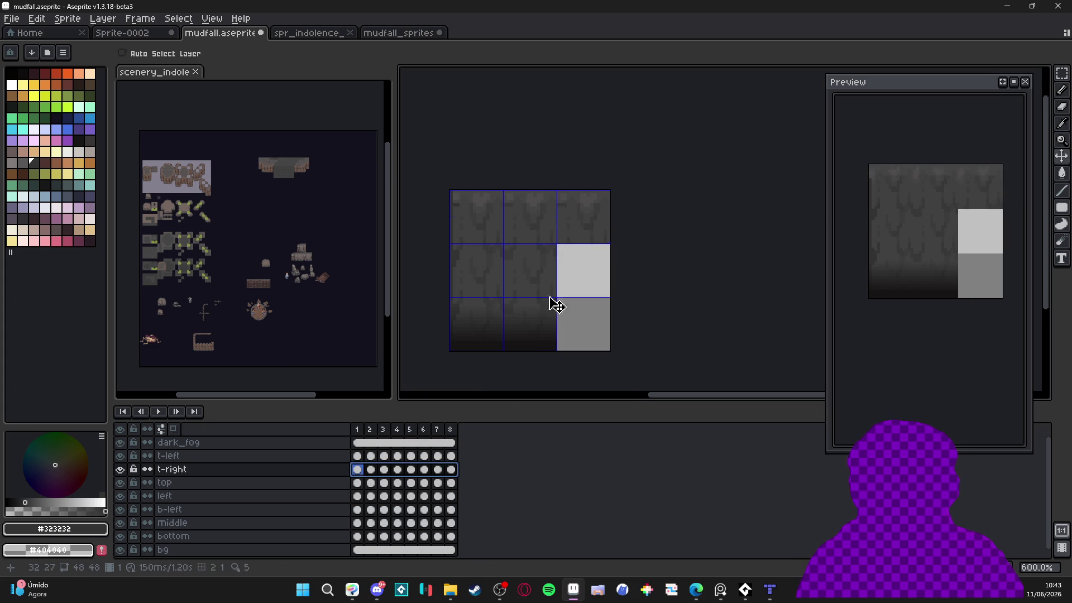
Duplicate the middle layer, rename it 'right', and shift its cels one tile right in all frames
{"action": "left_click", "coordinate": [204, 499]}
{"action": "right_click", "coordinate": [204, 497]}
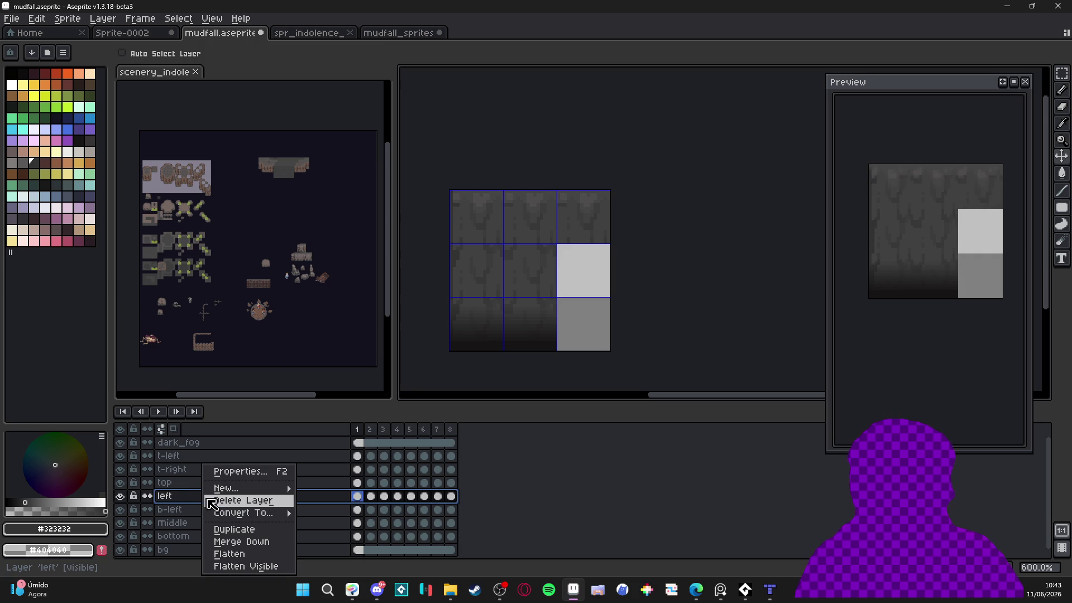
{"action": "left_click", "coordinate": [192, 505]}
{"action": "left_click", "coordinate": [195, 525]}
{"action": "right_click", "coordinate": [197, 525]}
{"action": "left_click", "coordinate": [263, 538]}
{"action": "double_click", "coordinate": [207, 527]}
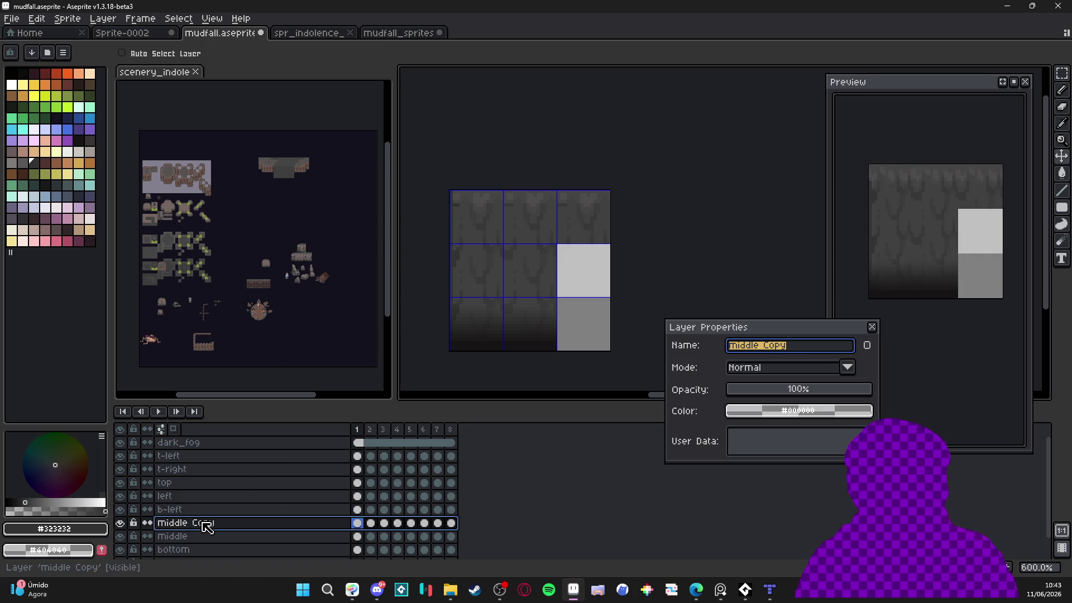
{"action": "type", "text": "right"}
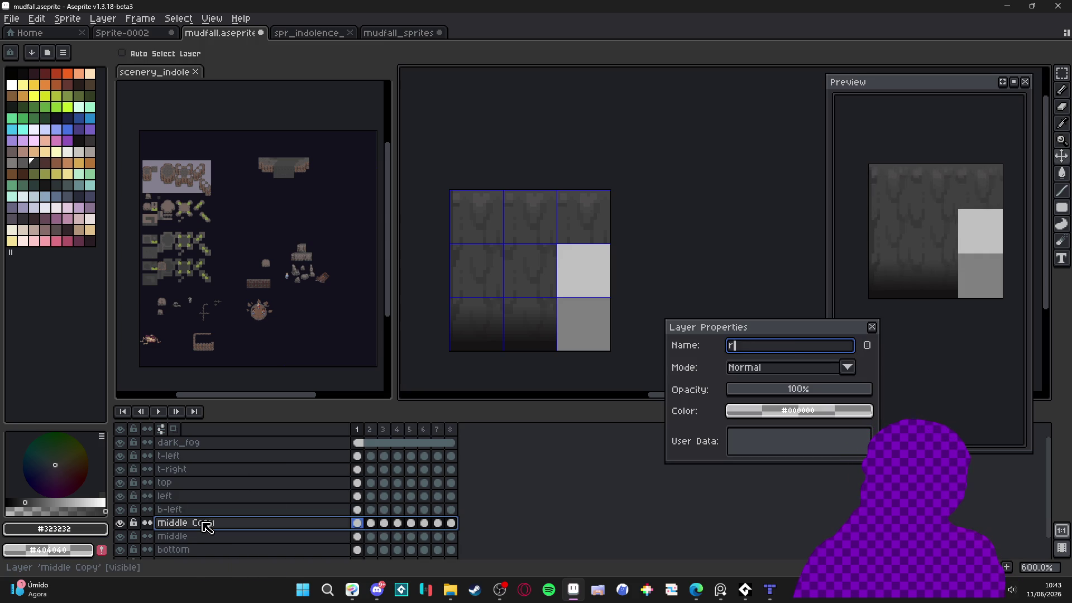
{"action": "key", "text": "Return"}
{"action": "left_click_drag", "start_coordinate": [357, 523], "coordinate": [451, 524]}
{"action": "mouse_move", "coordinate": [554, 271]}
{"action": "left_mouse_down"}
{"action": "mouse_move", "coordinate": [602, 276]}
{"action": "mouse_move", "coordinate": [572, 246]}
{"action": "left_mouse_up"}
Show the bottom layer, duplicate it as 'b-right', and move its cels one tile right
{"action": "scroll", "coordinate": [260, 549], "scroll_direction": "down", "scroll_amount": 2}
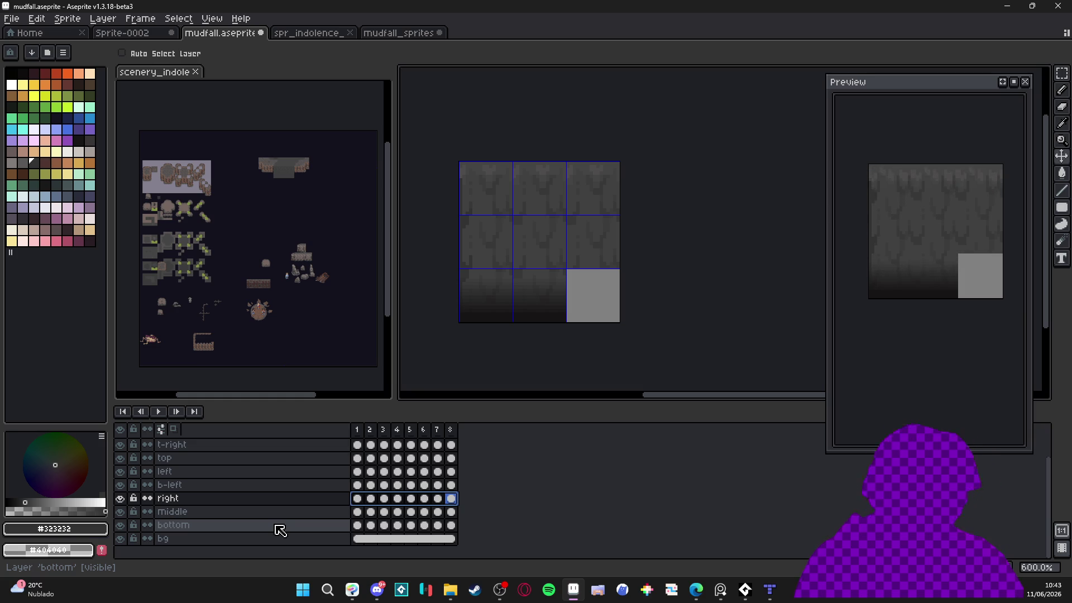
{"action": "scroll", "coordinate": [581, 299], "scroll_direction": "up", "scroll_amount": 1}
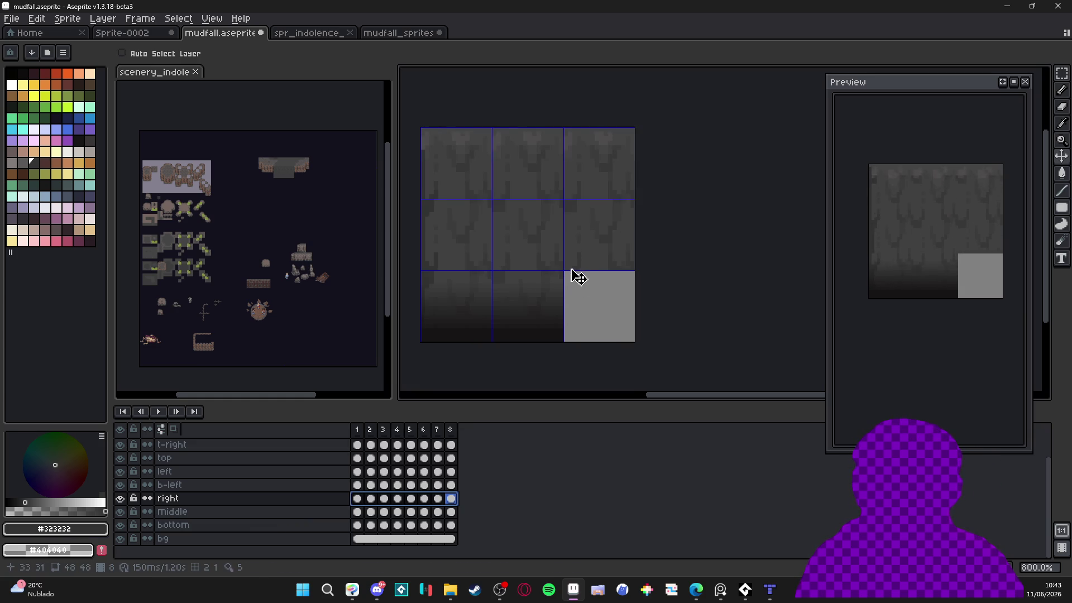
{"action": "left_click", "coordinate": [190, 526]}
{"action": "left_click", "coordinate": [123, 527]}
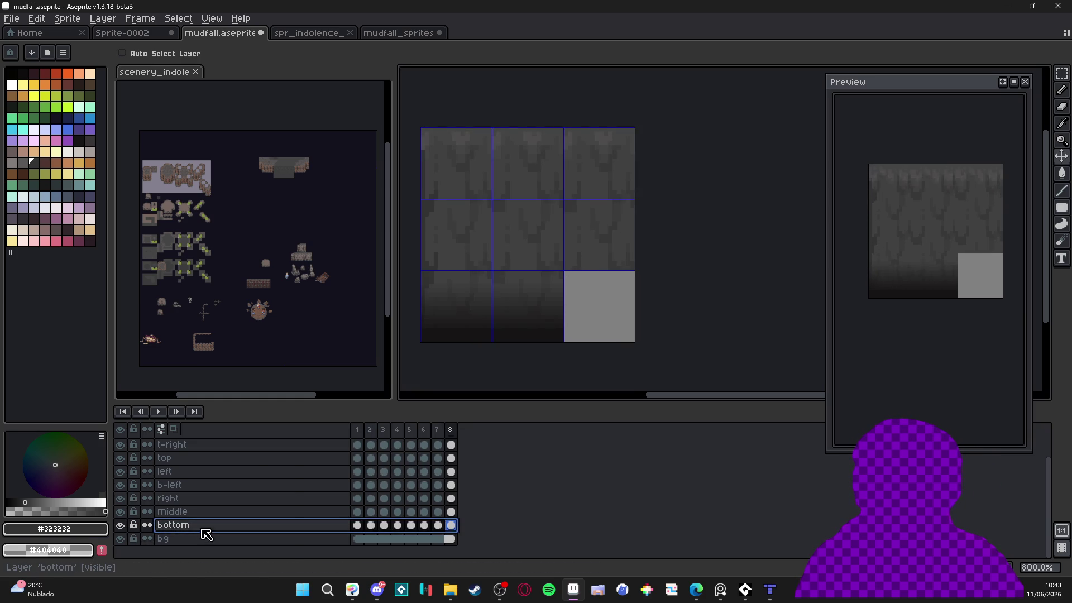
{"action": "right_click", "coordinate": [202, 530]}
{"action": "left_click", "coordinate": [268, 534]}
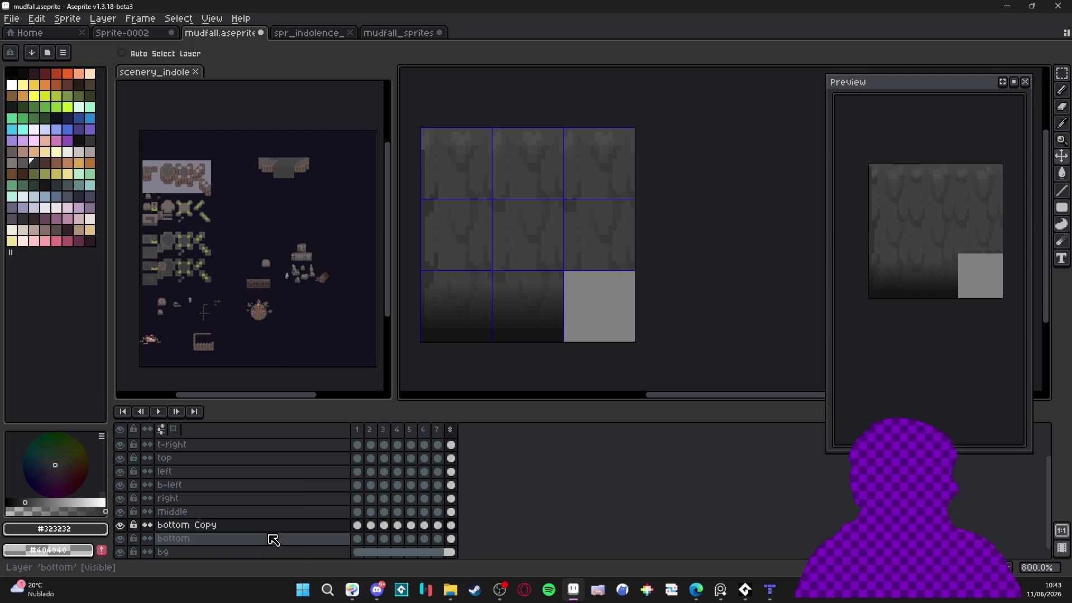
{"action": "double_click", "coordinate": [275, 528]}
{"action": "type", "text": "b-right"}
{"action": "key", "text": "Return"}
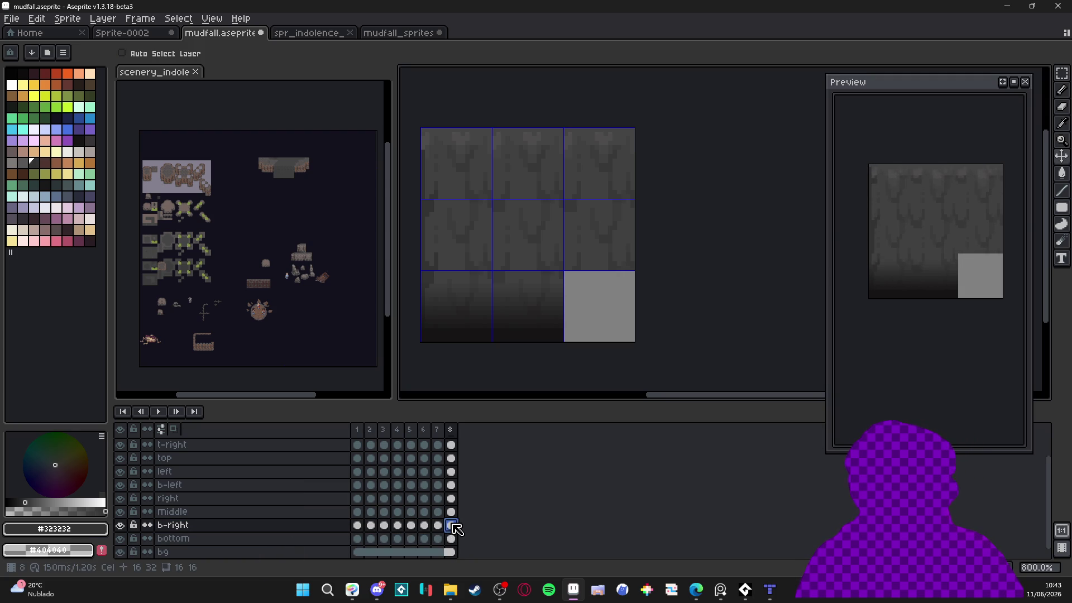
{"action": "left_click_drag", "start_coordinate": [452, 528], "coordinate": [357, 525]}
{"action": "left_click_drag", "start_coordinate": [522, 335], "coordinate": [596, 319]}
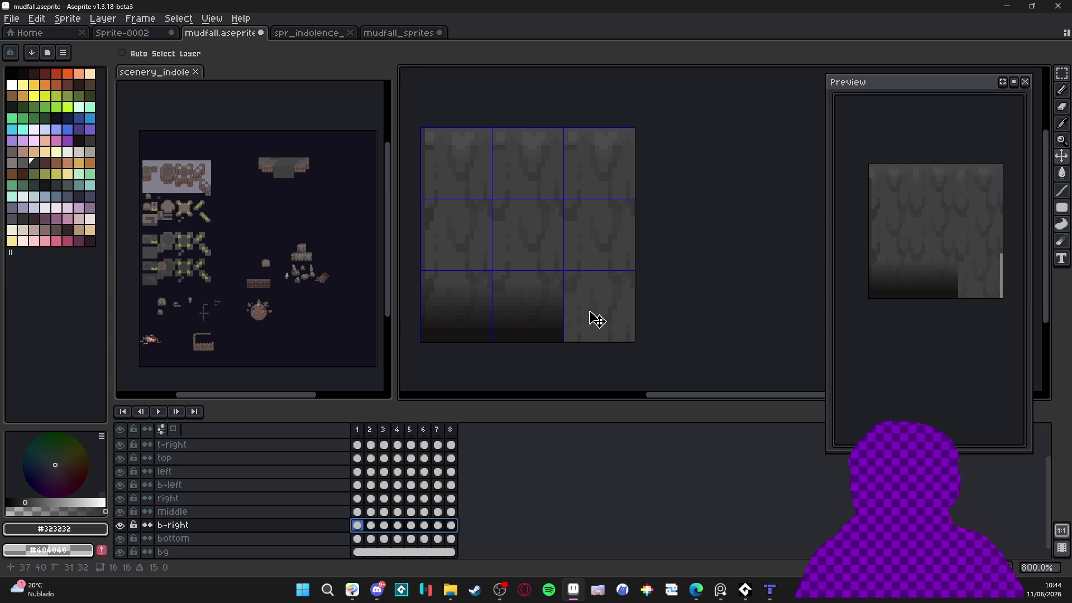
{"action": "key", "text": "ctrl+z"}
{"action": "key", "text": "ctrl+z"}
Scale the dark_fog content across the full 48-pixel width and save mudfall.aseprite
{"action": "key", "text": "ctrl+t"}
{"action": "mouse_move", "coordinate": [568, 313]}
{"action": "left_mouse_down"}
{"action": "mouse_move", "coordinate": [631, 327]}
{"action": "mouse_move", "coordinate": [635, 319]}
{"action": "left_mouse_up"}
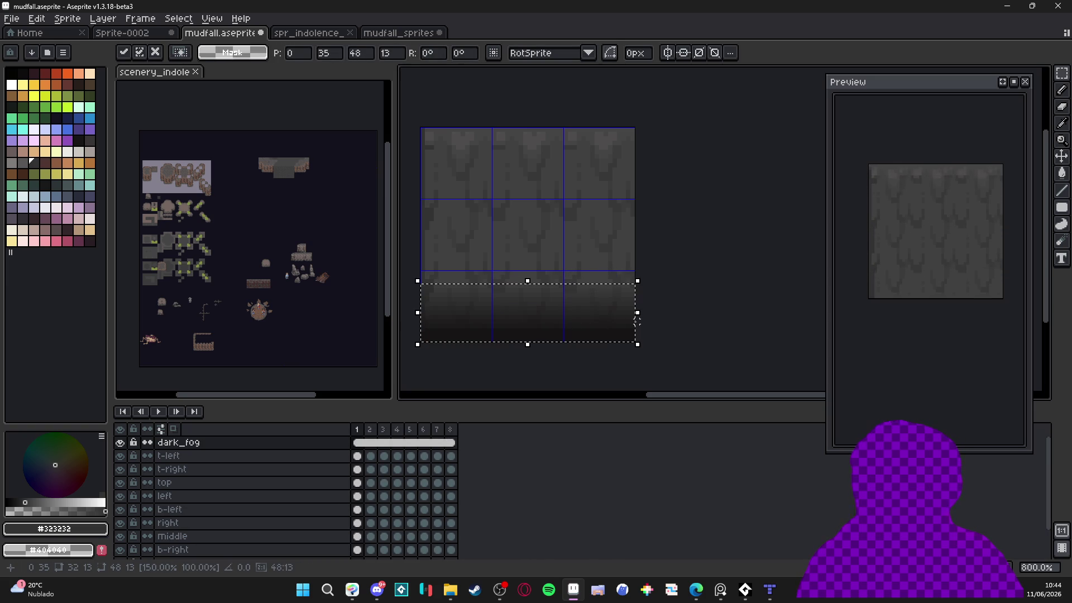
{"action": "key", "text": "ctrl+s"}
{"action": "scroll", "coordinate": [637, 321], "scroll_direction": "down", "scroll_amount": 3}
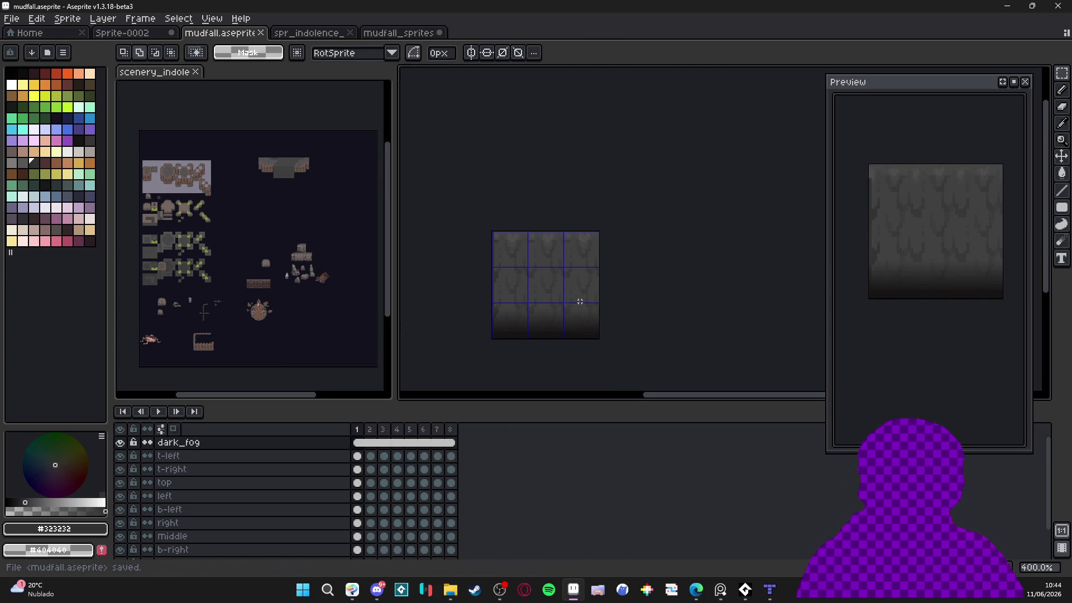
{"action": "scroll", "coordinate": [572, 294], "scroll_direction": "up", "scroll_amount": 2}
{"action": "key", "text": "v"}
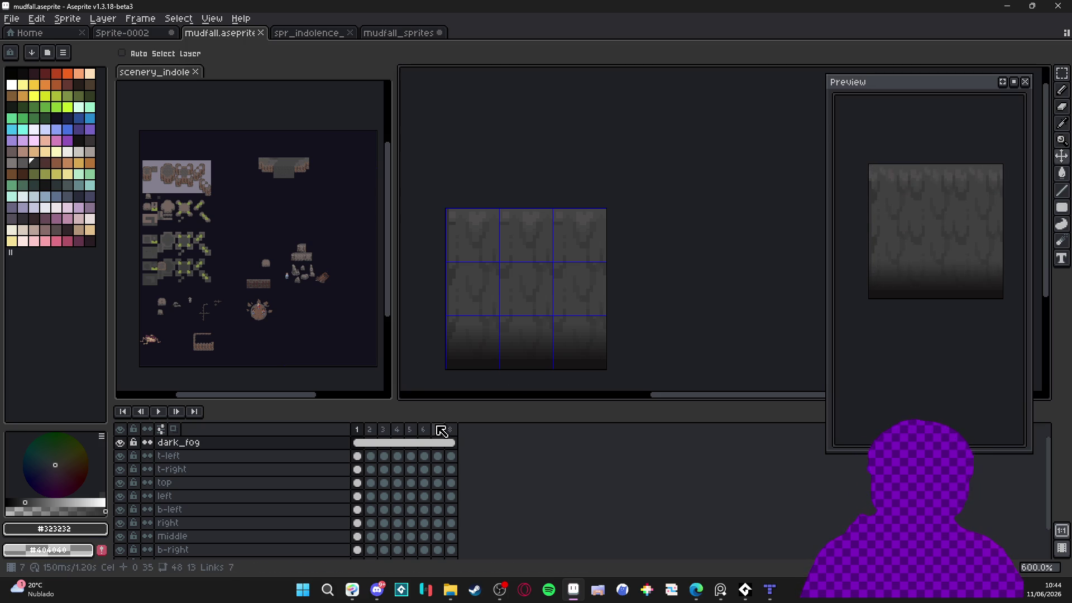
{"action": "left_click", "coordinate": [372, 431]}
On frame 1, select the t-right layer and add a new empty layer above it
{"action": "left_click", "coordinate": [358, 430]}
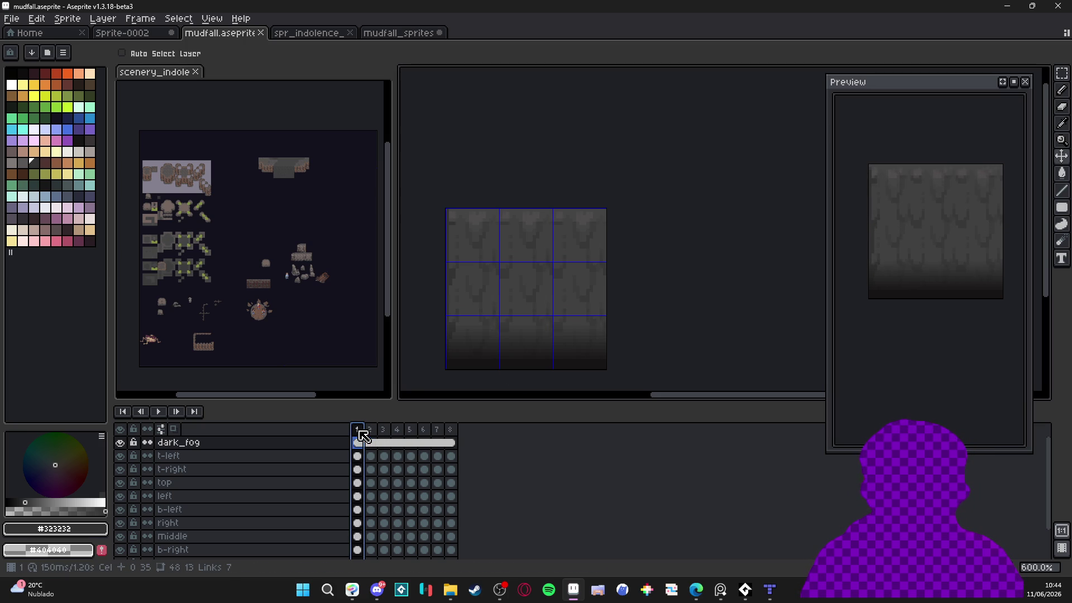
{"action": "scroll", "coordinate": [478, 286], "scroll_direction": "up", "scroll_amount": 3}
{"action": "key", "text": "i"}
{"action": "key", "text": "b"}
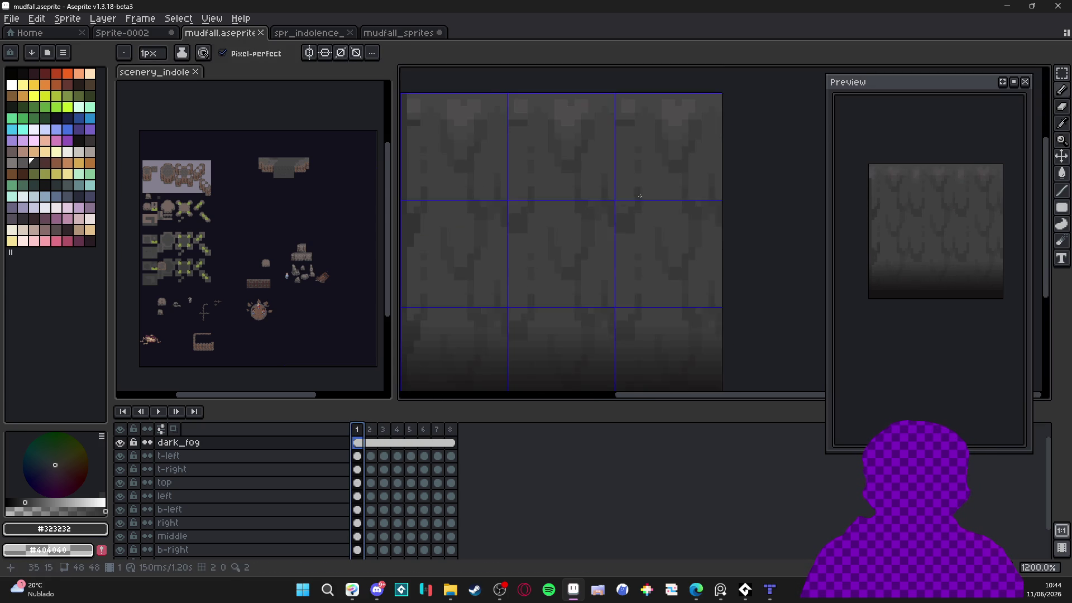
{"action": "scroll", "coordinate": [728, 186], "scroll_direction": "down", "scroll_amount": 2}
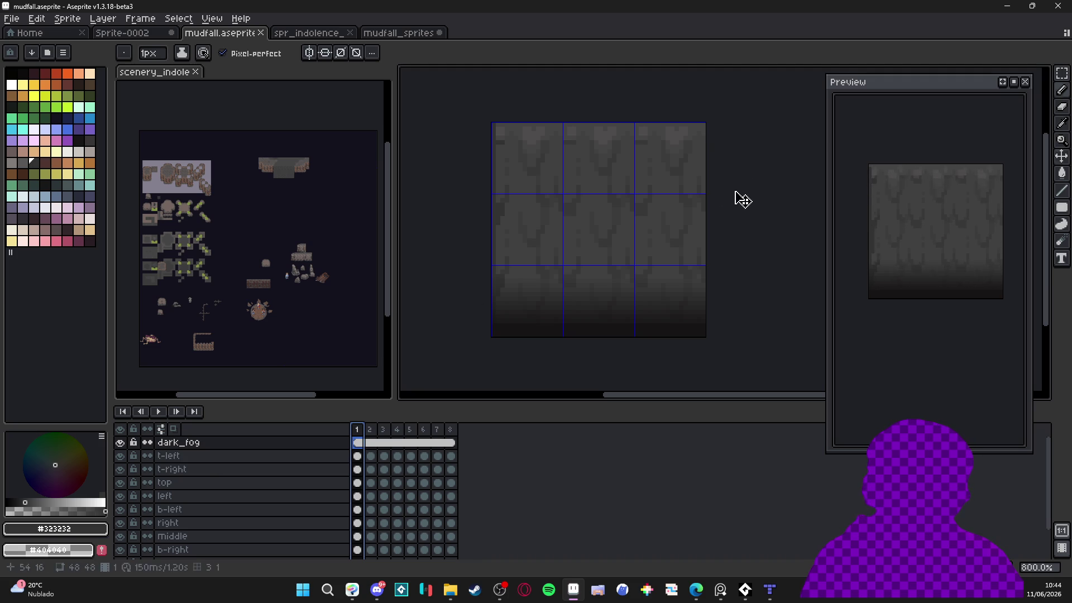
{"action": "key", "text": "v"}
{"action": "left_click", "coordinate": [655, 178]}
{"action": "key", "text": "b"}
{"action": "scroll", "coordinate": [674, 157], "scroll_direction": "up", "scroll_amount": 2}
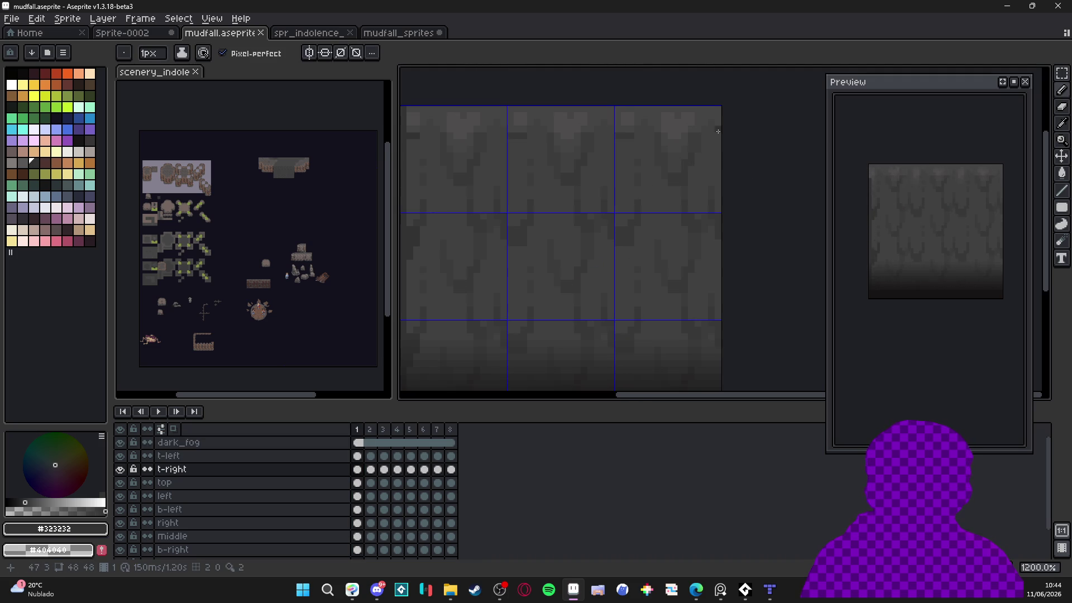
{"action": "key", "text": "v"}
{"action": "left_click", "coordinate": [334, 472]}
{"action": "key", "text": "shift+n"}
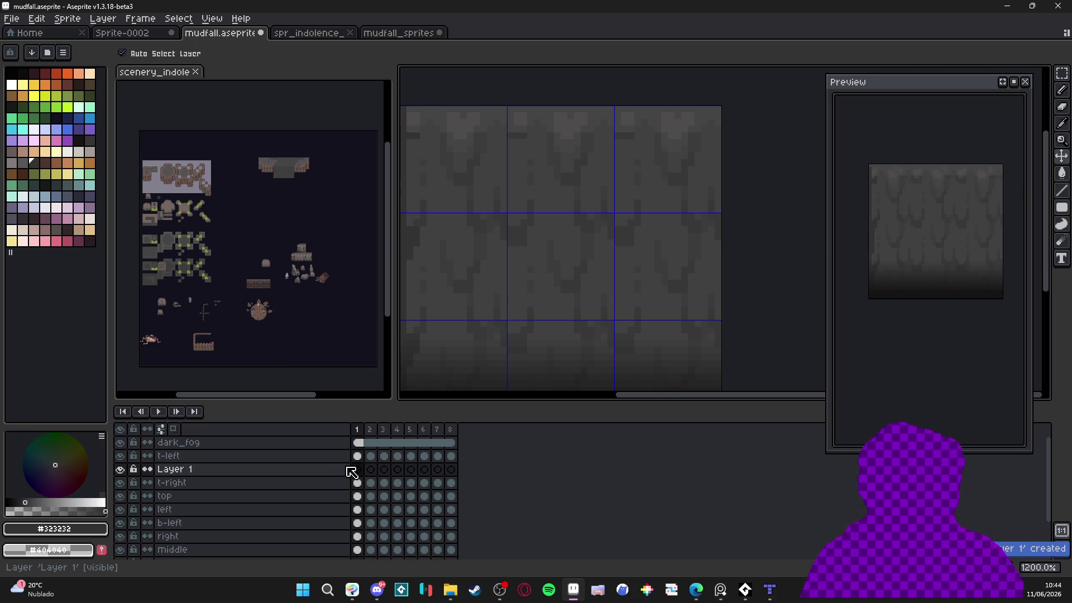
{"action": "key", "text": "b"}
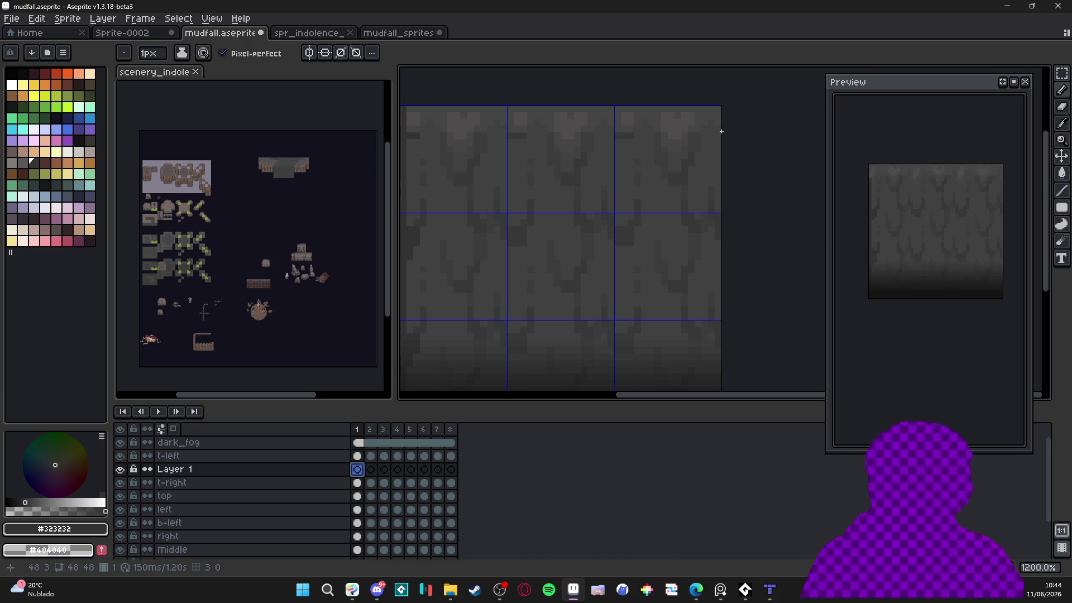
Paint dark vertical strokes along the tile's right edge on frames 1–4 with the pencil
{"action": "scroll", "coordinate": [703, 152], "scroll_direction": "down", "scroll_amount": 3}
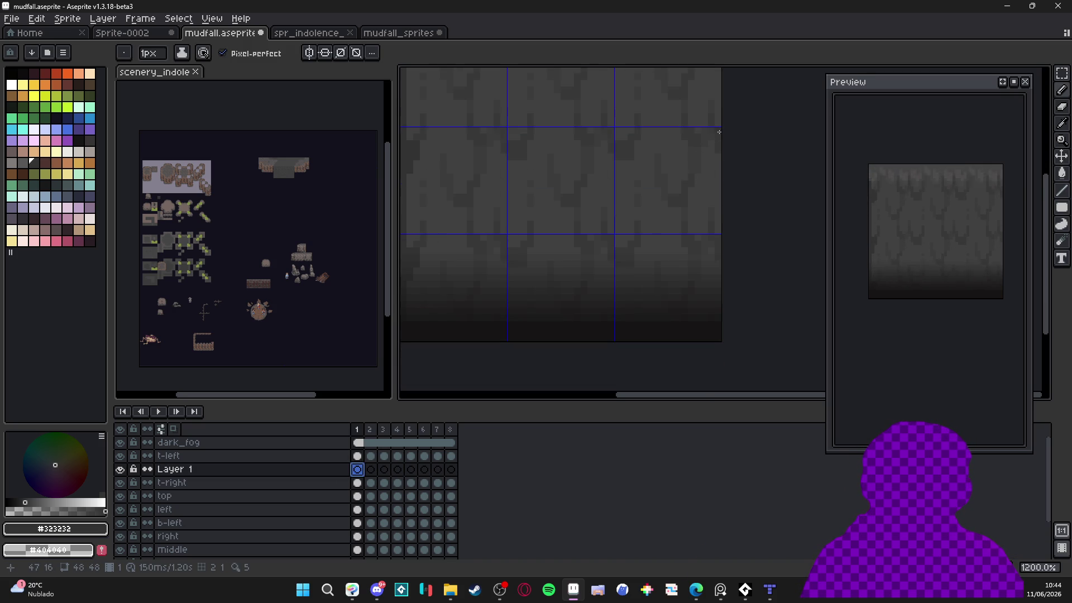
{"action": "left_click_drag", "start_coordinate": [712, 222], "coordinate": [716, 179]}
{"action": "key", "text": "period"}
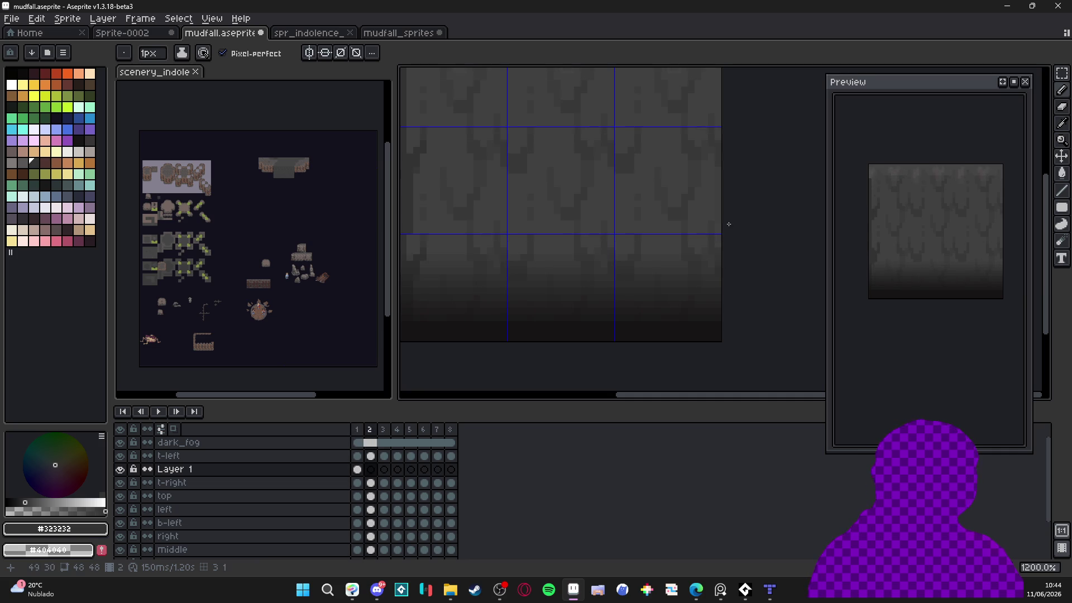
{"action": "left_click_drag", "start_coordinate": [720, 213], "coordinate": [719, 166]}
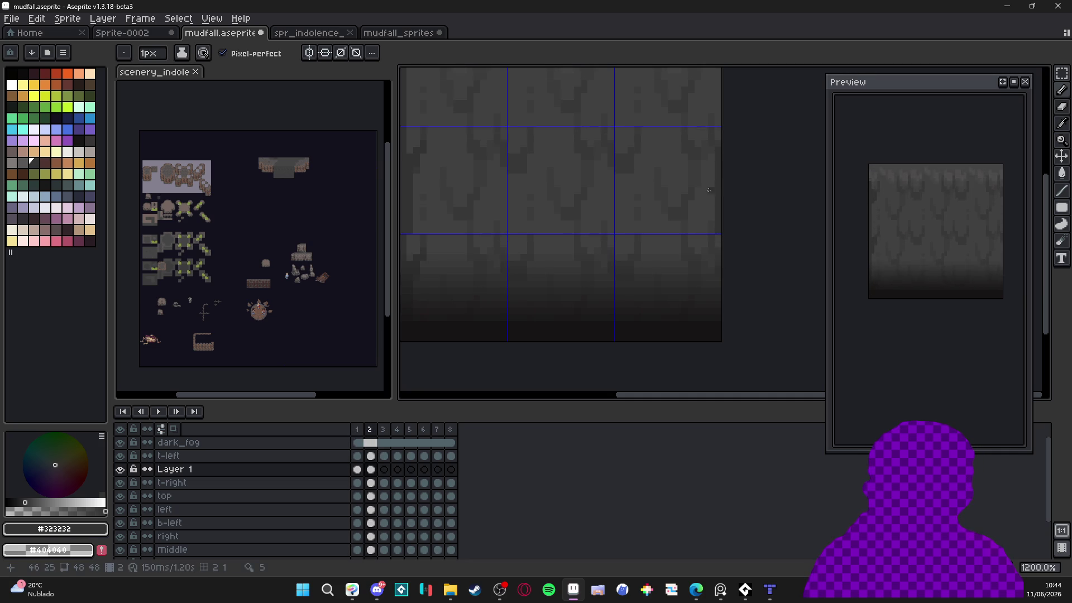
{"action": "key", "text": "period"}
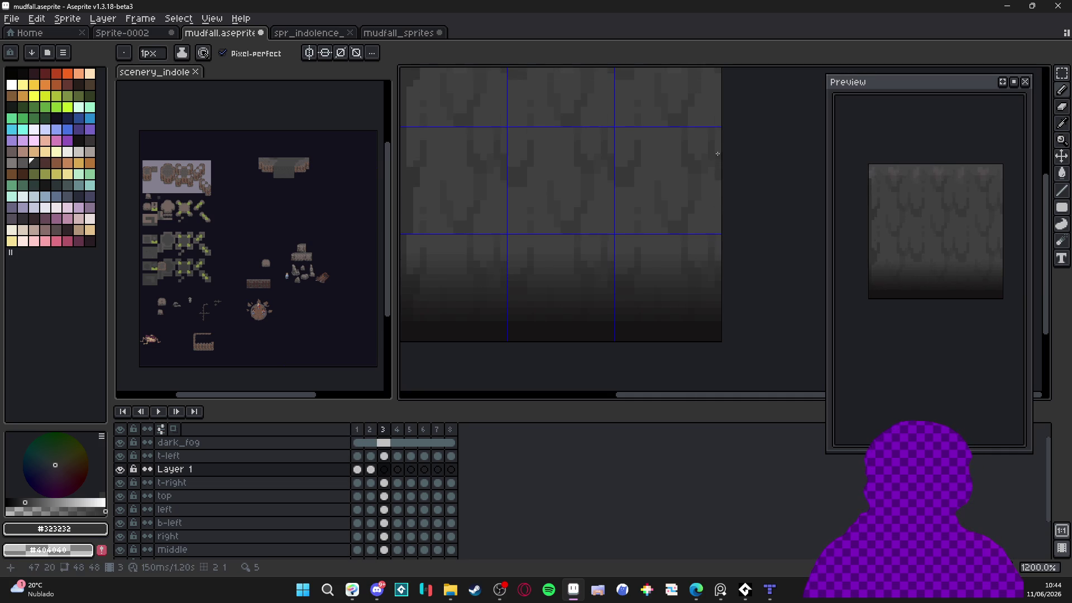
{"action": "mouse_move", "coordinate": [718, 166]}
{"action": "left_mouse_down"}
{"action": "mouse_move", "coordinate": [718, 154]}
{"action": "mouse_move", "coordinate": [719, 235]}
{"action": "mouse_move", "coordinate": [711, 162]}
{"action": "mouse_move", "coordinate": [711, 218]}
{"action": "left_mouse_up"}
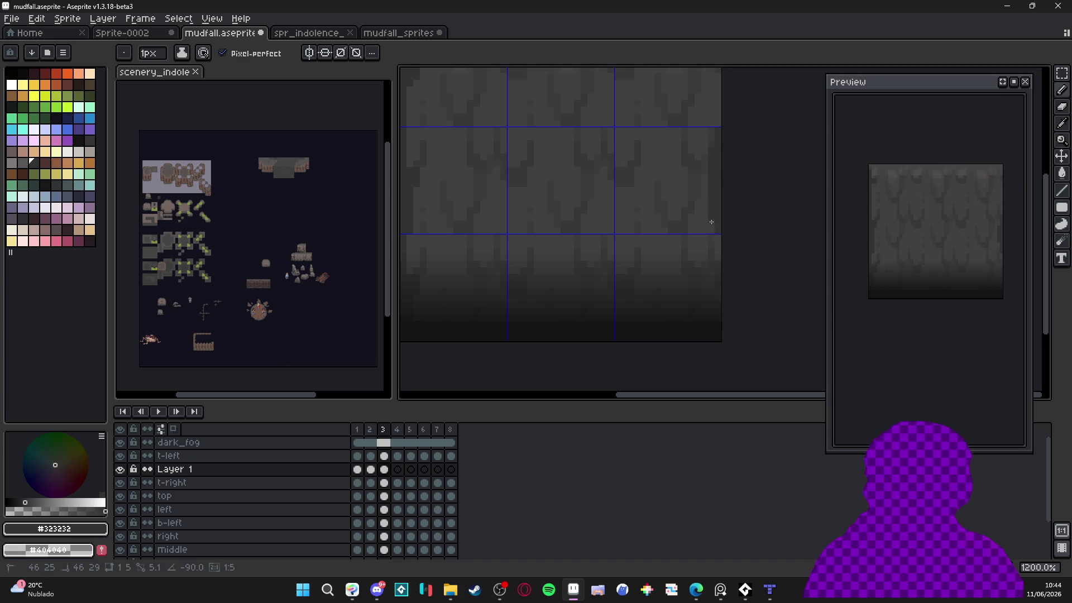
{"action": "key", "text": "period"}
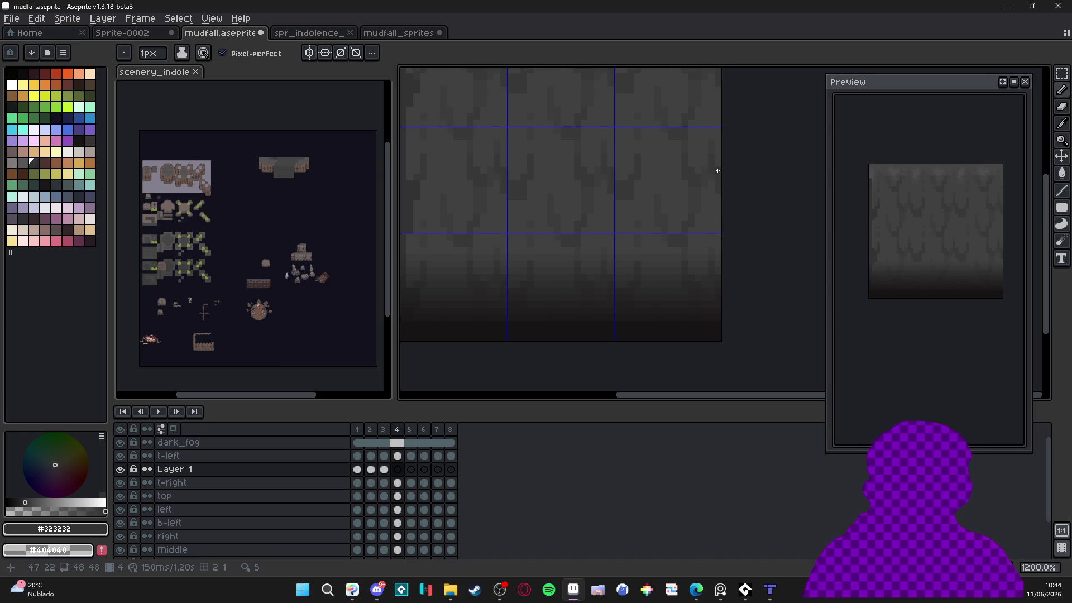
{"action": "mouse_move", "coordinate": [718, 157]}
{"action": "left_mouse_down"}
{"action": "mouse_move", "coordinate": [718, 235]}
{"action": "mouse_move", "coordinate": [719, 165]}
{"action": "left_mouse_up"}
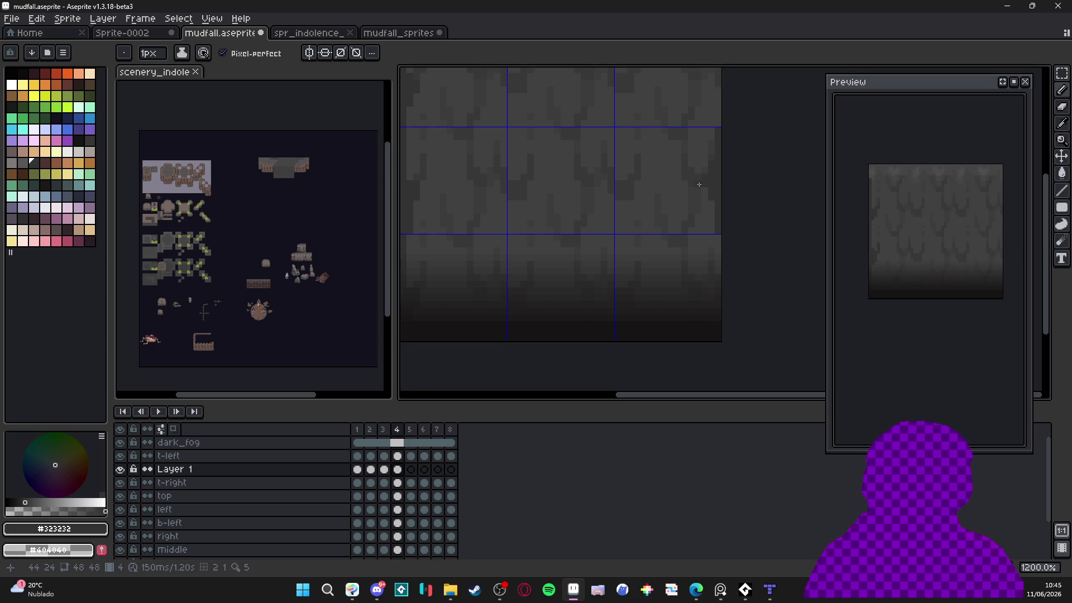
Continue the dark right-edge strokes on frames 5–8
{"action": "key", "text": "Right"}
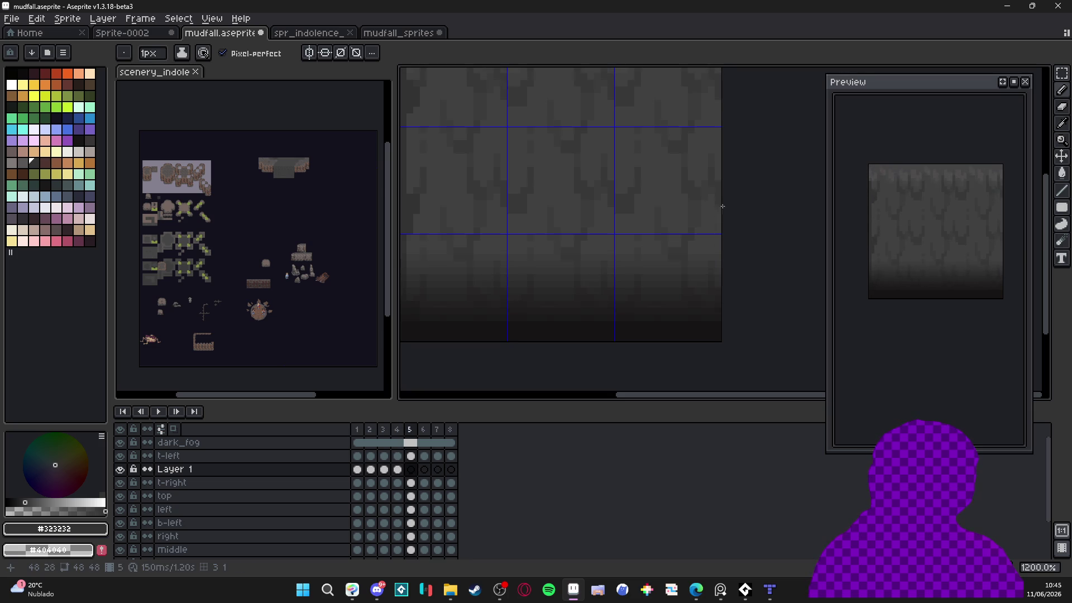
{"action": "left_click_drag", "start_coordinate": [715, 166], "coordinate": [712, 188]}
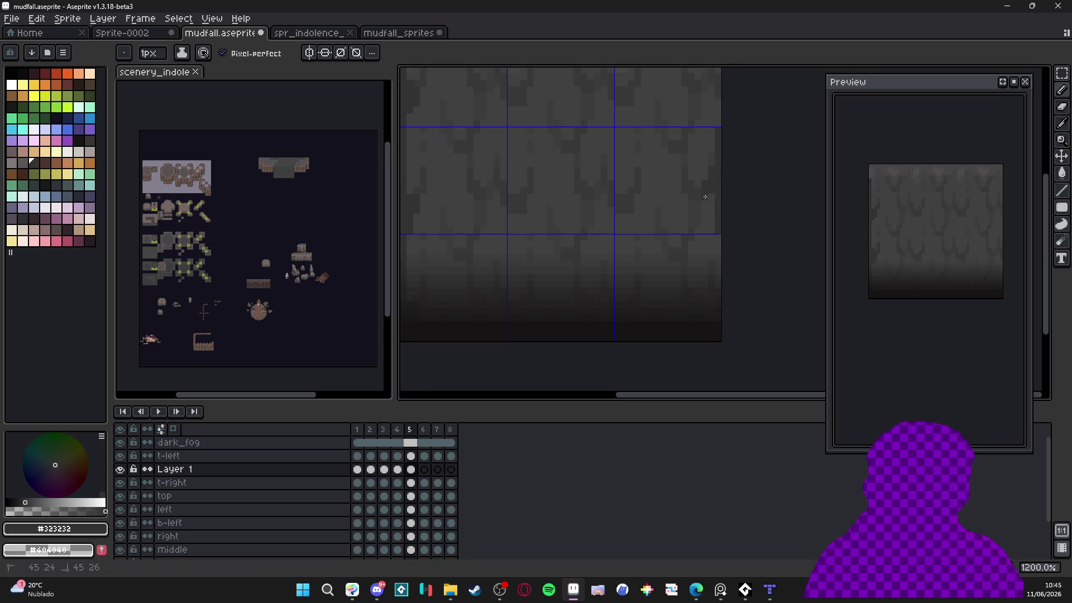
{"action": "key", "text": "Right"}
{"action": "left_click_drag", "start_coordinate": [720, 168], "coordinate": [720, 194]}
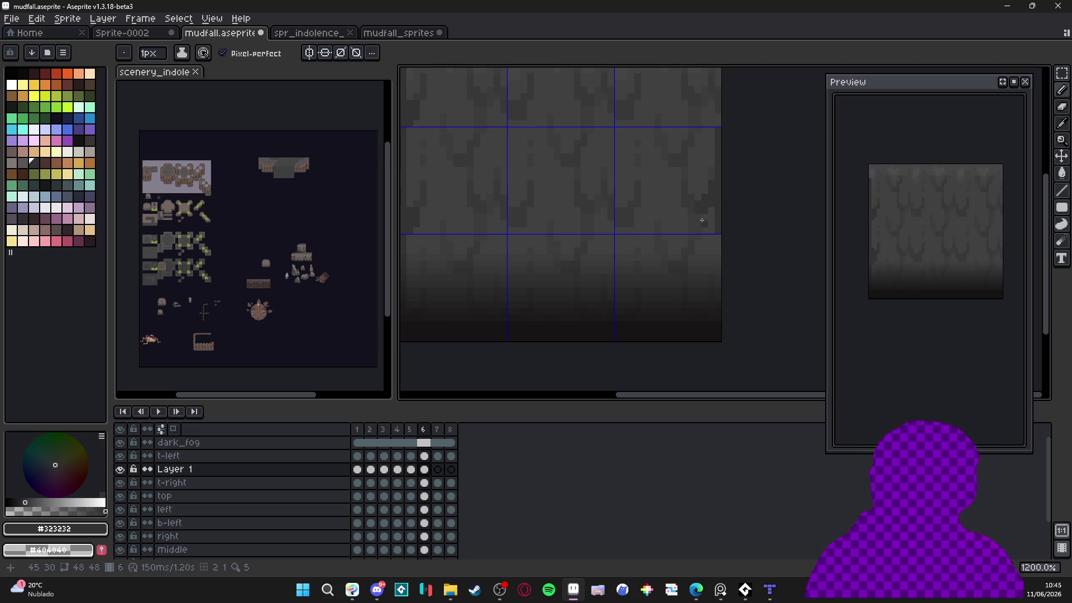
{"action": "key", "text": "Right"}
{"action": "left_click_drag", "start_coordinate": [720, 131], "coordinate": [720, 208]}
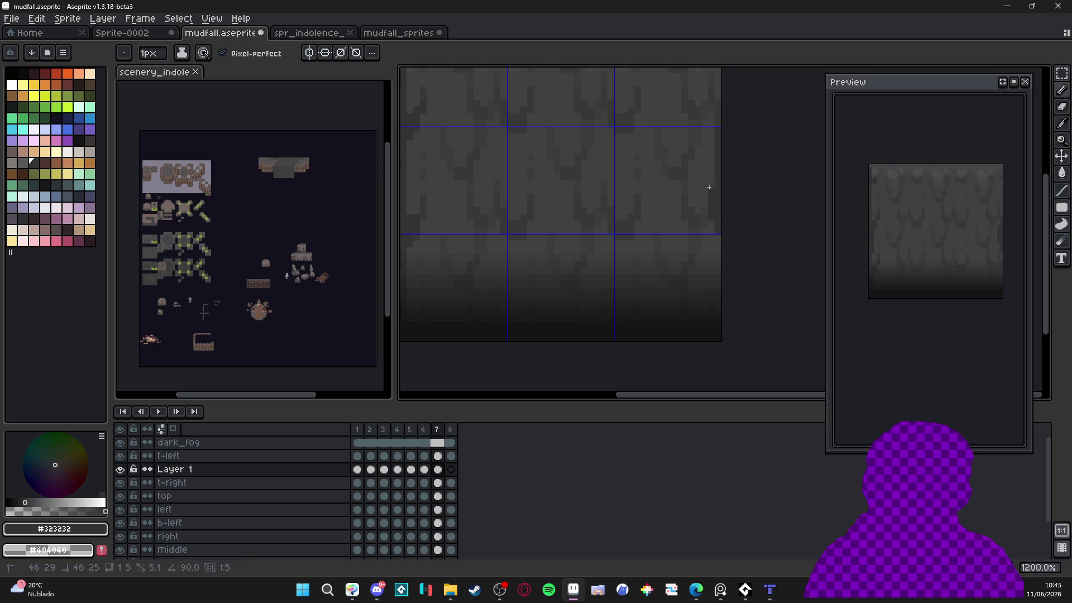
{"action": "key", "text": "Right"}
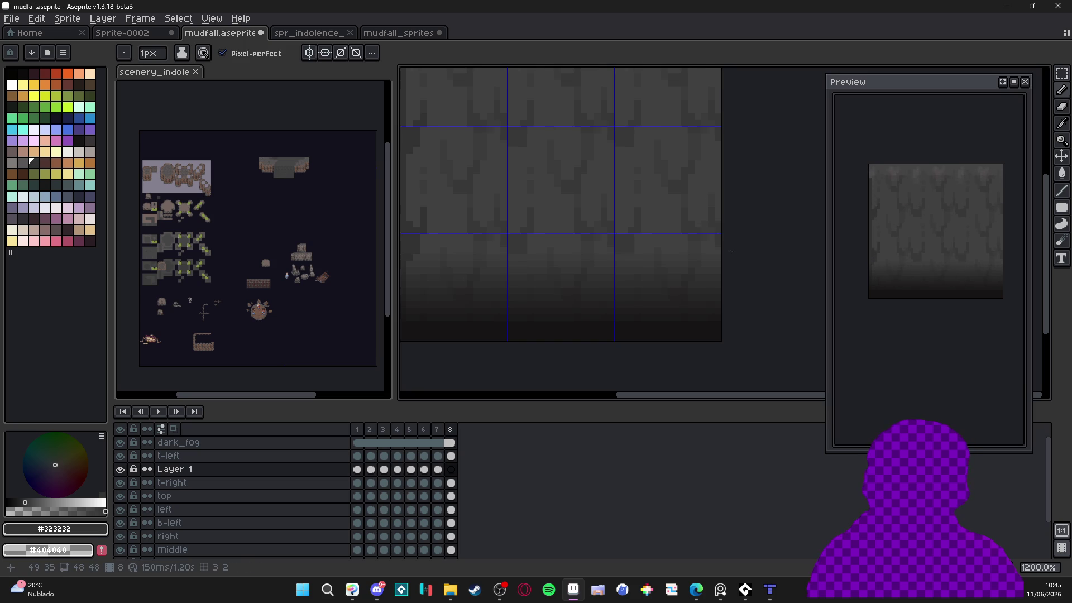
{"action": "left_click_drag", "start_coordinate": [718, 129], "coordinate": [719, 227]}
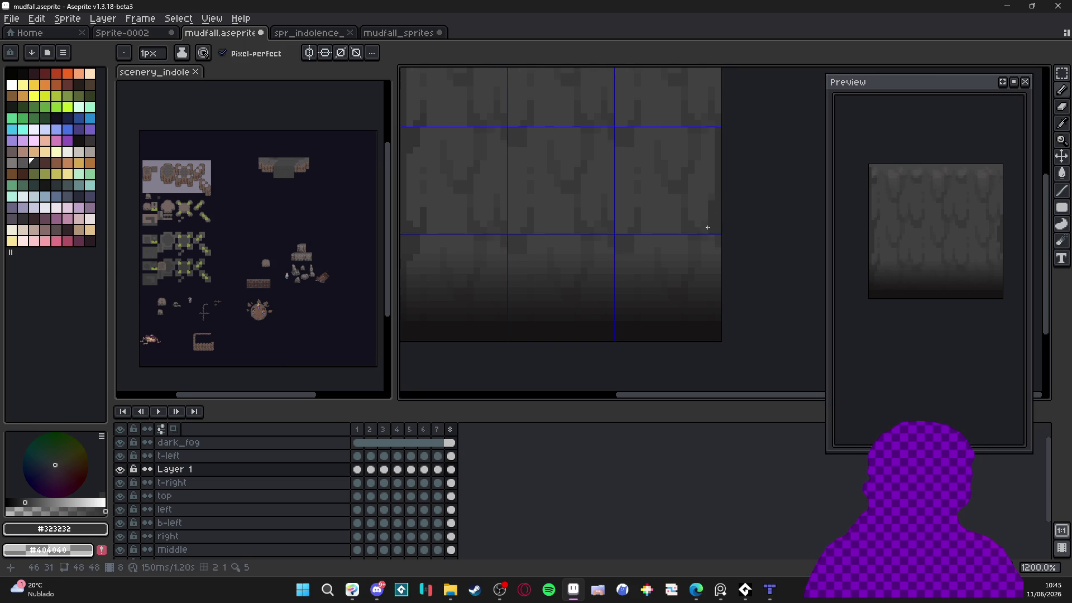
{"action": "scroll", "coordinate": [708, 229], "scroll_direction": "down", "scroll_amount": 2}
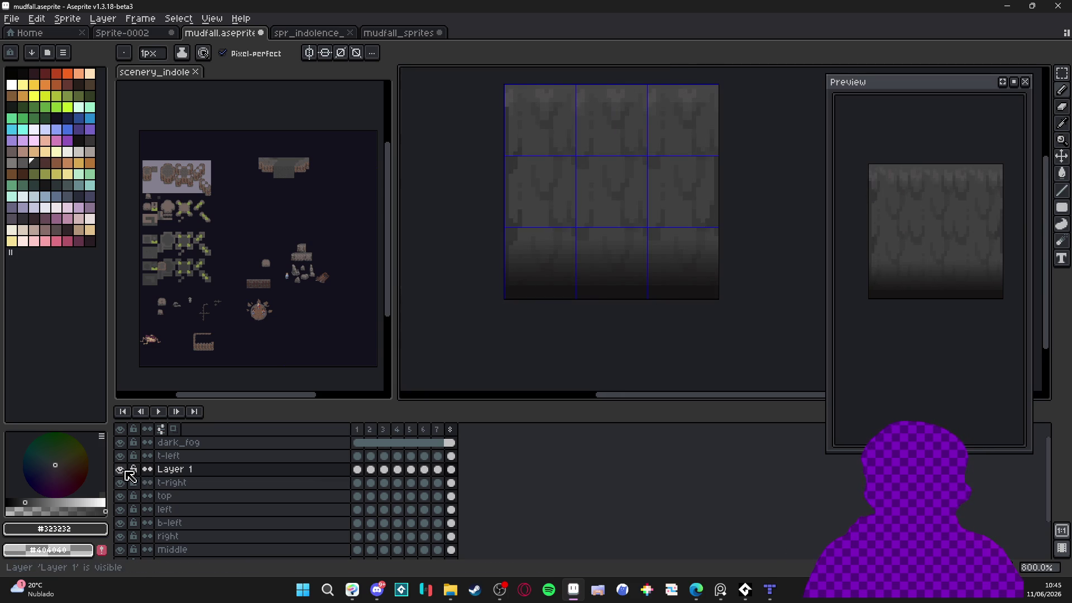
Duplicate Layer 1, move the copy below the middle layer, and merge it down
{"action": "scroll", "coordinate": [212, 473], "scroll_direction": "down", "scroll_amount": 1}
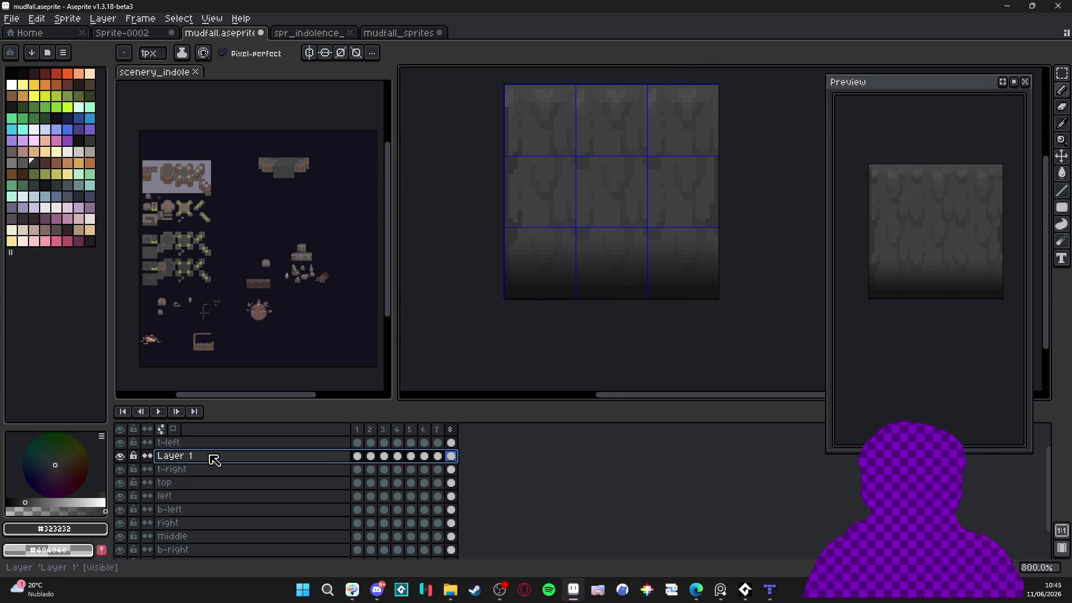
{"action": "right_click", "coordinate": [212, 457]}
{"action": "left_click", "coordinate": [270, 527]}
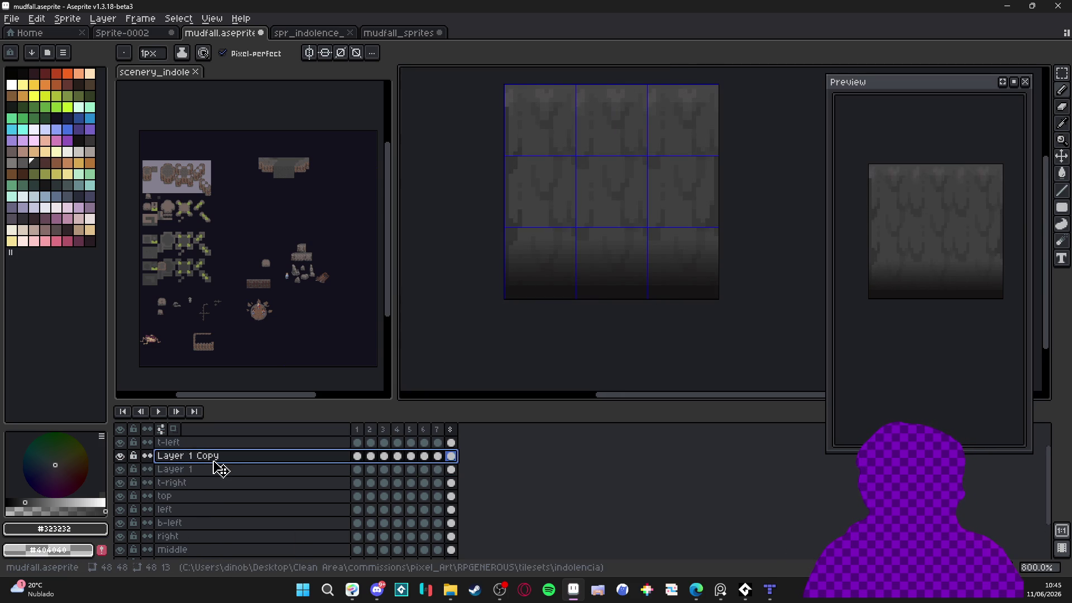
{"action": "scroll", "coordinate": [221, 470], "scroll_direction": "up", "scroll_amount": 1}
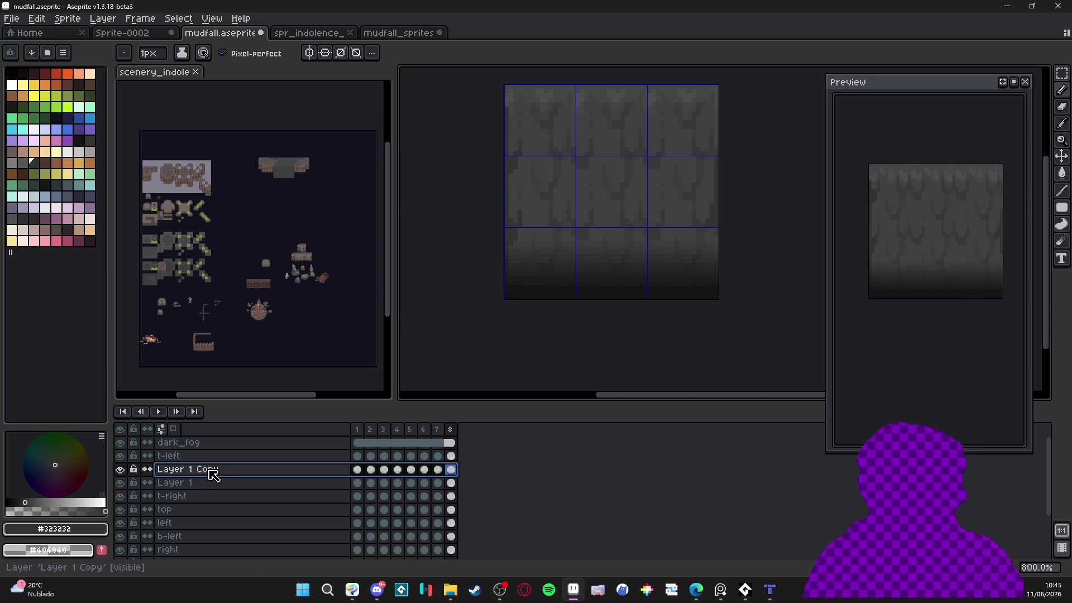
{"action": "double_click", "coordinate": [119, 457]}
{"action": "mouse_move", "coordinate": [227, 479]}
{"action": "left_mouse_down"}
{"action": "mouse_move", "coordinate": [246, 546]}
{"action": "mouse_move", "coordinate": [235, 567]}
{"action": "mouse_move", "coordinate": [237, 488]}
{"action": "mouse_move", "coordinate": [241, 525]}
{"action": "left_mouse_up"}
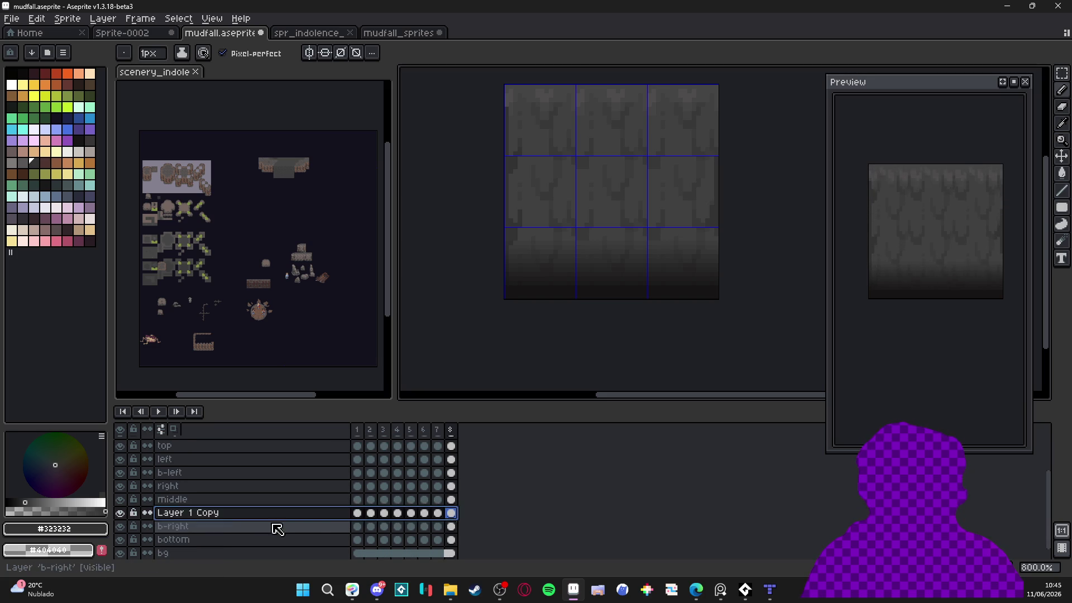
{"action": "left_click", "coordinate": [358, 514]}
{"action": "left_click_drag", "start_coordinate": [358, 514], "coordinate": [469, 514]}
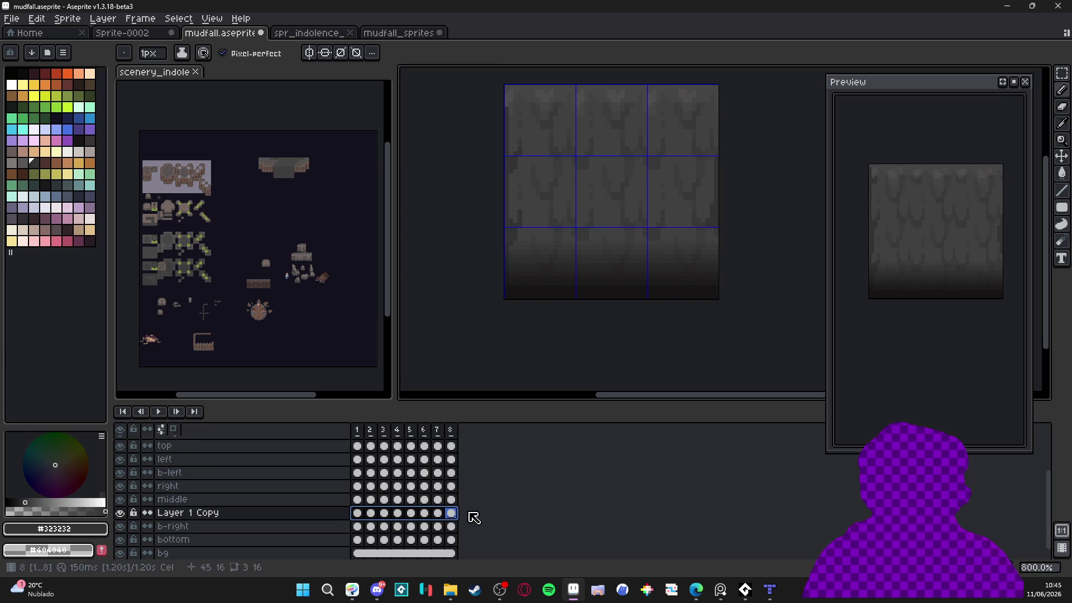
{"action": "key", "text": "v"}
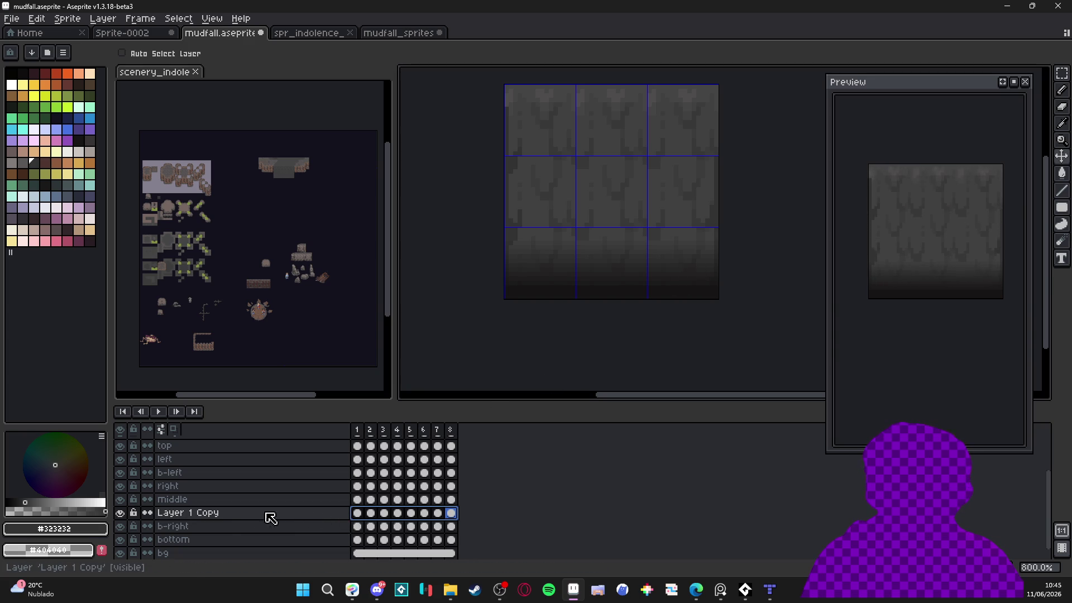
{"action": "right_click", "coordinate": [192, 518]}
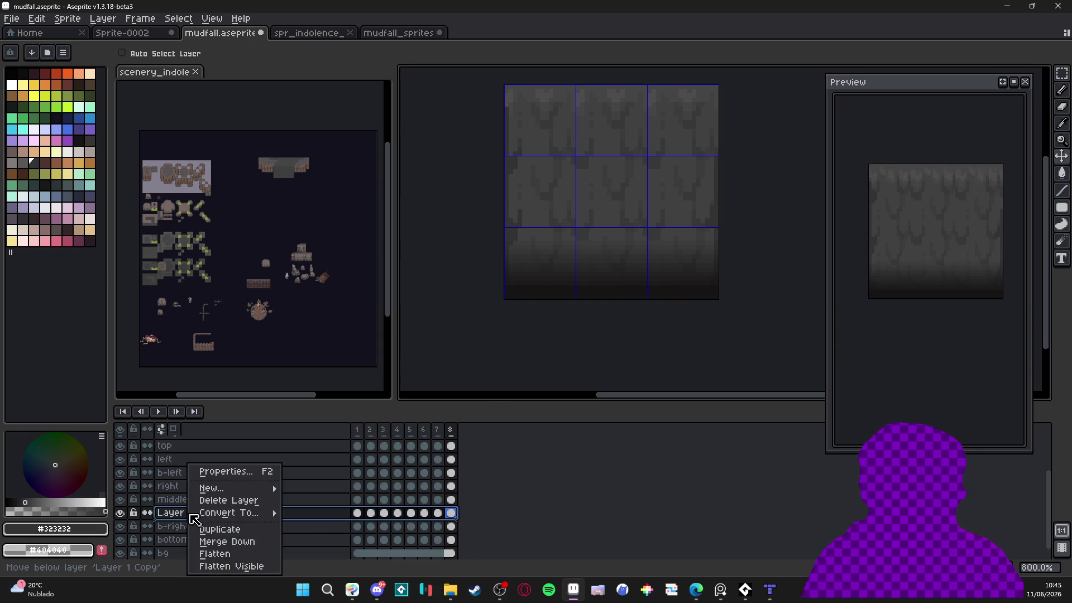
{"action": "left_click", "coordinate": [226, 542]}
Duplicate Layer 1 again, merge the copy into Layer 1, then merge Layer 1 into t-right
{"action": "scroll", "coordinate": [185, 505], "scroll_direction": "up", "scroll_amount": 3}
{"action": "left_click", "coordinate": [174, 474]}
{"action": "right_click", "coordinate": [167, 469]}
{"action": "left_click", "coordinate": [222, 530]}
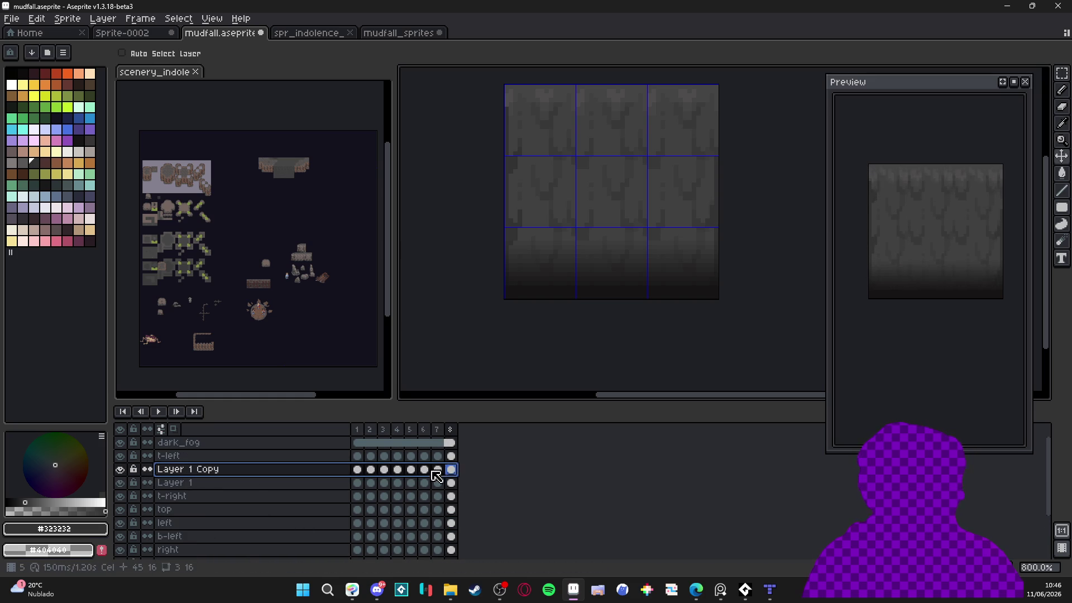
{"action": "left_click_drag", "start_coordinate": [453, 470], "coordinate": [364, 474]}
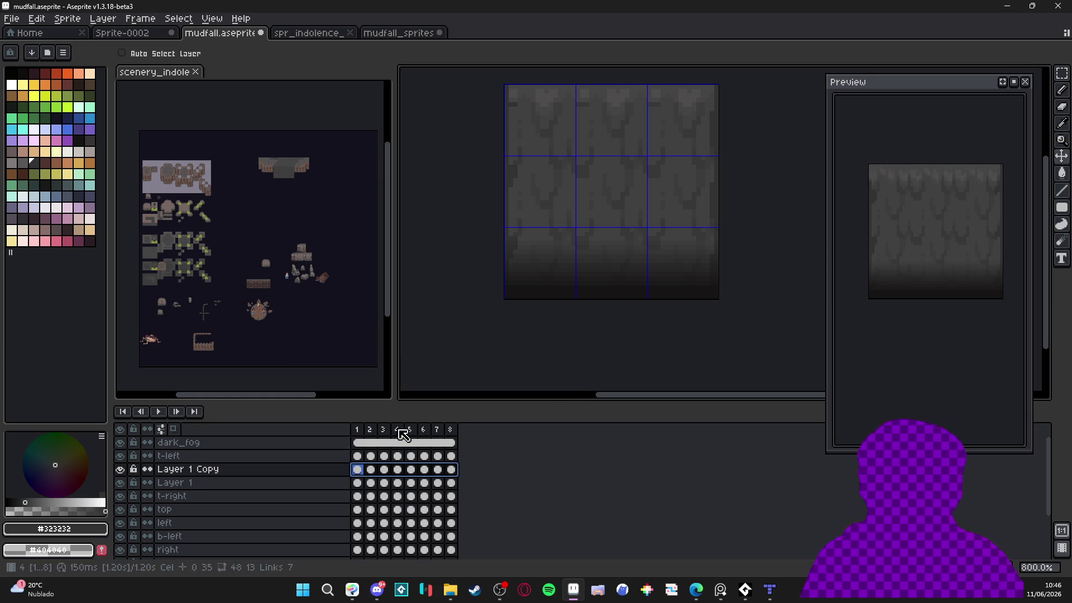
{"action": "right_click", "coordinate": [174, 477]}
{"action": "left_click", "coordinate": [196, 541]}
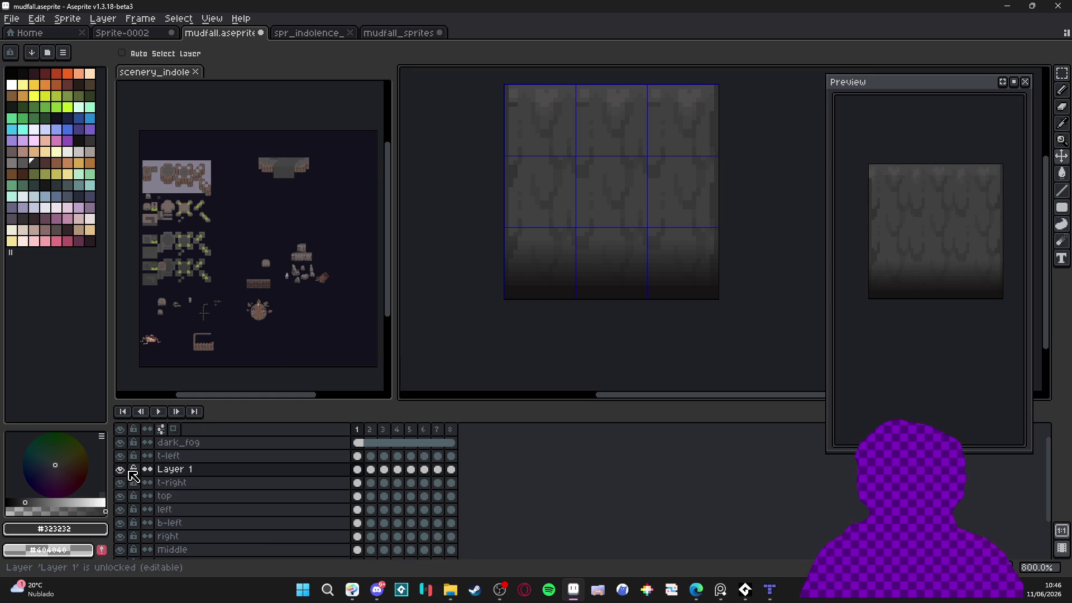
{"action": "right_click", "coordinate": [211, 475]}
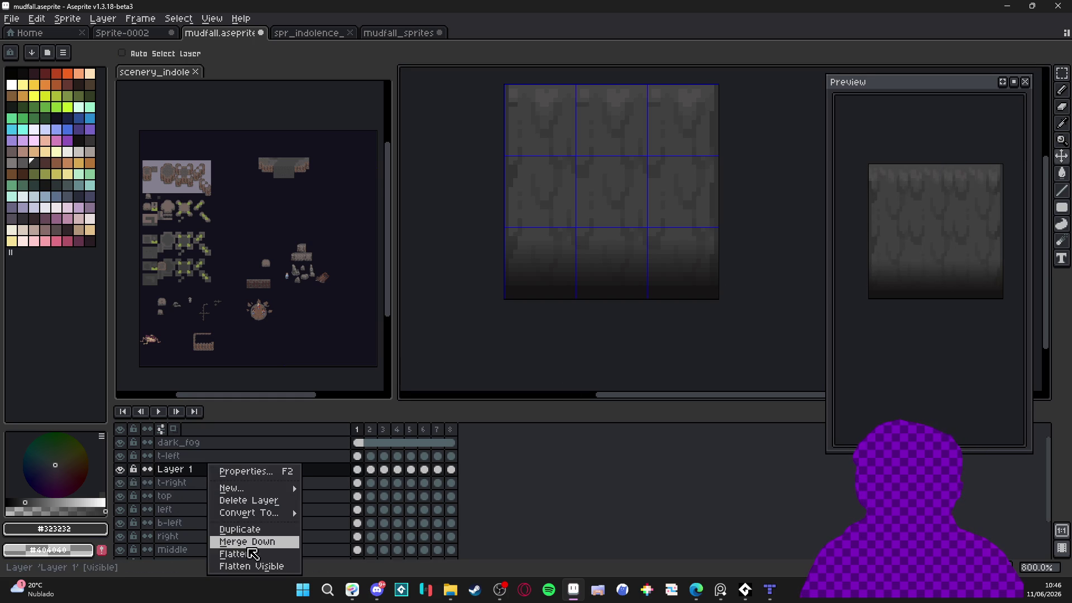
{"action": "left_click", "coordinate": [229, 539]}
Toggle t-right's visibility repeatedly to compare the upper-right tile with and without it
{"action": "left_click", "coordinate": [121, 475]}
{"action": "left_click", "coordinate": [121, 475]}
{"action": "left_click", "coordinate": [121, 474]}
{"action": "left_click", "coordinate": [121, 475]}
{"action": "left_click", "coordinate": [121, 479]}
{"action": "left_click", "coordinate": [121, 479]}
{"action": "scroll", "coordinate": [720, 205], "scroll_direction": "up", "scroll_amount": 1}
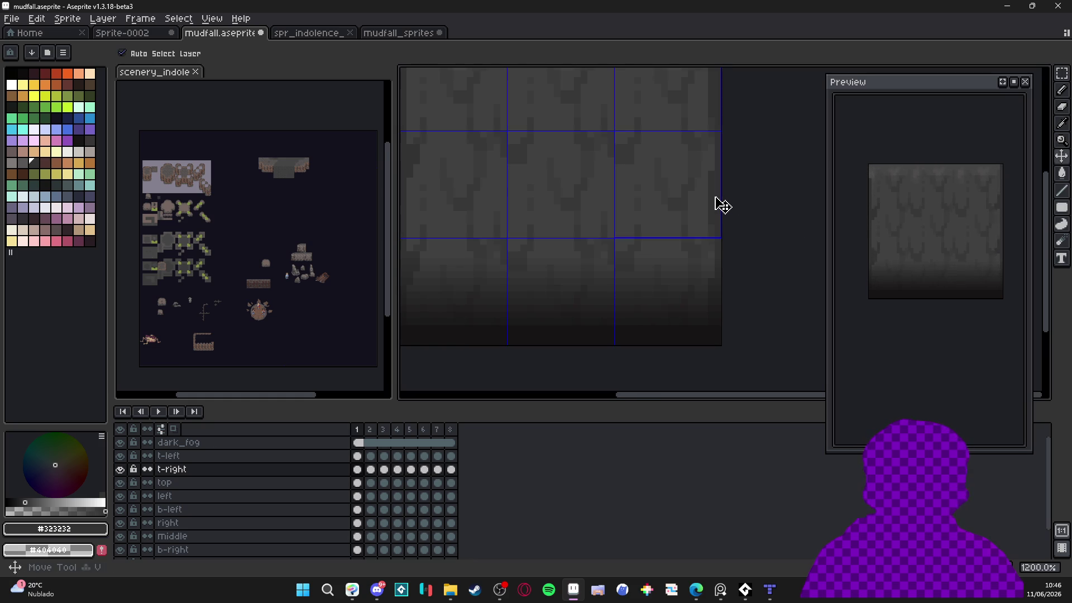
{"action": "left_click", "coordinate": [121, 469]}
{"action": "left_click", "coordinate": [122, 469]}
{"action": "left_click", "coordinate": [121, 470]}
{"action": "left_click", "coordinate": [122, 469]}
Export the mudfall sprite sheet, overwriting the existing mudfall_spritesheet.png
{"action": "scroll", "coordinate": [636, 192], "scroll_direction": "down", "scroll_amount": 2}
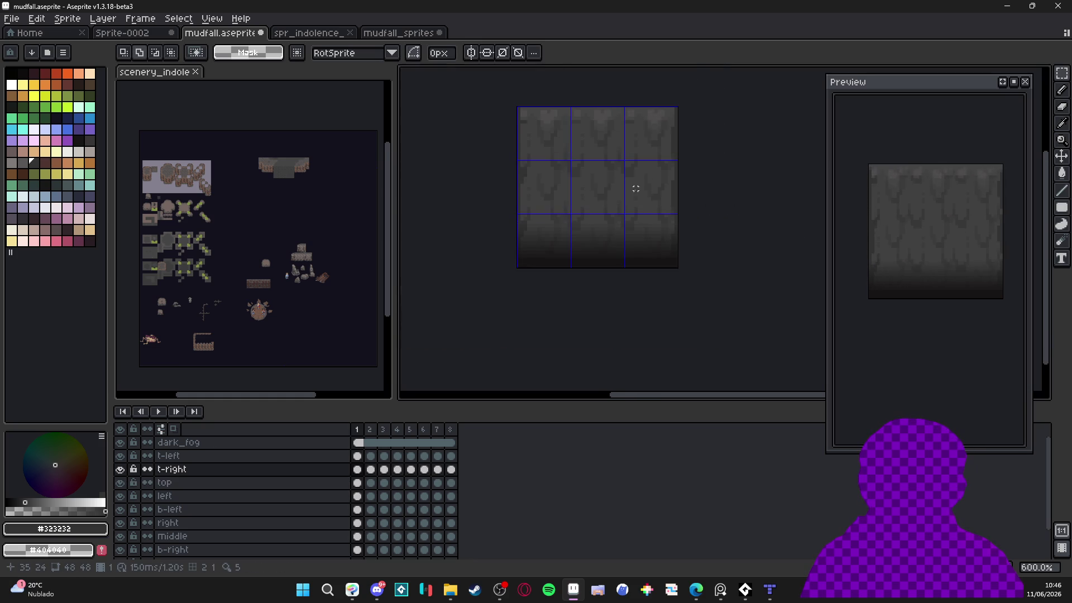
{"action": "left_click_drag", "start_coordinate": [634, 189], "coordinate": [595, 223]}
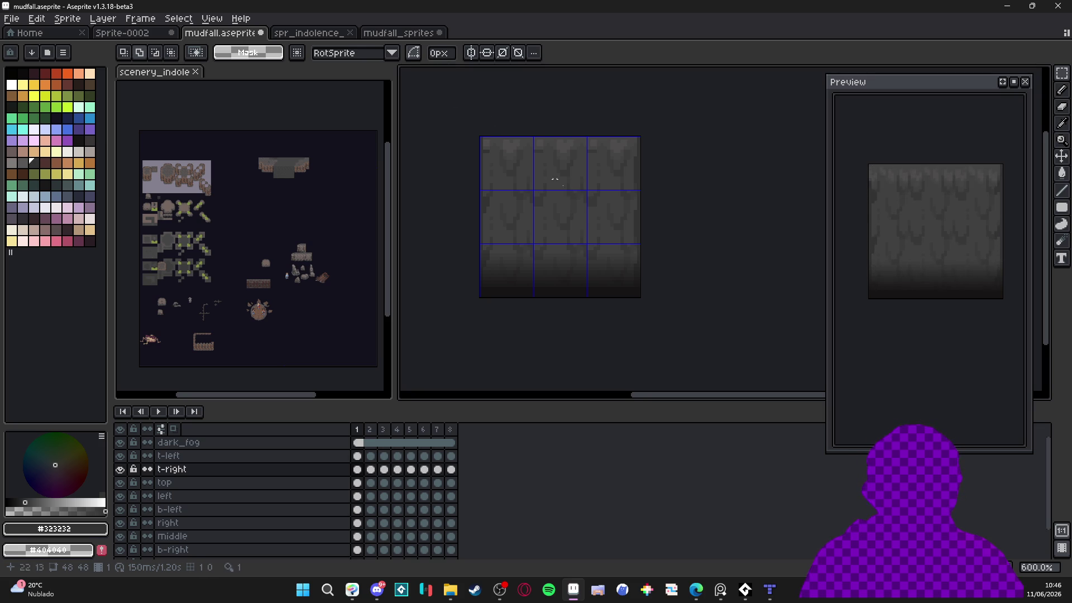
{"action": "left_click_drag", "start_coordinate": [595, 209], "coordinate": [603, 211]}
{"action": "key", "text": "ctrl+e"}
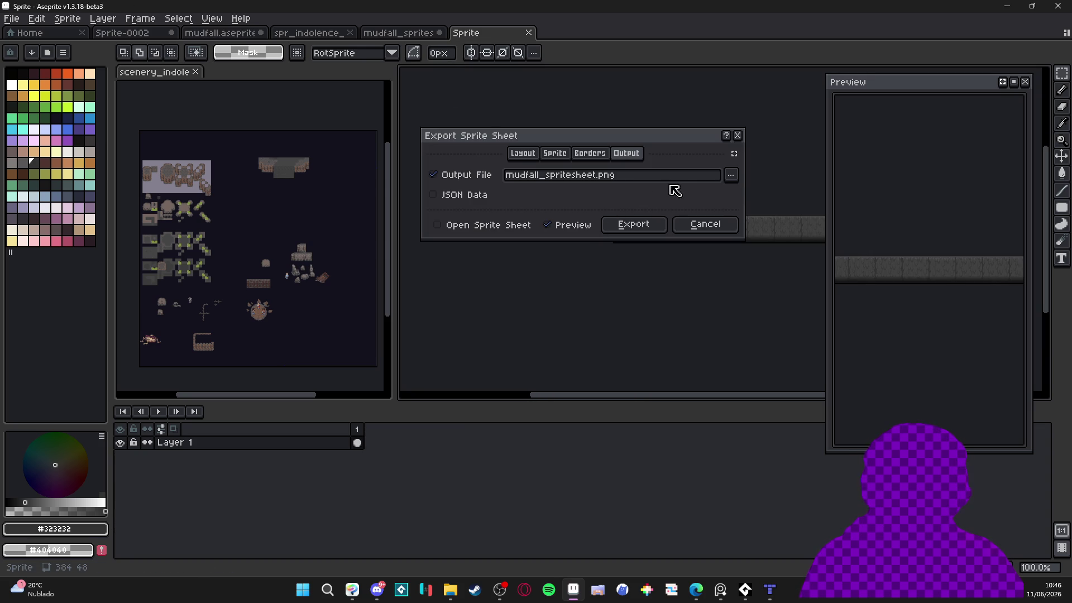
{"action": "left_click", "coordinate": [629, 226]}
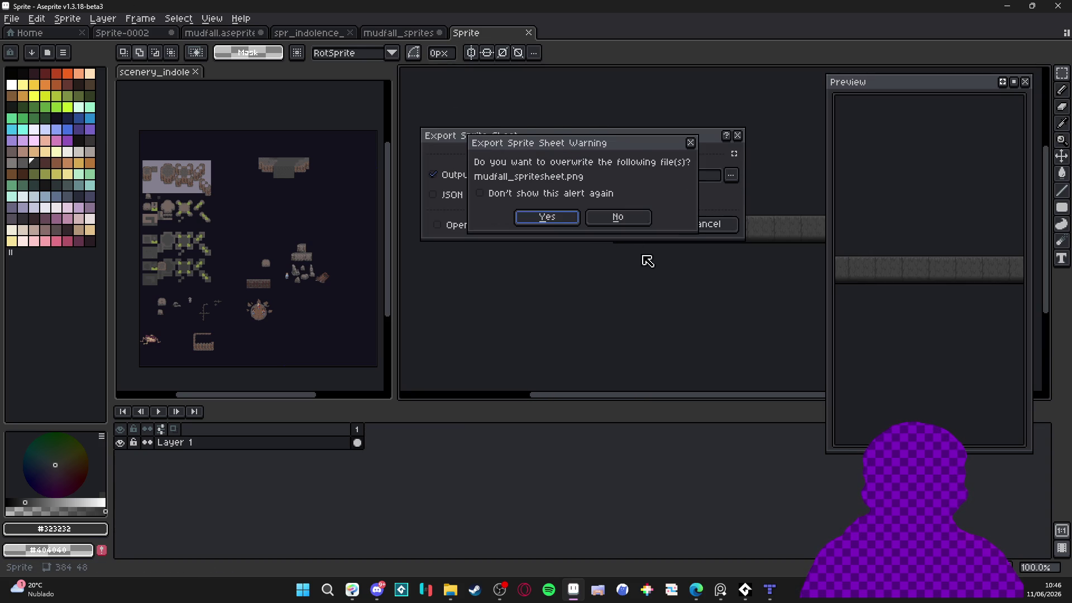
{"action": "left_click", "coordinate": [546, 216]}
Close the old spritesheet tab without saving and reopen mudfall_spritesheet.png from the tilesets folder
{"action": "left_click", "coordinate": [408, 32]}
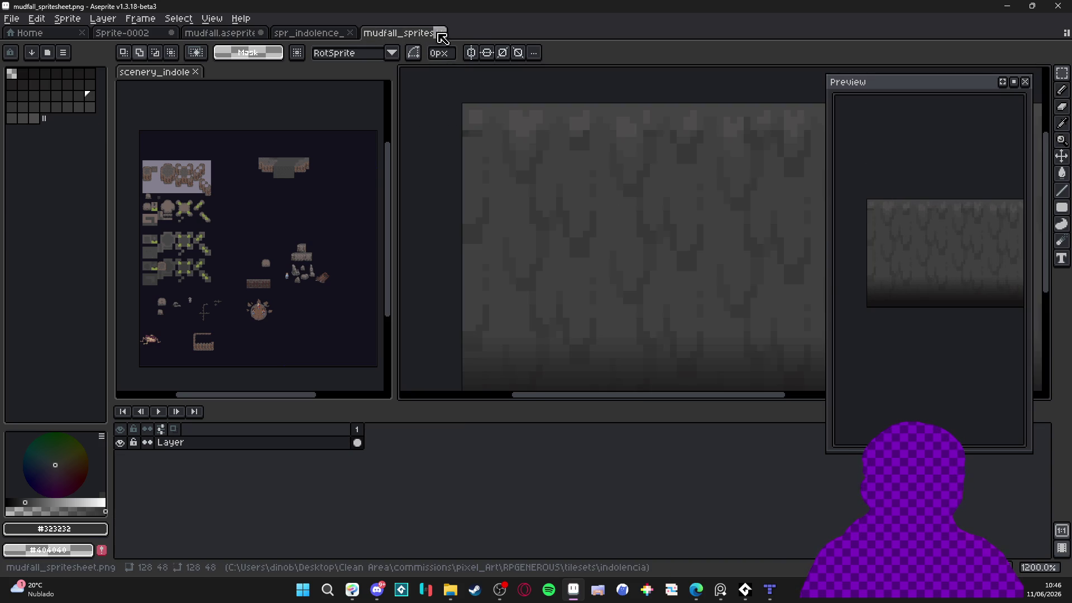
{"action": "left_click_drag", "start_coordinate": [583, 300], "coordinate": [481, 263]}
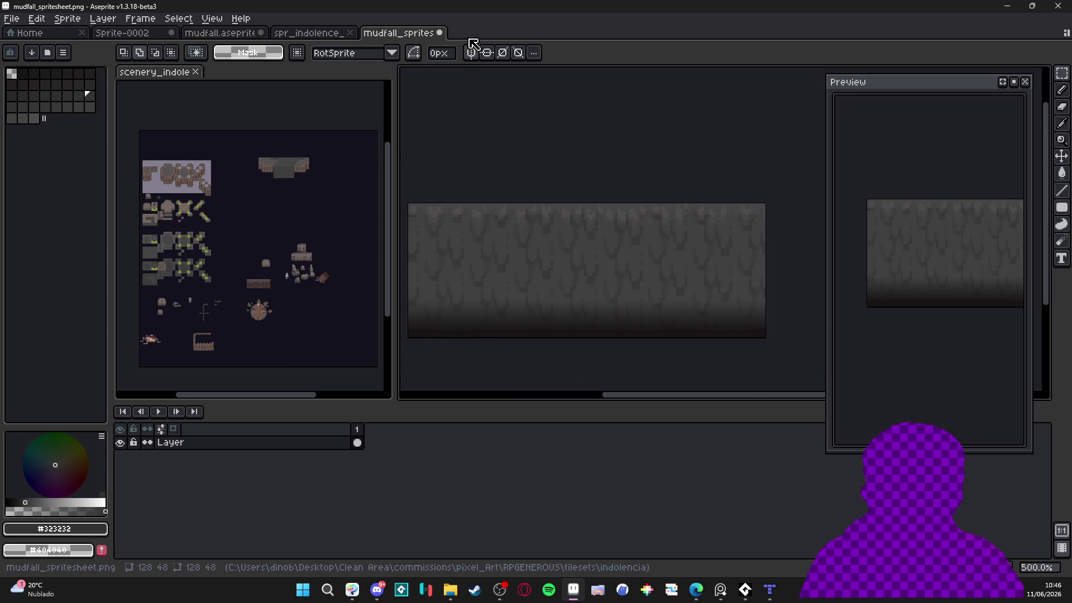
{"action": "left_click", "coordinate": [440, 33]}
{"action": "left_click", "coordinate": [534, 321]}
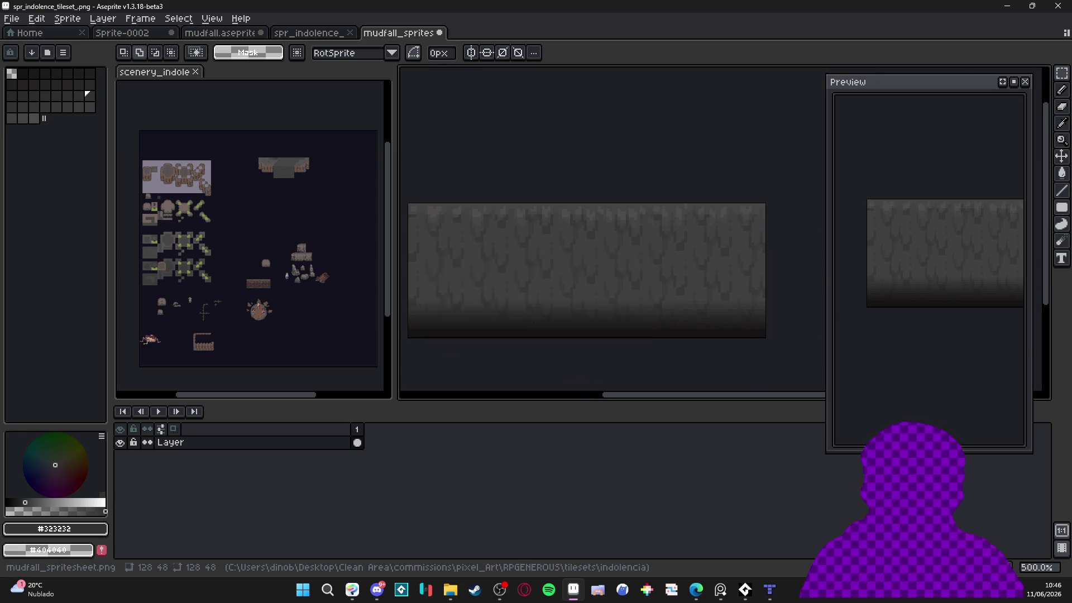
{"action": "left_click", "coordinate": [450, 591]}
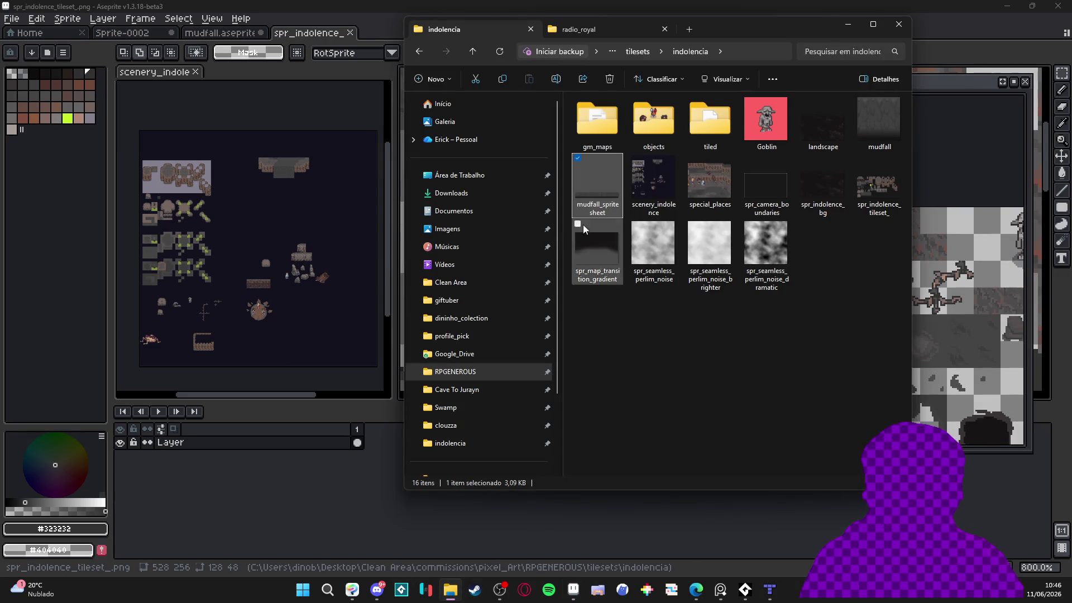
{"action": "key", "text": "Return"}
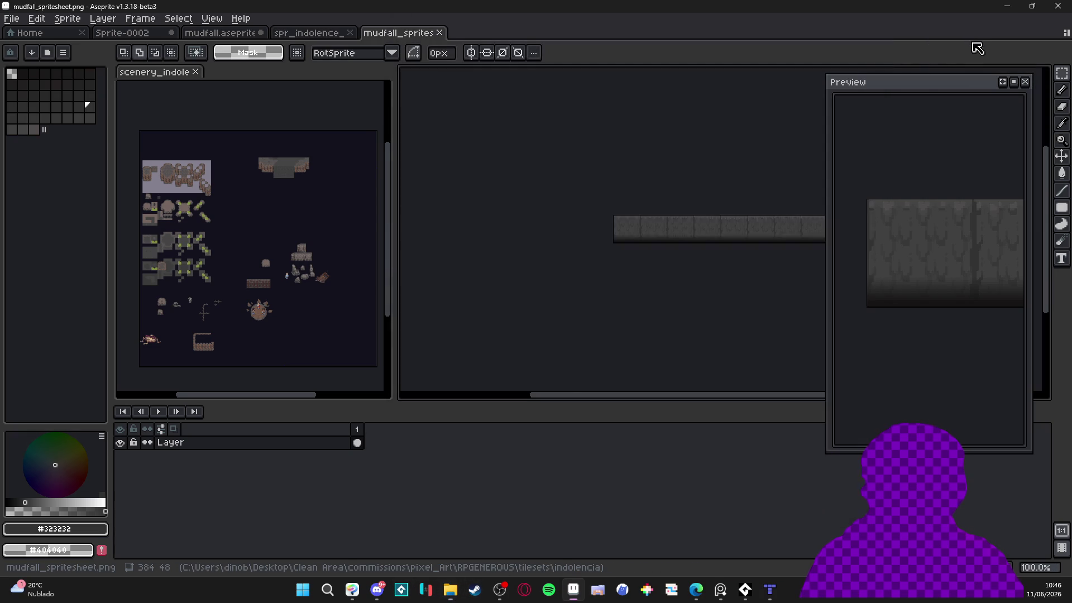
Show the tile grid over the 384×48 mudfall strip and inspect it
{"action": "scroll", "coordinate": [596, 208], "scroll_direction": "up", "scroll_amount": 1}
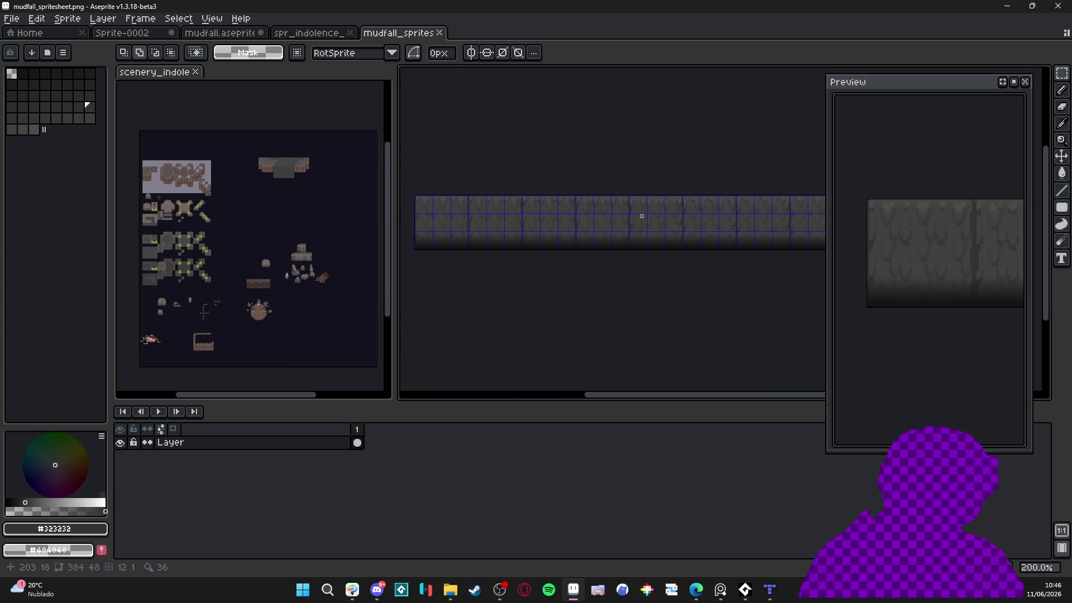
{"action": "key", "text": "ctrl+apostrophe"}
{"action": "scroll", "coordinate": [560, 196], "scroll_direction": "down", "scroll_amount": 1}
{"action": "scroll", "coordinate": [562, 196], "scroll_direction": "up", "scroll_amount": 1}
{"action": "scroll", "coordinate": [562, 196], "scroll_direction": "down", "scroll_amount": 1}
{"action": "scroll", "coordinate": [538, 191], "scroll_direction": "up", "scroll_amount": 1}
{"action": "scroll", "coordinate": [519, 198], "scroll_direction": "down", "scroll_amount": 1}
{"action": "scroll", "coordinate": [502, 204], "scroll_direction": "up", "scroll_amount": 1}
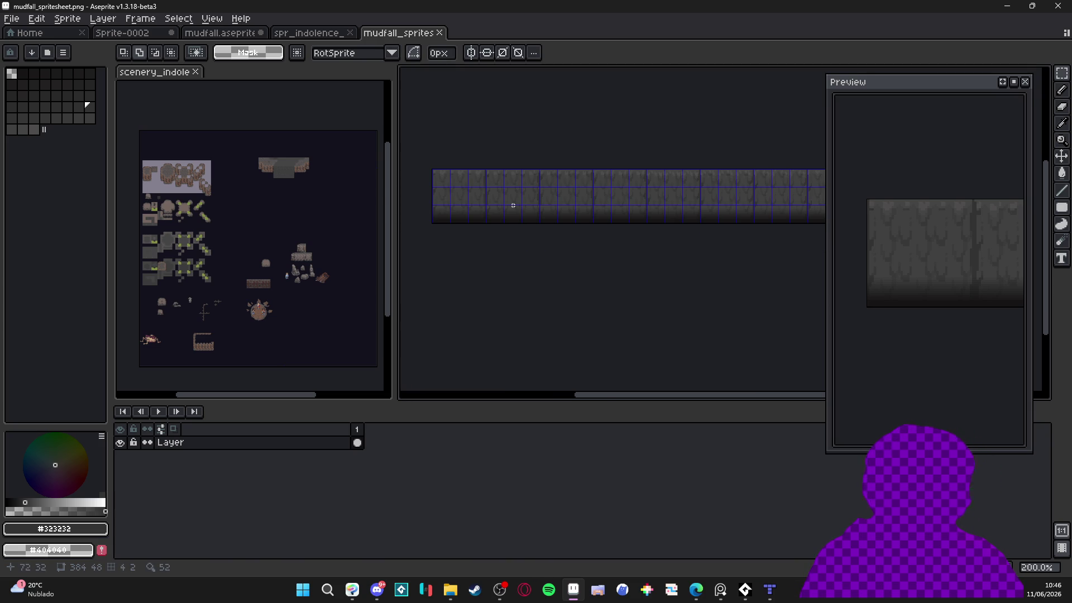
{"action": "scroll", "coordinate": [475, 190], "scroll_direction": "down", "scroll_amount": 1}
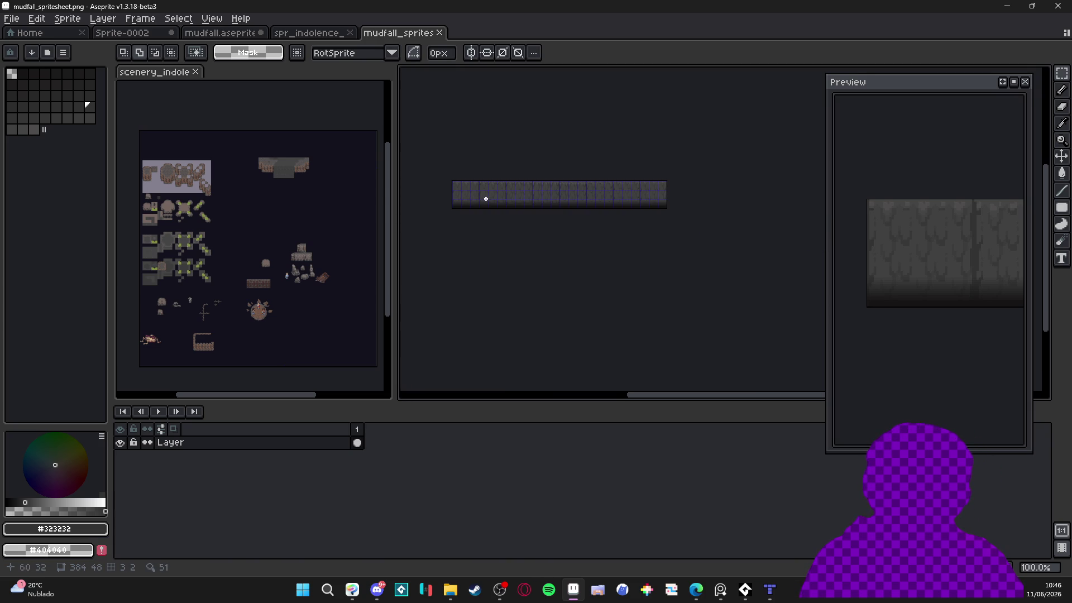
{"action": "scroll", "coordinate": [485, 188], "scroll_direction": "up", "scroll_amount": 1}
Paste the strip into the indolence tileset at 48,192 and save the tileset
{"action": "left_click", "coordinate": [321, 37]}
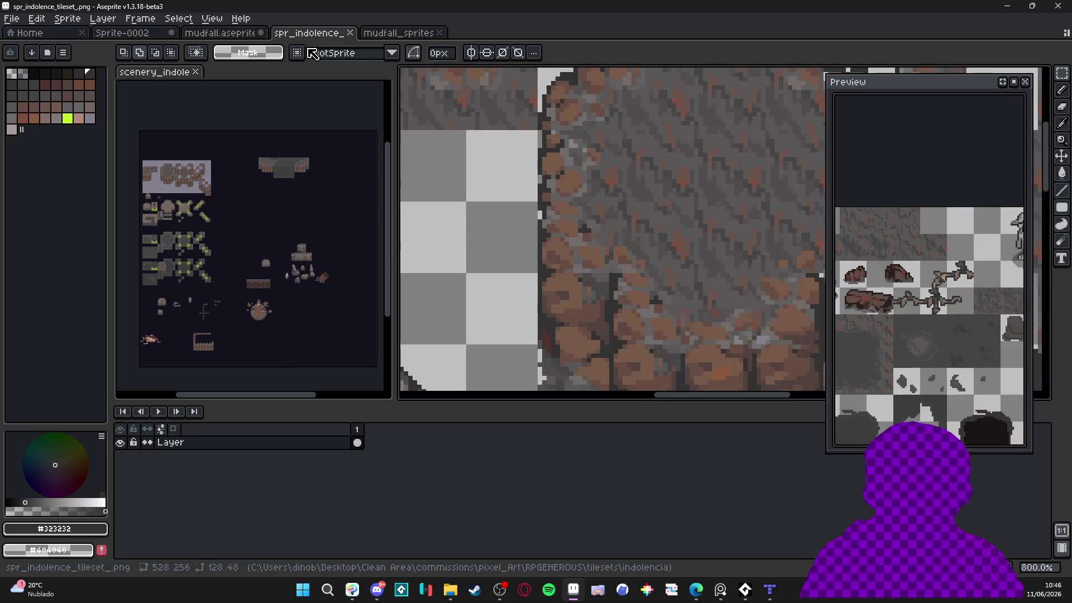
{"action": "scroll", "coordinate": [512, 233], "scroll_direction": "down", "scroll_amount": 5}
{"action": "scroll", "coordinate": [512, 233], "scroll_direction": "up", "scroll_amount": 2}
{"action": "scroll", "coordinate": [512, 233], "scroll_direction": "down", "scroll_amount": 1}
{"action": "scroll", "coordinate": [512, 233], "scroll_direction": "up", "scroll_amount": 1}
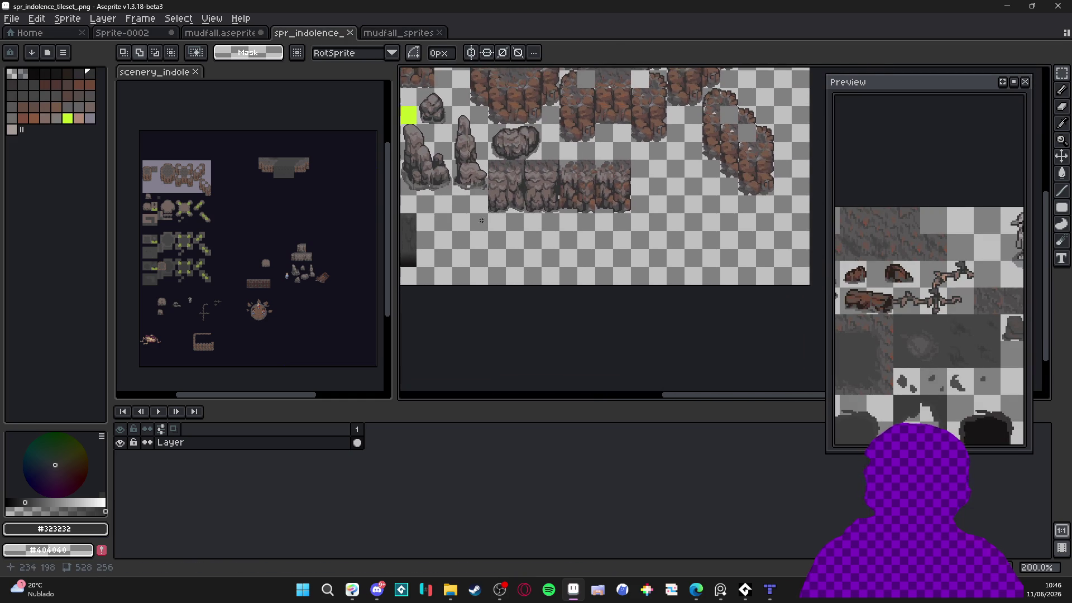
{"action": "key", "text": "ctrl+v"}
{"action": "mouse_move", "coordinate": [514, 244]}
{"action": "left_mouse_down"}
{"action": "mouse_move", "coordinate": [627, 277]}
{"action": "mouse_move", "coordinate": [616, 254]}
{"action": "mouse_move", "coordinate": [613, 275]}
{"action": "mouse_move", "coordinate": [570, 275]}
{"action": "mouse_move", "coordinate": [713, 307]}
{"action": "mouse_move", "coordinate": [521, 296]}
{"action": "mouse_move", "coordinate": [572, 302]}
{"action": "left_mouse_up"}
{"action": "scroll", "coordinate": [487, 281], "scroll_direction": "up", "scroll_amount": 5}
{"action": "scroll", "coordinate": [572, 302], "scroll_direction": "down", "scroll_amount": 5}
{"action": "left_click_drag", "start_coordinate": [646, 316], "coordinate": [552, 267]}
{"action": "scroll", "coordinate": [553, 265], "scroll_direction": "down", "scroll_amount": 2}
{"action": "key", "text": "ctrl+s"}
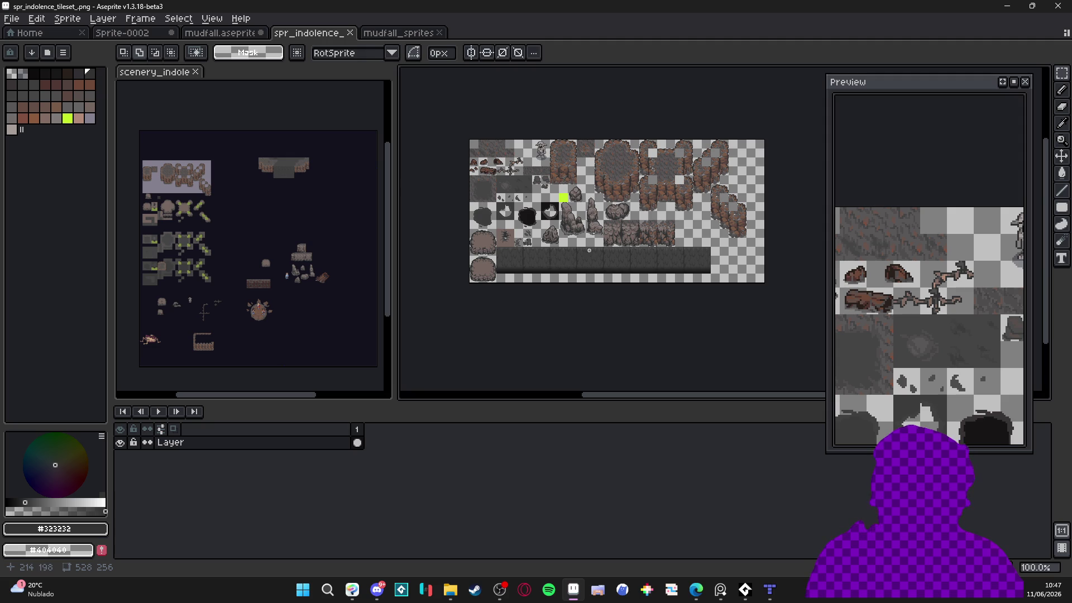
In Tiled's tls_indolence tileset, inspect the first new mudfall tile, ID 399
{"action": "key", "text": "alt+Tab"}
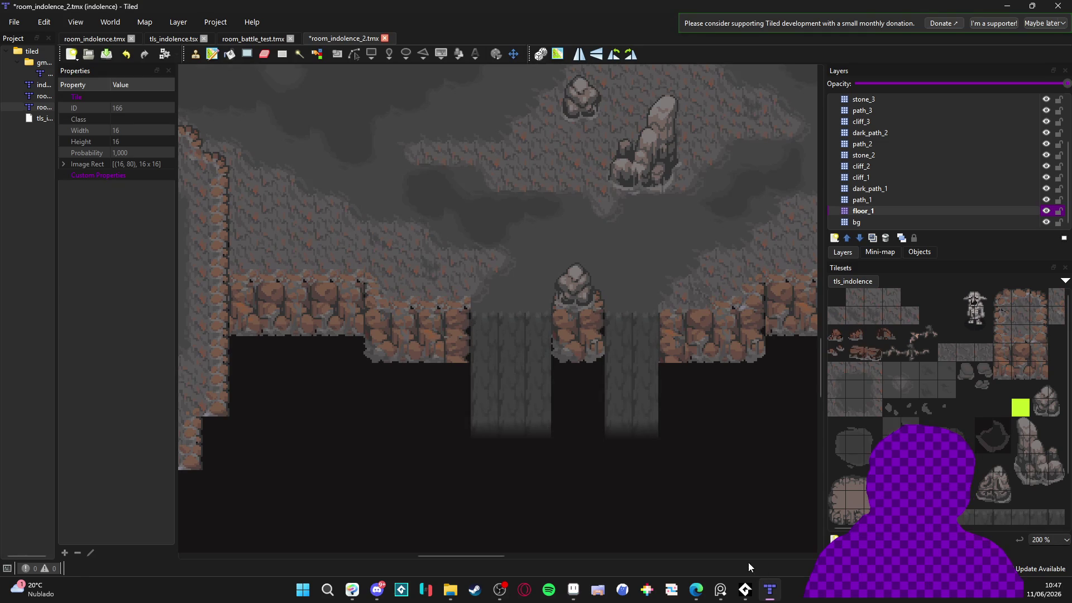
{"action": "key", "text": "ctrl+Tab"}
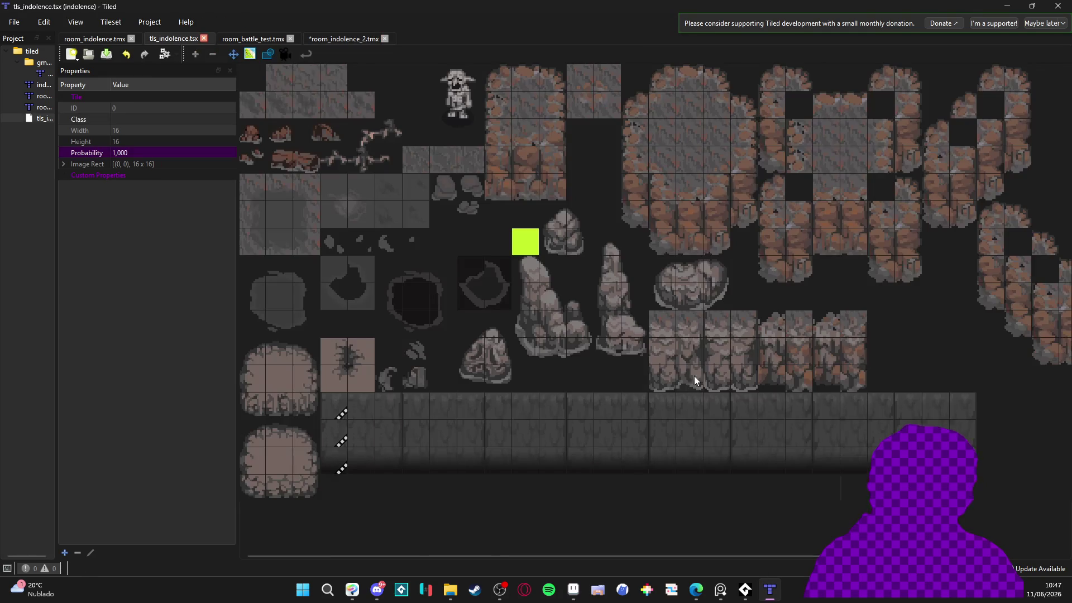
{"action": "left_click", "coordinate": [339, 411]}
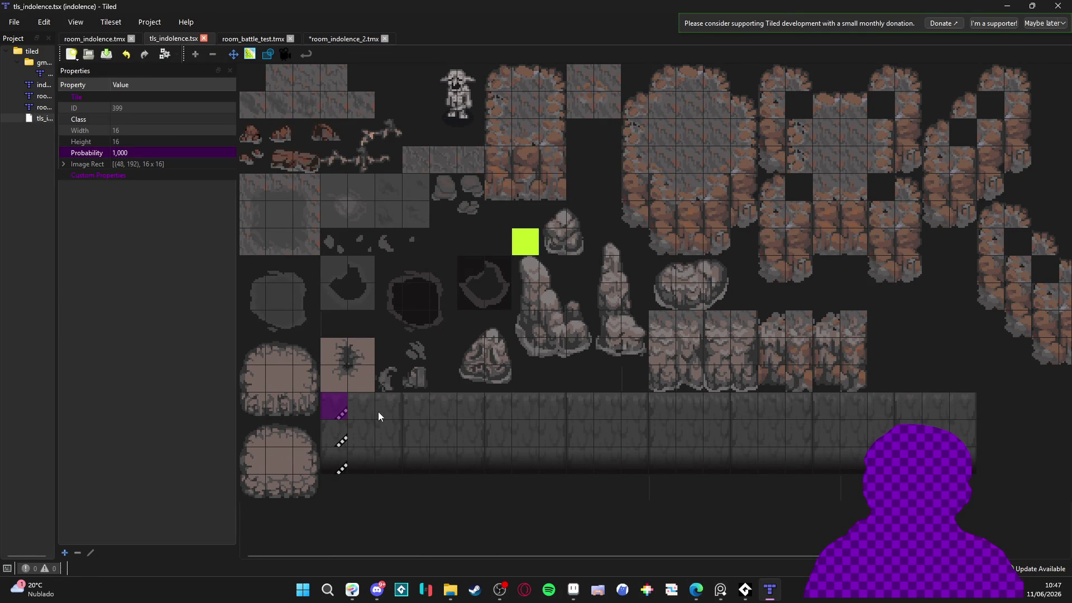
Cycle through the map tabs to room_indolence_2 to view its updated mudfall waterfalls
{"action": "left_click", "coordinate": [112, 40]}
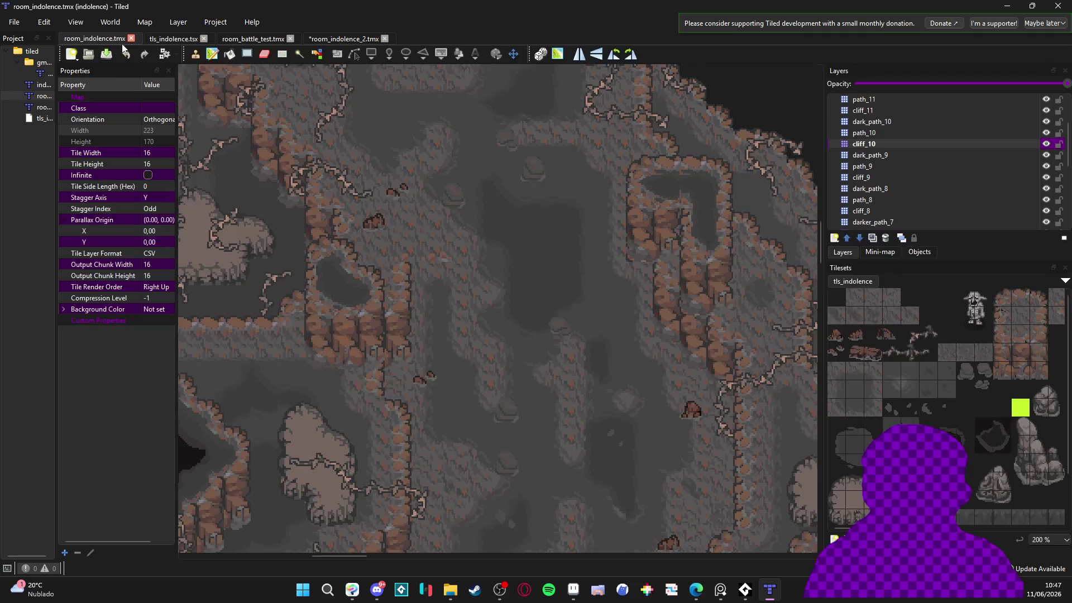
{"action": "left_click", "coordinate": [163, 40]}
{"action": "left_click", "coordinate": [226, 44]}
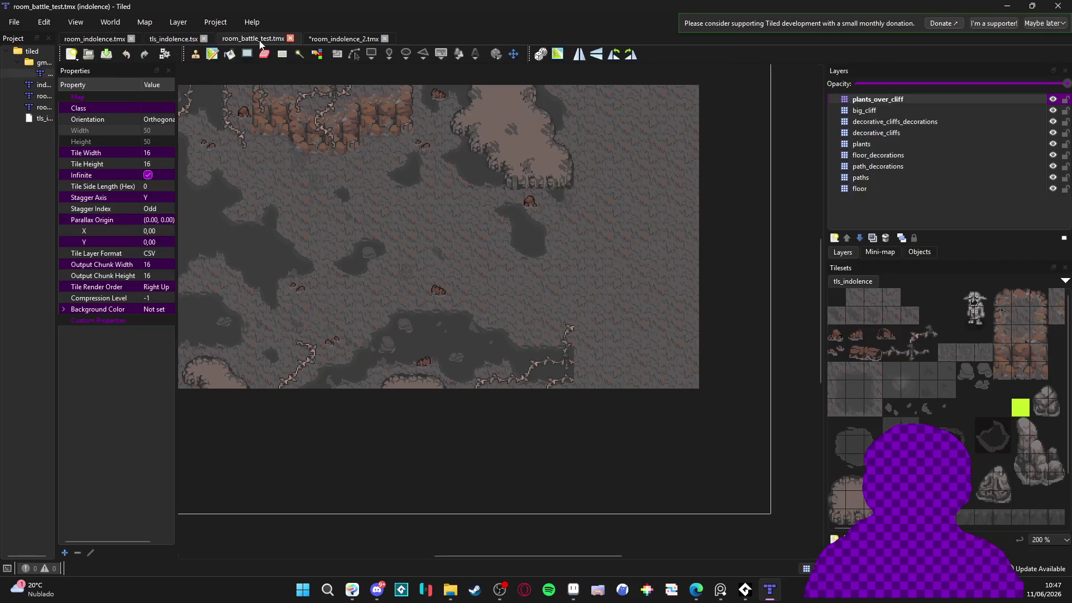
{"action": "left_click", "coordinate": [340, 39]}
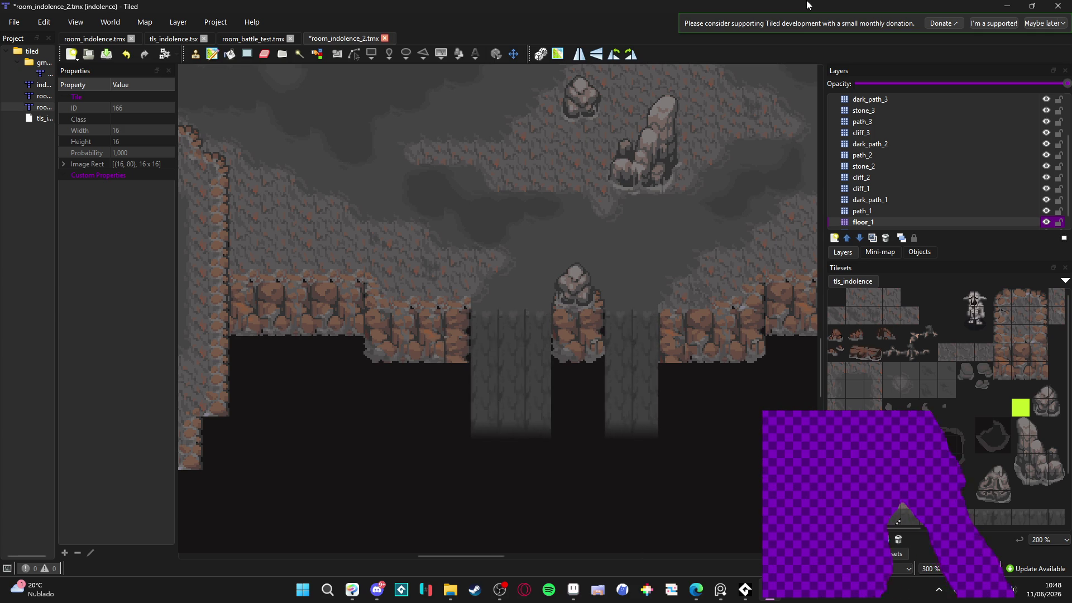
{"action": "key", "text": "alt+Tab"}
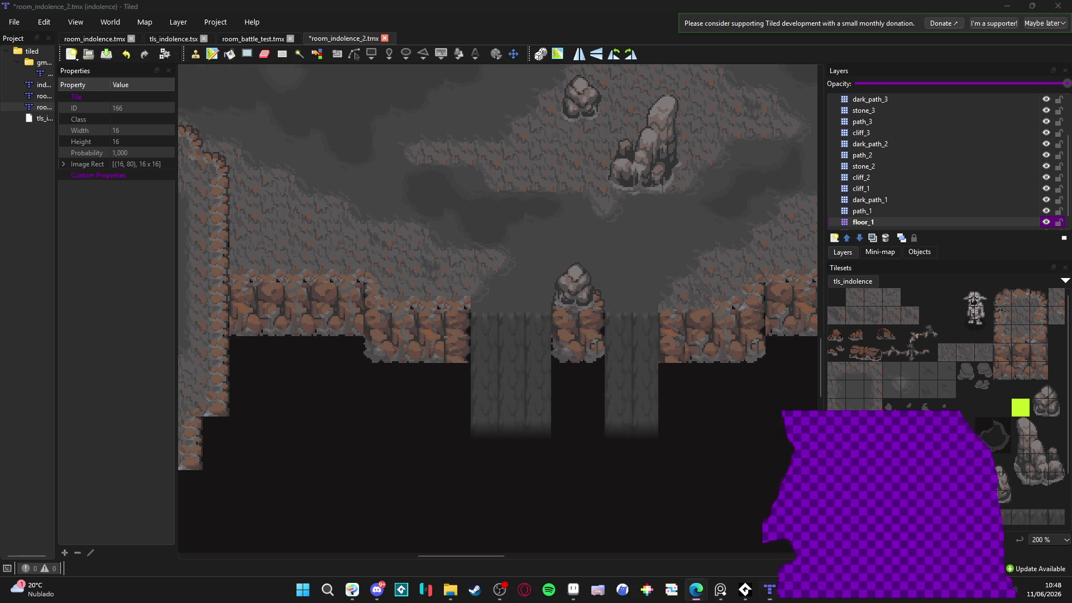